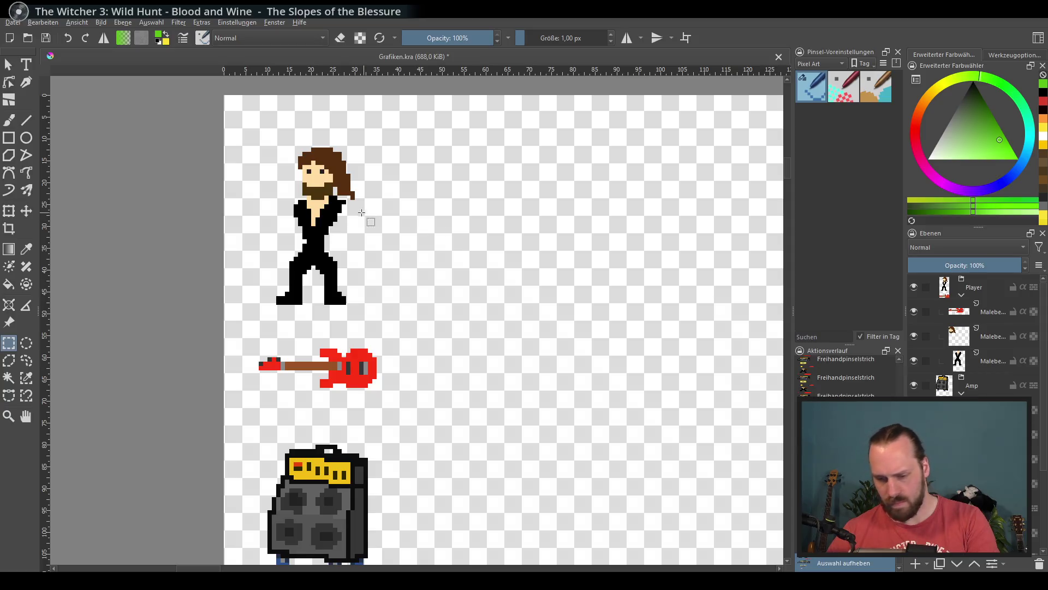
# Zoom the canvas in to 1600% on the standing long-haired character.
pyautogui.scroll(-3, 972, 336)
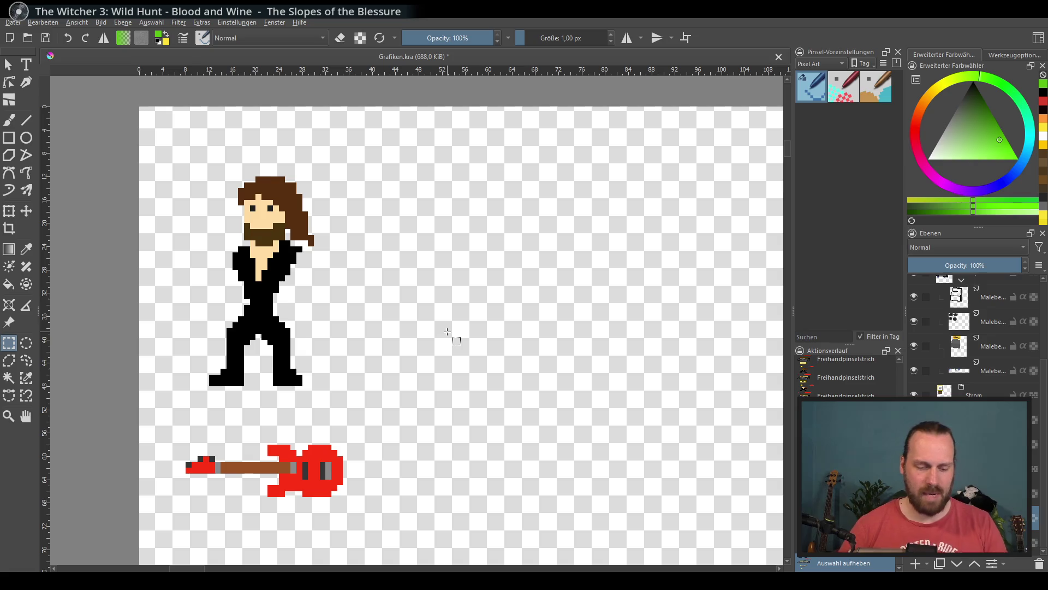
pyautogui.scroll(2, 443, 355)
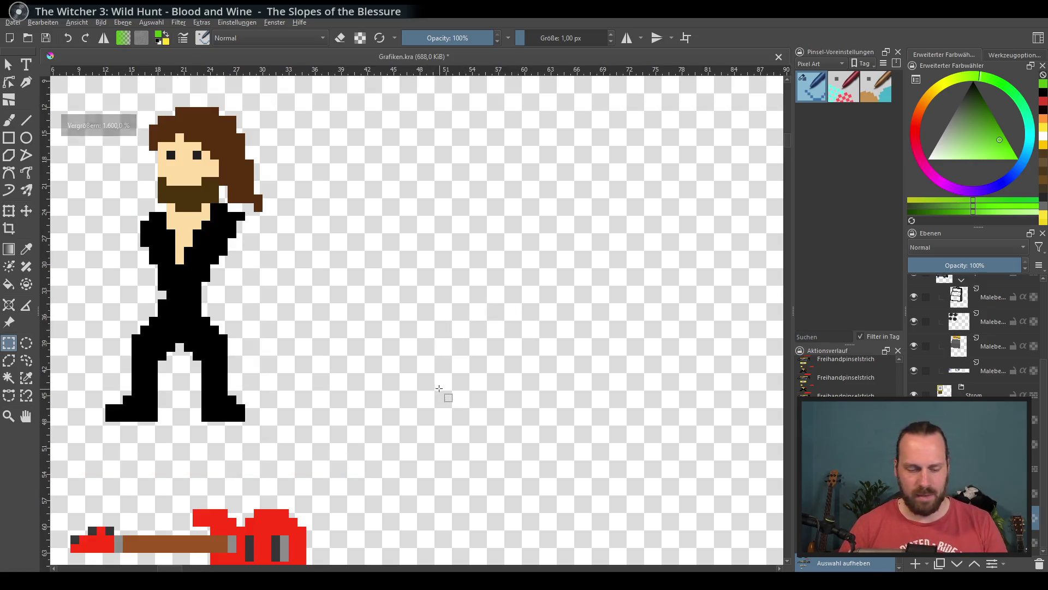
pyautogui.scroll(2, 449, 433)
pyautogui.hscroll(-1, 450, 433)
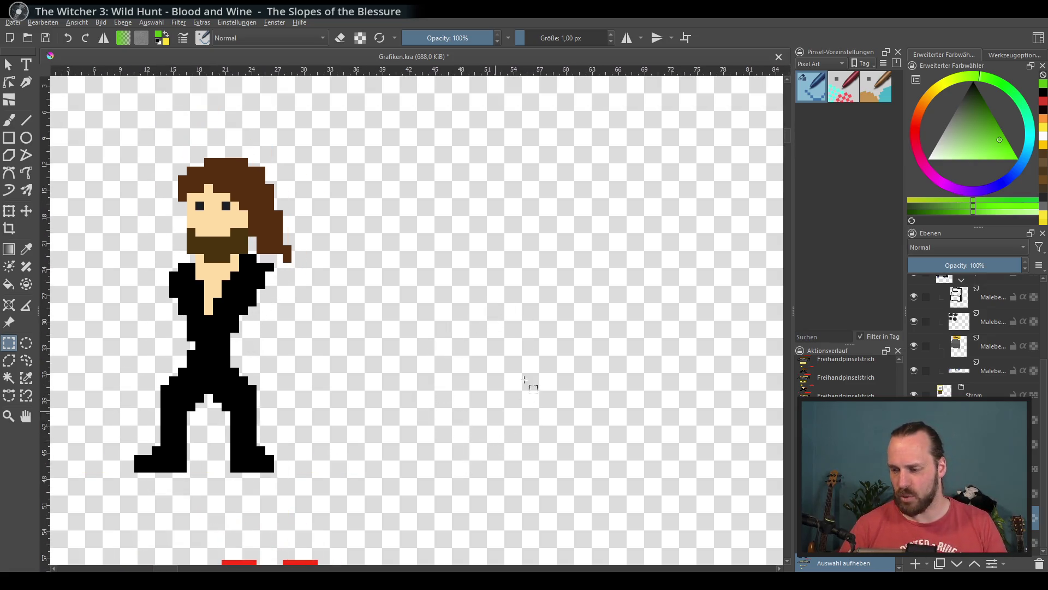
pyautogui.hscroll(-1, 568, 293)
# Deselect, switch to the freehand brush and paint a green pixel on the hair.
pyautogui.click(741, 134)
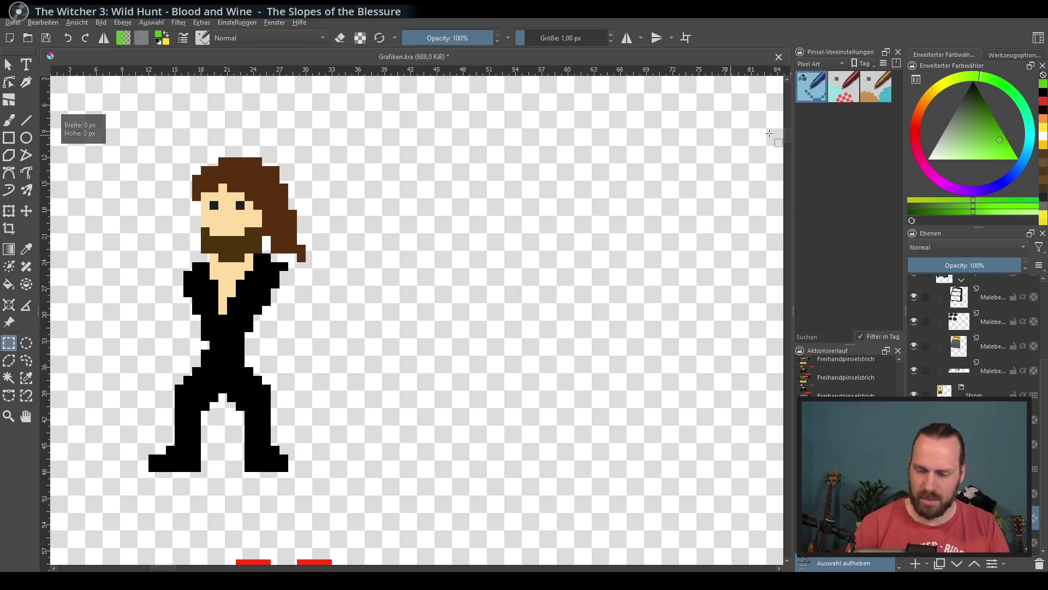
pyautogui.click(8, 120)
pyautogui.click(243, 172)
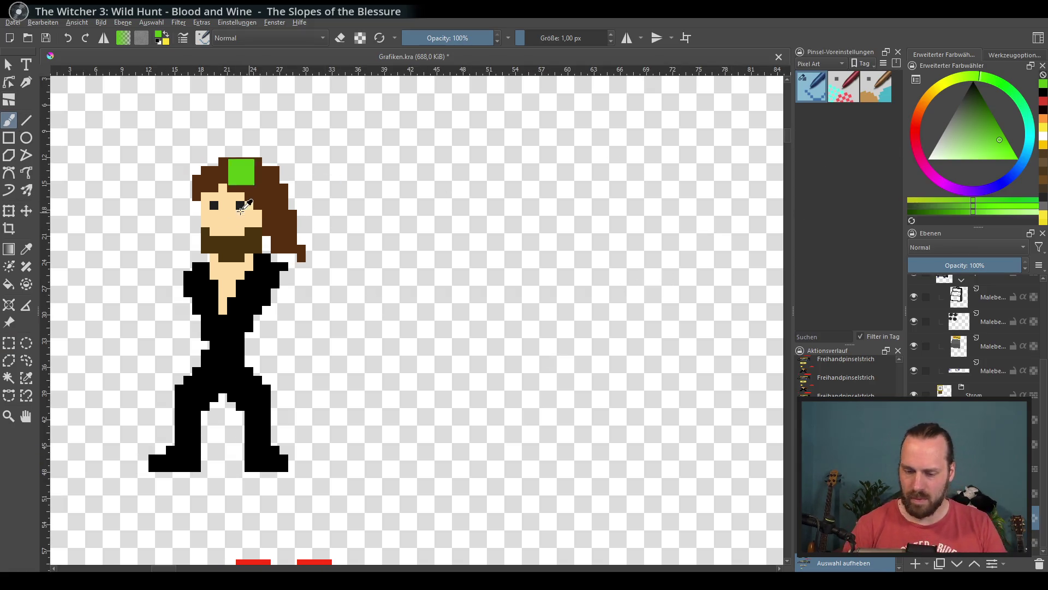
# Undo the stray green pixel and paint a peach head beside the character.
pyautogui.keyDown('ctrl'); pyautogui.click(243, 210); pyautogui.keyUp('ctrl')
pyautogui.hotkey('ctrl', 'z')
pyautogui.moveTo(485, 196)
pyautogui.mouseDown()
pyautogui.moveTo(503, 197)
pyautogui.moveTo(512, 218)
pyautogui.moveTo(513, 201)
pyautogui.moveTo(510, 218)
pyautogui.mouseUp()
pyautogui.hotkey('ctrl', 'z')
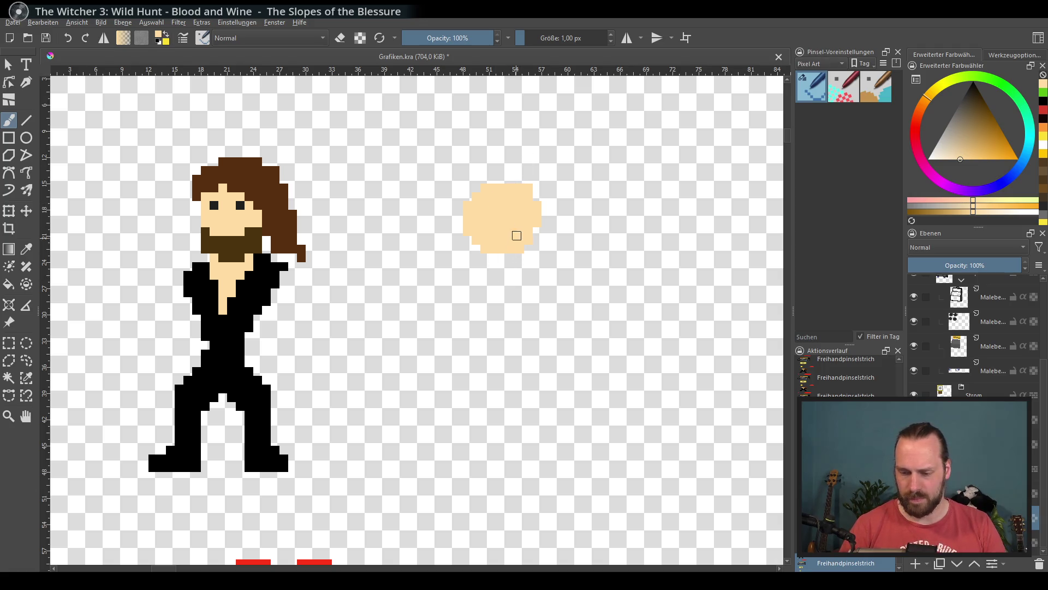
pyautogui.moveTo(480, 194)
pyautogui.mouseDown()
pyautogui.moveTo(532, 186)
pyautogui.moveTo(548, 199)
pyautogui.moveTo(478, 191)
pyautogui.mouseUp()
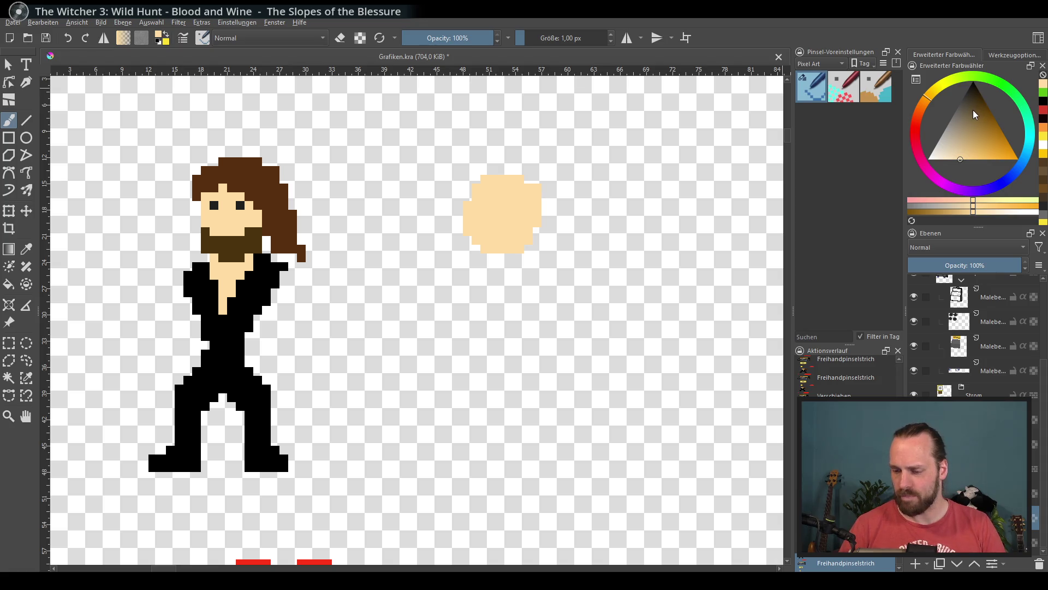
# Switch the colour to black and paint two eye pixels on the face.
pyautogui.moveTo(952, 147); pyautogui.dragTo(902, 170)
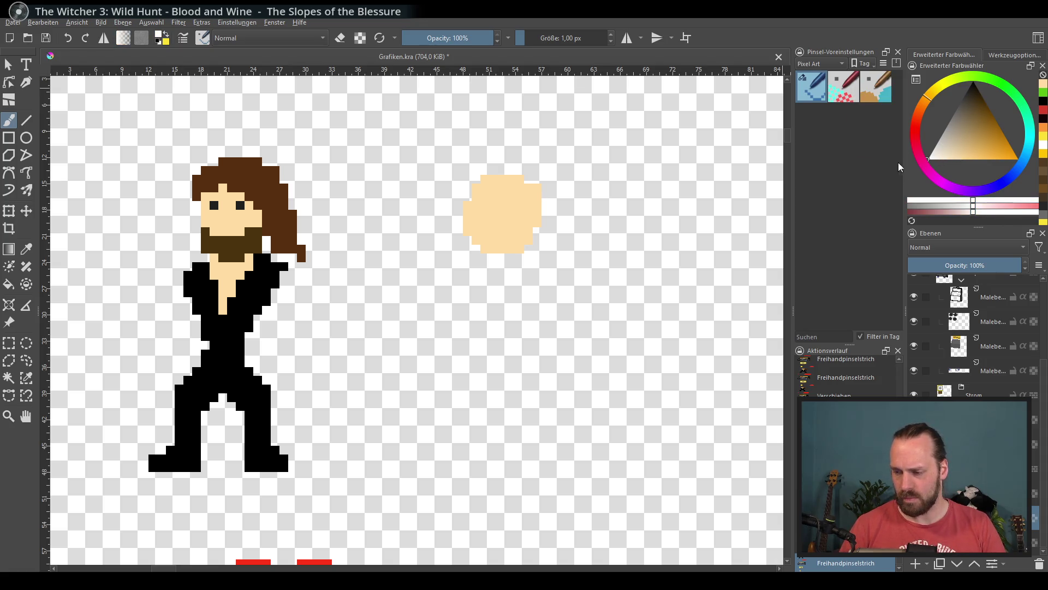
pyautogui.press('d')
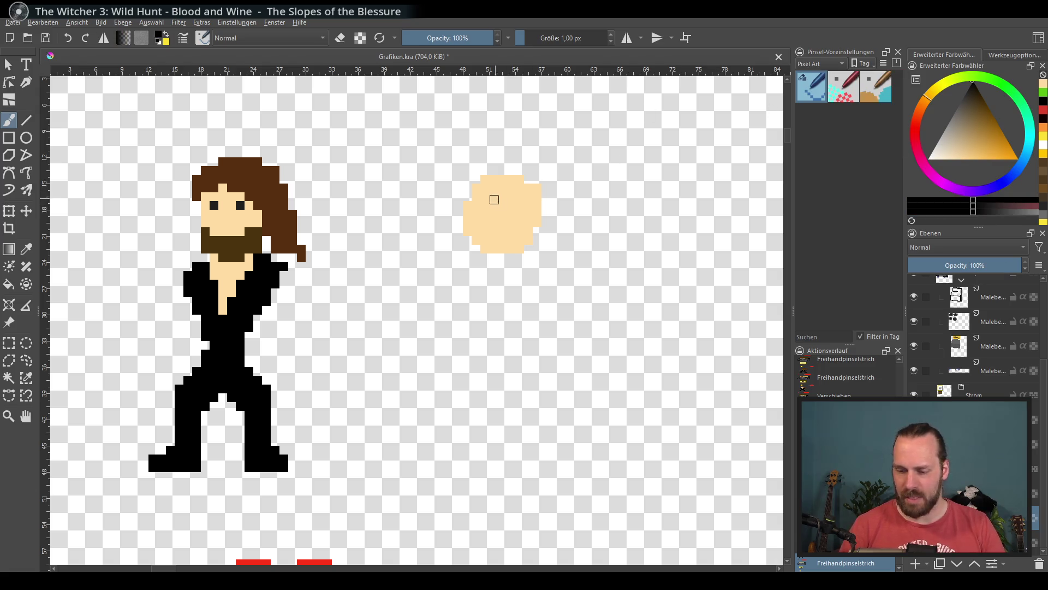
pyautogui.click(484, 205)
pyautogui.click(509, 205)
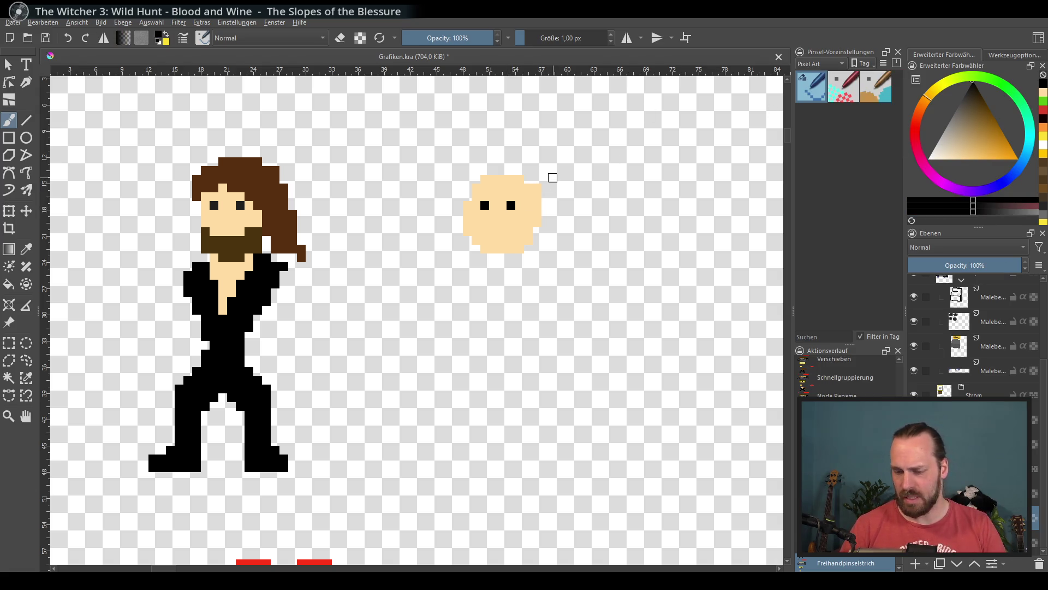
# Pick a red-orange colour for the neck starting from the sampled skin tone.
pyautogui.keyDown('ctrl'); pyautogui.click(513, 228); pyautogui.keyUp('ctrl')
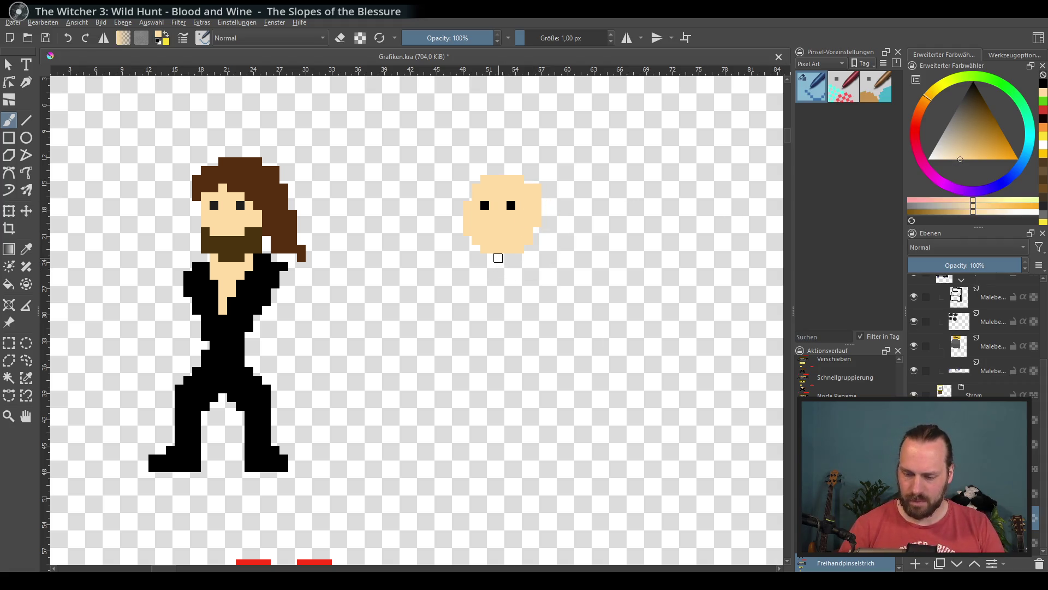
pyautogui.moveTo(983, 131)
pyautogui.mouseDown()
pyautogui.moveTo(976, 121)
pyautogui.moveTo(992, 141)
pyautogui.mouseUp()
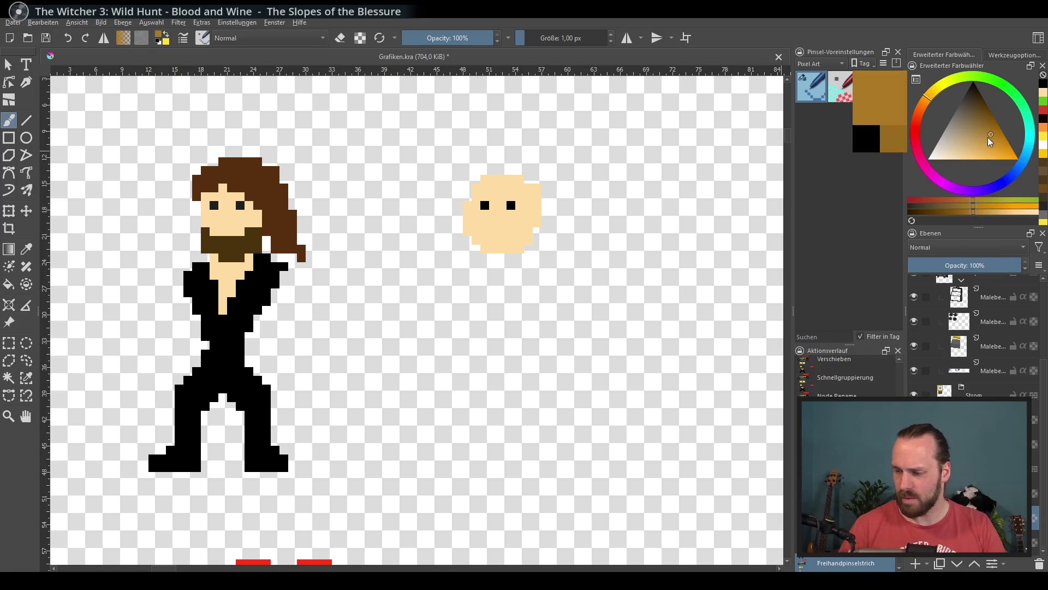
pyautogui.click(923, 117)
pyautogui.click(985, 148)
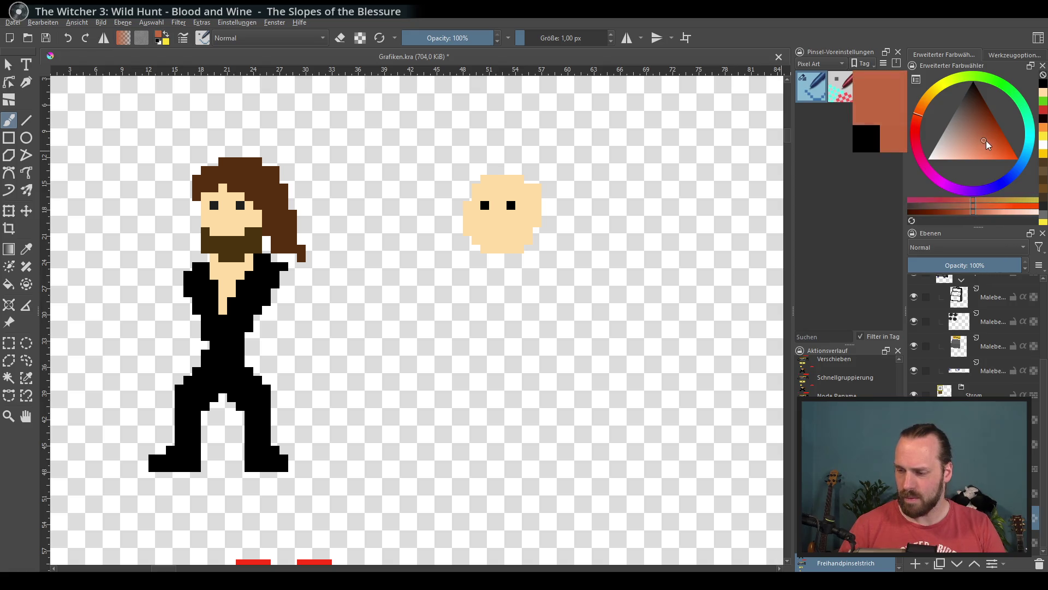
# Paint a neck block under the face in a slightly browner tone.
pyautogui.moveTo(496, 259)
pyautogui.mouseDown()
pyautogui.moveTo(512, 257)
pyautogui.moveTo(511, 272)
pyautogui.mouseUp()
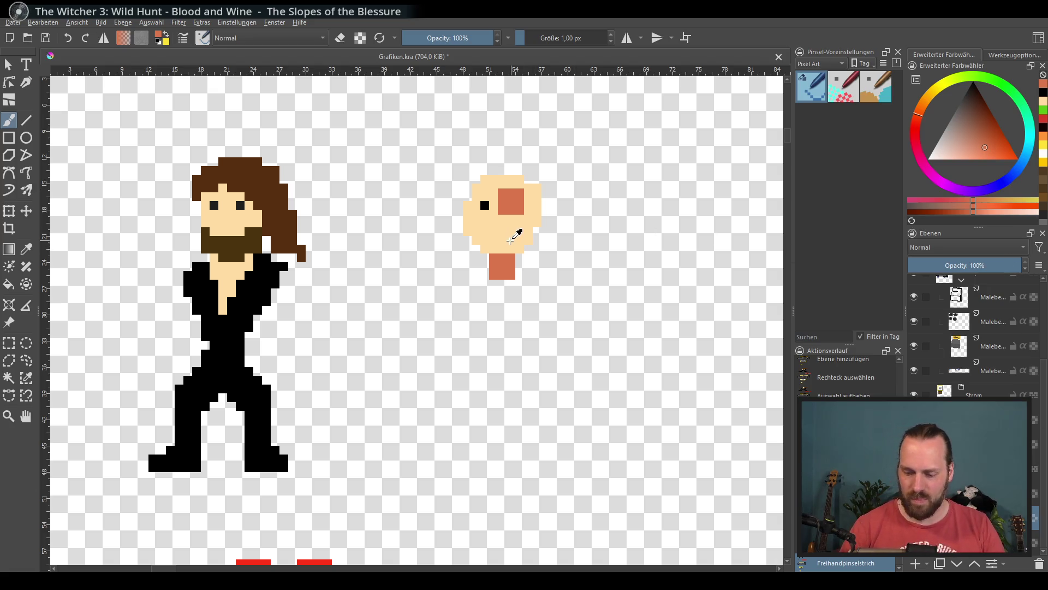
pyautogui.click(975, 140)
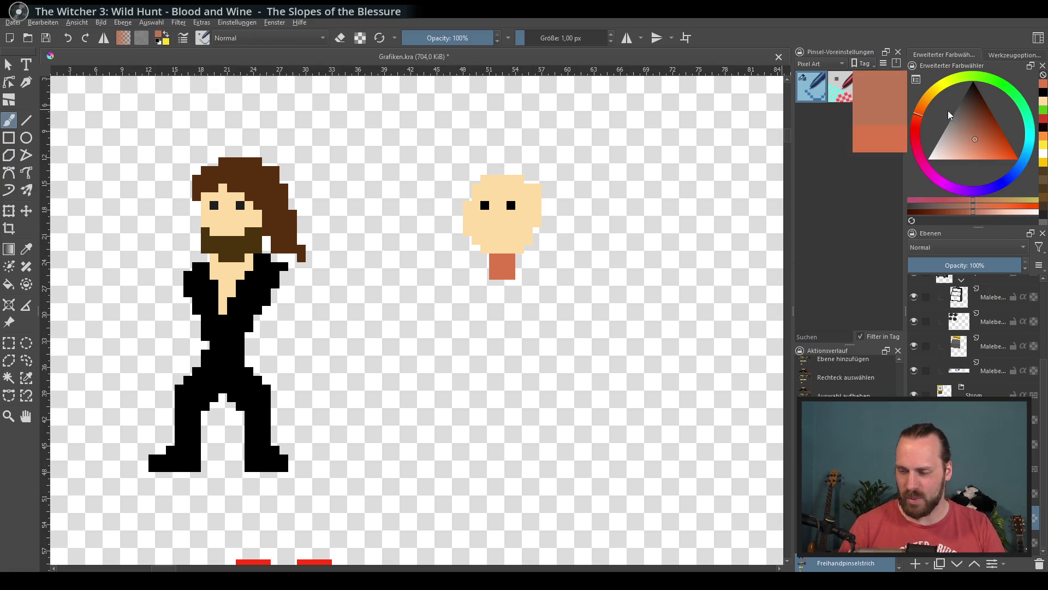
pyautogui.click(506, 269)
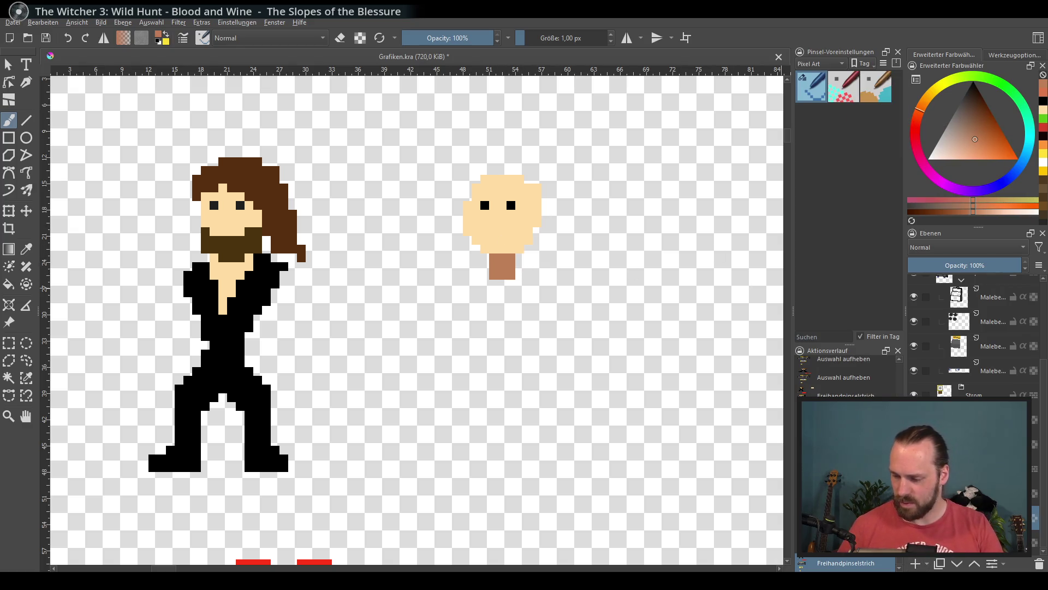
# Choose dark brown, discard a trial beard, and draw a moustache under the eyes.
pyautogui.moveTo(999, 126)
pyautogui.mouseDown()
pyautogui.moveTo(995, 156)
pyautogui.moveTo(1004, 125)
pyautogui.moveTo(977, 115)
pyautogui.mouseUp()
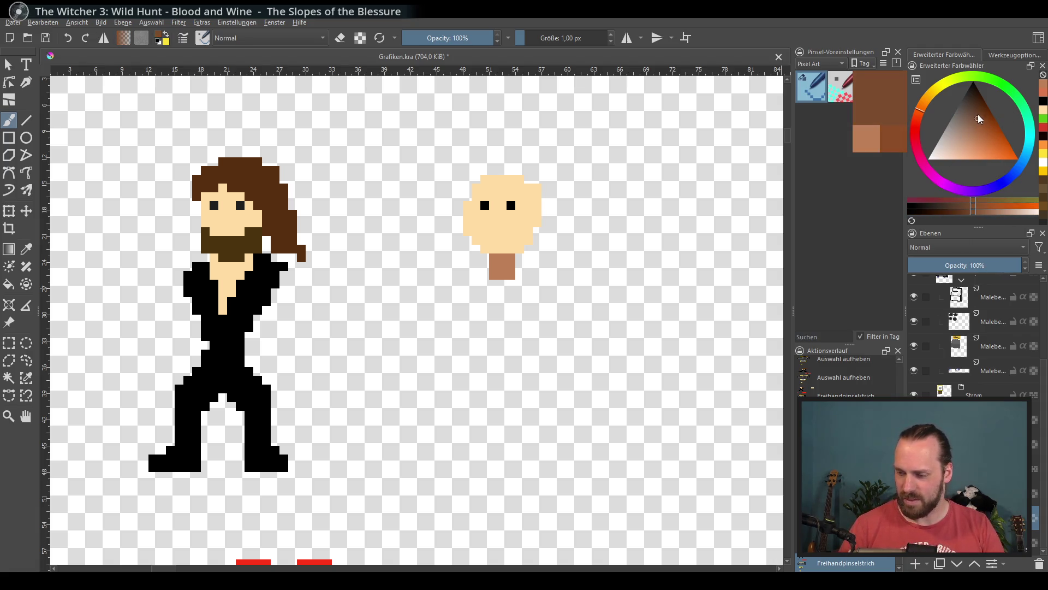
pyautogui.moveTo(486, 236)
pyautogui.mouseDown()
pyautogui.moveTo(494, 226)
pyautogui.moveTo(521, 249)
pyautogui.moveTo(508, 224)
pyautogui.moveTo(521, 250)
pyautogui.moveTo(482, 225)
pyautogui.moveTo(514, 222)
pyautogui.moveTo(511, 234)
pyautogui.mouseUp()
pyautogui.hotkey('ctrl', 'z')
pyautogui.hotkey('ctrl', 'z')
pyautogui.hotkey('ctrl', 'z')
pyautogui.hotkey('ctrl', 'z')
pyautogui.click(969, 115)
pyautogui.moveTo(969, 116); pyautogui.dragTo(972, 82)
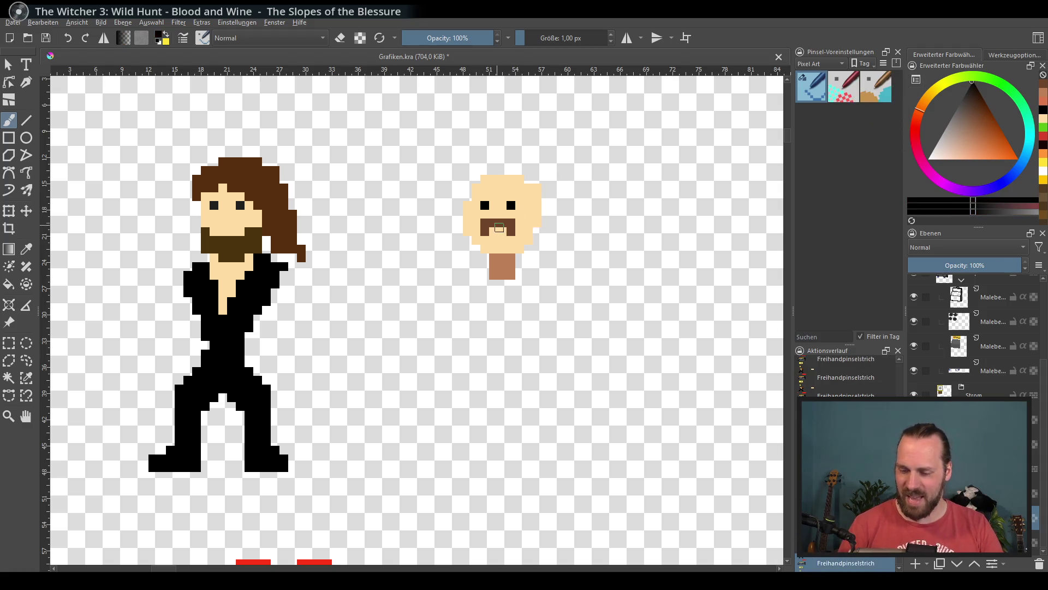
pyautogui.moveTo(492, 238); pyautogui.dragTo(511, 236)
pyautogui.hotkey('ctrl', 'z')
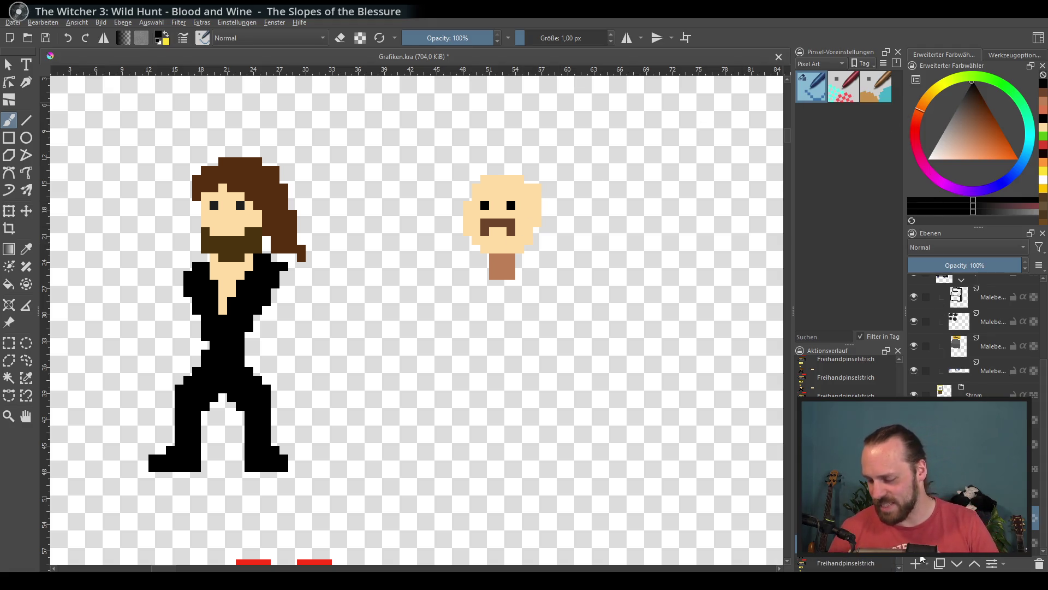
pyautogui.click(921, 568)
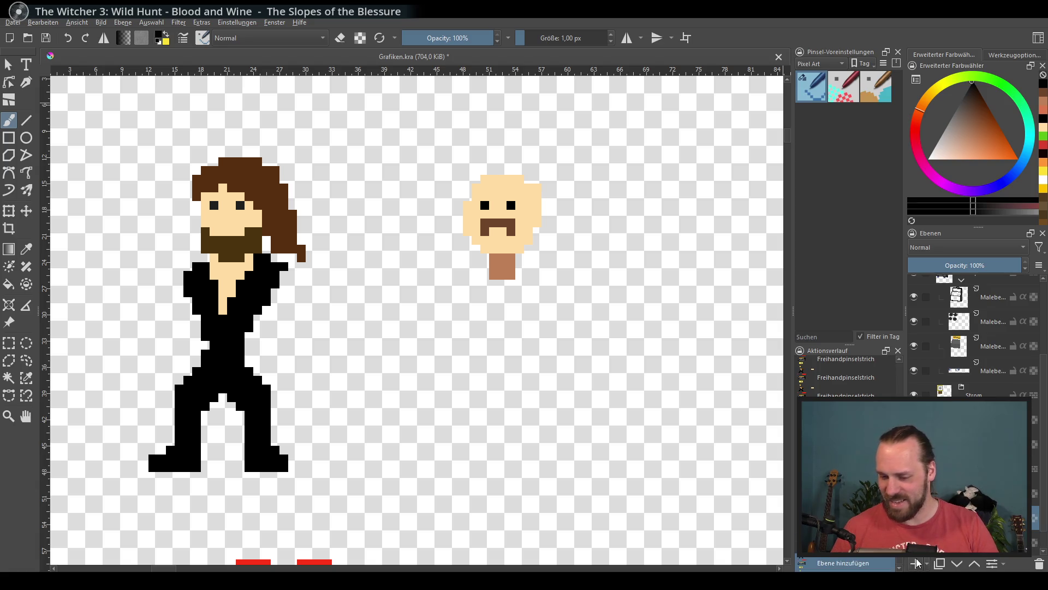
# Choose a dark brown and paint flat hair along the head's sides and top.
pyautogui.click(925, 100)
pyautogui.click(944, 162)
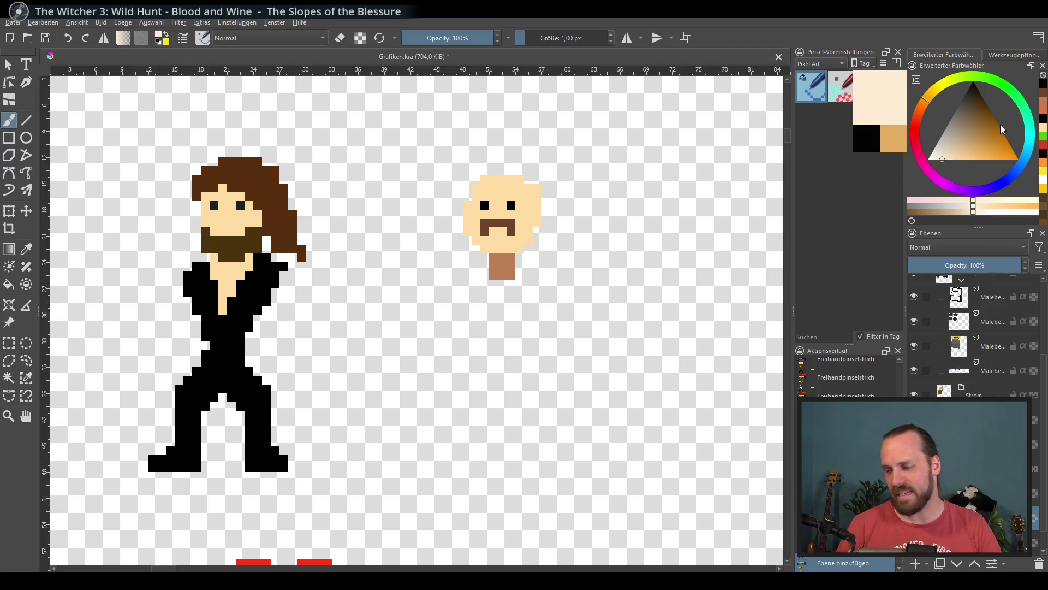
pyautogui.click(984, 112)
pyautogui.click(981, 117)
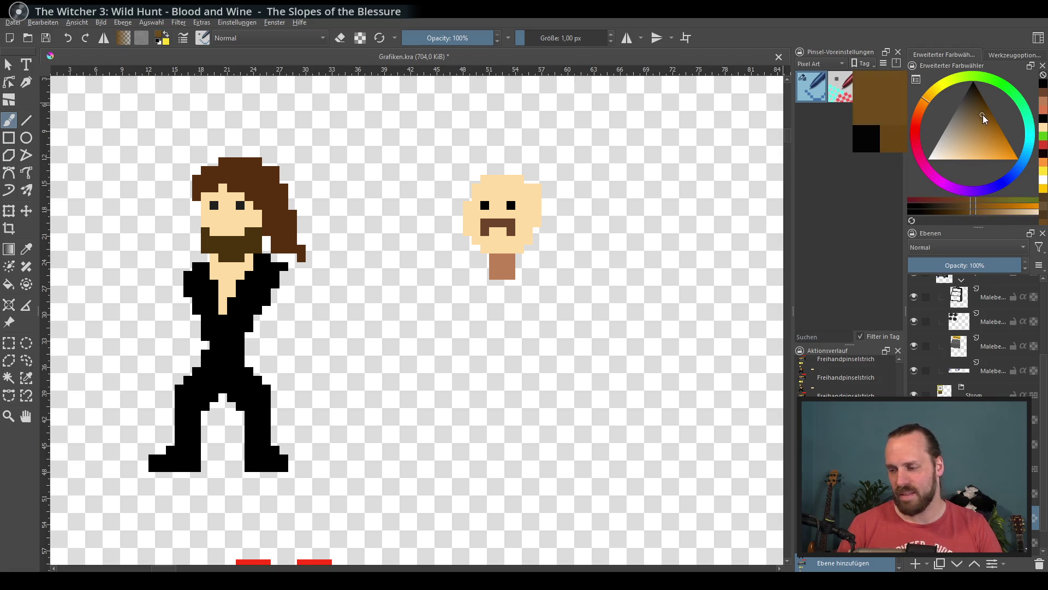
pyautogui.click(975, 108)
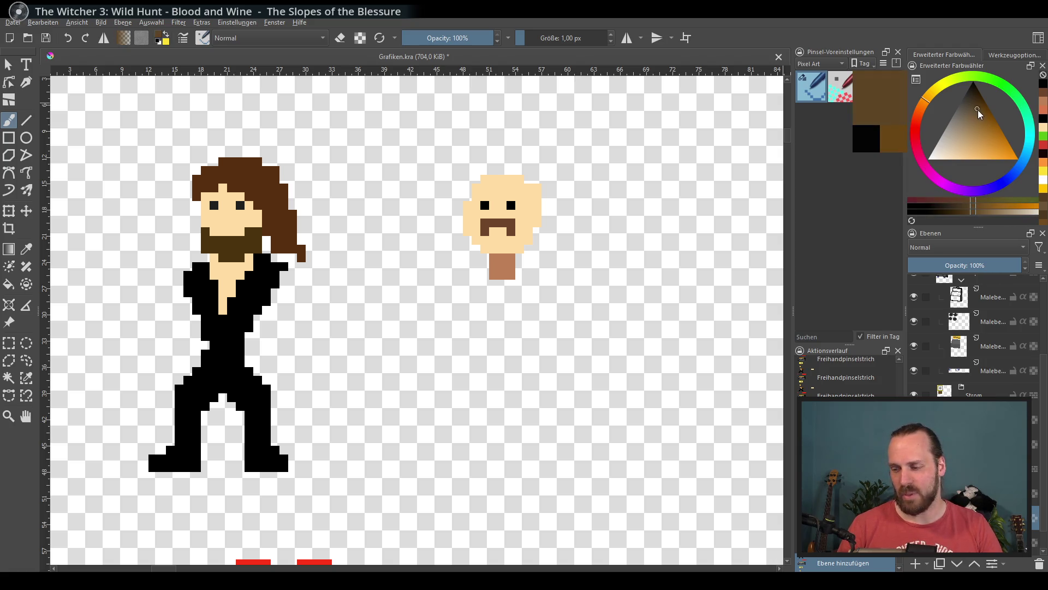
pyautogui.moveTo(457, 224)
pyautogui.mouseDown()
pyautogui.moveTo(489, 174)
pyautogui.moveTo(532, 180)
pyautogui.mouseUp()
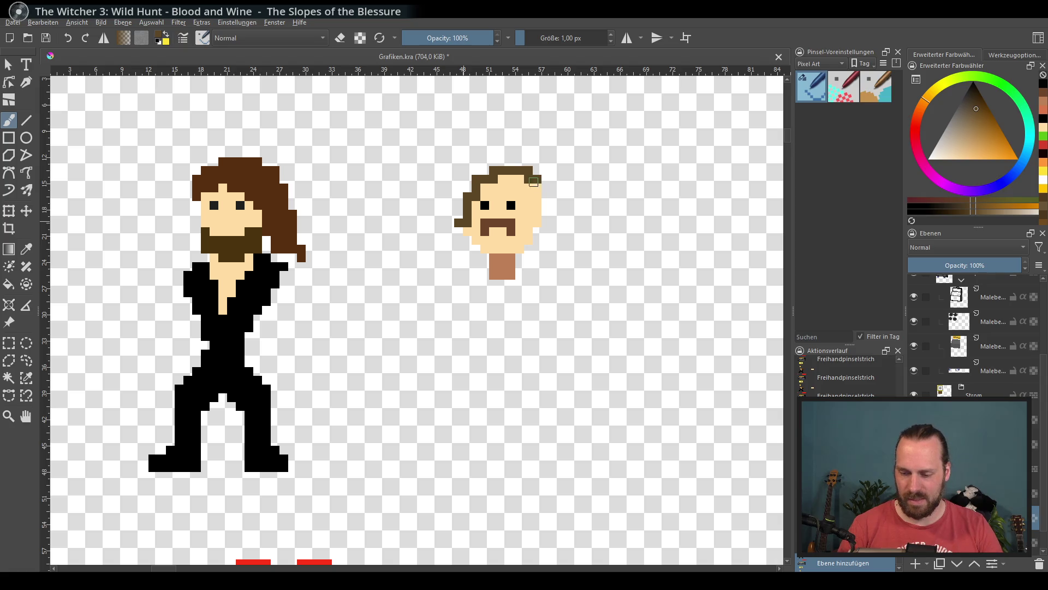
pyautogui.hotkey('ctrl', 'z')
pyautogui.moveTo(466, 208)
pyautogui.mouseDown()
pyautogui.moveTo(467, 178)
pyautogui.moveTo(530, 178)
pyautogui.moveTo(538, 219)
pyautogui.mouseUp()
pyautogui.moveTo(529, 179)
pyautogui.mouseDown()
pyautogui.moveTo(499, 169)
pyautogui.moveTo(475, 186)
pyautogui.moveTo(512, 180)
pyautogui.moveTo(460, 195)
pyautogui.moveTo(534, 180)
pyautogui.moveTo(522, 170)
pyautogui.moveTo(546, 206)
pyautogui.moveTo(536, 235)
pyautogui.mouseUp()
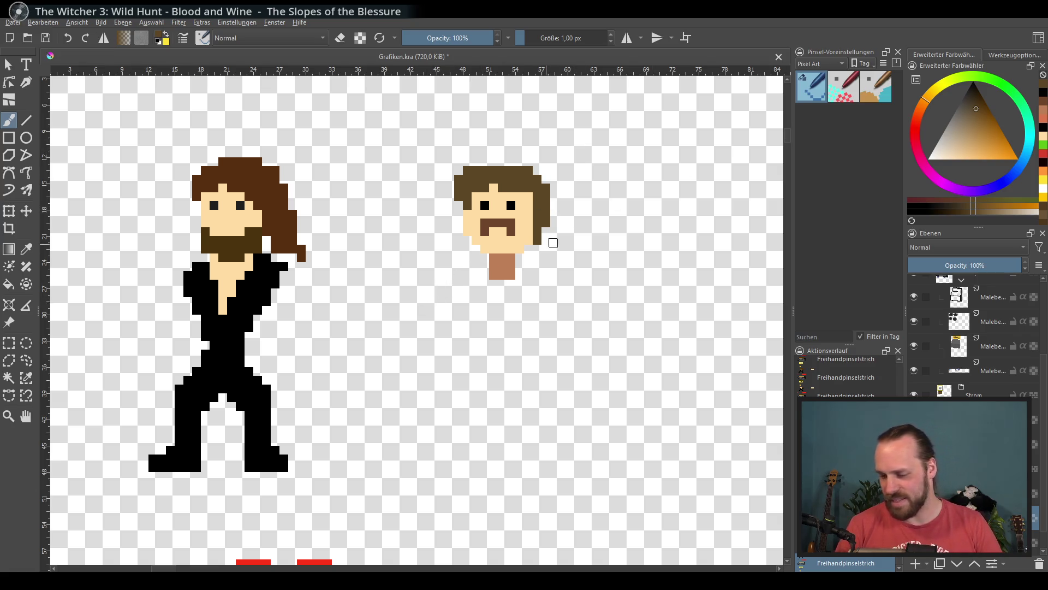
pyautogui.moveTo(530, 155); pyautogui.dragTo(548, 173)
pyautogui.hotkey('ctrl', 'z')
# Fill the moustache gap, add a three-pixel hair tuft on top, and sketch a beard.
pyautogui.click(510, 223)
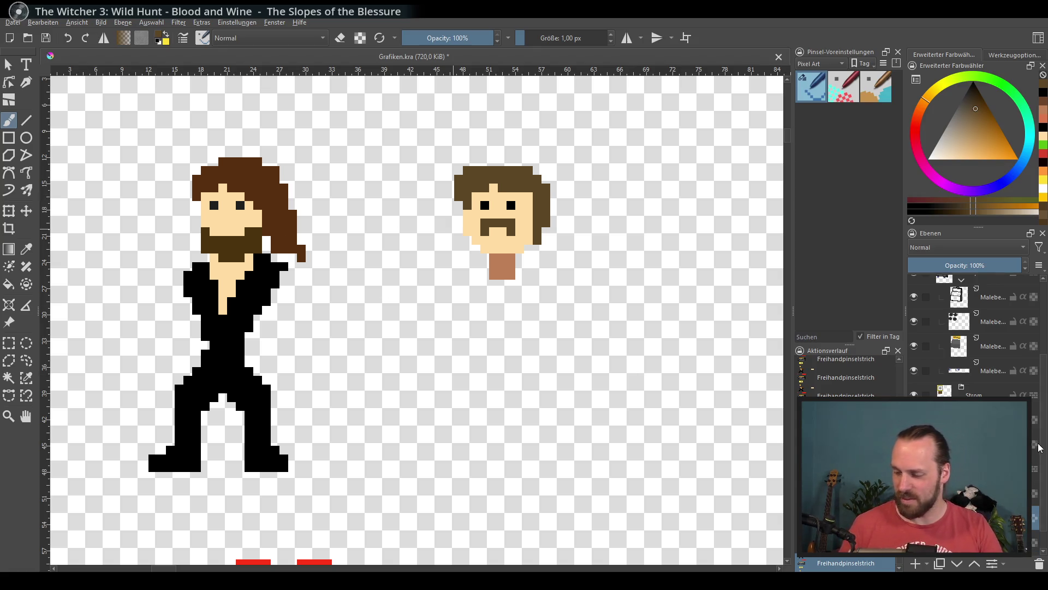
pyautogui.scroll(-1, 1039, 446)
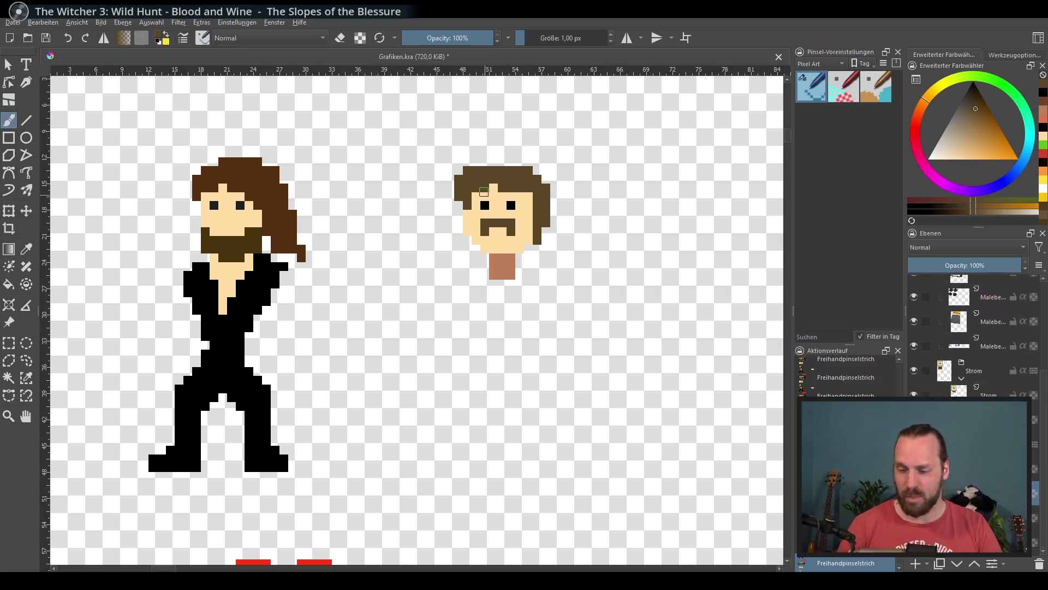
pyautogui.press('e')
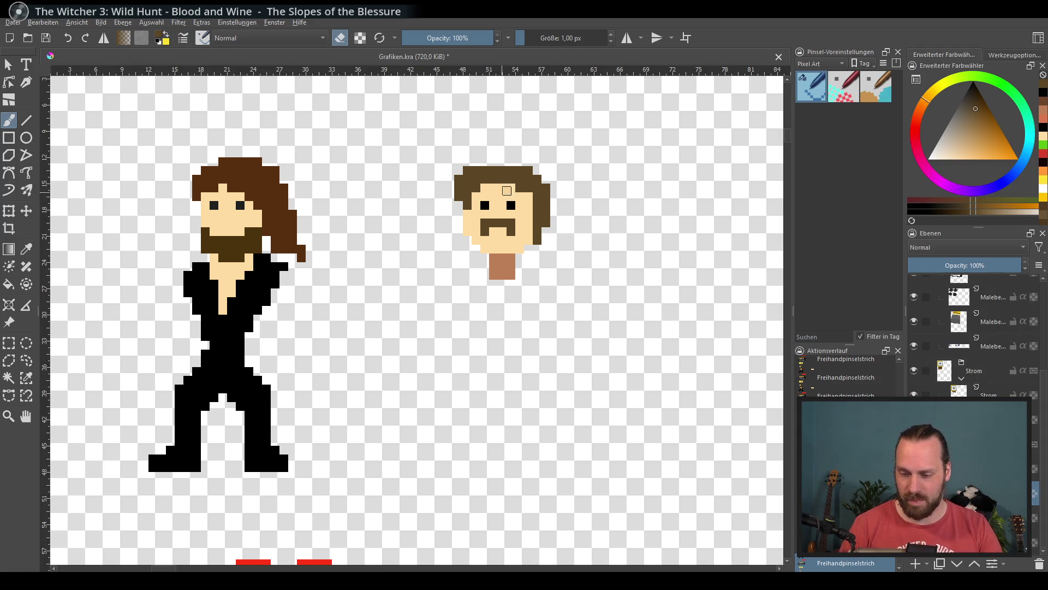
pyautogui.press('e')
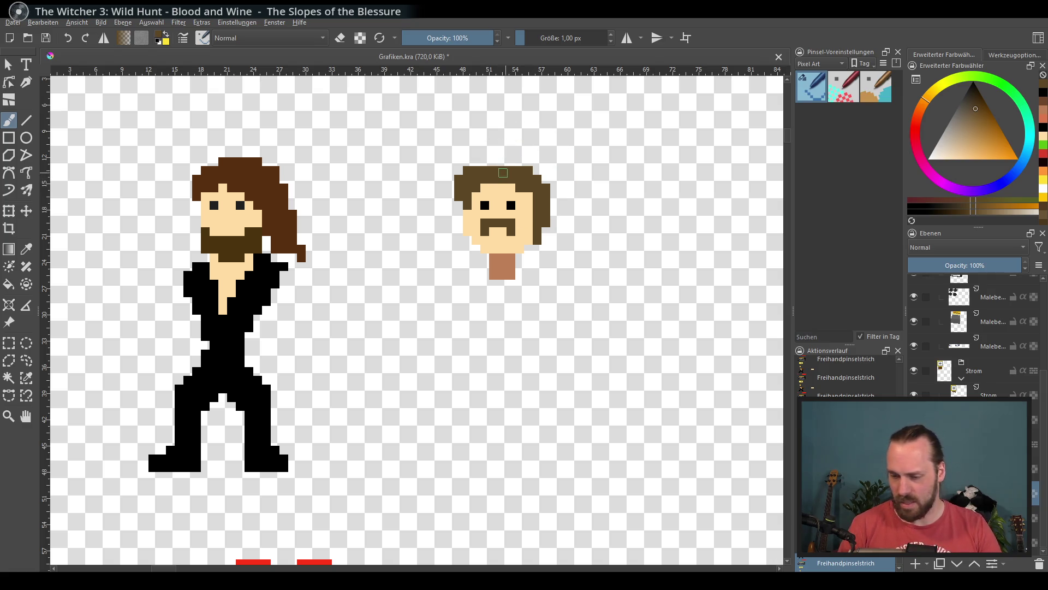
pyautogui.click(511, 162)
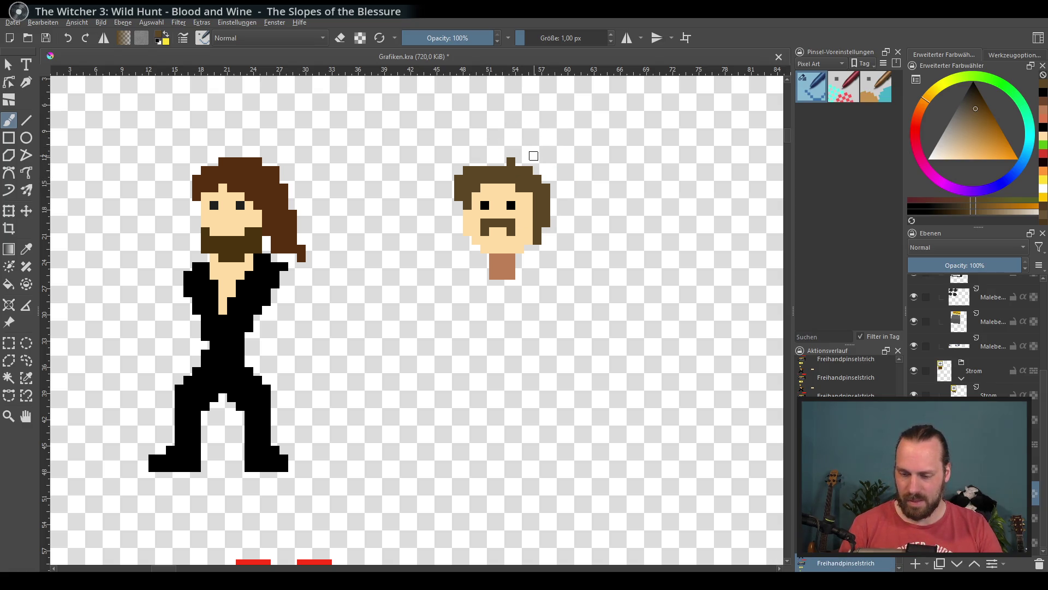
pyautogui.click(503, 161)
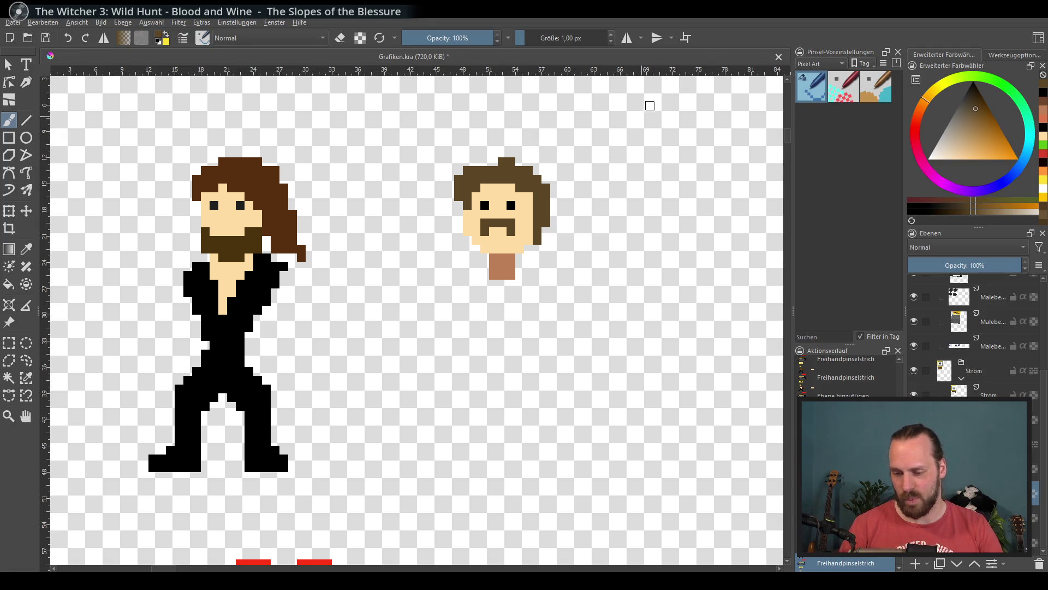
pyautogui.click(494, 162)
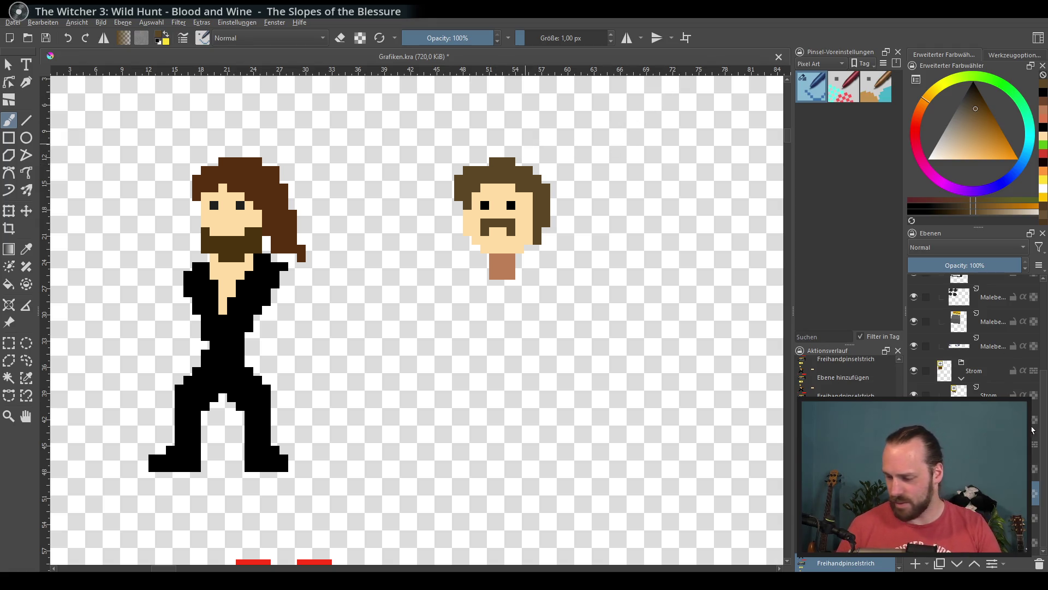
pyautogui.moveTo(485, 231)
pyautogui.mouseDown()
pyautogui.moveTo(485, 266)
pyautogui.moveTo(511, 275)
pyautogui.mouseUp()
# Undo the beard, add a layer, group it with Ctrl+G, and add a body layer.
pyautogui.hotkey('ctrl', 'z')
pyautogui.hotkey('ctrl', 'z')
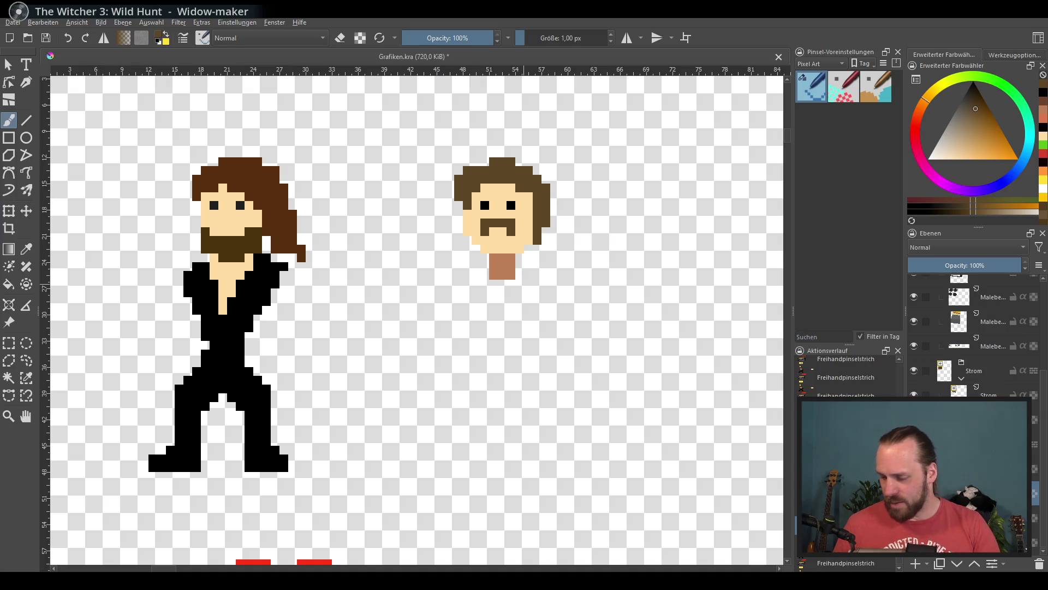
pyautogui.click(917, 563)
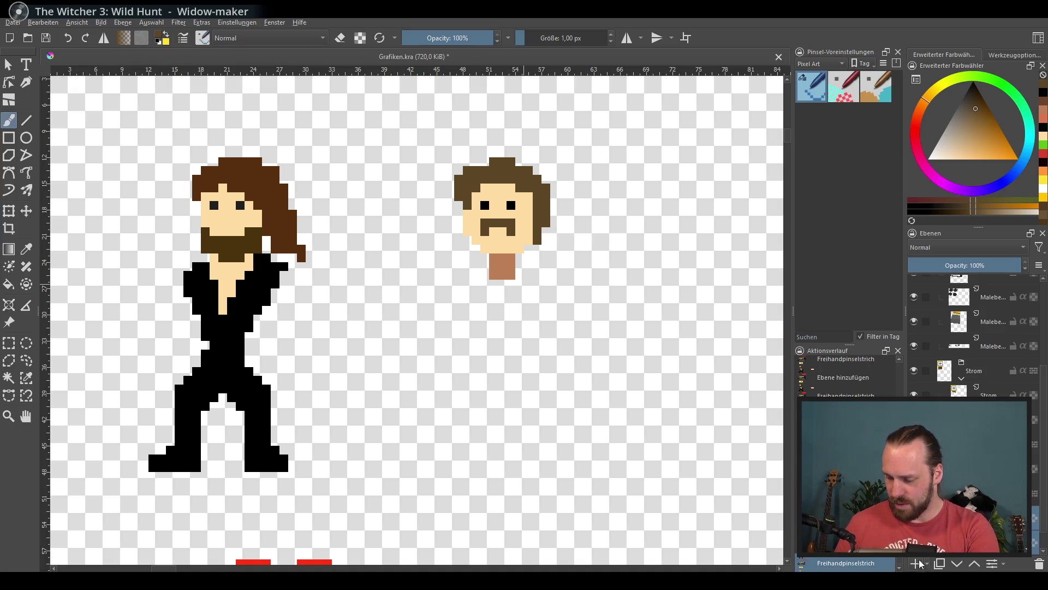
pyautogui.scroll(-1, 1046, 429)
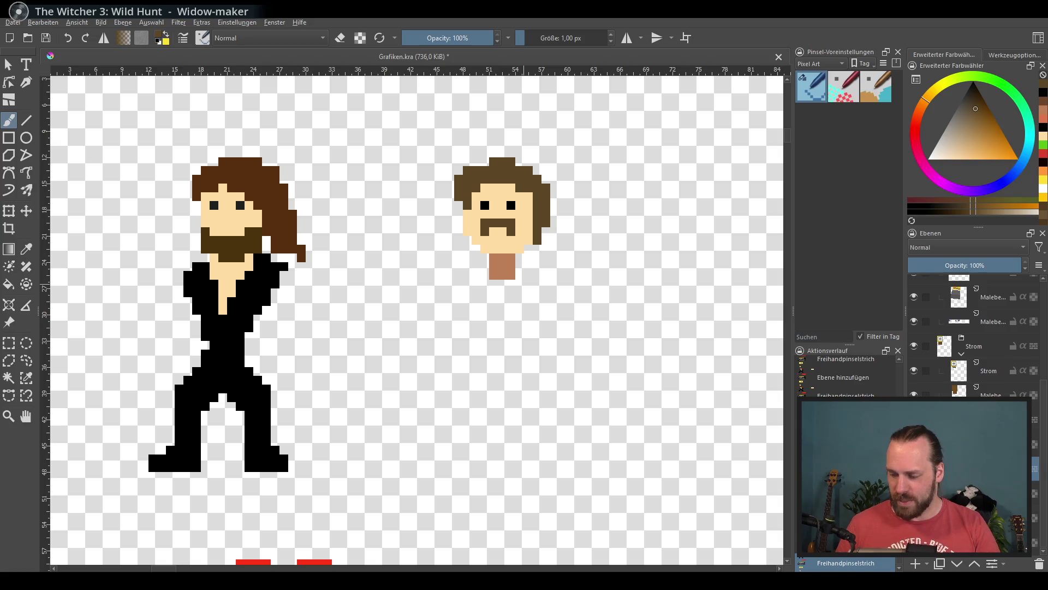
pyautogui.hotkey('ctrl', 'g')
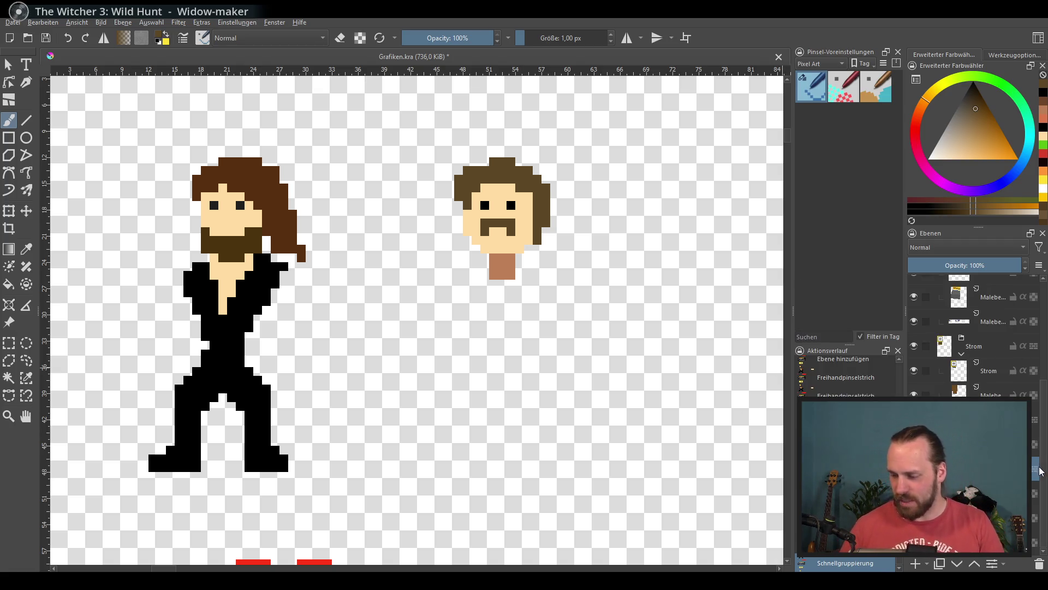
pyautogui.click(917, 564)
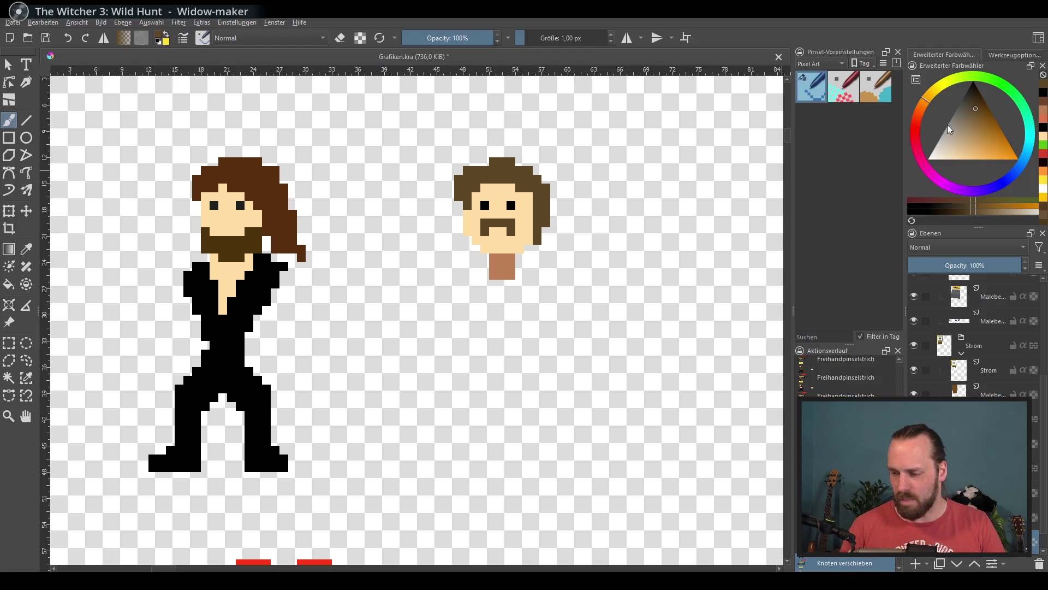
# Pick a bright blue and paint the shirt's collar and shoulder outlines under the neck.
pyautogui.click(1023, 165)
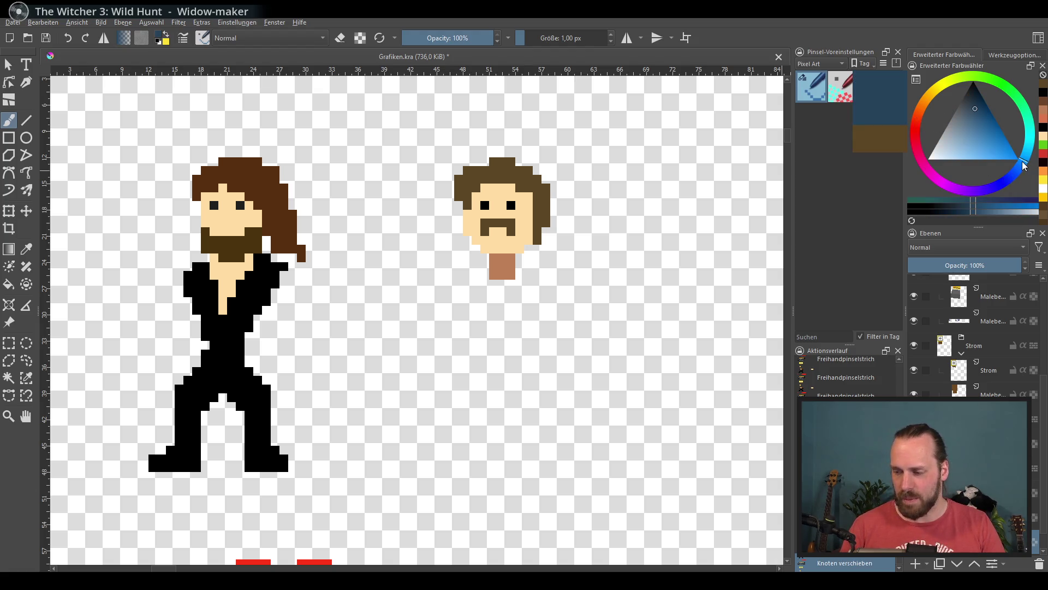
pyautogui.click(990, 137)
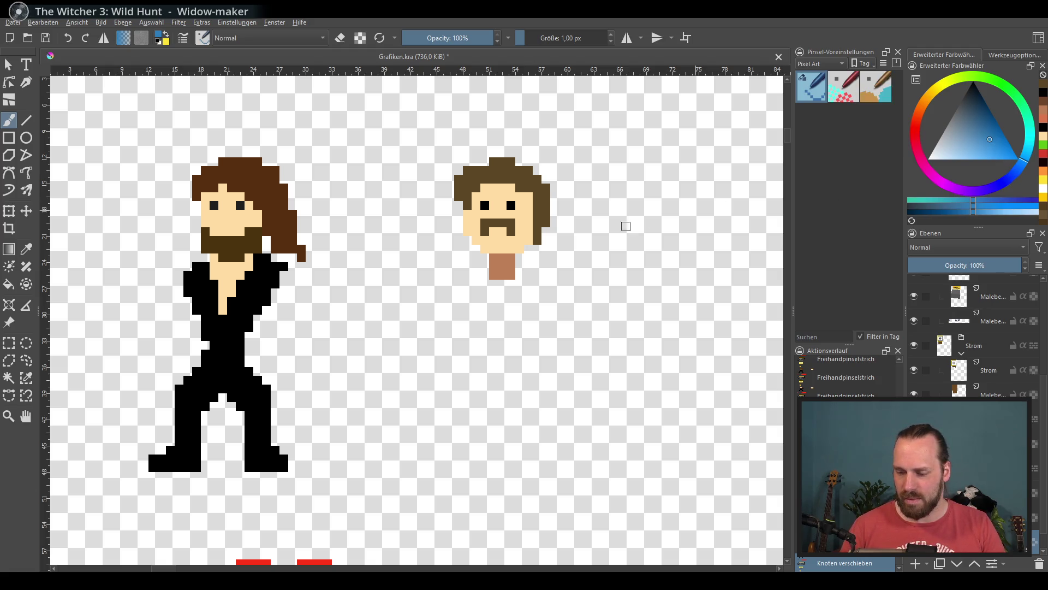
pyautogui.moveTo(475, 276); pyautogui.dragTo(528, 275)
pyautogui.hotkey('ctrl', 'z')
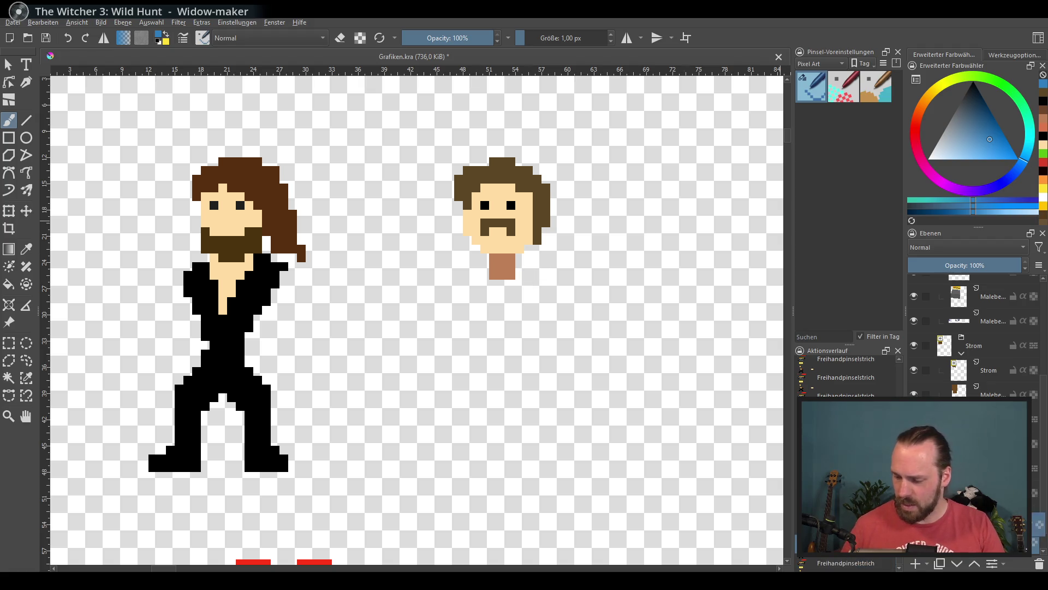
pyautogui.moveTo(484, 275)
pyautogui.mouseDown()
pyautogui.moveTo(523, 275)
pyautogui.moveTo(449, 314)
pyautogui.moveTo(449, 338)
pyautogui.mouseUp()
pyautogui.moveTo(519, 280); pyautogui.dragTo(539, 336)
pyautogui.hotkey('ctrl', 'z')
pyautogui.moveTo(529, 281); pyautogui.dragTo(546, 330)
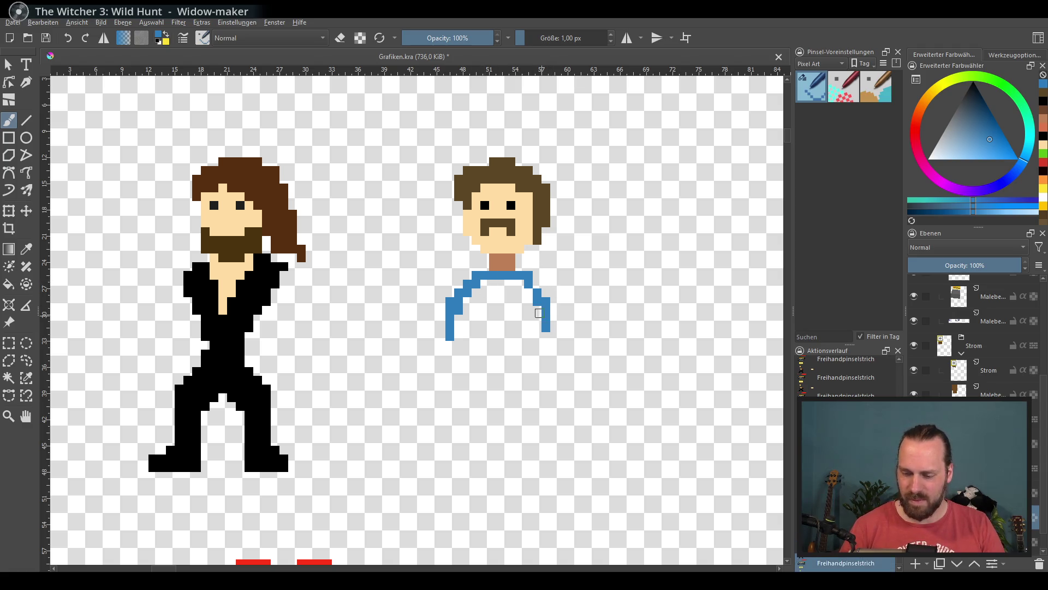
pyautogui.moveTo(479, 269)
pyautogui.mouseDown()
pyautogui.moveTo(520, 269)
pyautogui.moveTo(459, 284)
pyautogui.mouseUp()
pyautogui.hotkey('ctrl', 'z')
pyautogui.moveTo(519, 268)
pyautogui.mouseDown()
pyautogui.moveTo(546, 294)
pyautogui.moveTo(481, 306)
pyautogui.moveTo(492, 323)
pyautogui.moveTo(518, 292)
pyautogui.moveTo(511, 327)
pyautogui.moveTo(503, 309)
pyautogui.moveTo(514, 335)
pyautogui.moveTo(475, 360)
pyautogui.moveTo(524, 352)
pyautogui.moveTo(537, 339)
pyautogui.moveTo(511, 363)
pyautogui.mouseUp()
# Fill the shirt's bottom corners and right edge with blue.
pyautogui.click(450, 361)
pyautogui.click(458, 355)
pyautogui.moveTo(546, 354); pyautogui.dragTo(532, 362)
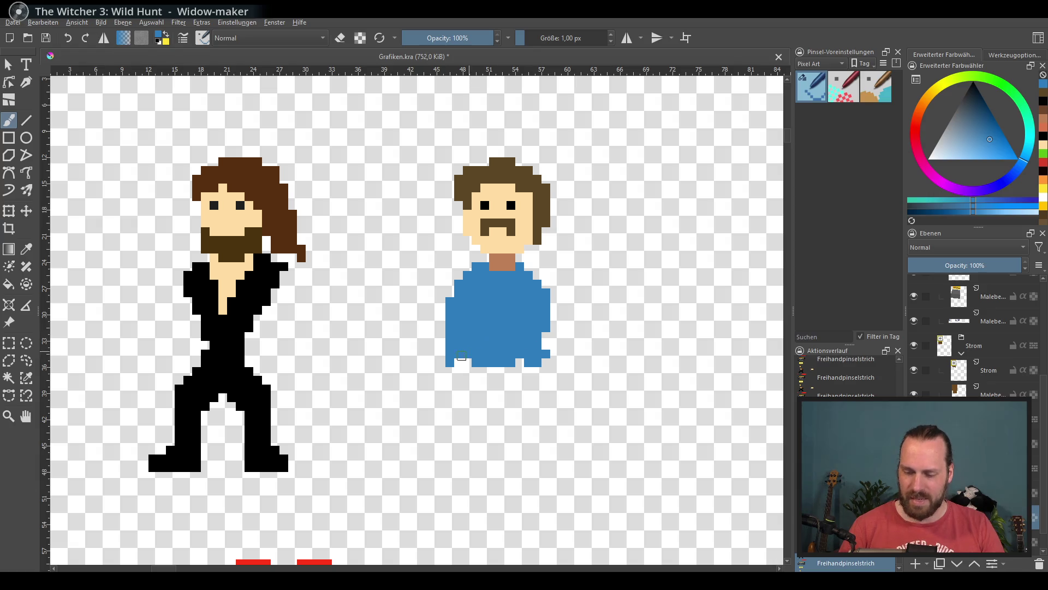
pyautogui.moveTo(459, 362); pyautogui.dragTo(467, 363)
pyautogui.moveTo(548, 338); pyautogui.dragTo(546, 349)
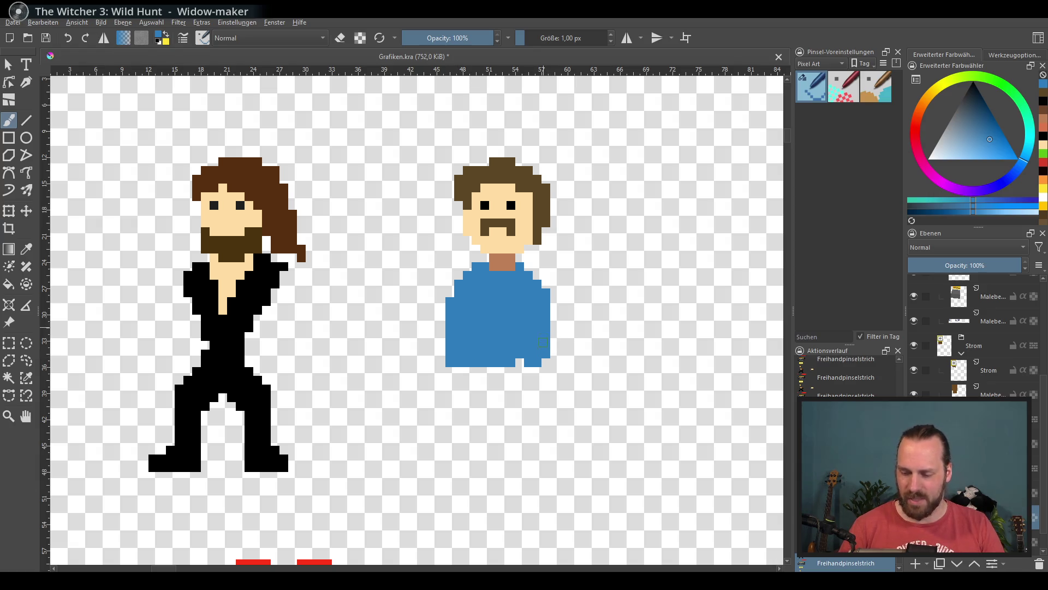
# Paint darker blue shading stripes down the left and right of the shirt.
pyautogui.click(988, 110)
pyautogui.moveTo(468, 305); pyautogui.dragTo(467, 358)
pyautogui.hotkey('ctrl', 'z')
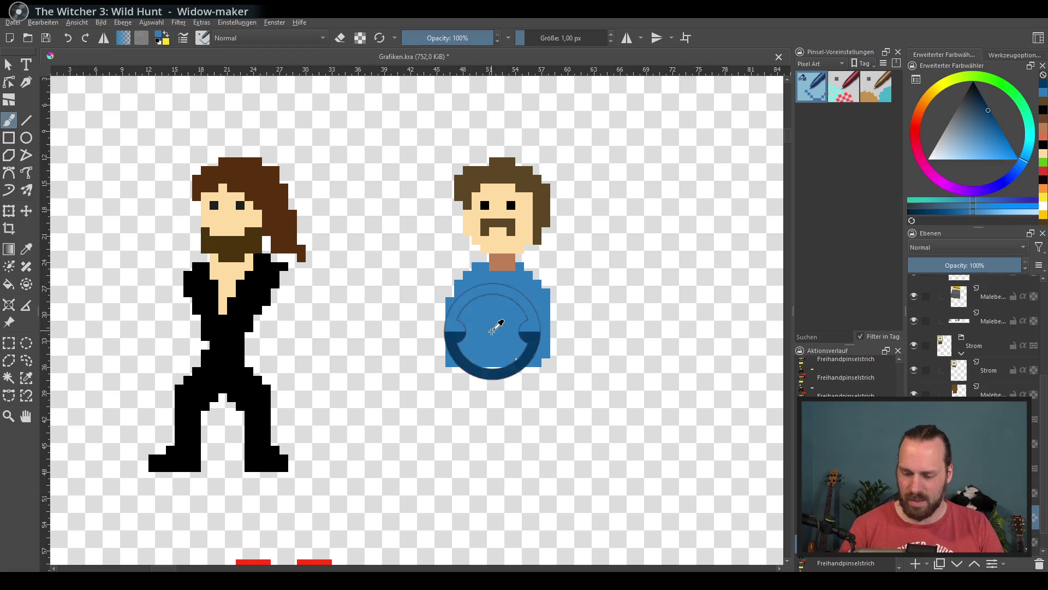
pyautogui.click(986, 126)
pyautogui.moveTo(467, 306); pyautogui.dragTo(467, 358)
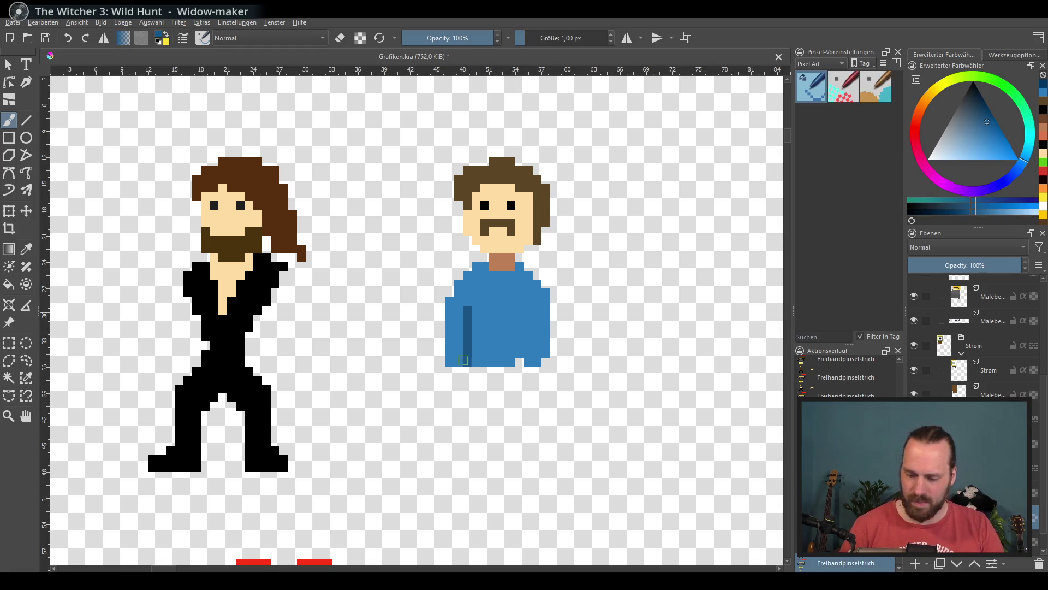
pyautogui.moveTo(528, 305); pyautogui.dragTo(527, 363)
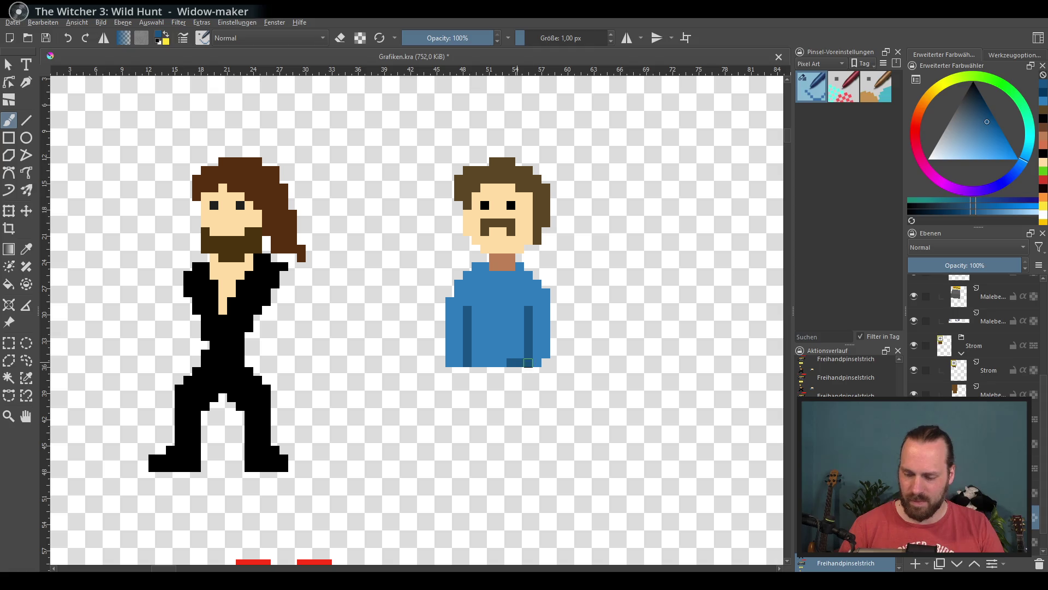
pyautogui.moveTo(520, 307); pyautogui.dragTo(511, 361)
pyautogui.hotkey('ctrl', 'z')
pyautogui.moveTo(519, 310); pyautogui.dragTo(502, 363)
# Try a dark-blue collar band, then keep a dark column along the shirt's right edge.
pyautogui.moveTo(514, 276)
pyautogui.mouseDown()
pyautogui.moveTo(492, 275)
pyautogui.moveTo(523, 276)
pyautogui.mouseUp()
pyautogui.hotkey('ctrl', 'z')
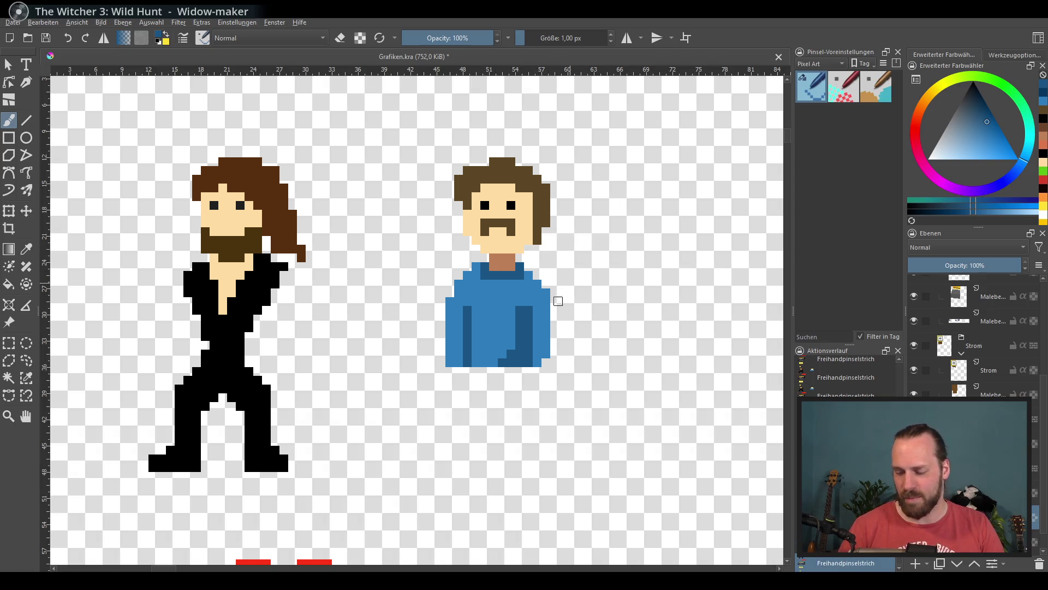
pyautogui.moveTo(546, 312); pyautogui.dragTo(546, 357)
pyautogui.hotkey('ctrl', 'z')
pyautogui.hotkey('ctrl', 'shift', 'z')
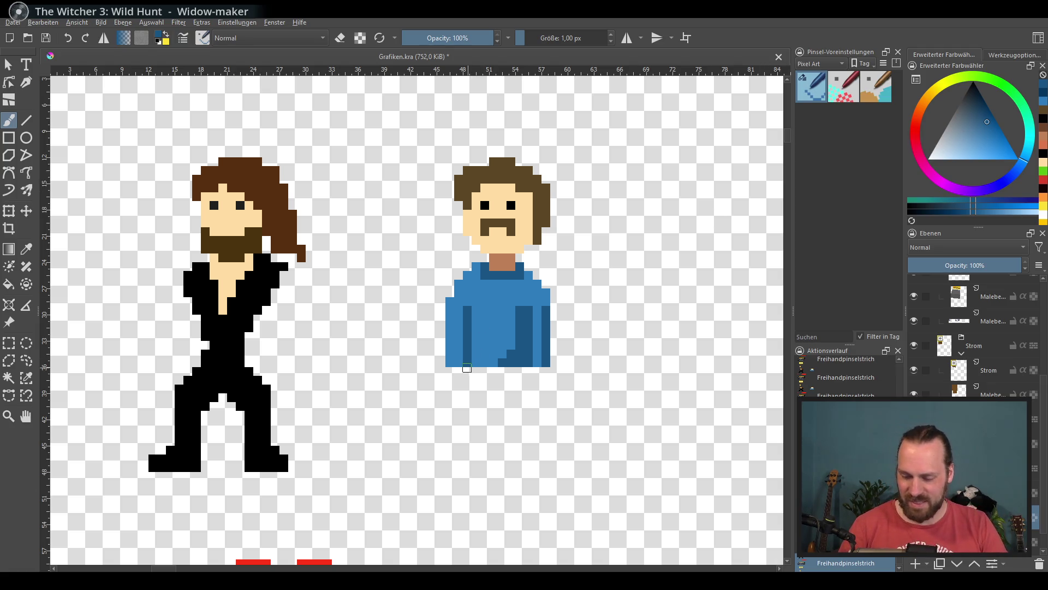
# Finish the sweater hem with light and dark blue pixels, then add a trousers layer.
pyautogui.keyDown('ctrl'); pyautogui.click(454, 359); pyautogui.keyUp('ctrl')
pyautogui.moveTo(450, 371); pyautogui.dragTo(468, 371)
pyautogui.keyDown('ctrl'); pyautogui.click(469, 361); pyautogui.keyUp('ctrl')
pyautogui.click(468, 372)
pyautogui.keyDown('ctrl'); pyautogui.click(546, 355); pyautogui.keyUp('ctrl')
pyautogui.click(537, 371)
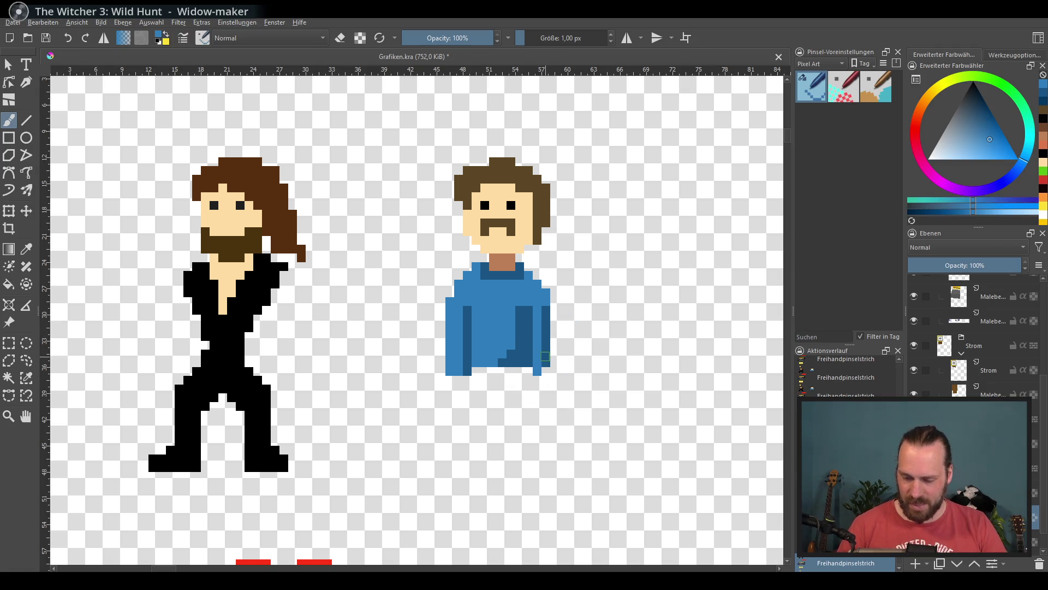
pyautogui.keyDown('ctrl'); pyautogui.click(537, 354); pyautogui.keyUp('ctrl')
pyautogui.click(546, 371)
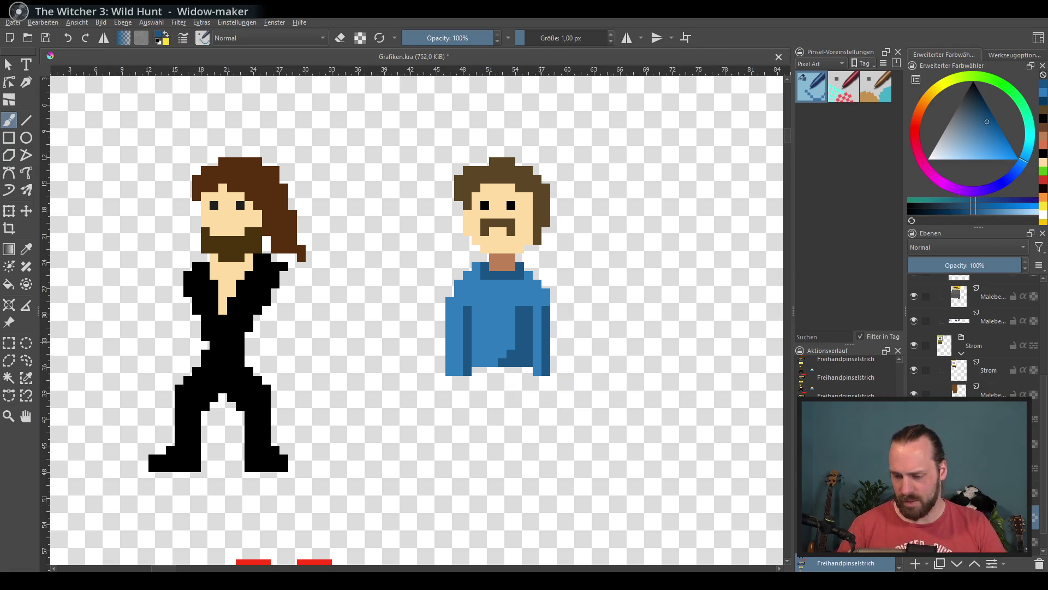
pyautogui.keyDown('ctrl'); pyautogui.click(546, 333); pyautogui.keyUp('ctrl')
pyautogui.click(529, 367)
pyautogui.click(529, 354)
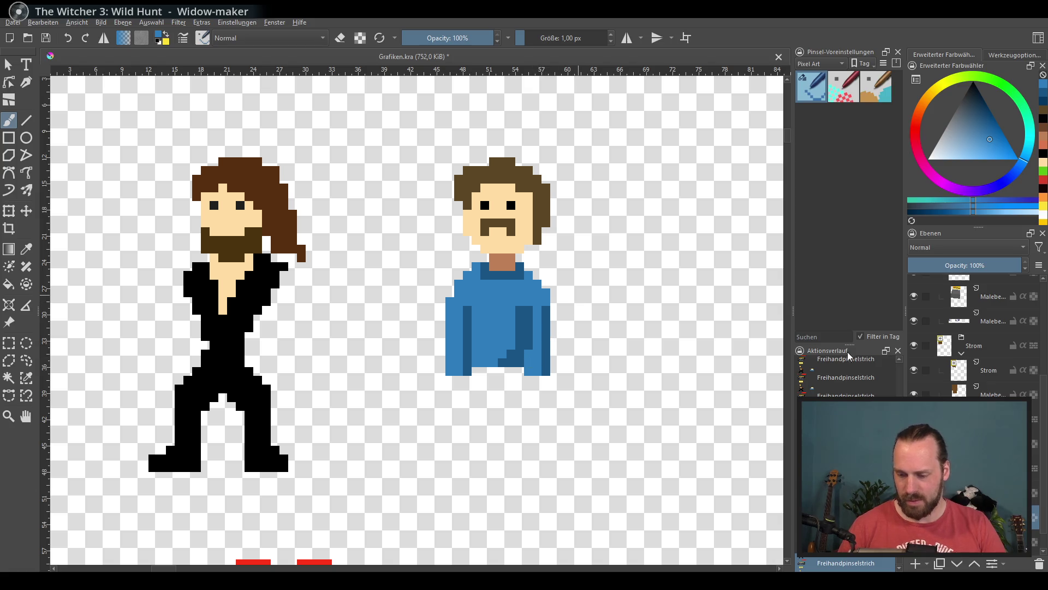
pyautogui.click(933, 563)
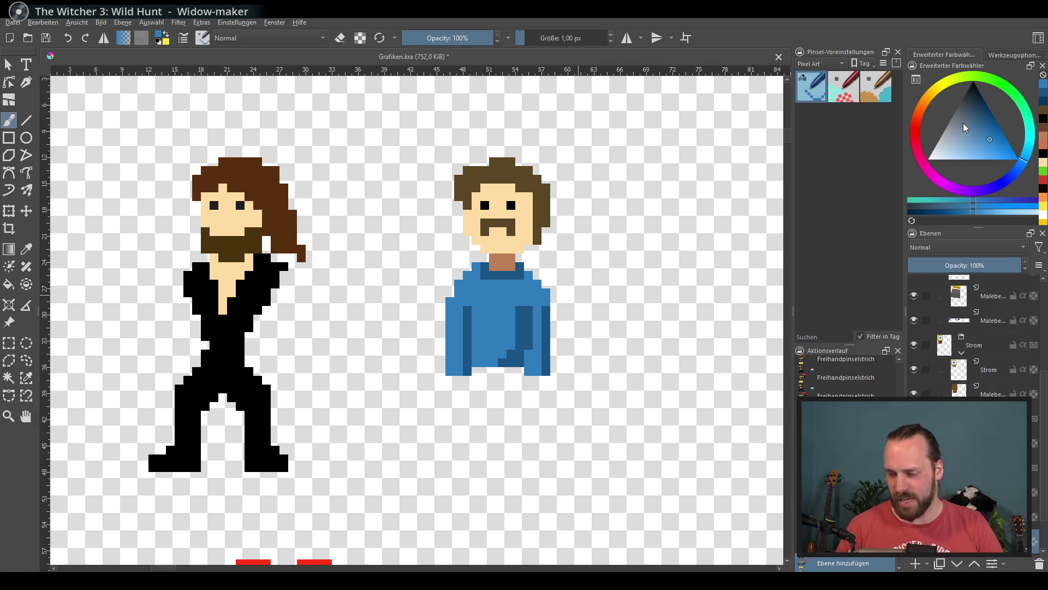
pyautogui.click(926, 101)
# Discard a brown attempt and paint two dark grey trouser legs below the sweater.
pyautogui.click(984, 122)
pyautogui.moveTo(467, 378); pyautogui.dragTo(473, 421)
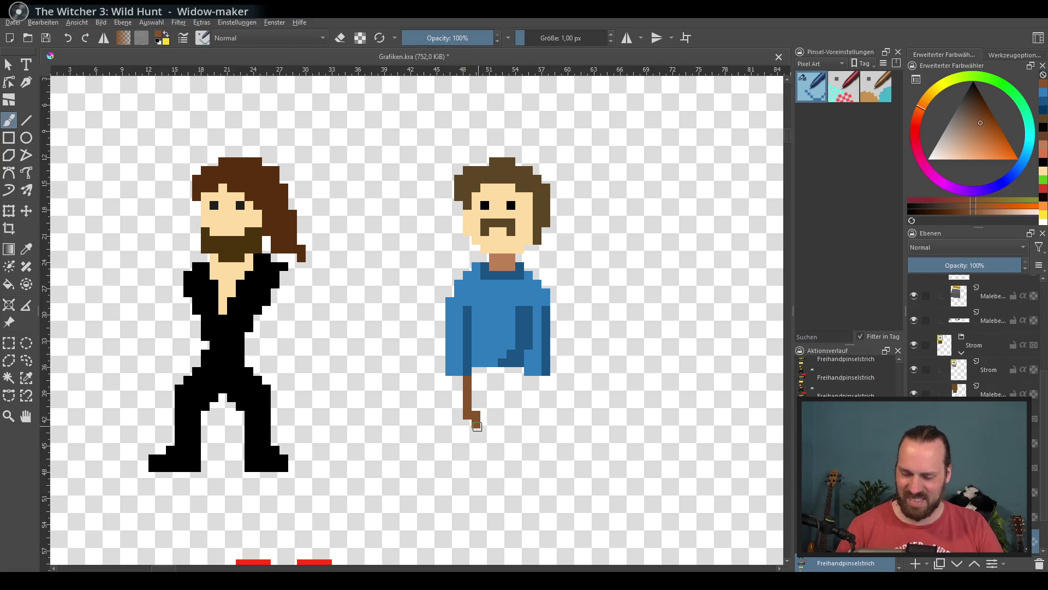
pyautogui.hotkey('ctrl', 'z')
pyautogui.click(972, 112)
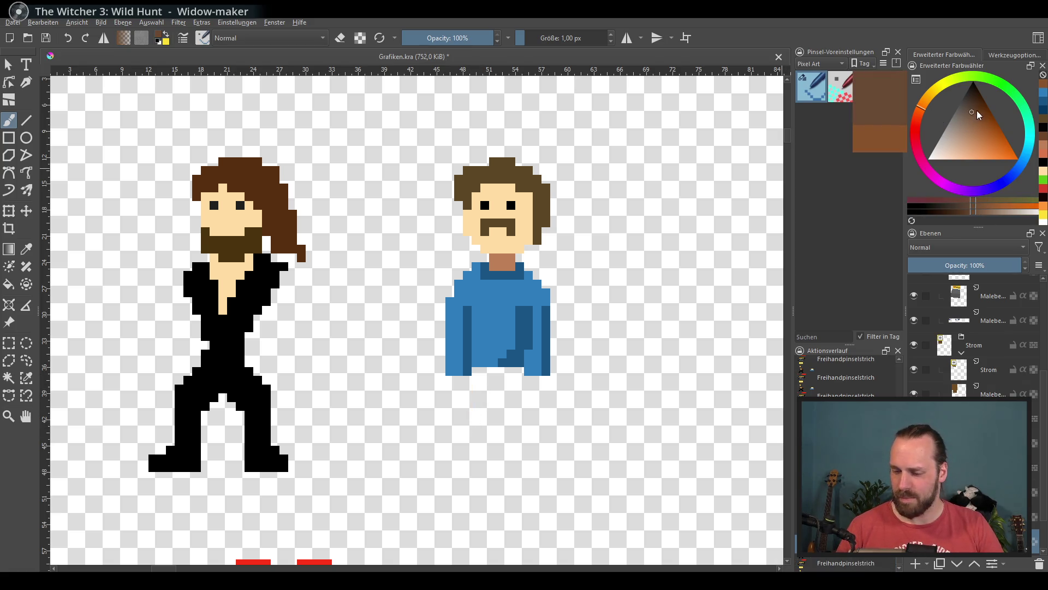
pyautogui.click(955, 110)
pyautogui.moveTo(468, 378)
pyautogui.mouseDown()
pyautogui.moveTo(470, 459)
pyautogui.moveTo(505, 448)
pyautogui.moveTo(472, 443)
pyautogui.moveTo(478, 377)
pyautogui.moveTo(485, 433)
pyautogui.moveTo(516, 366)
pyautogui.moveTo(529, 441)
pyautogui.mouseUp()
pyautogui.hotkey('ctrl', 'z')
pyautogui.hotkey('ctrl', 'z')
pyautogui.moveTo(524, 402); pyautogui.dragTo(511, 442)
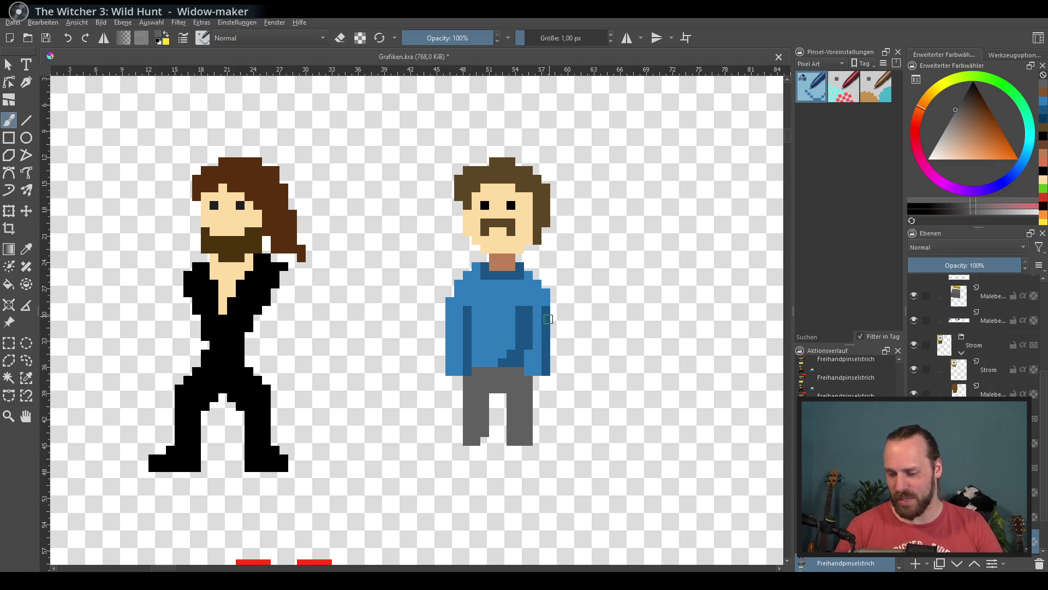
pyautogui.hotkey('ctrl', 'z')
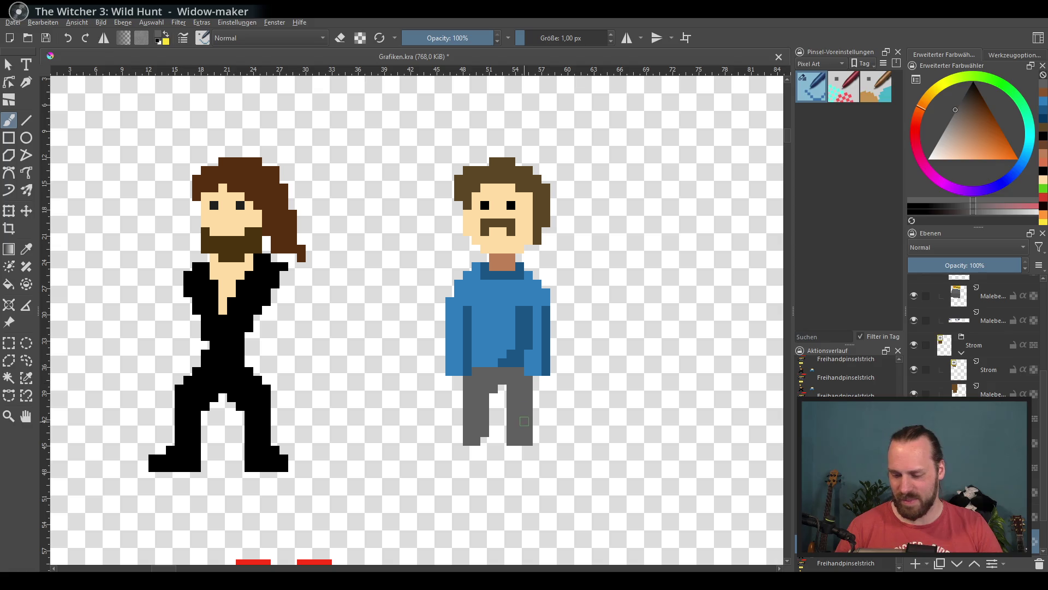
pyautogui.moveTo(537, 380); pyautogui.dragTo(537, 389)
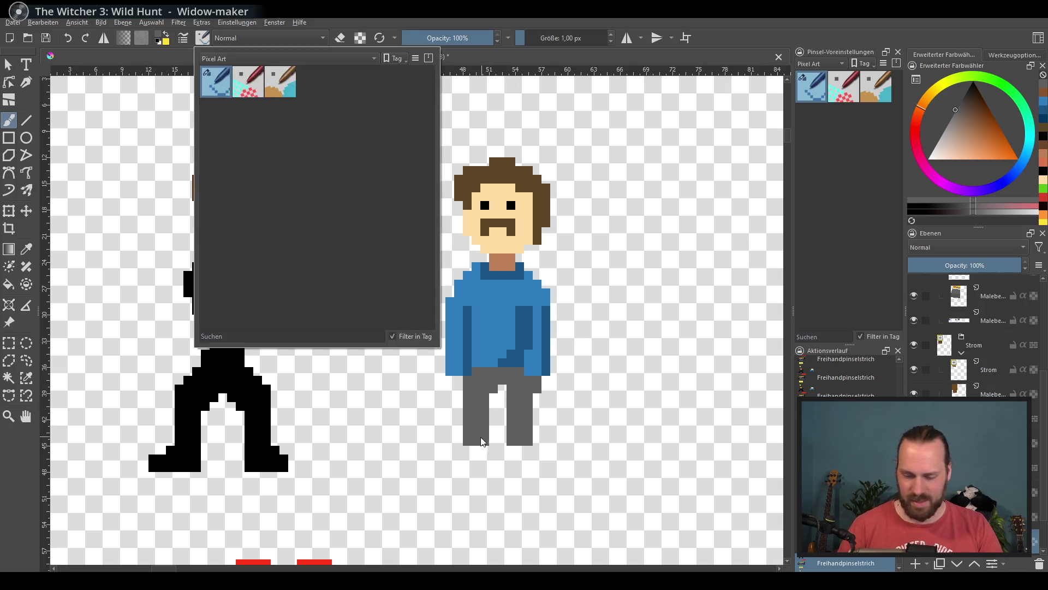
# Erase the bottom row of the left trouser leg.
pyautogui.press('e')
pyautogui.moveTo(466, 441); pyautogui.dragTo(531, 450)
pyautogui.press('e')
pyautogui.press('e')
# On a new layer, paint dark grey shoes under both trouser legs.
pyautogui.moveTo(968, 107); pyautogui.dragTo(969, 86)
pyautogui.scroll(-2, 1032, 467)
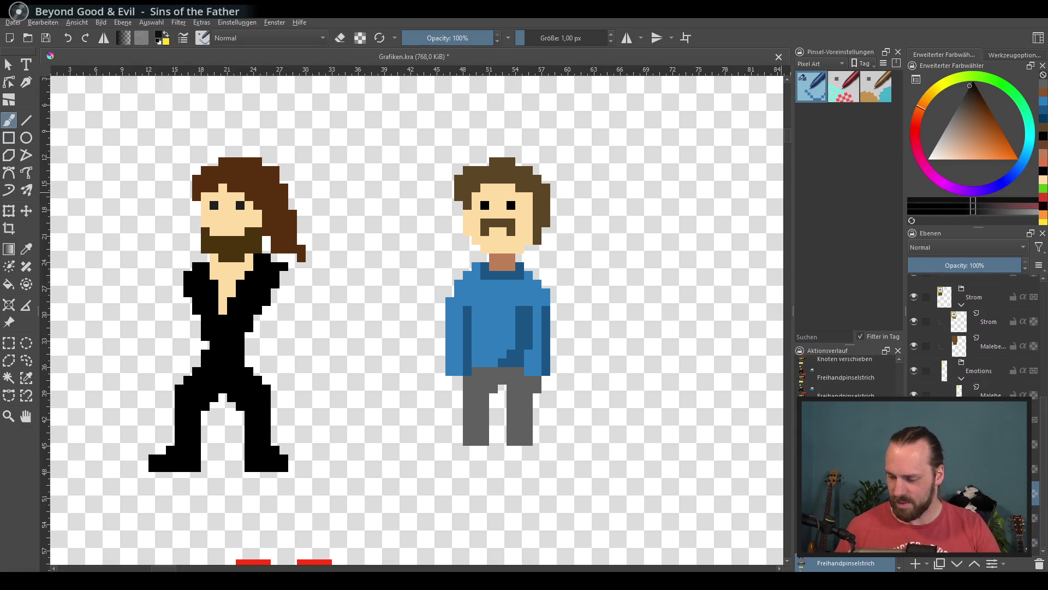
pyautogui.click(919, 565)
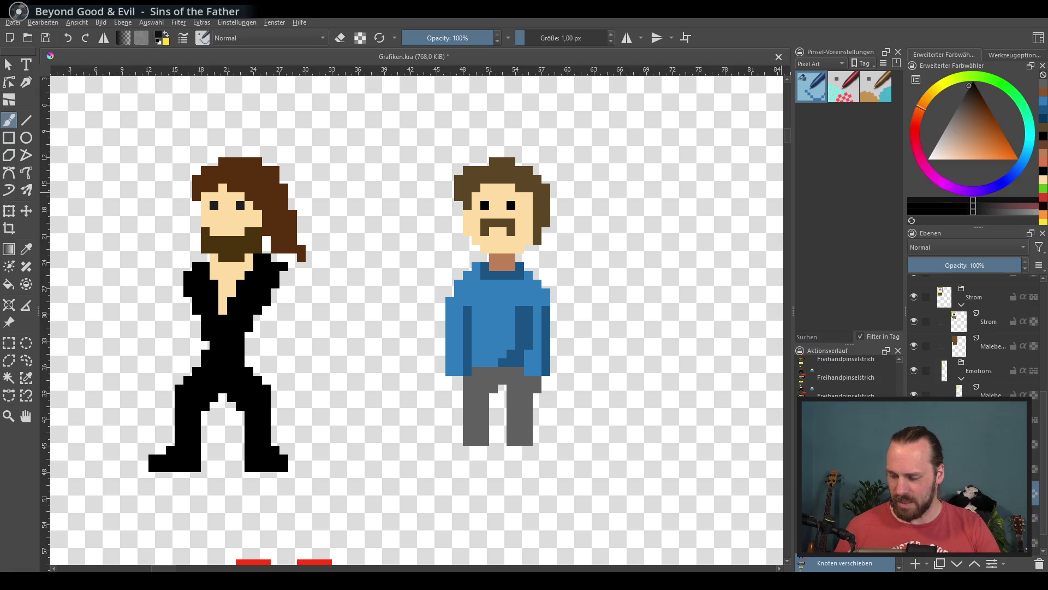
pyautogui.moveTo(959, 134)
pyautogui.mouseDown()
pyautogui.moveTo(964, 124)
pyautogui.moveTo(979, 151)
pyautogui.moveTo(962, 98)
pyautogui.mouseUp()
pyautogui.moveTo(457, 449)
pyautogui.mouseDown()
pyautogui.moveTo(483, 451)
pyautogui.moveTo(468, 462)
pyautogui.moveTo(450, 451)
pyautogui.mouseUp()
pyautogui.moveTo(521, 458)
pyautogui.mouseDown()
pyautogui.moveTo(509, 453)
pyautogui.moveTo(545, 453)
pyautogui.mouseUp()
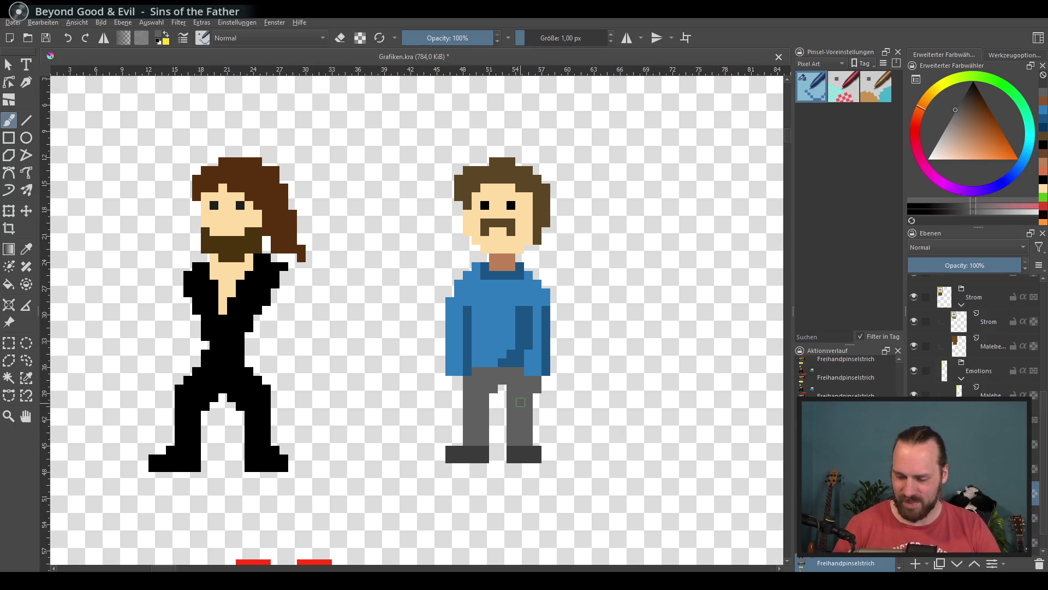
pyautogui.click(961, 101)
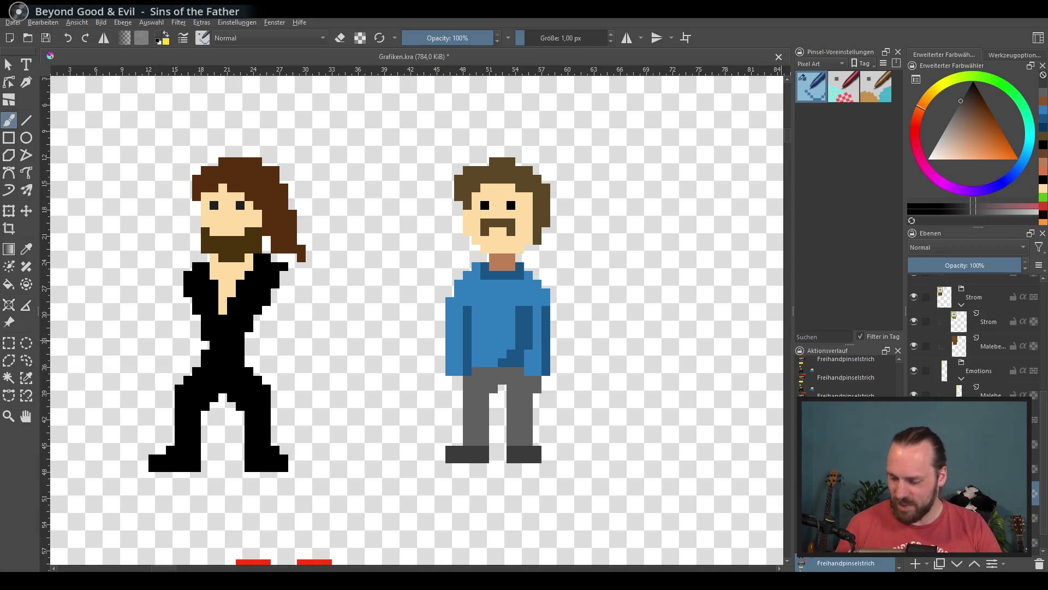
# Paint a dark grey belt band across the bottom of the shirt.
pyautogui.moveTo(472, 371); pyautogui.dragTo(524, 371)
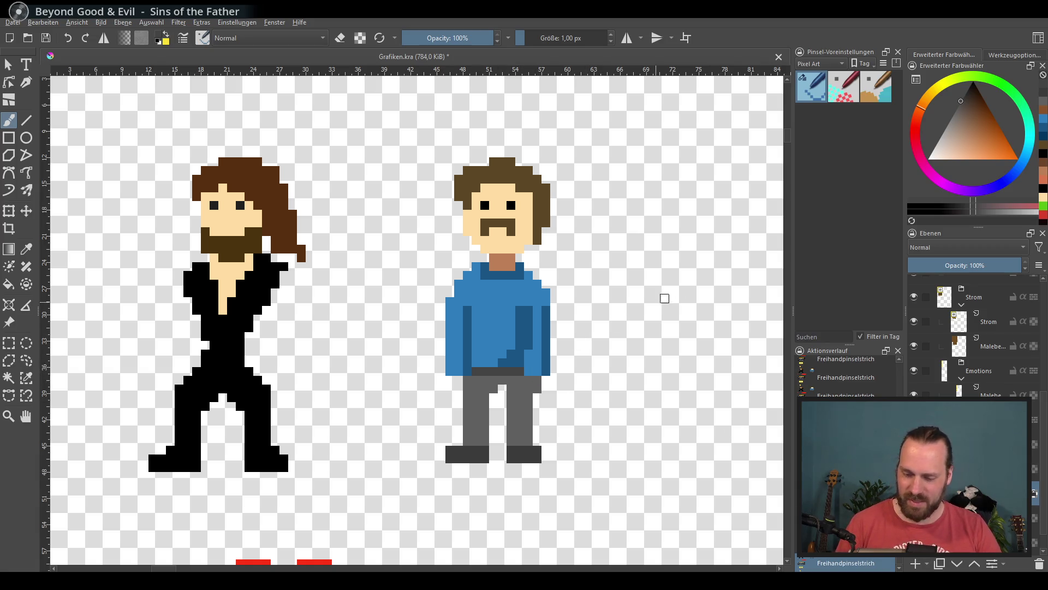
pyautogui.hotkey('ctrl', 'z')
pyautogui.keyDown('ctrl'); pyautogui.click(519, 396); pyautogui.keyUp('ctrl')
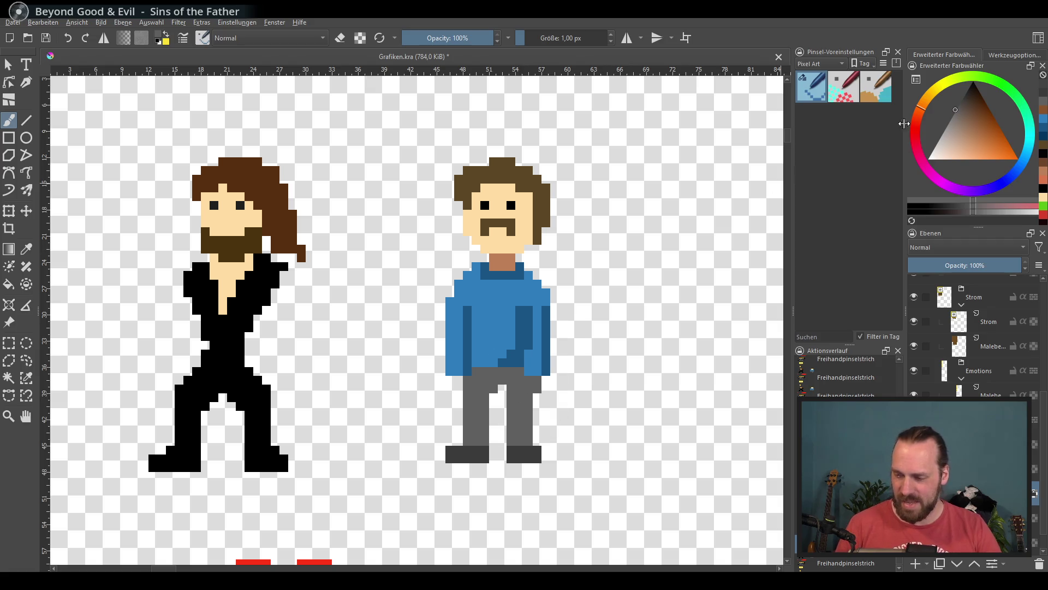
pyautogui.click(957, 107)
pyautogui.moveTo(478, 371); pyautogui.dragTo(538, 371)
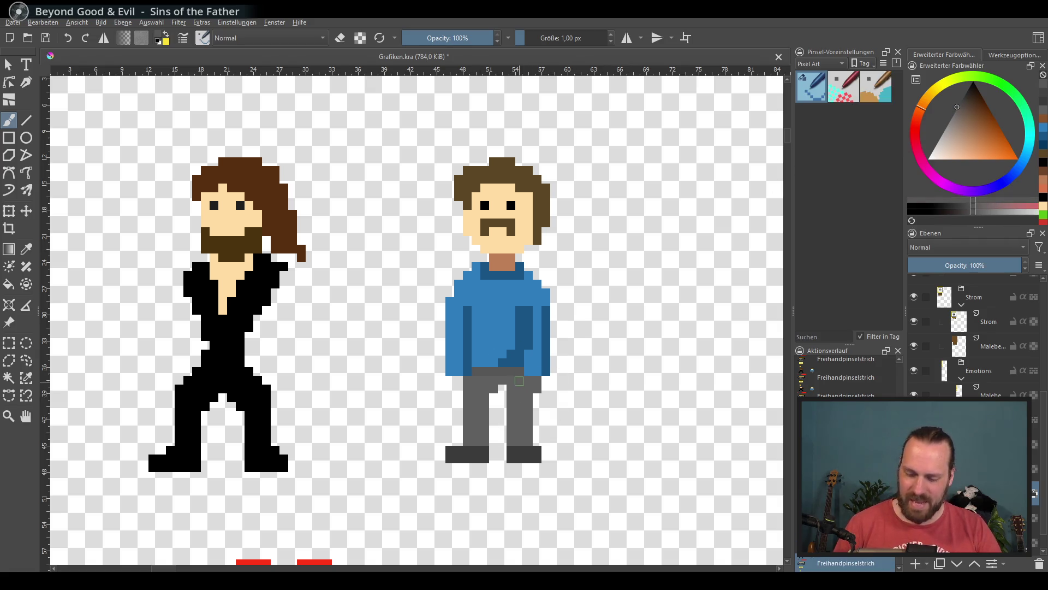
pyautogui.click(960, 102)
pyautogui.moveTo(474, 371); pyautogui.dragTo(534, 372)
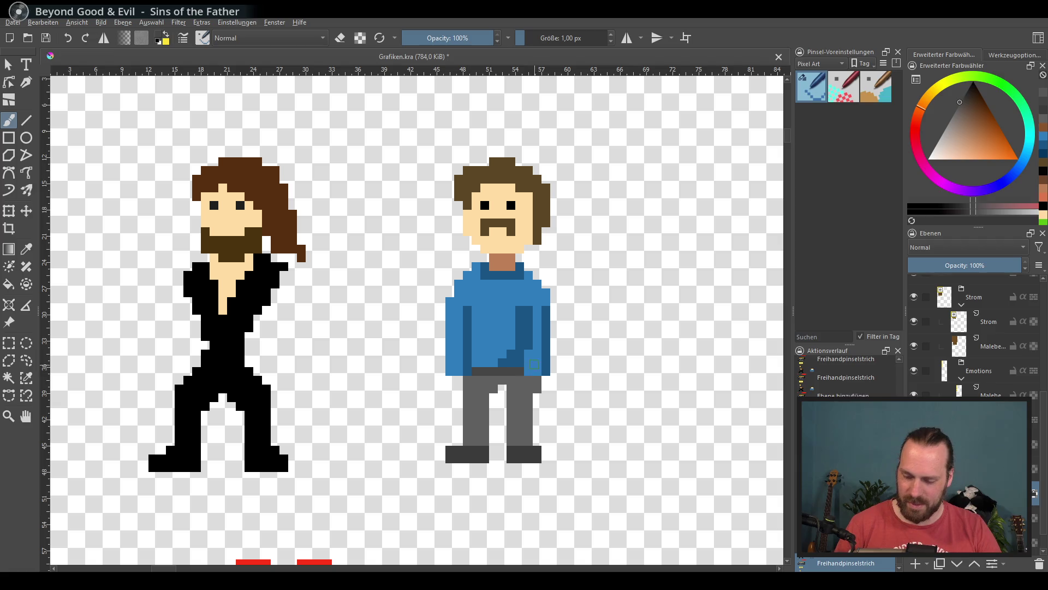
# Shade the trouser legs with darker grey below the belt.
pyautogui.moveTo(485, 411); pyautogui.dragTo(485, 447)
pyautogui.moveTo(485, 378)
pyautogui.mouseDown()
pyautogui.moveTo(489, 409)
pyautogui.moveTo(535, 373)
pyautogui.moveTo(529, 443)
pyautogui.mouseUp()
pyautogui.moveTo(529, 394); pyautogui.dragTo(529, 418)
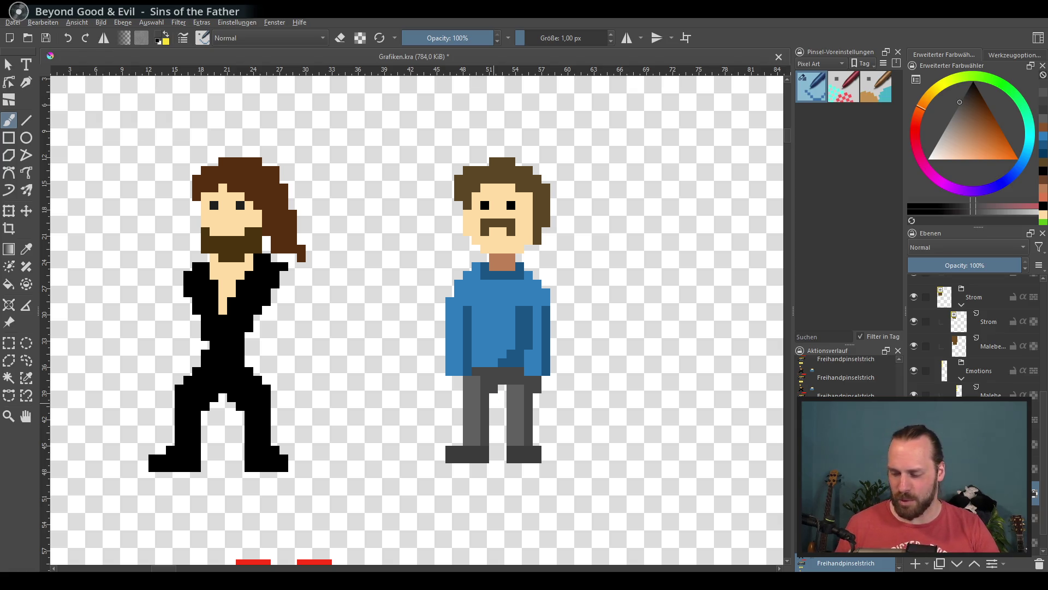
pyautogui.moveTo(1045, 432); pyautogui.dragTo(1045, 462)
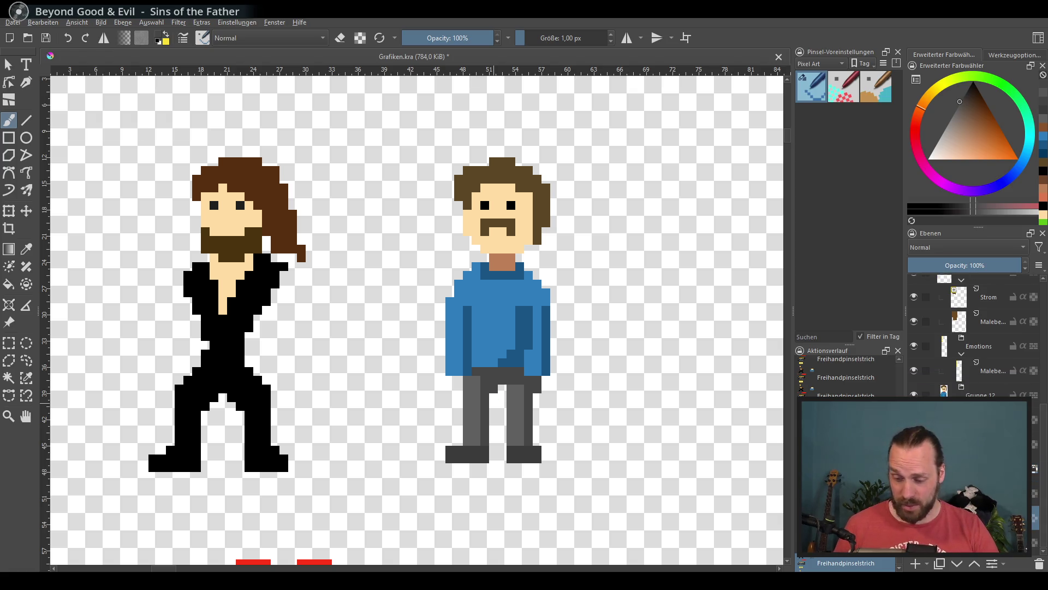
# Paint a lighter orange-brown hairline across the forehead and temple.
pyautogui.keyDown('ctrl'); pyautogui.click(549, 239); pyautogui.keyUp('ctrl')
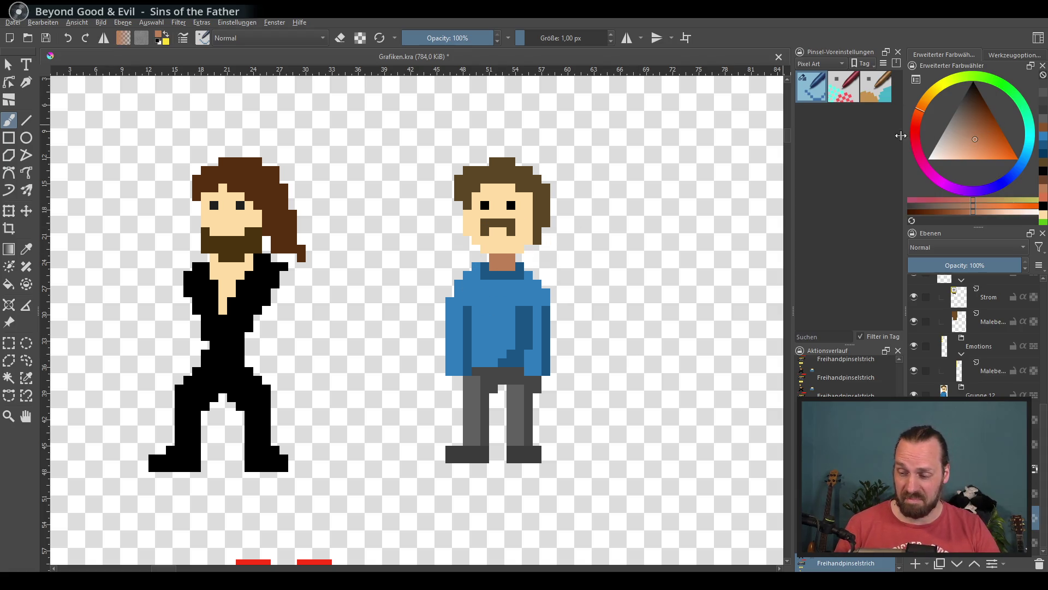
pyautogui.click(968, 143)
pyautogui.click(924, 108)
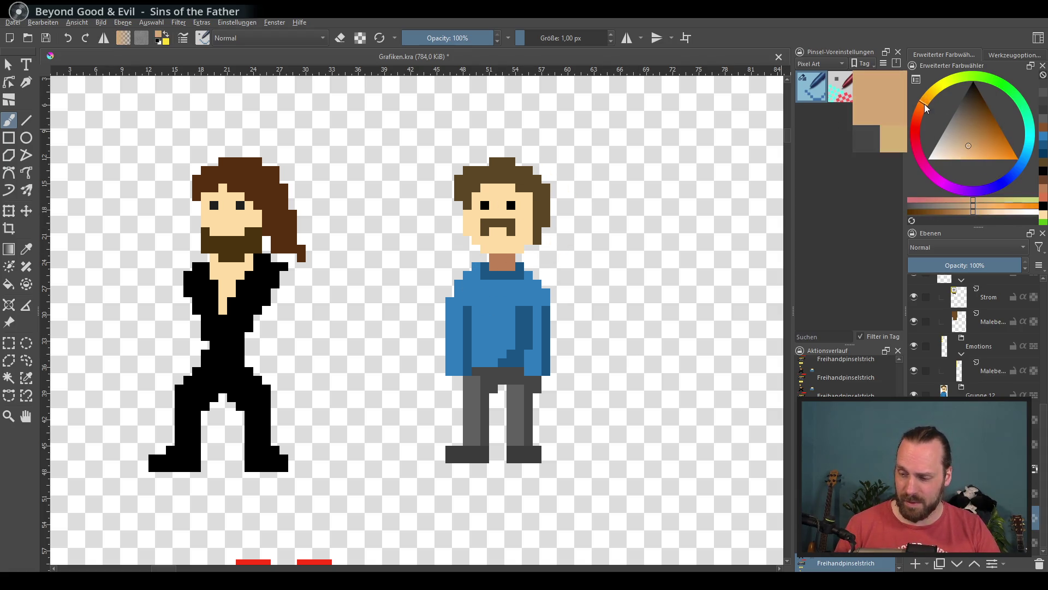
pyautogui.moveTo(481, 188); pyautogui.dragTo(516, 188)
pyautogui.click(477, 197)
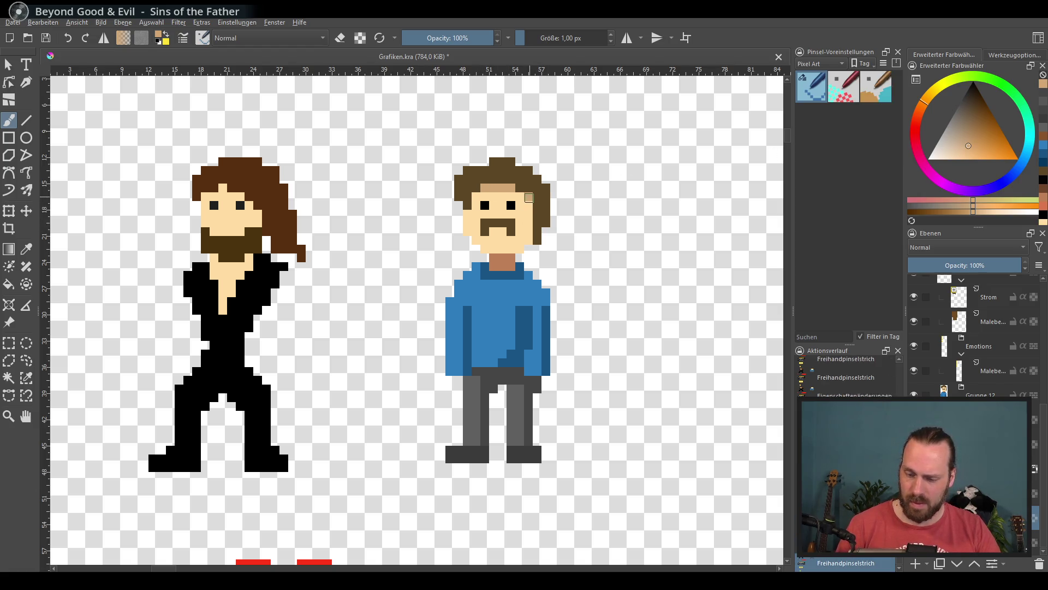
pyautogui.click(520, 196)
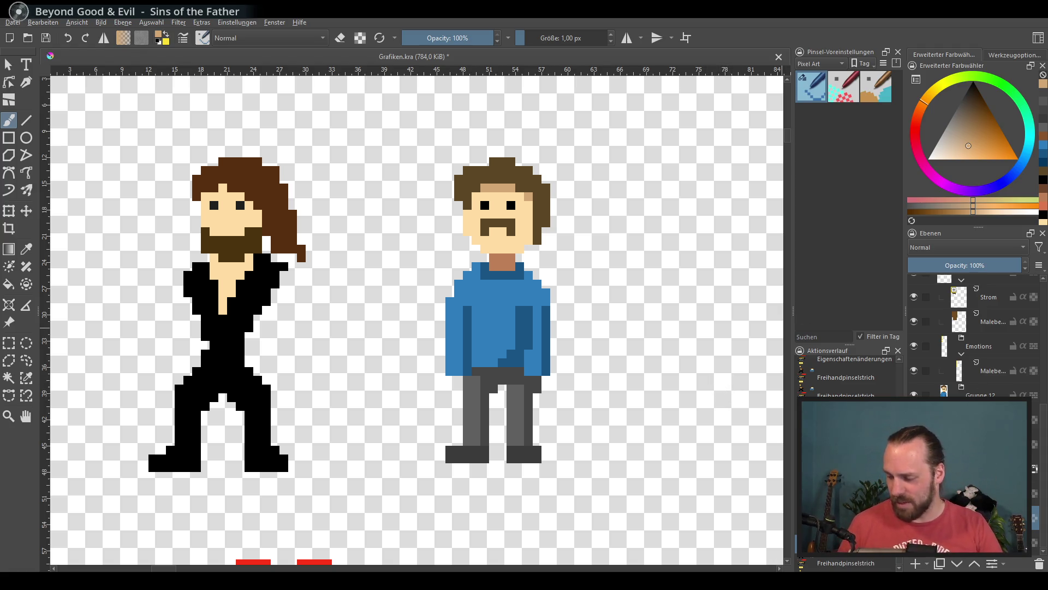
# Switch layers and erase dark-blue pixels at the sweater's lower edge.
pyautogui.click(977, 444)
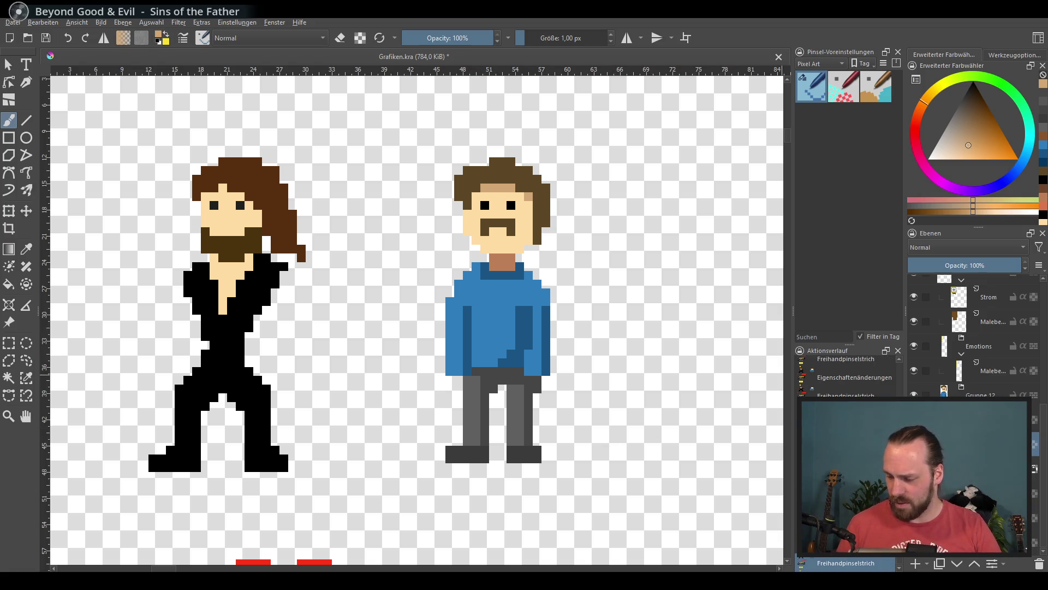
pyautogui.press('e')
pyautogui.click(468, 371)
pyautogui.moveTo(531, 358); pyautogui.dragTo(538, 363)
# Shade the sweater's lower right, left stripe and right side with sampled dark blues.
pyautogui.press('e')
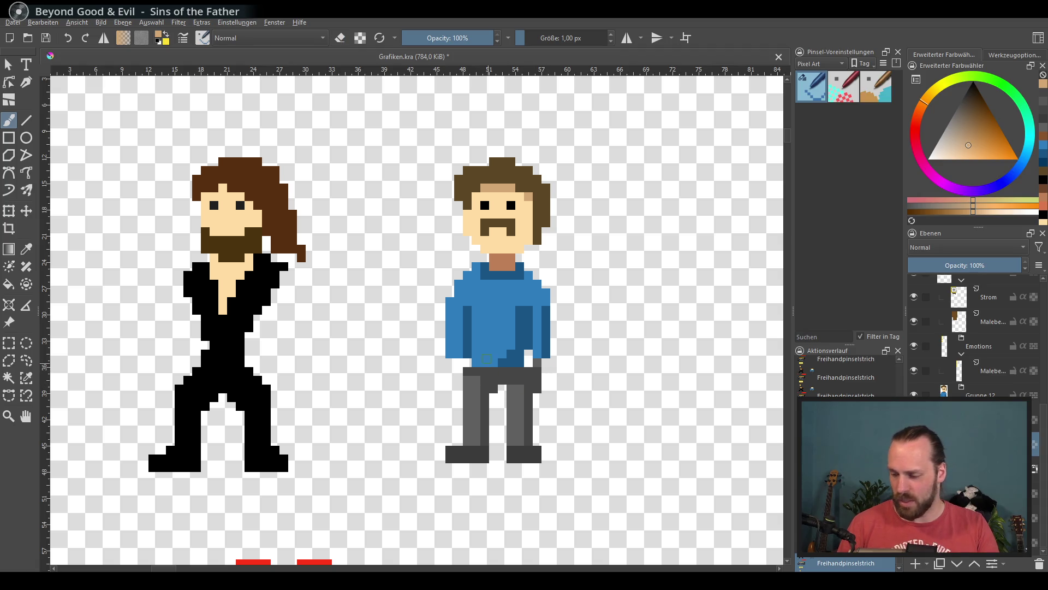
pyautogui.keyDown('ctrl'); pyautogui.click(454, 346); pyautogui.keyUp('ctrl')
pyautogui.keyDown('ctrl'); pyautogui.click(469, 352); pyautogui.keyUp('ctrl')
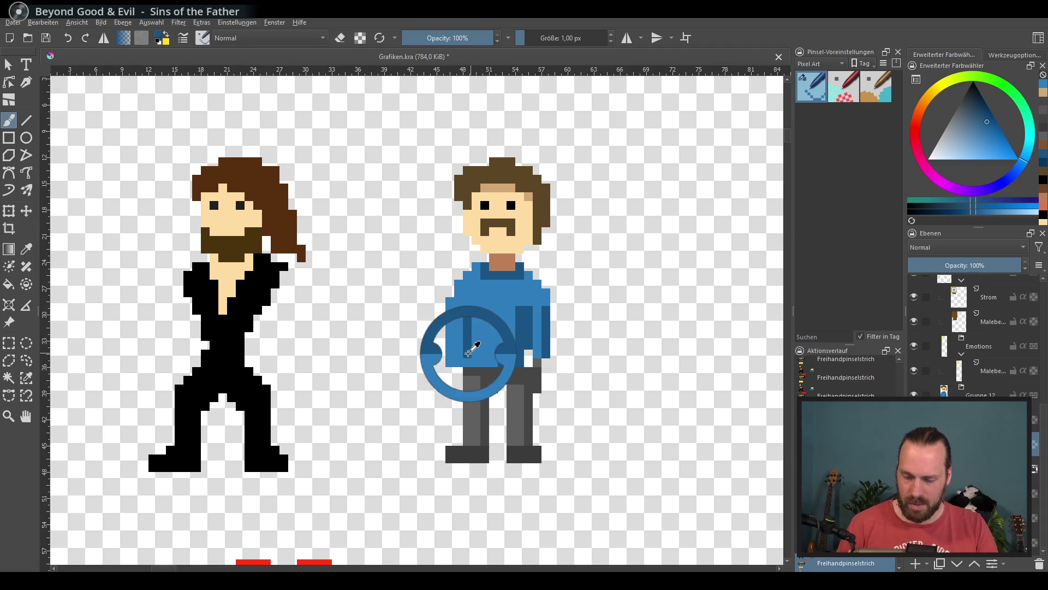
pyautogui.moveTo(519, 356); pyautogui.dragTo(467, 364)
pyautogui.moveTo(546, 320); pyautogui.dragTo(528, 295)
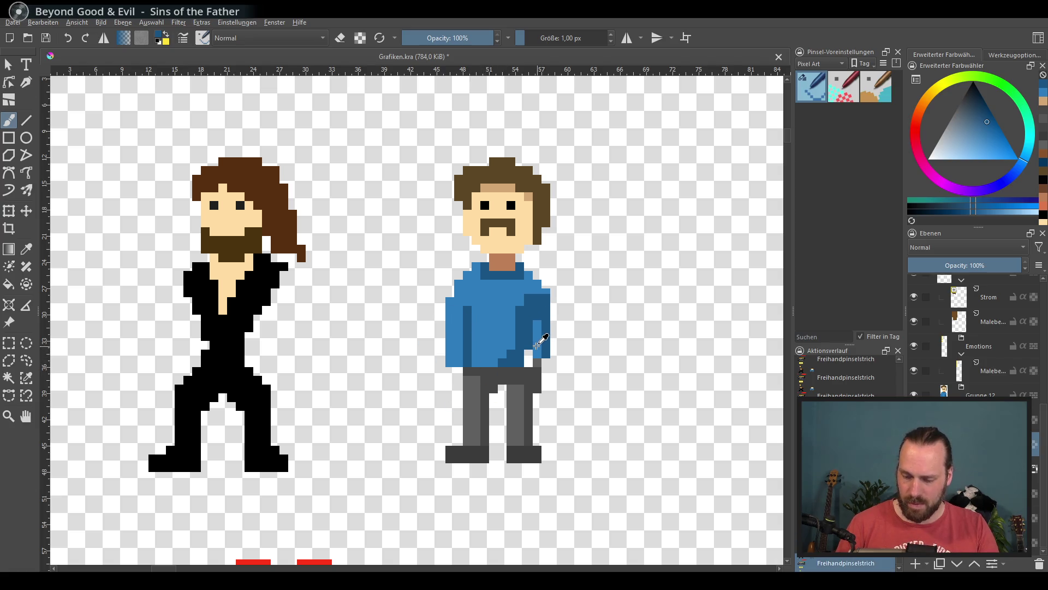
pyautogui.keyDown('ctrl'); pyautogui.click(542, 341); pyautogui.keyUp('ctrl')
pyautogui.moveTo(529, 345); pyautogui.dragTo(529, 365)
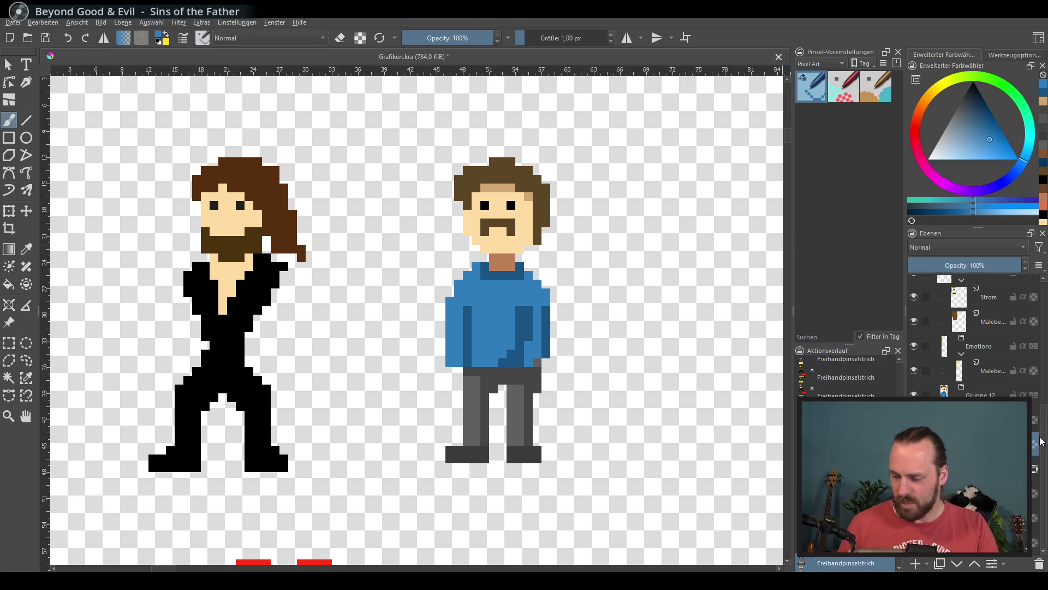
# On another layer, paint a skin-tone hand below the figure's left sleeve.
pyautogui.moveTo(1005, 421)
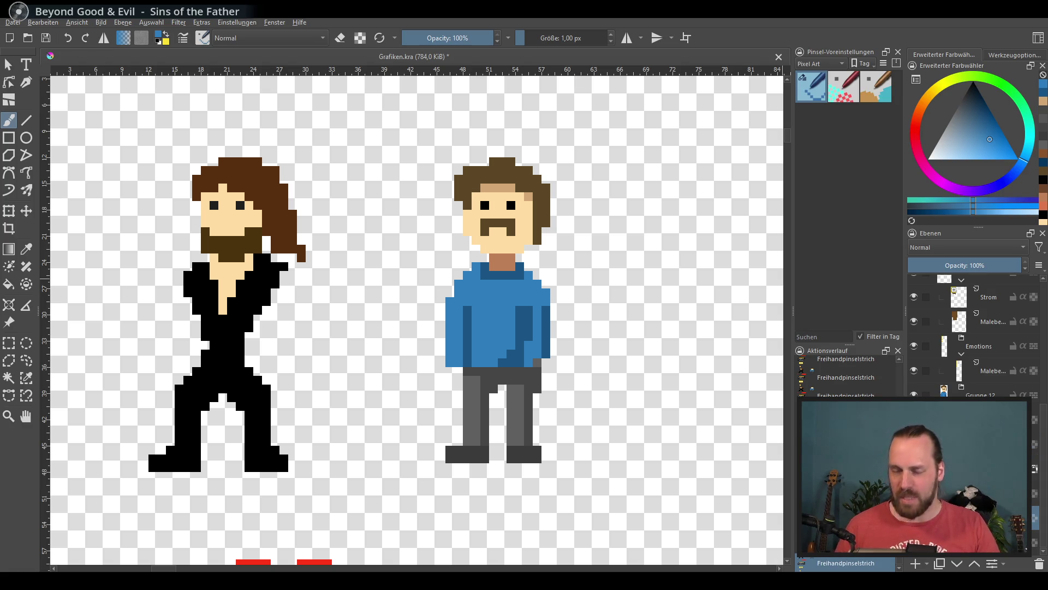
pyautogui.click(972, 444)
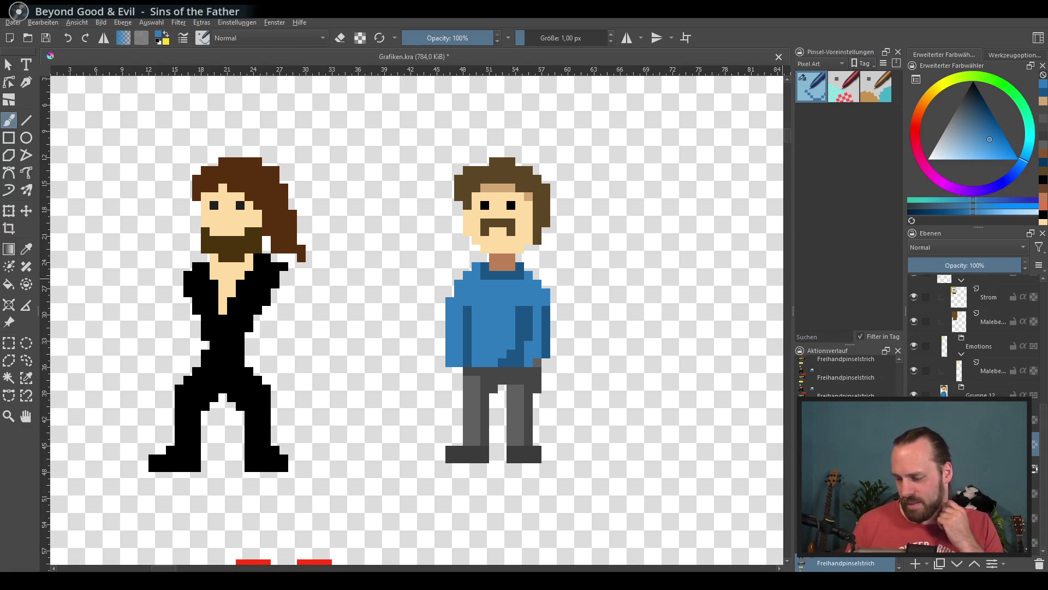
pyautogui.keyDown('ctrl'); pyautogui.click(539, 351); pyautogui.keyUp('ctrl')
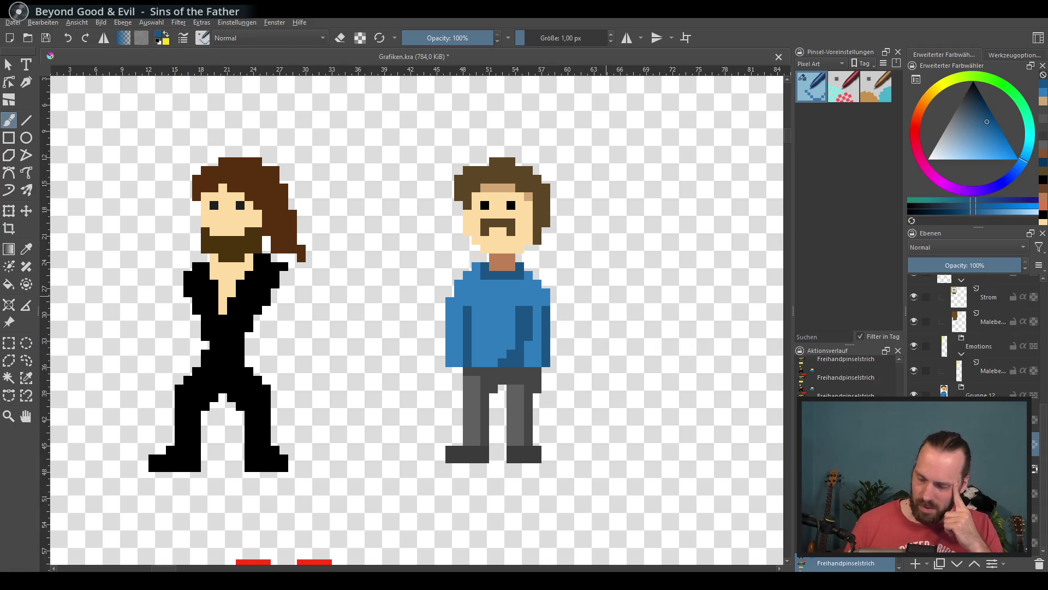
pyautogui.hotkey('ctrl', 'z')
pyautogui.hotkey('ctrl', 'shift', 'z')
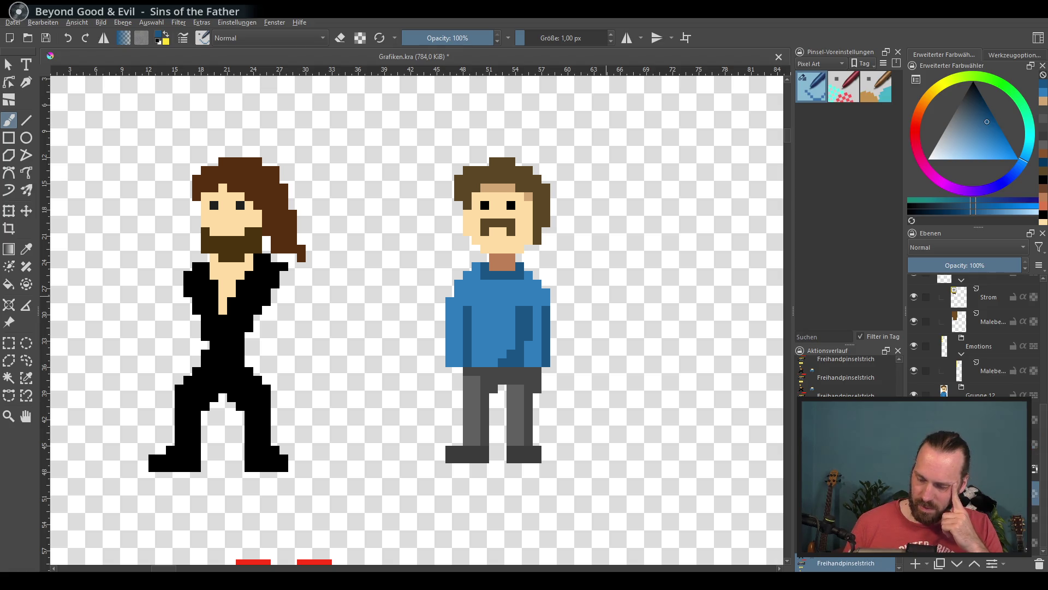
pyautogui.keyDown('ctrl'); pyautogui.click(514, 251); pyautogui.keyUp('ctrl')
pyautogui.moveTo(455, 371); pyautogui.dragTo(454, 378)
# Paint skin-tone hands below both sleeves, erasing the extra pixels at the left hand.
pyautogui.moveTo(545, 371); pyautogui.dragTo(545, 379)
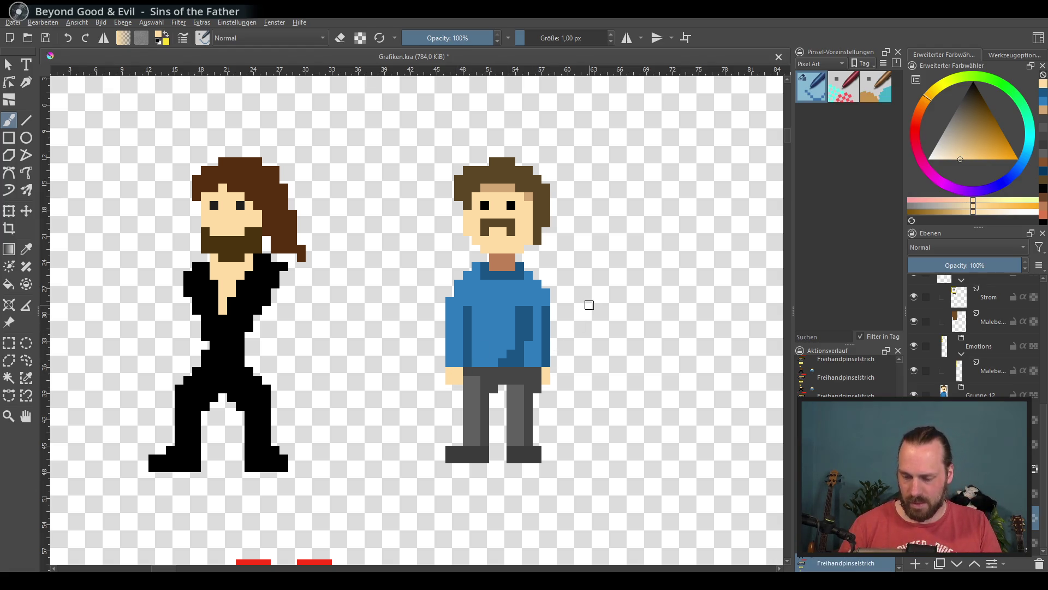
pyautogui.hotkey('ctrl', 'z')
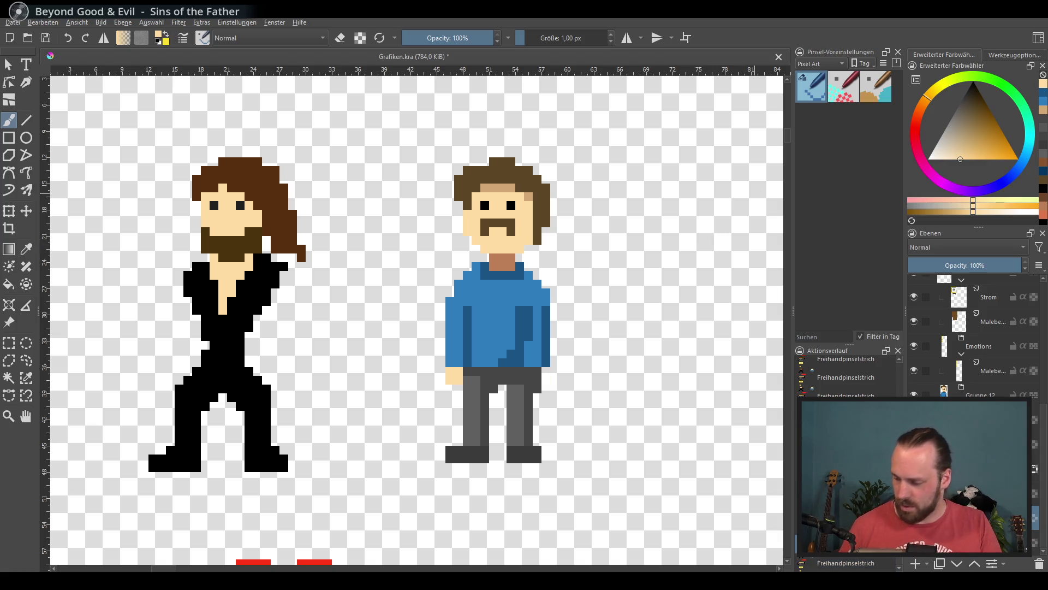
pyautogui.moveTo(467, 363); pyautogui.dragTo(467, 383)
pyautogui.press('e')
pyautogui.press('e')
pyautogui.click(467, 372)
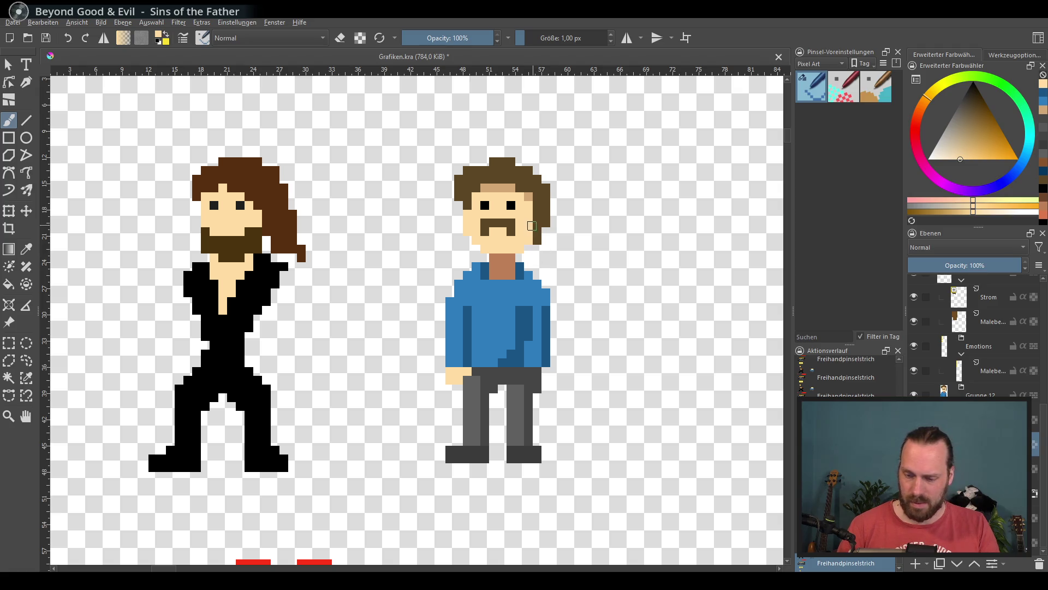
pyautogui.moveTo(528, 371)
pyautogui.mouseDown()
pyautogui.moveTo(543, 373)
pyautogui.moveTo(535, 378)
pyautogui.mouseUp()
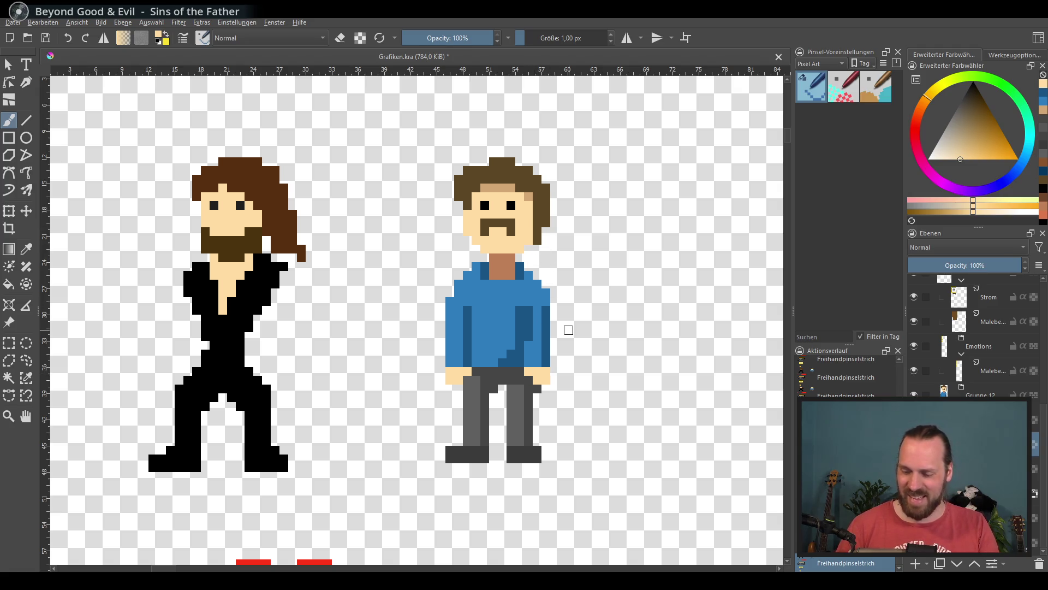
# Add light tan highlights, sampled from the face, across both hands.
pyautogui.keyDown('ctrl'); pyautogui.click(510, 187); pyautogui.keyUp('ctrl')
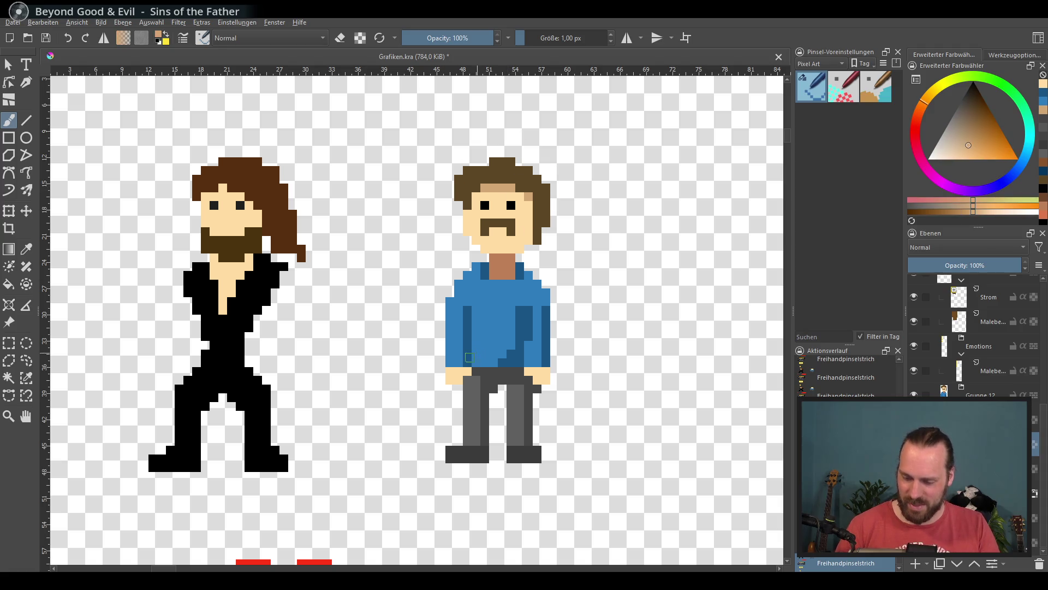
pyautogui.moveTo(466, 372); pyautogui.dragTo(459, 371)
pyautogui.moveTo(529, 371); pyautogui.dragTo(544, 371)
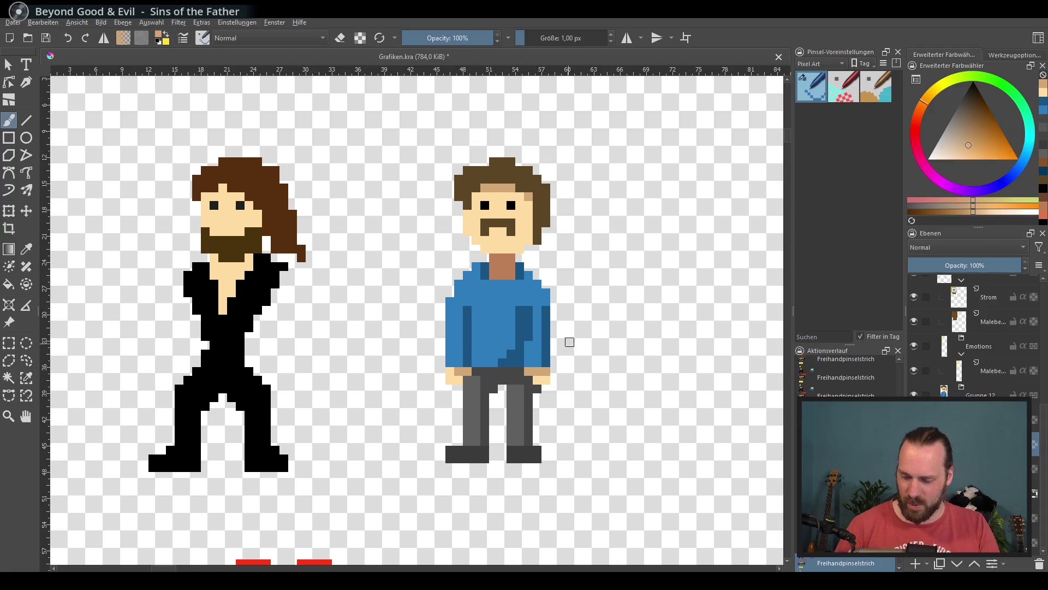
pyautogui.click(446, 370)
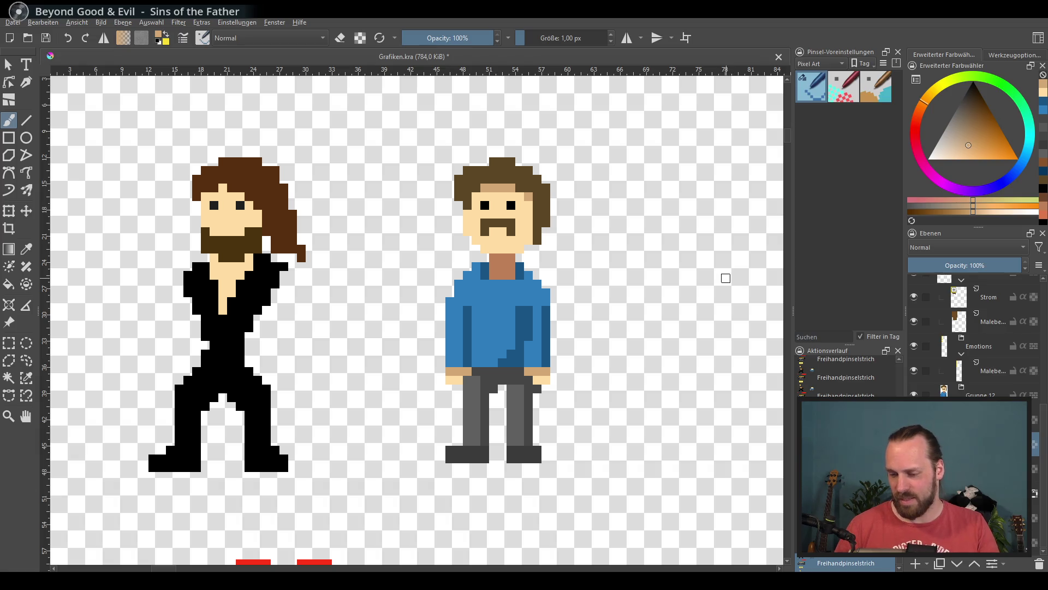
pyautogui.moveTo(584, 343); pyautogui.dragTo(563, 349)
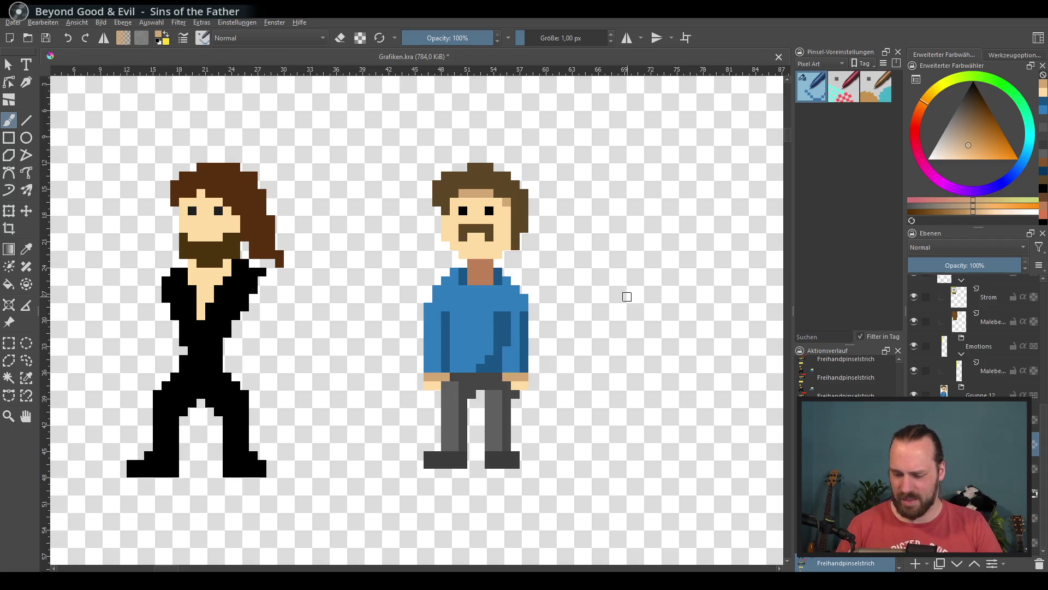
# Erase the bottom row of the neck pixels on the layer above.
pyautogui.moveTo(516, 404); pyautogui.dragTo(451, 406)
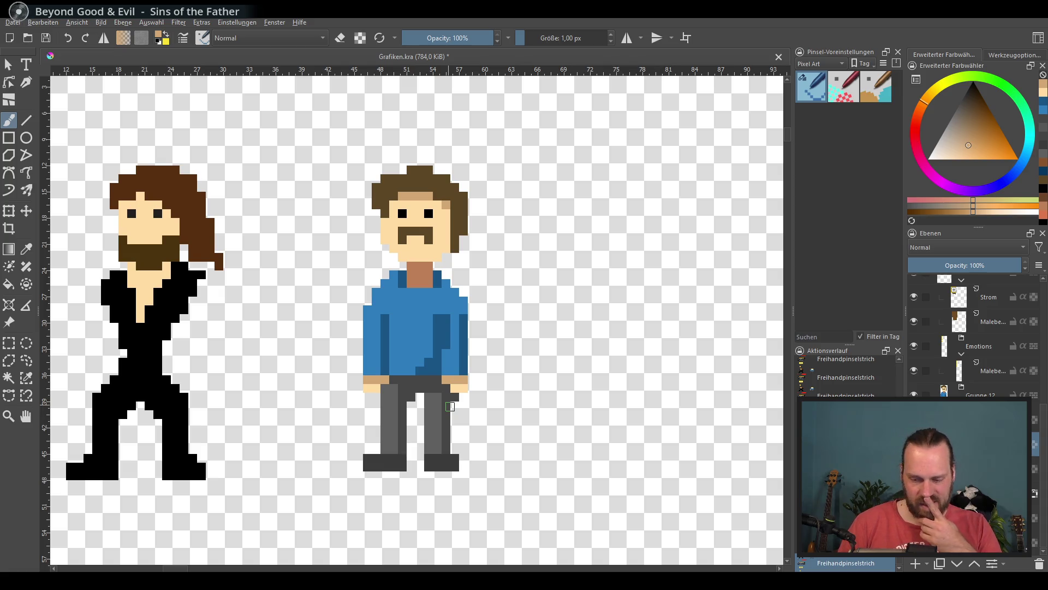
pyautogui.click(977, 469)
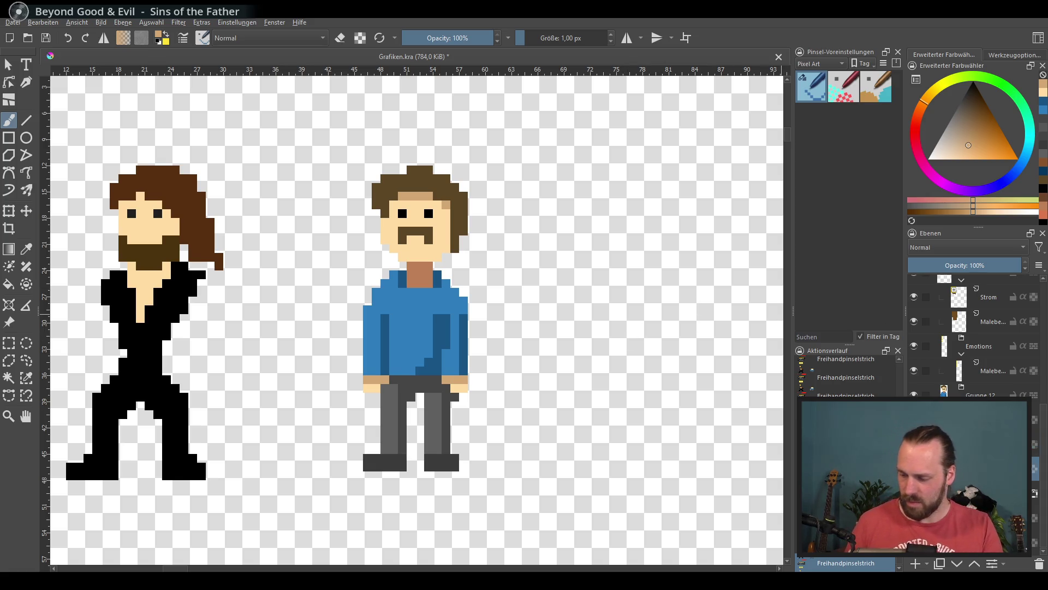
pyautogui.click(978, 443)
pyautogui.press('e')
pyautogui.moveTo(403, 284); pyautogui.dragTo(430, 283)
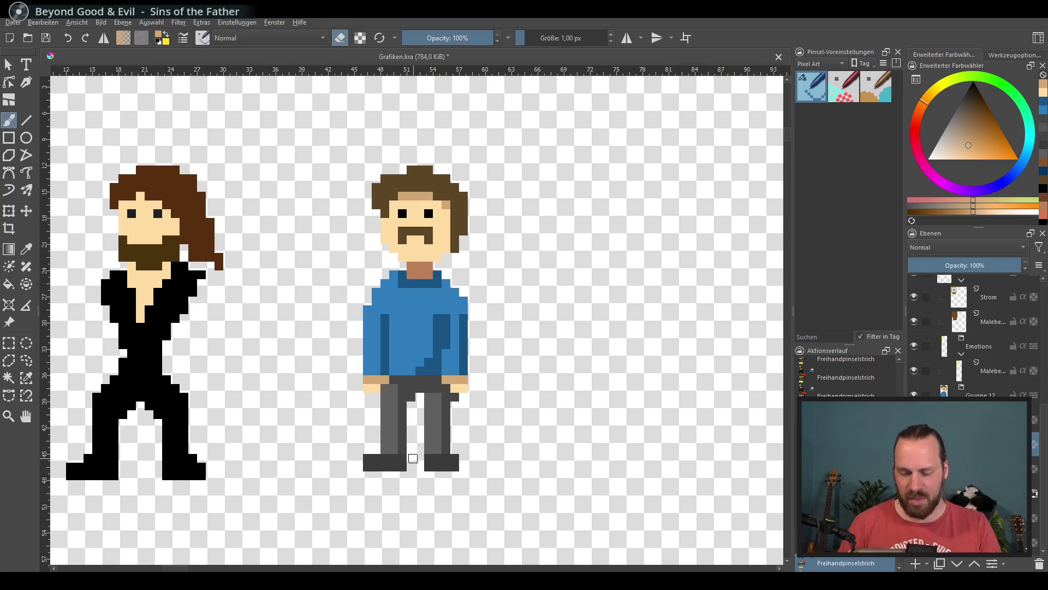
pyautogui.moveTo(418, 468)
pyautogui.mouseDown()
pyautogui.moveTo(423, 446)
pyautogui.moveTo(405, 451)
pyautogui.moveTo(402, 473)
pyautogui.moveTo(396, 460)
pyautogui.mouseUp()
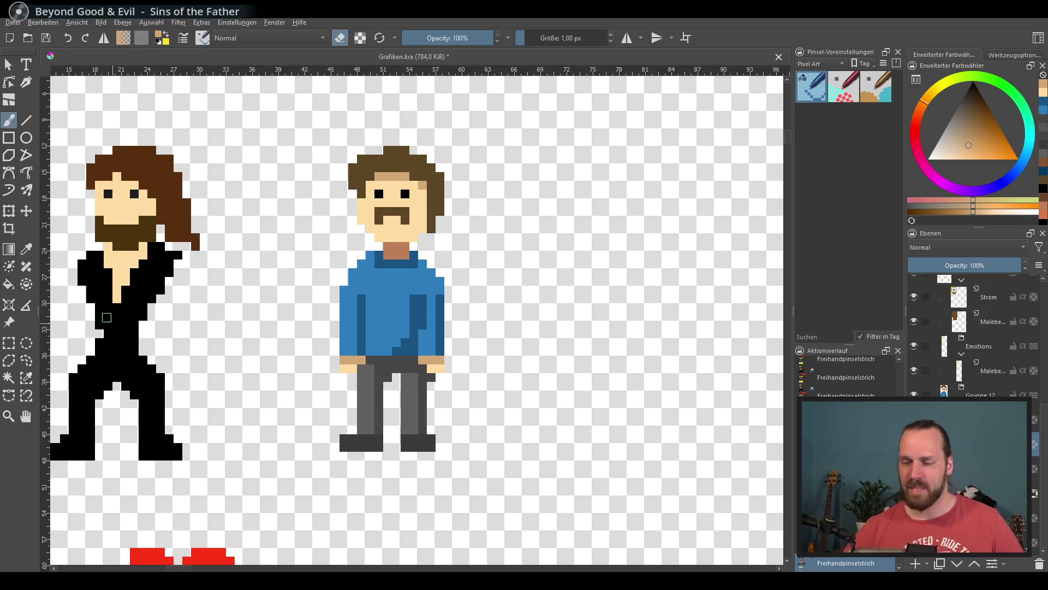
# Zoom out to the whole sprite sheet and select the Gruppe 12 layer group.
pyautogui.moveTo(600, 257); pyautogui.dragTo(555, 274)
pyautogui.scroll(-5, 370, 258)
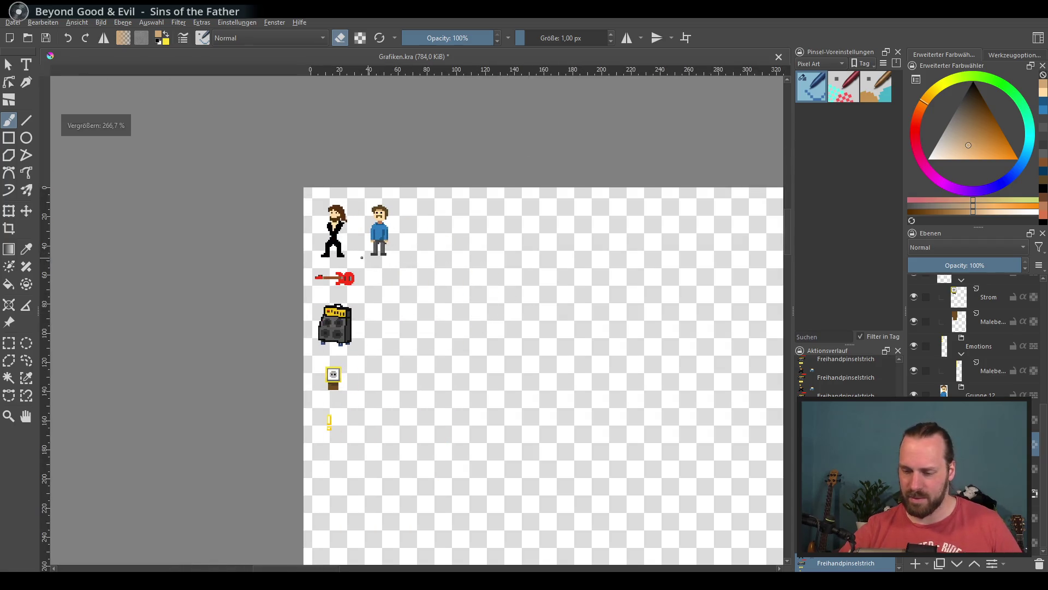
pyautogui.click(977, 391)
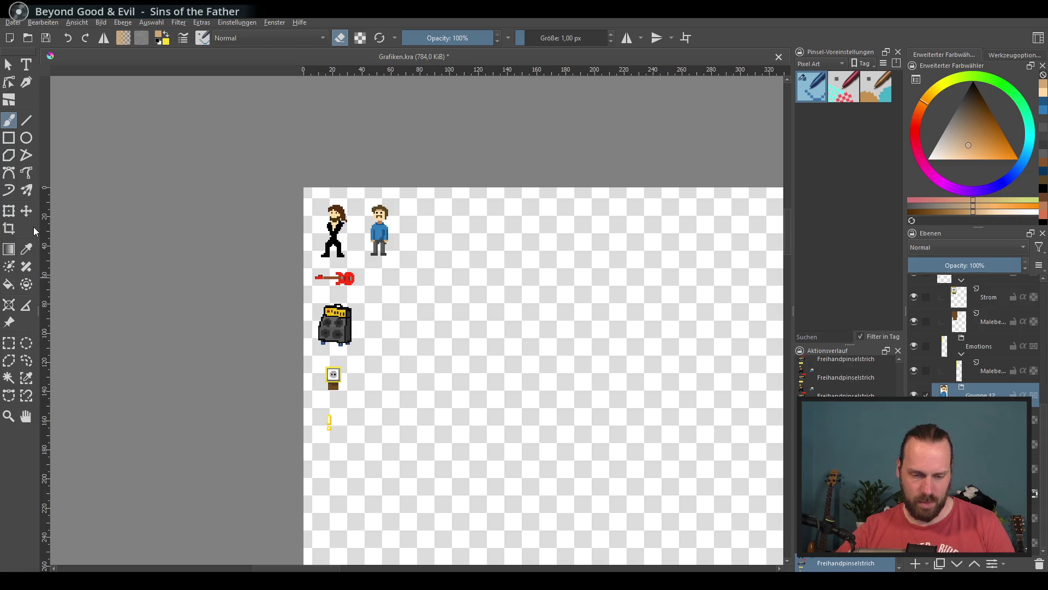
pyautogui.click(27, 212)
# Drag the blue-shirt character down below the yellow exclamation mark.
pyautogui.moveTo(435, 271)
pyautogui.mouseDown()
pyautogui.moveTo(410, 468)
pyautogui.moveTo(389, 493)
pyautogui.mouseUp()
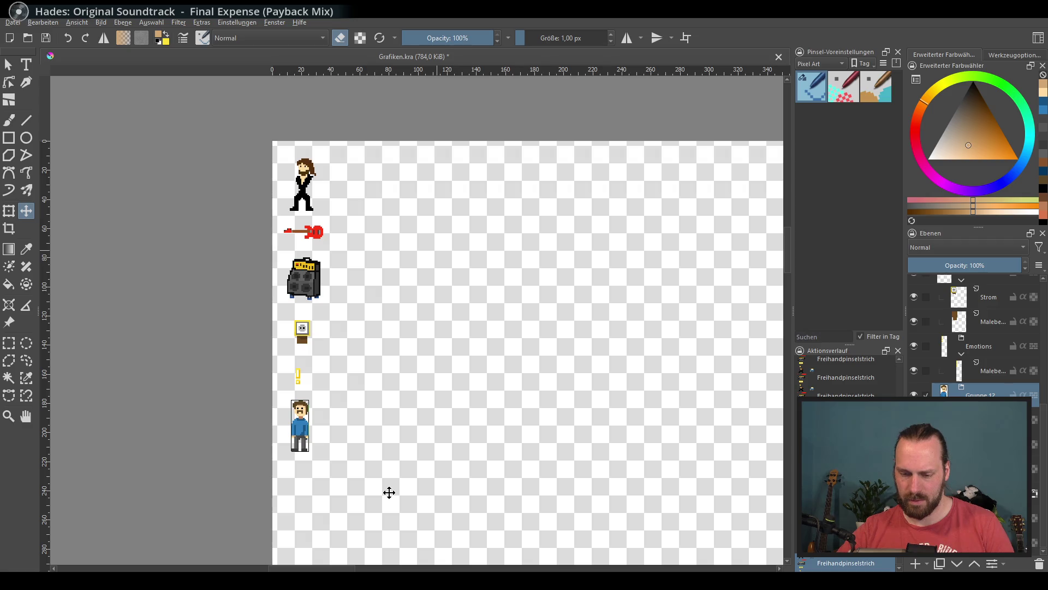
pyautogui.scroll(-3, 388, 398)
pyautogui.scroll(1, 382, 375)
pyautogui.scroll(1, 338, 359)
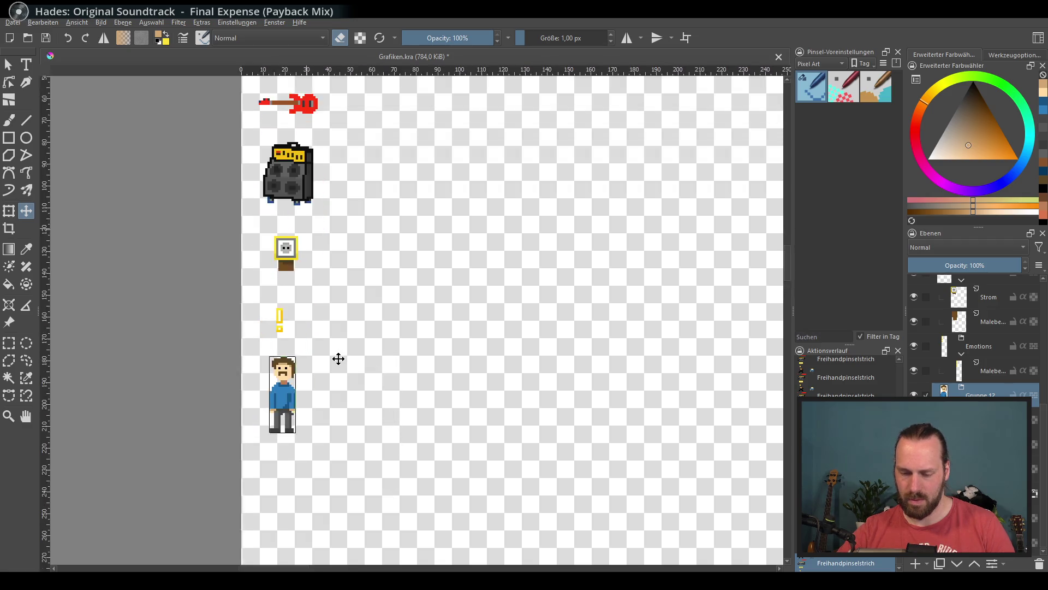
pyautogui.scroll(1, 339, 359)
# Save the sprite sheet as Grafiken.kra and zoom in on the moved character.
pyautogui.hotkey('ctrl', 's')
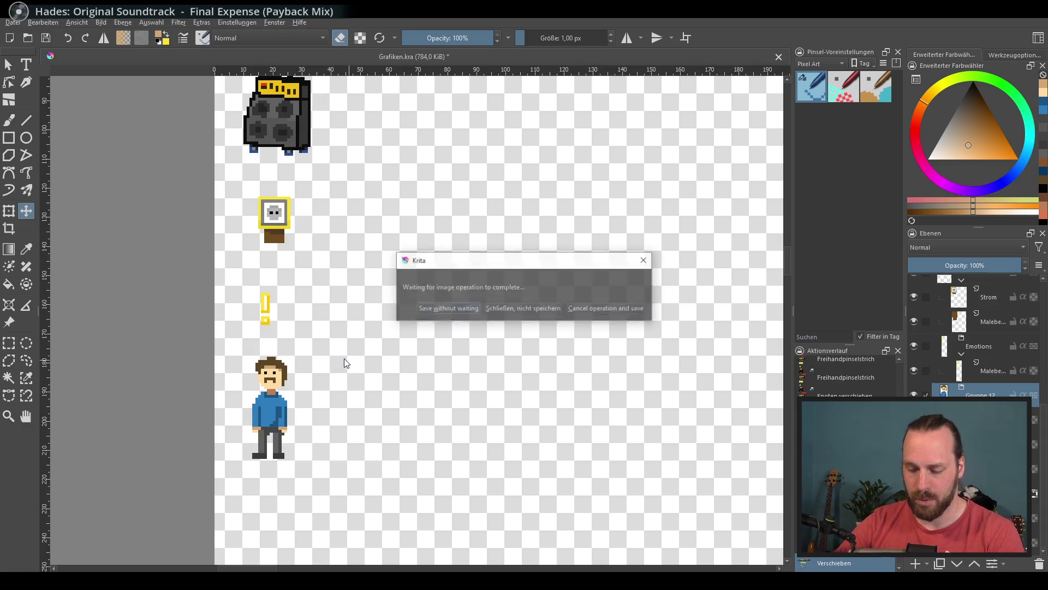
pyautogui.scroll(-4, 341, 357)
pyautogui.scroll(-1, 328, 416)
pyautogui.scroll(1, 332, 381)
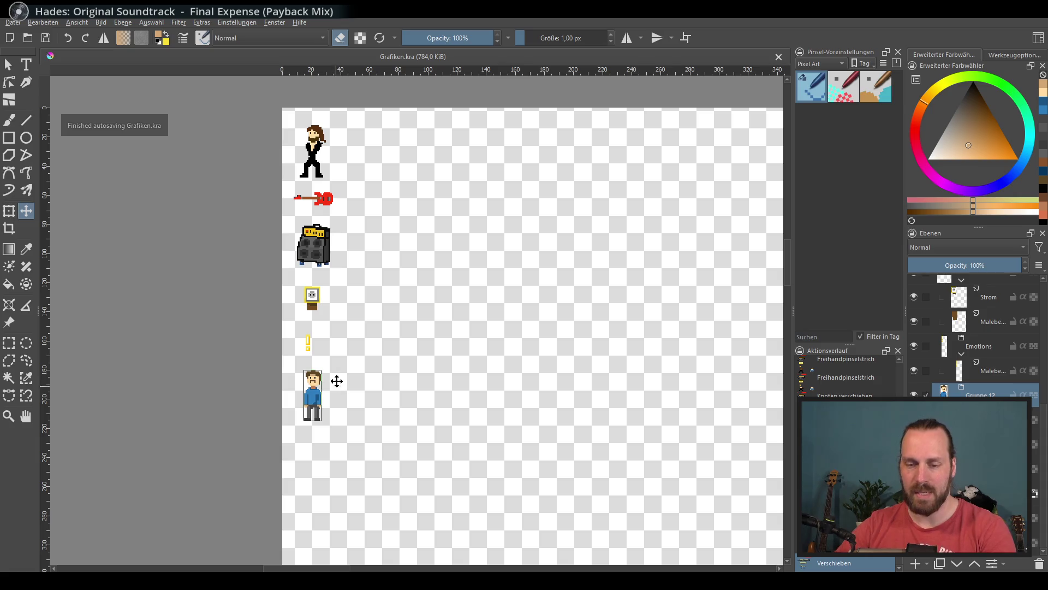
pyautogui.scroll(10, 322, 403)
pyautogui.moveTo(321, 404); pyautogui.dragTo(349, 345)
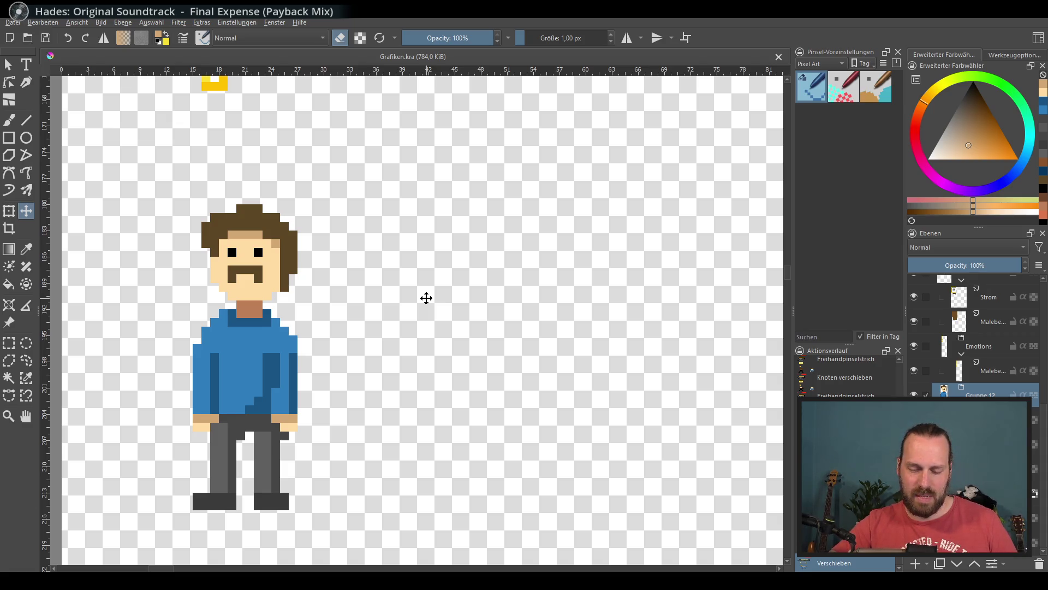
pyautogui.moveTo(426, 298); pyautogui.dragTo(449, 265)
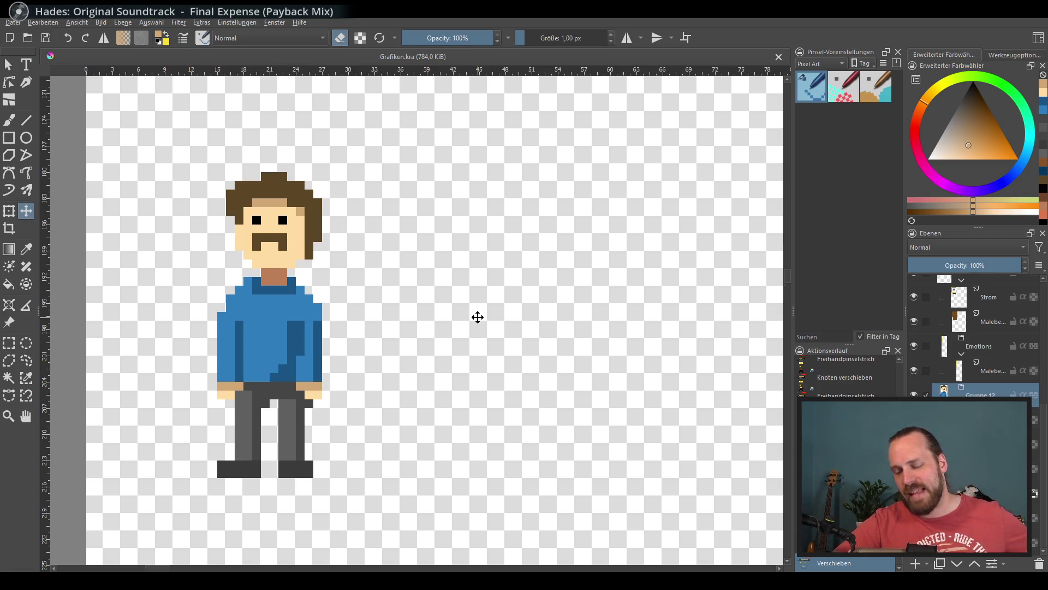
pyautogui.scroll(-1, 465, 314)
pyautogui.scroll(1, 351, 311)
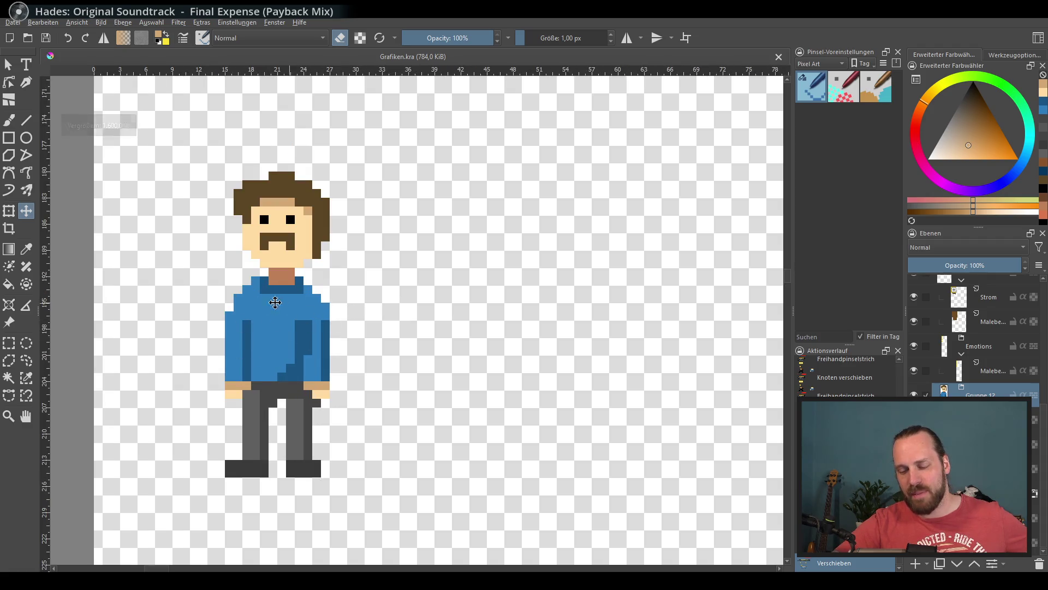
pyautogui.scroll(-2, 334, 339)
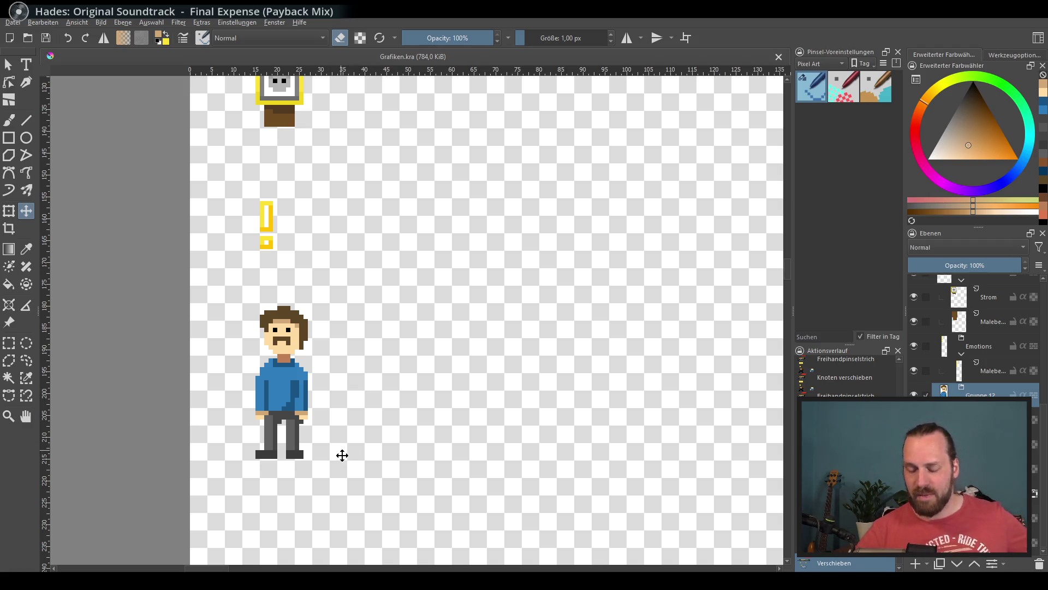
pyautogui.scroll(4, 341, 355)
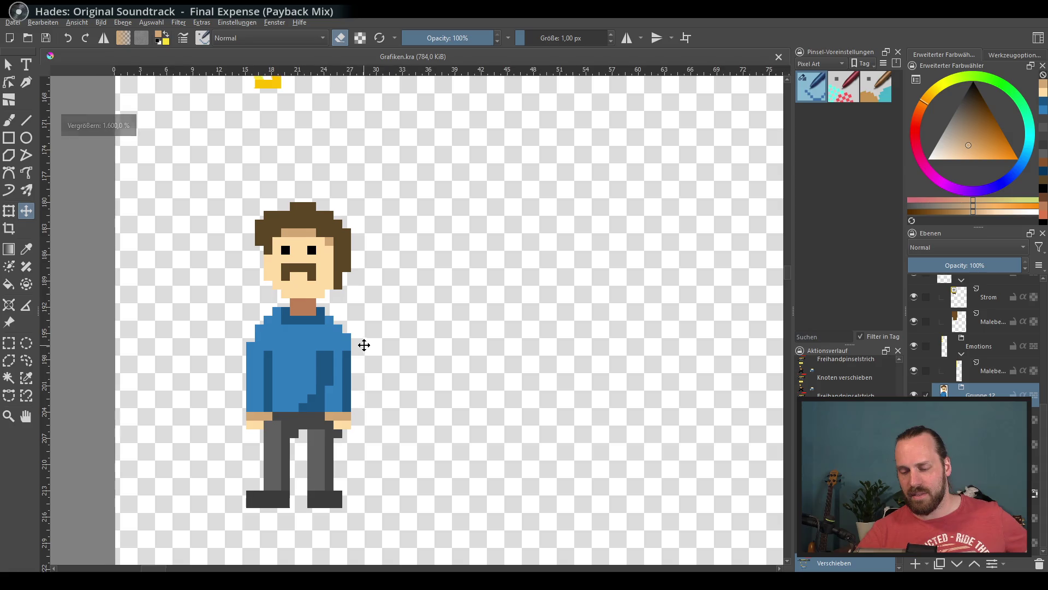
pyautogui.scroll(-2, 349, 351)
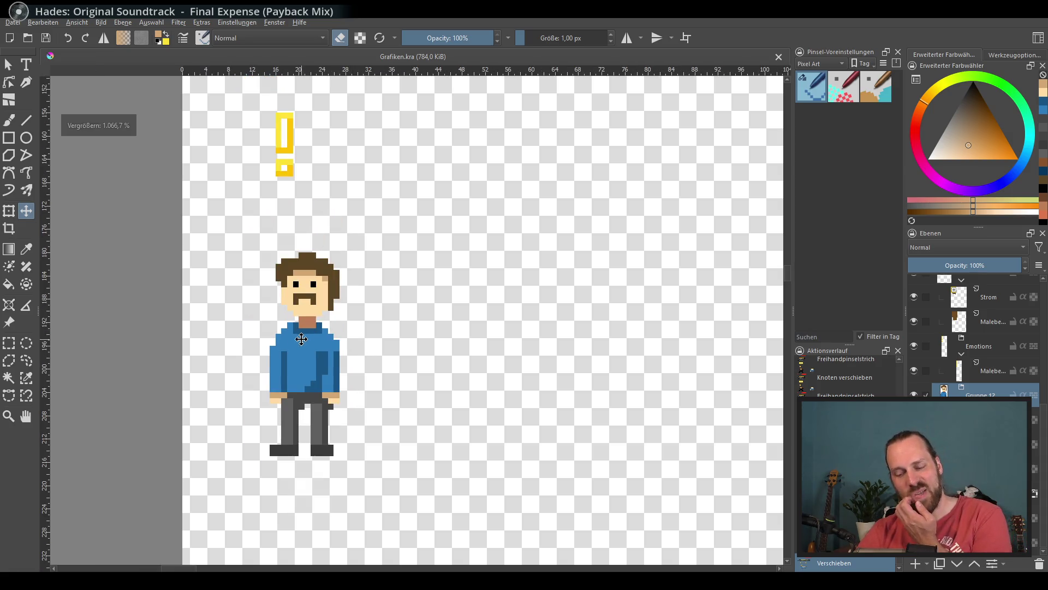
pyautogui.moveTo(306, 339); pyautogui.dragTo(297, 347)
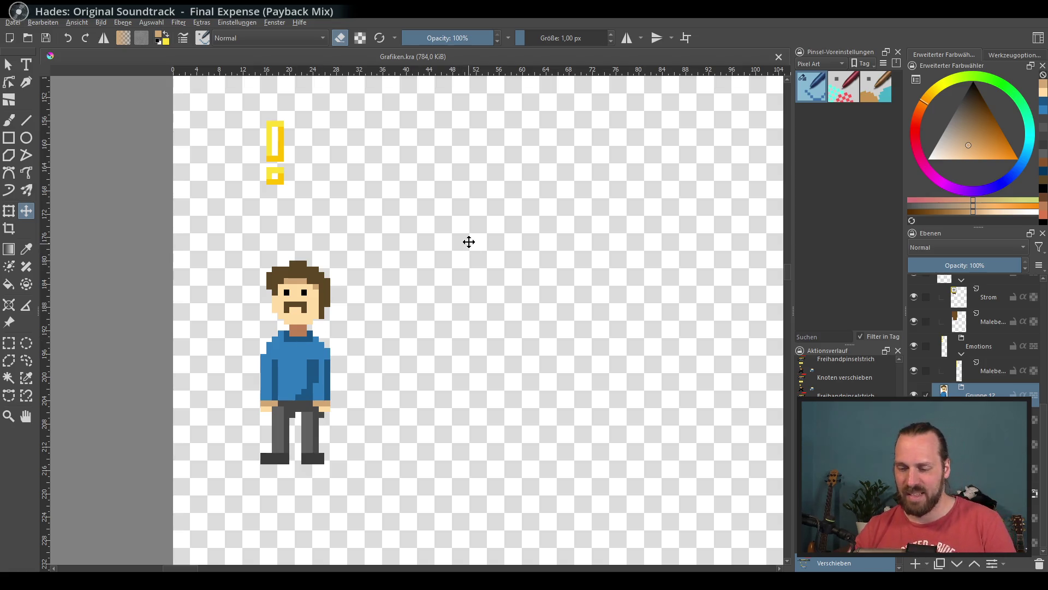
pyautogui.scroll(-2, 469, 243)
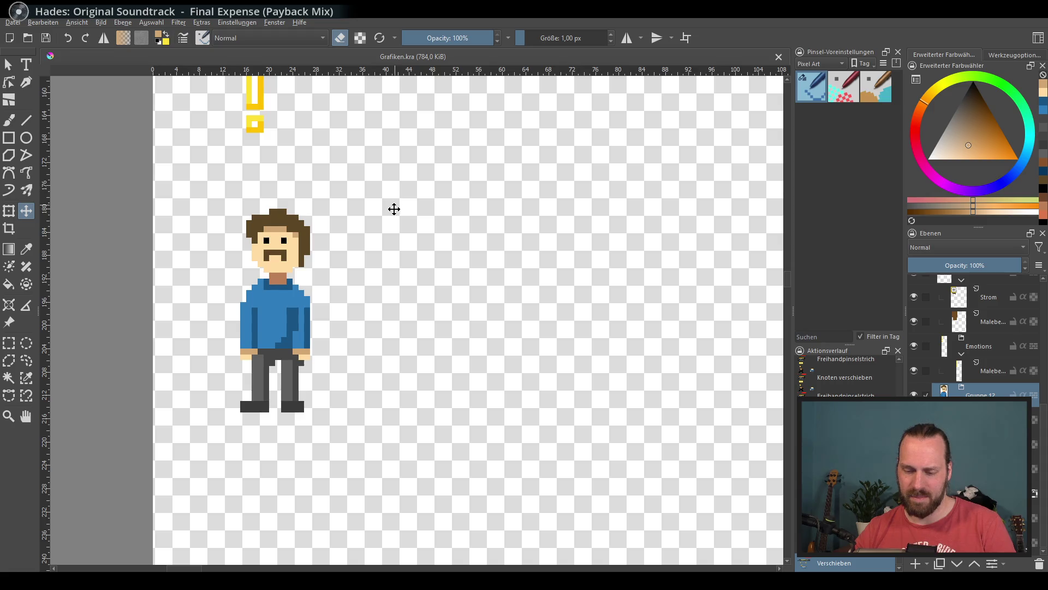
pyautogui.scroll(1, 394, 209)
pyautogui.moveTo(451, 163); pyautogui.dragTo(487, 173)
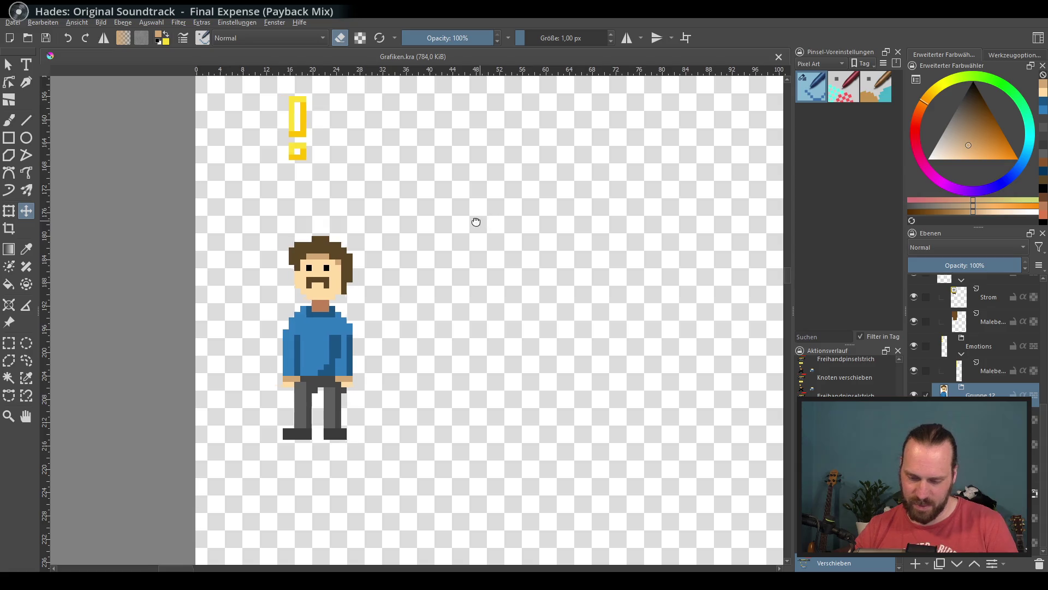
pyautogui.hscroll(3, 478, 222)
pyautogui.scroll(2, 517, 197)
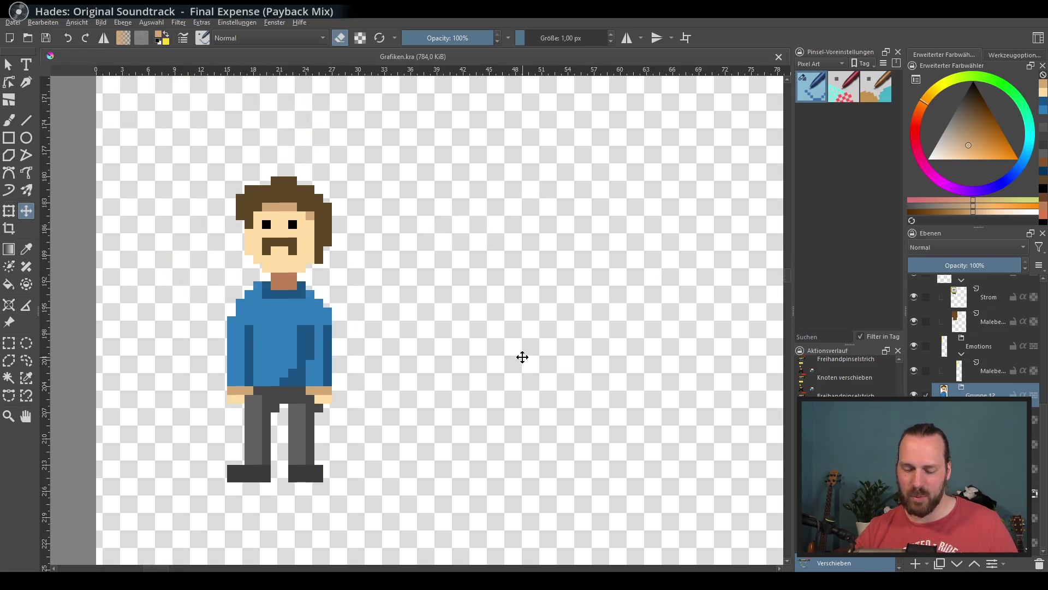
pyautogui.moveTo(522, 357); pyautogui.dragTo(507, 355)
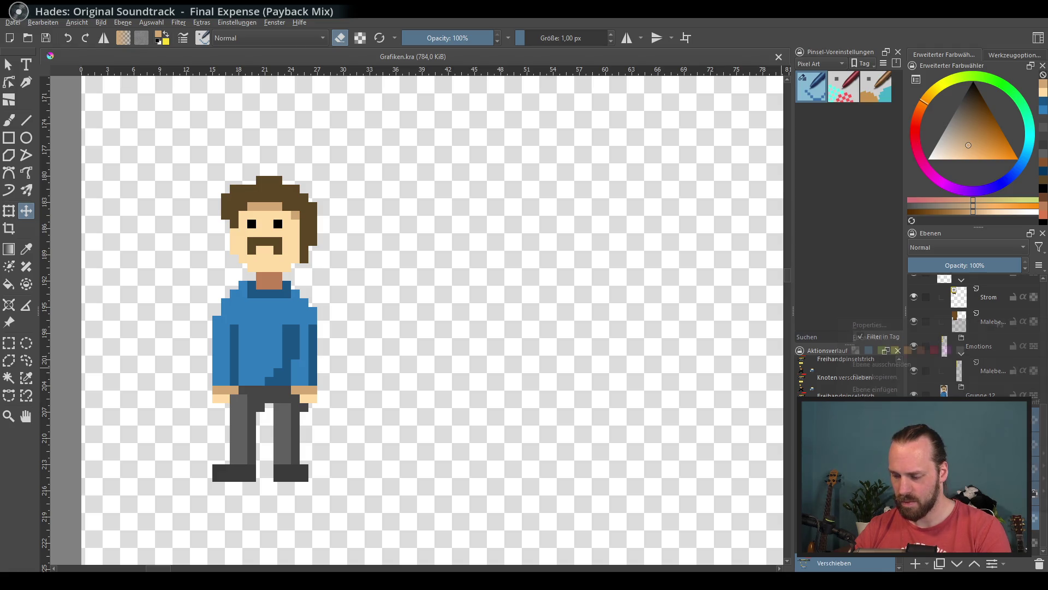
# Flatten the blue-shirt character's layer group into a single layer.
pyautogui.rightClick(983, 319)
pyautogui.moveTo(874, 453)
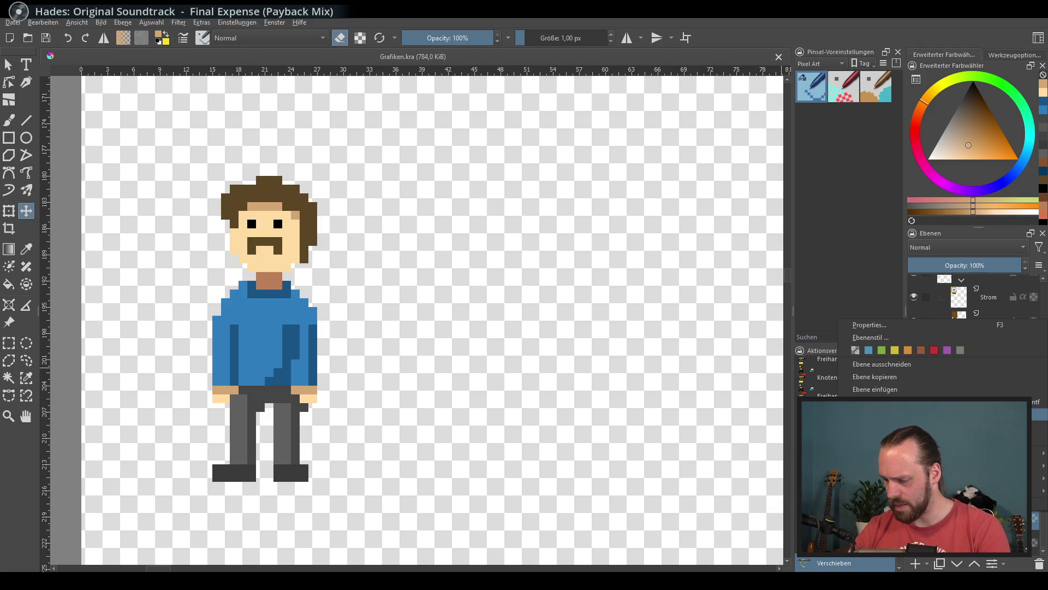
pyautogui.click(874, 453)
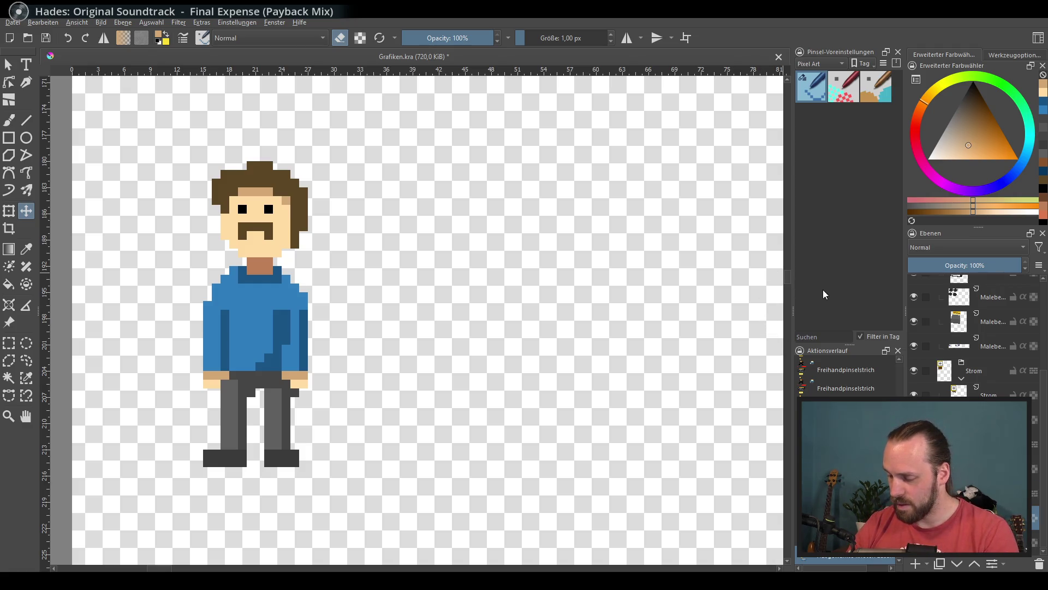
# Duplicate the character layer and drag the copy to the right of the original.
pyautogui.rightClick(939, 376)
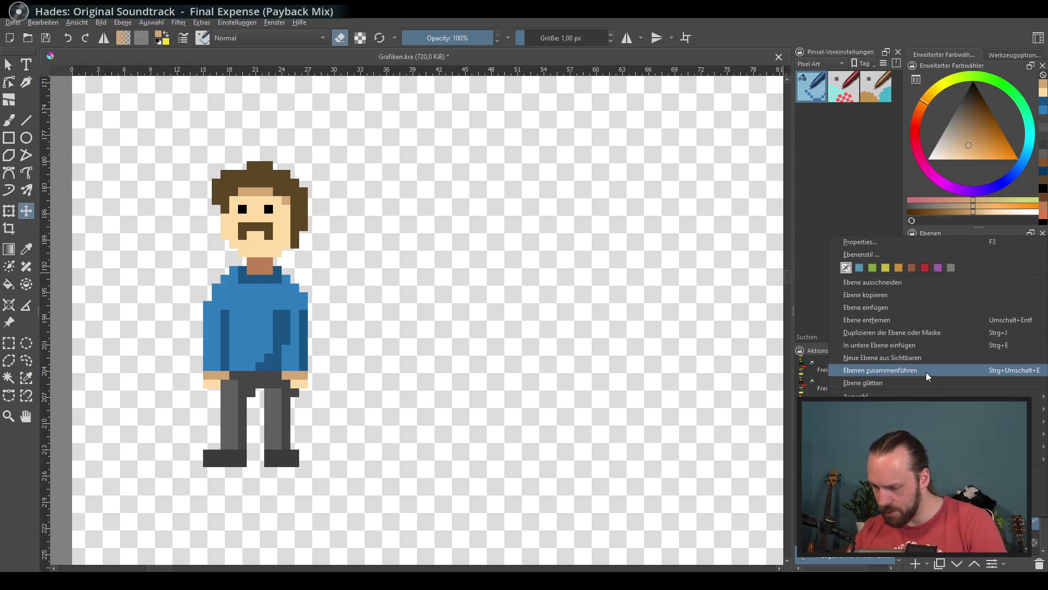
pyautogui.click(914, 335)
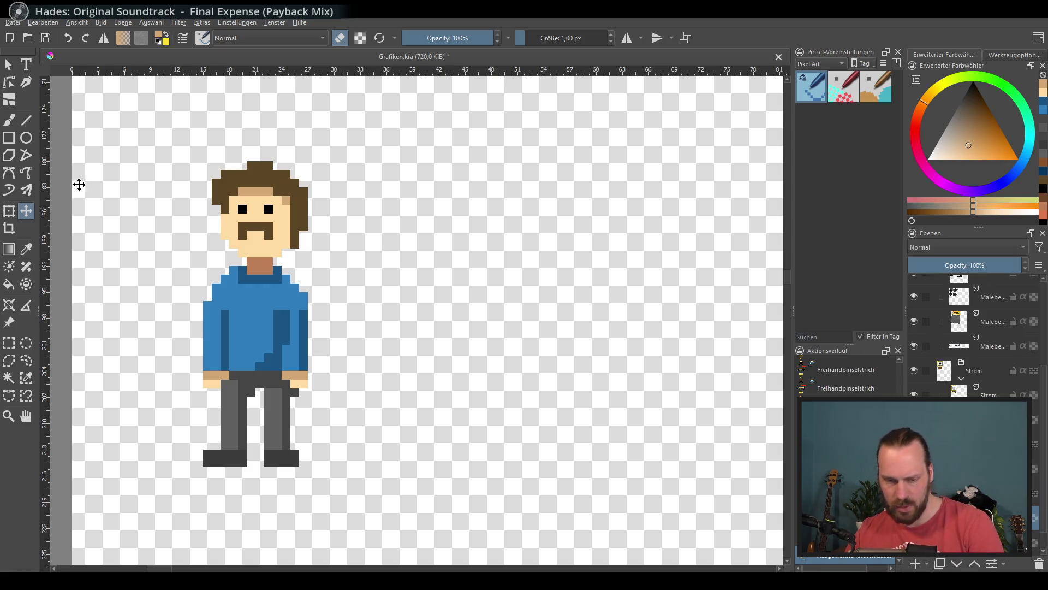
pyautogui.moveTo(314, 320); pyautogui.dragTo(525, 322)
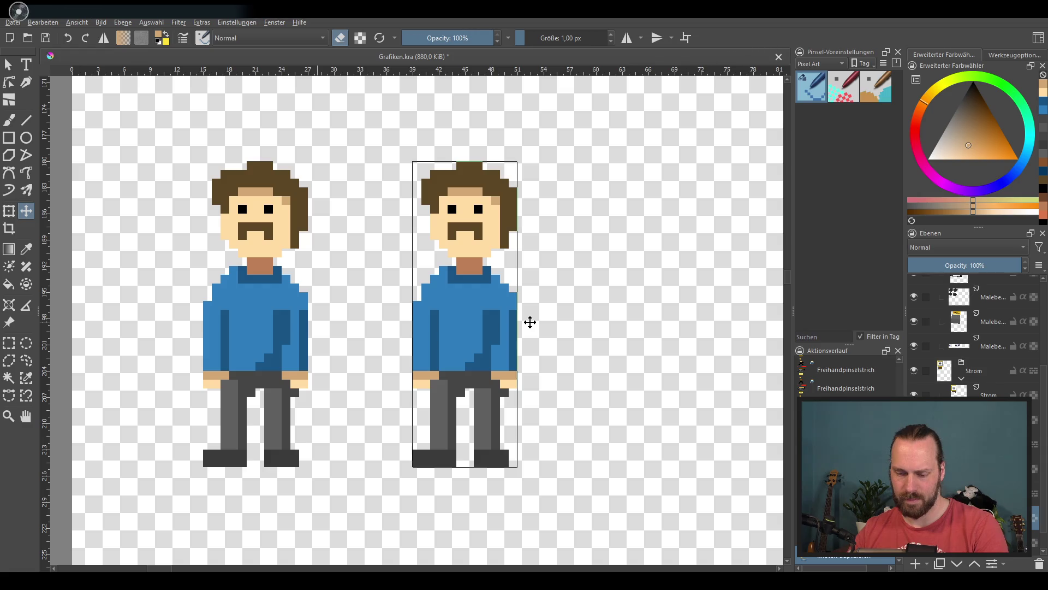
# Nudge the copy one pixel right to leave a gap beside the original figure.
pyautogui.press('Right')
pyautogui.scroll(-2, 363, 212)
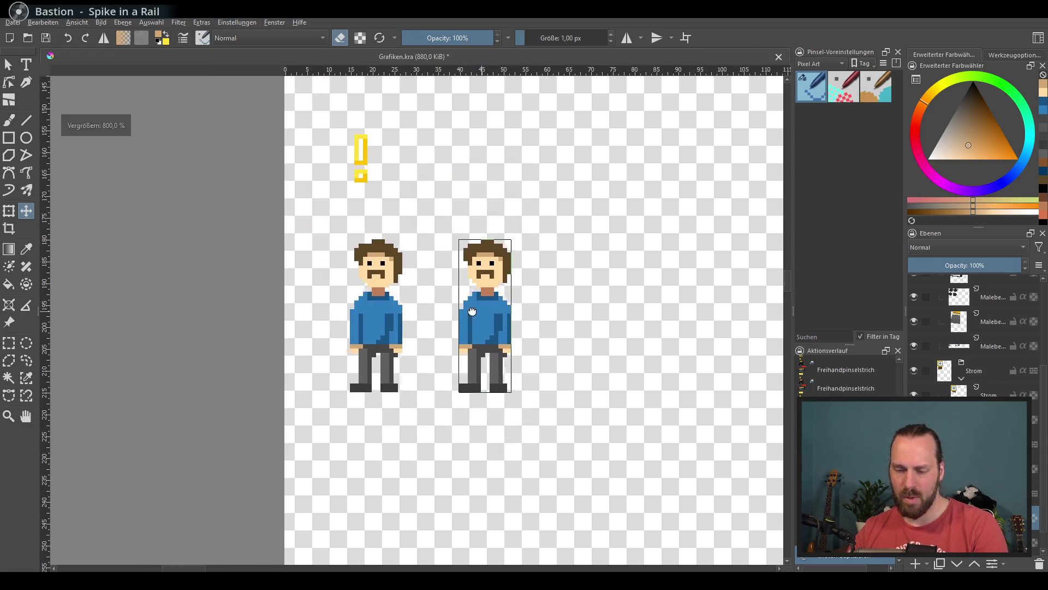
pyautogui.scroll(1, 362, 212)
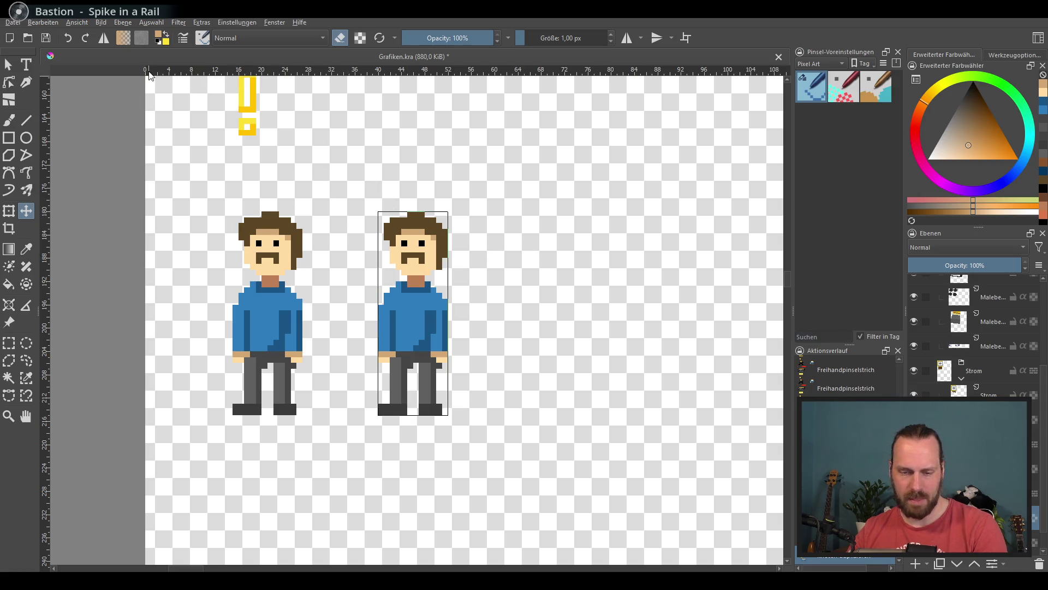
pyautogui.scroll(4, 260, 92)
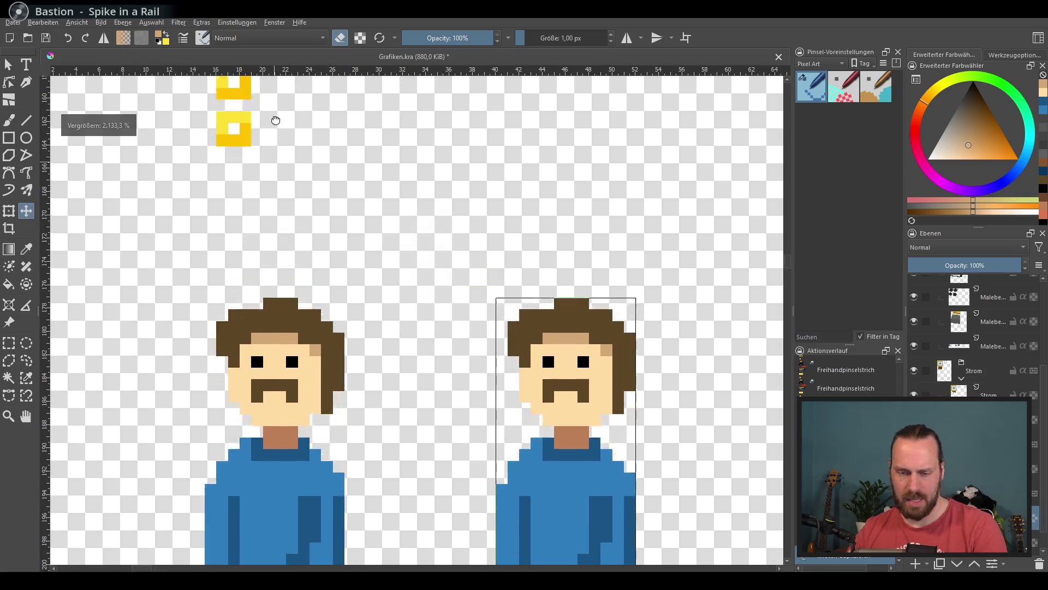
pyautogui.scroll(-3, 276, 94)
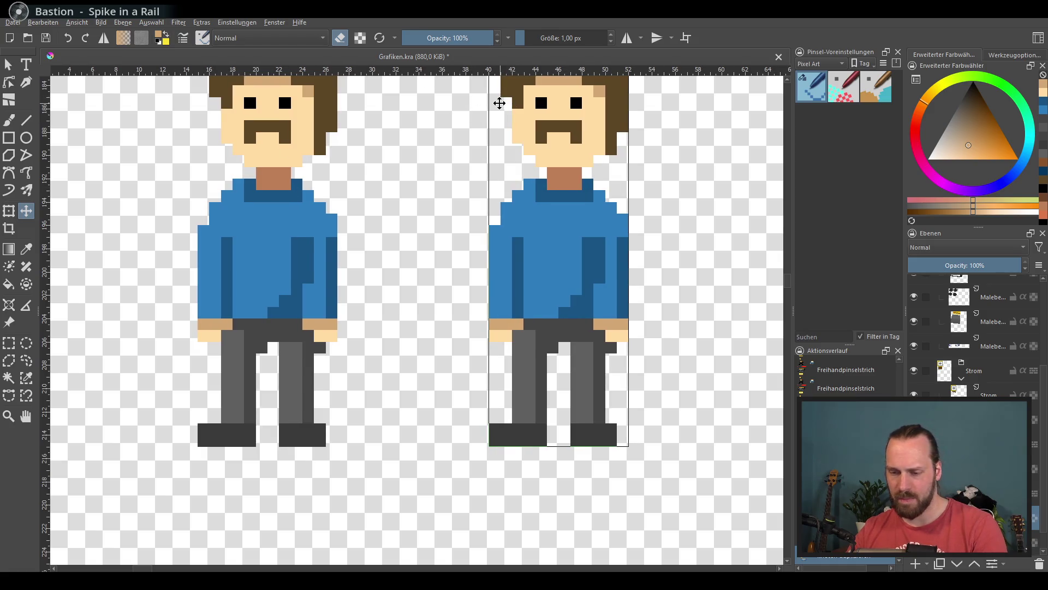
pyautogui.scroll(-2, 367, 154)
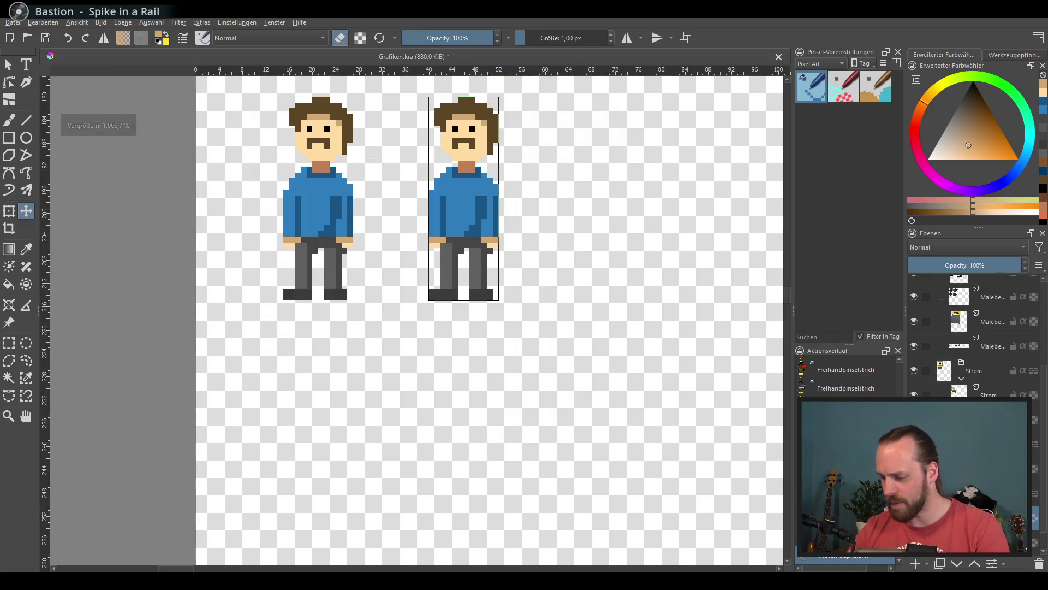
pyautogui.scroll(-1, 972, 339)
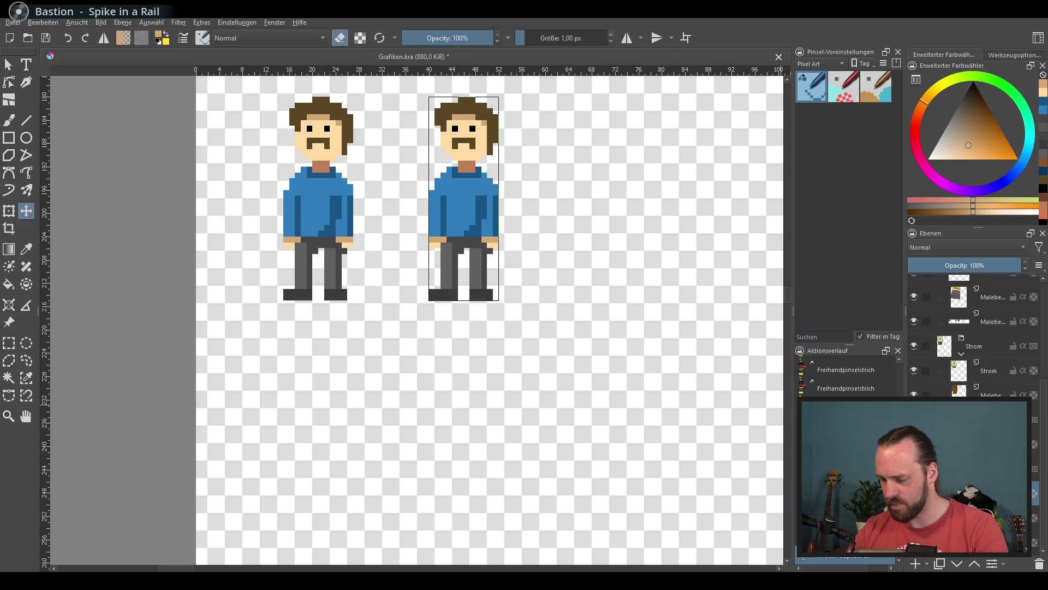
pyautogui.scroll(2, 664, 334)
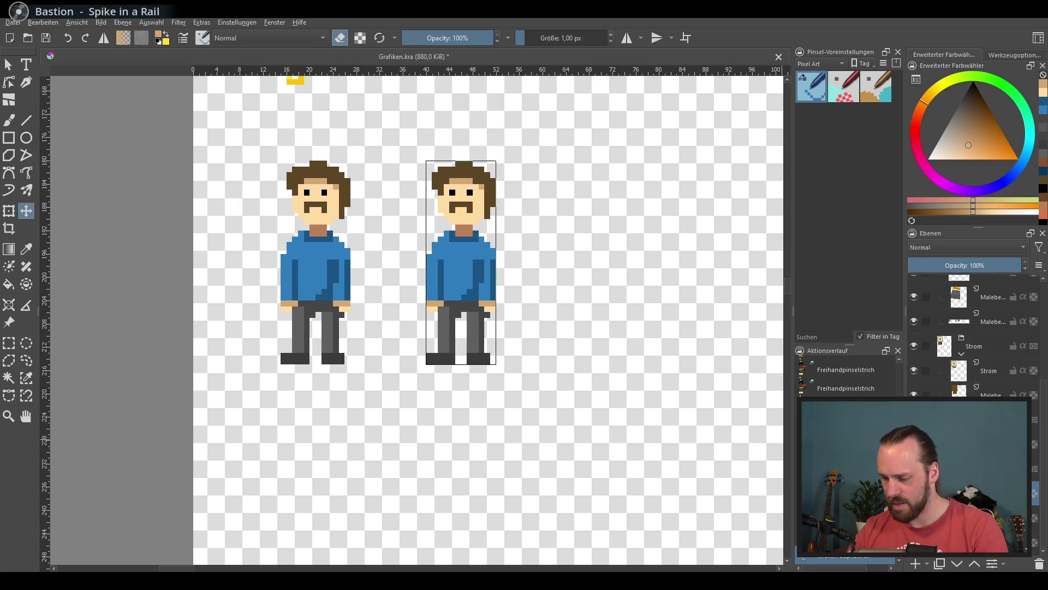
pyautogui.press('pagedown')
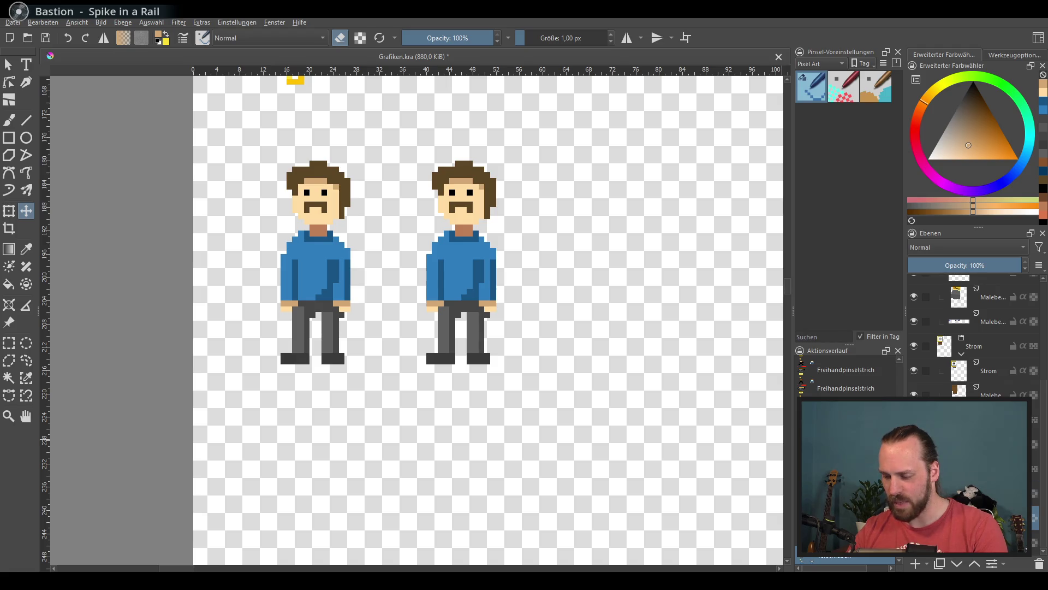
# Toggle the figures' layers to check which layer holds each figure.
pyautogui.press('pagedown')
pyautogui.press('pagedown')
pyautogui.press('pagedown')
pyautogui.press('pagedown')
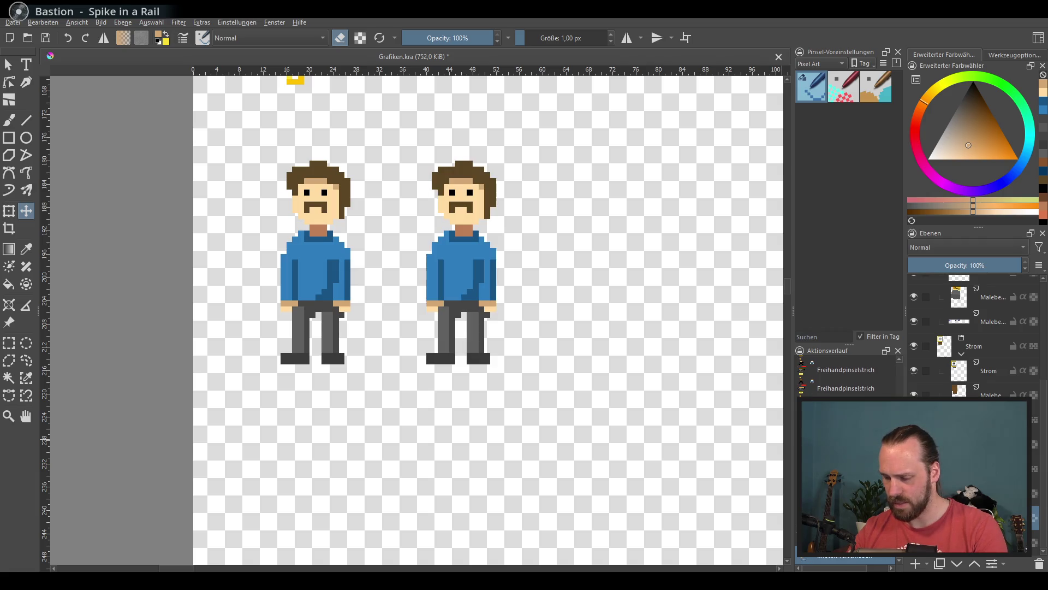
pyautogui.hotkey('ctrl', 'z')
pyautogui.hotkey('ctrl', 'shift', 'z')
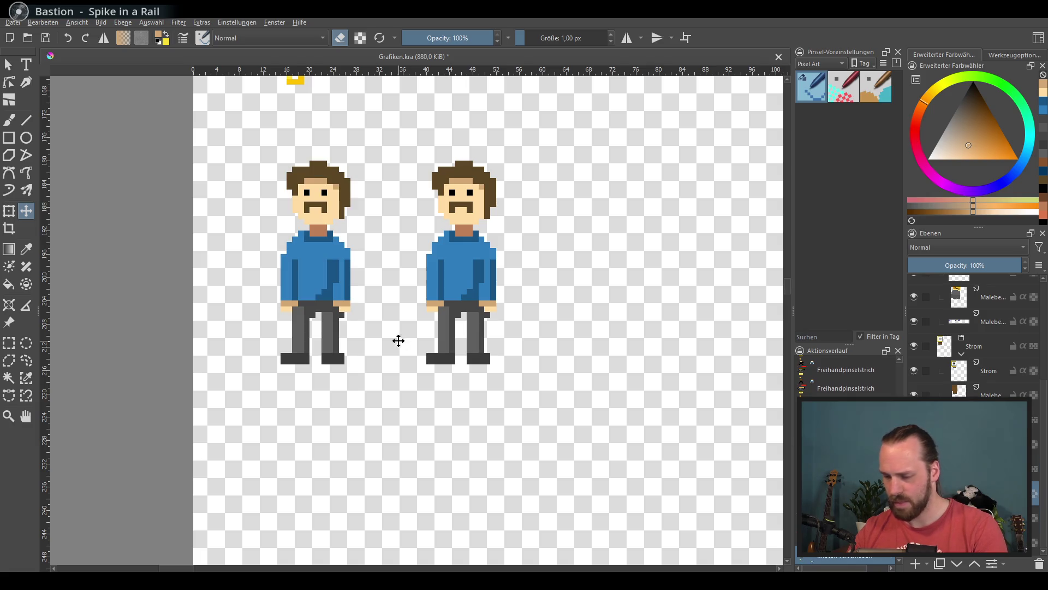
pyautogui.scroll(2, 372, 349)
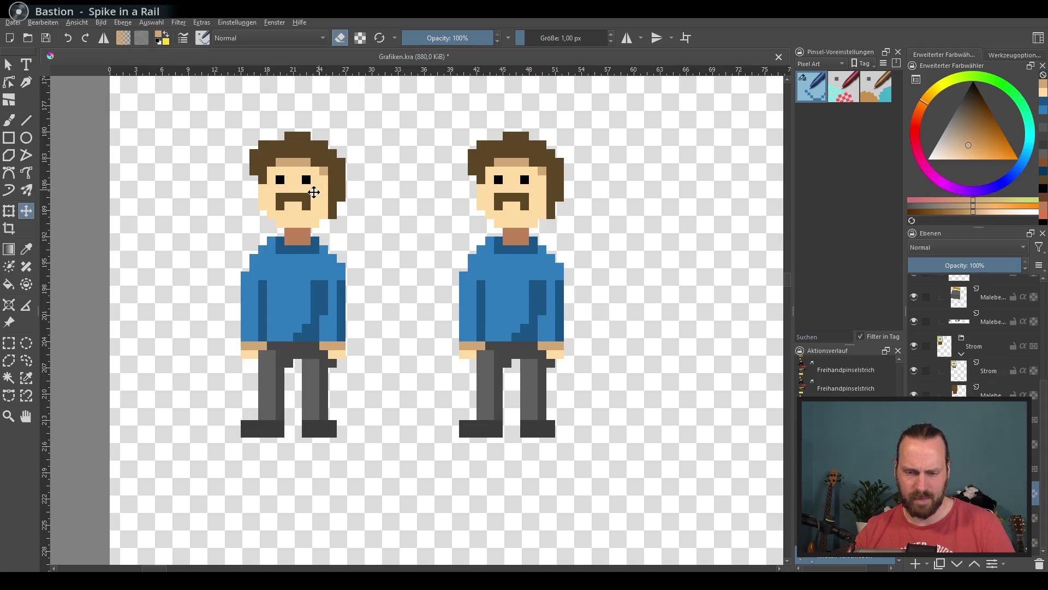
pyautogui.scroll(2, 260, 140)
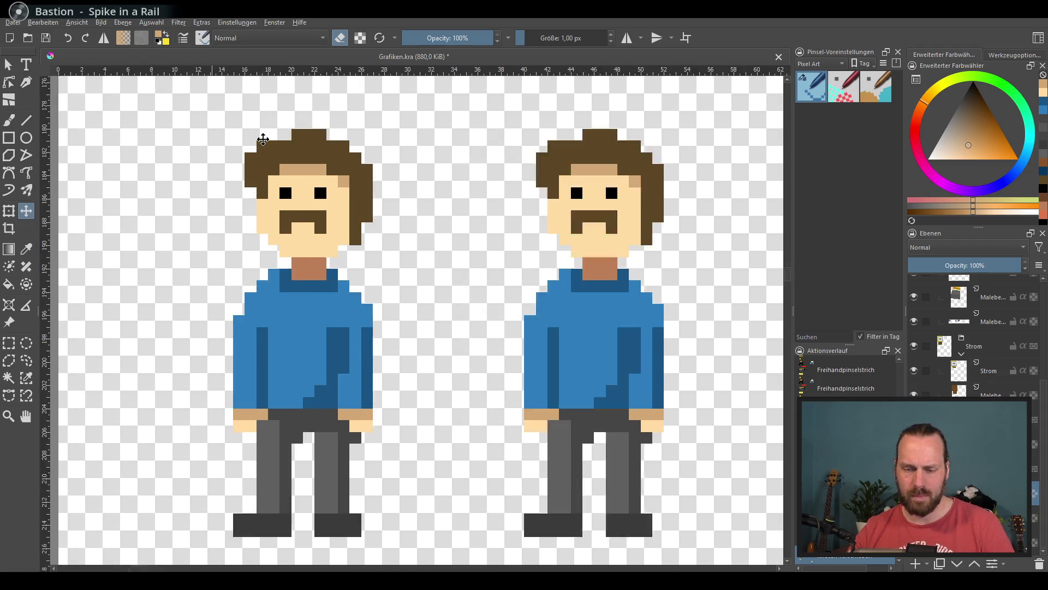
pyautogui.scroll(-2, 273, 132)
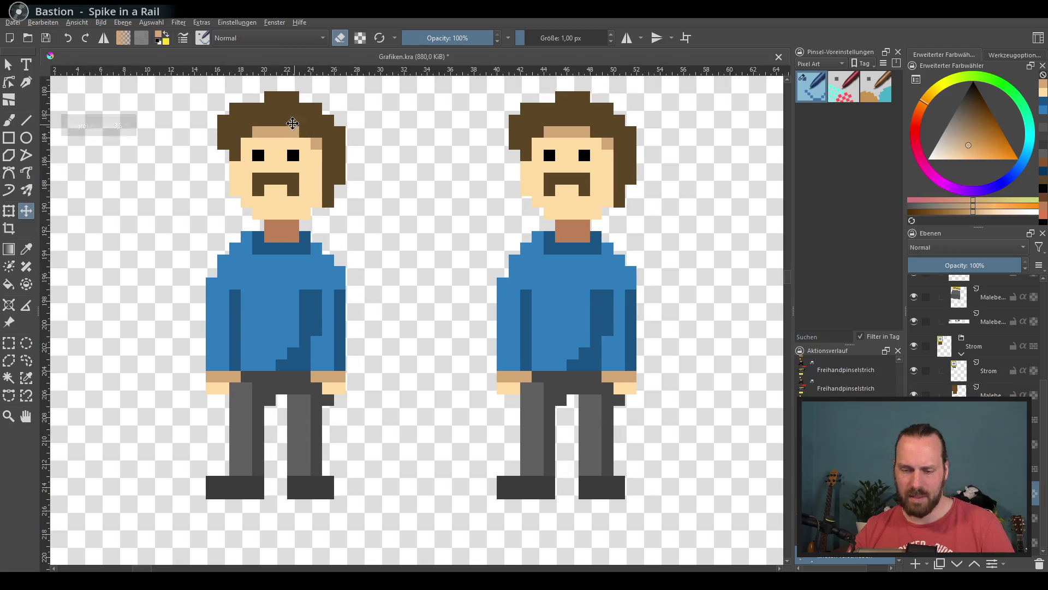
# Shift the left figure a few pixels left and the right figure closer to it.
pyautogui.moveTo(290, 134)
pyautogui.mouseDown()
pyautogui.moveTo(407, 142)
pyautogui.moveTo(330, 163)
pyautogui.moveTo(343, 167)
pyautogui.mouseUp()
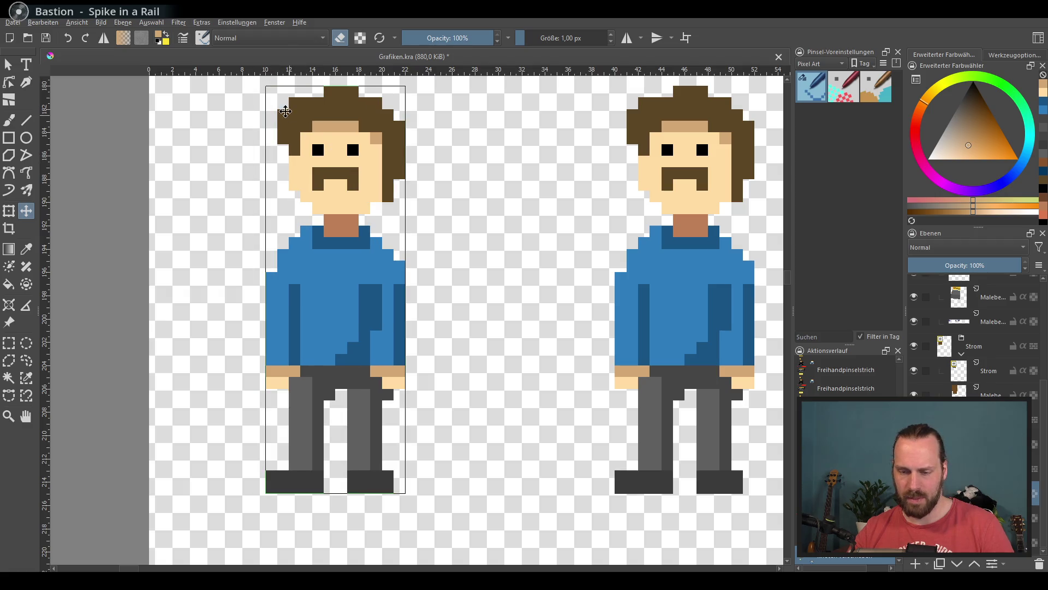
pyautogui.hscroll(3, 278, 100)
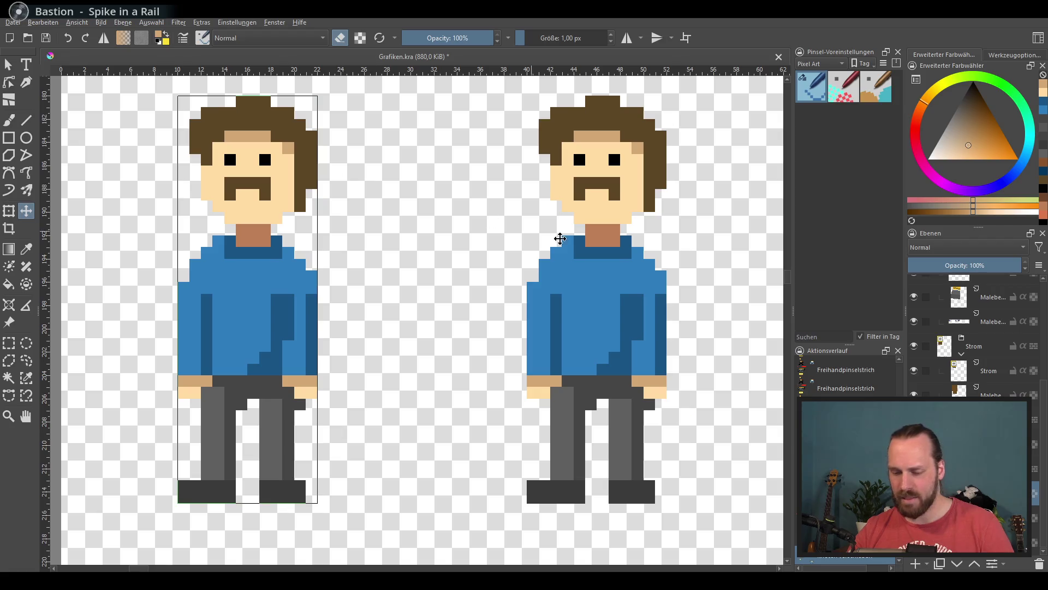
pyautogui.moveTo(592, 260)
pyautogui.mouseDown()
pyautogui.moveTo(511, 261)
pyautogui.moveTo(585, 261)
pyautogui.mouseUp()
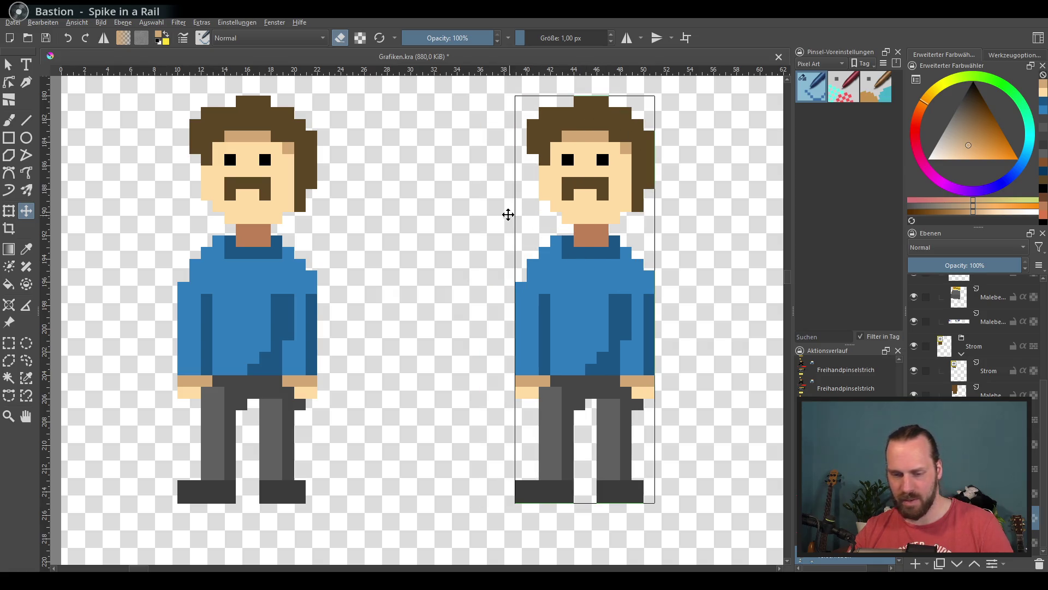
pyautogui.hscroll(-3, 436, 174)
pyautogui.scroll(2, 306, 153)
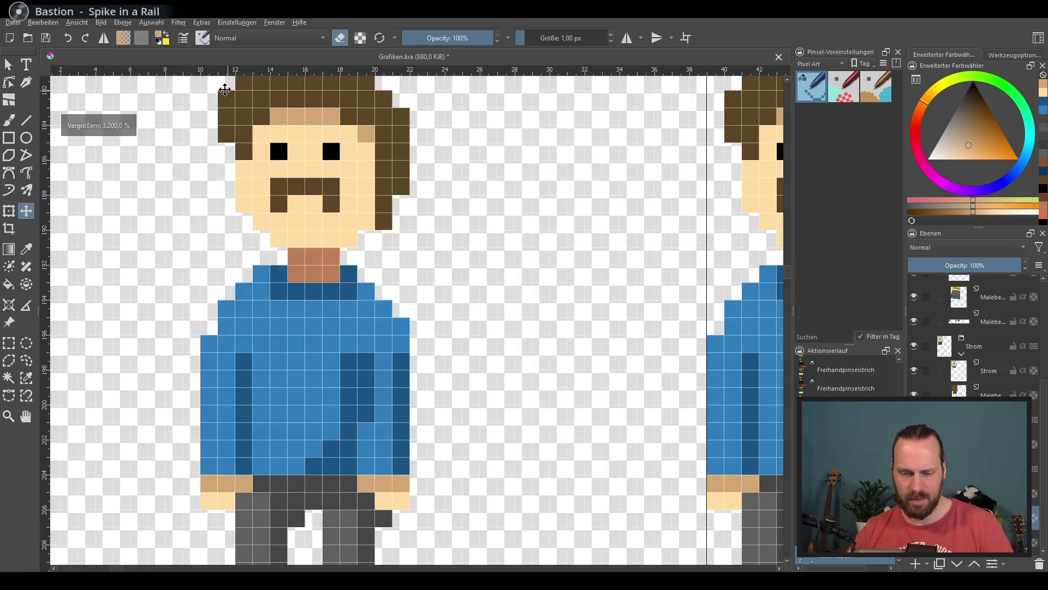
pyautogui.scroll(-1, 326, 148)
pyautogui.hscroll(-1, 325, 148)
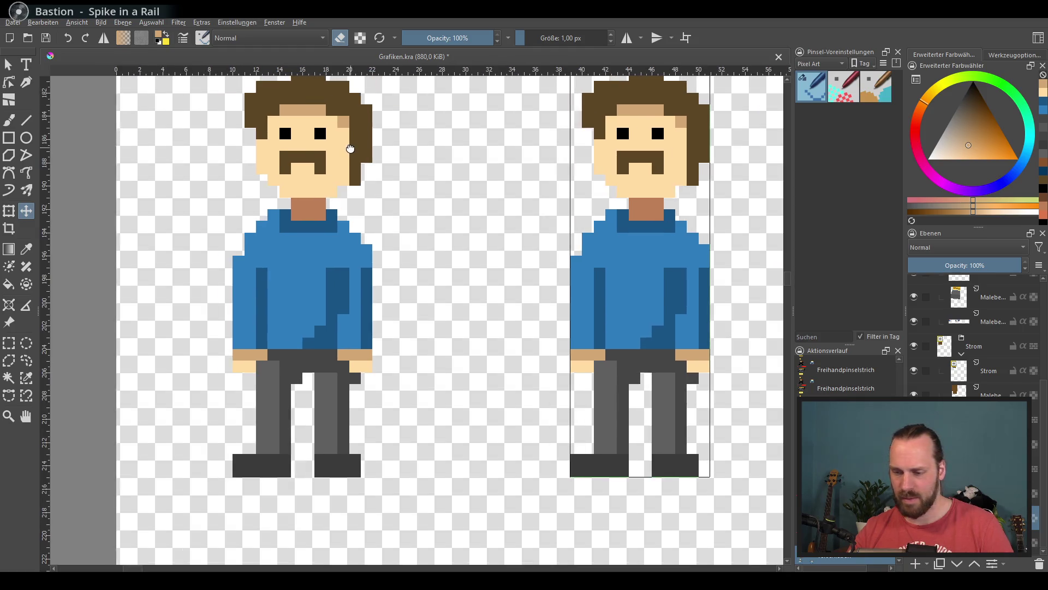
pyautogui.hscroll(2, 355, 159)
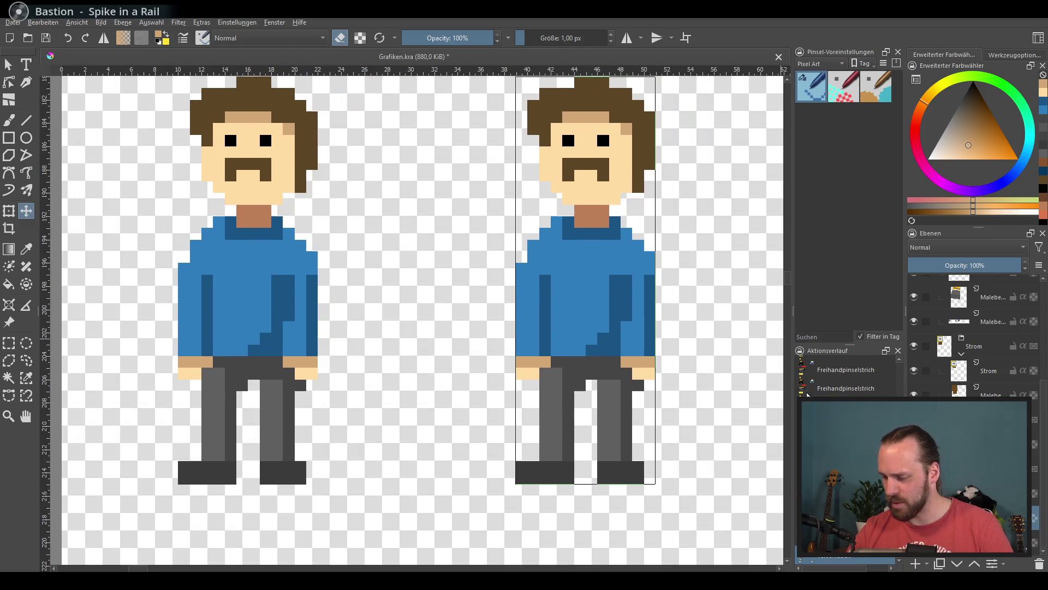
pyautogui.scroll(-1, 584, 328)
# Move both figures lower and slightly right on the sheet, committing the move.
pyautogui.moveTo(579, 320); pyautogui.dragTo(435, 318)
pyautogui.scroll(-3, 436, 317)
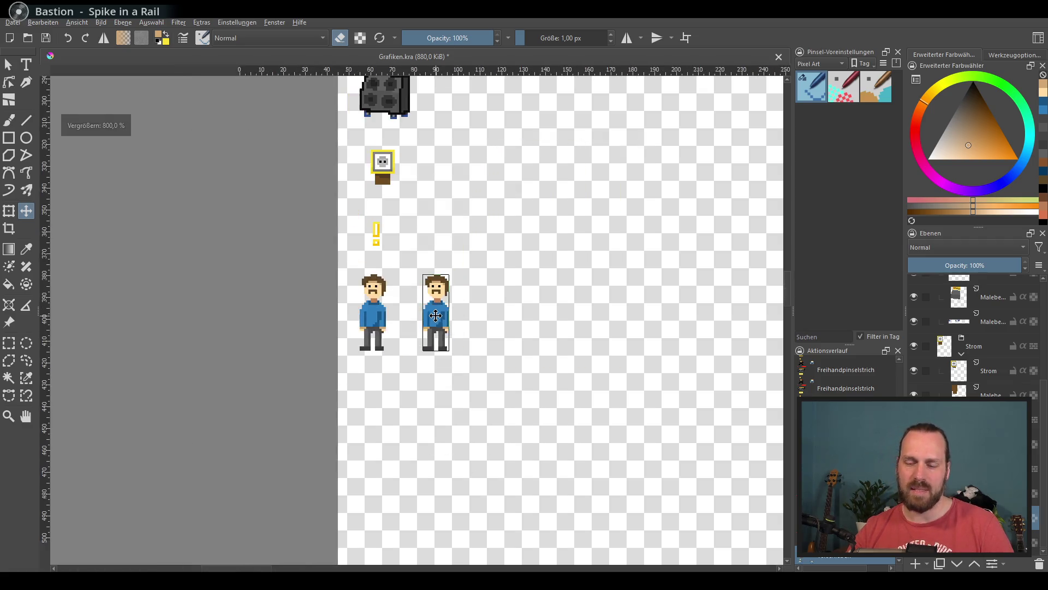
pyautogui.scroll(1, 402, 274)
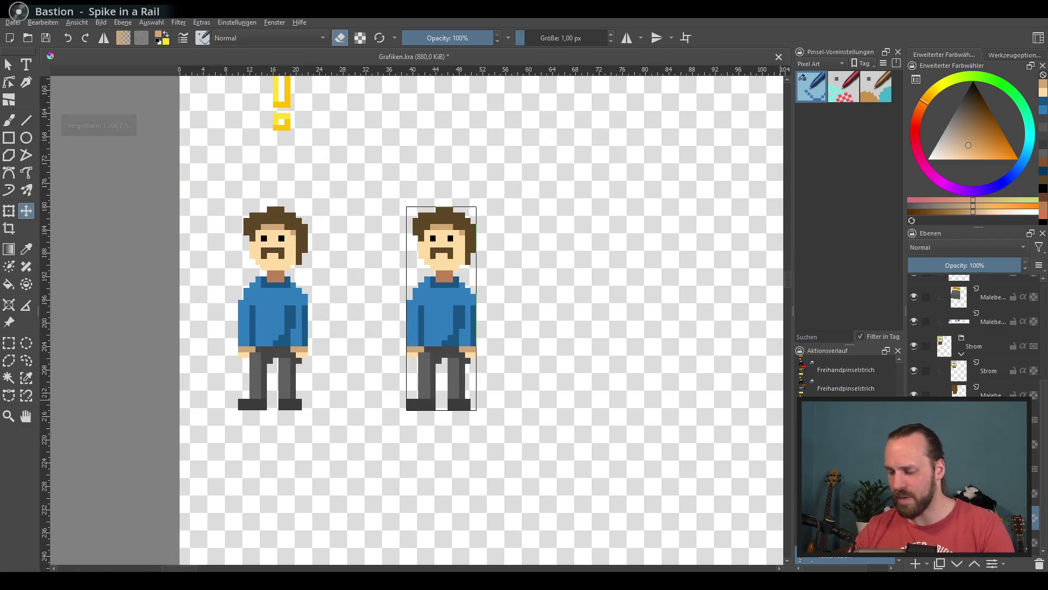
pyautogui.moveTo(425, 349); pyautogui.dragTo(431, 389)
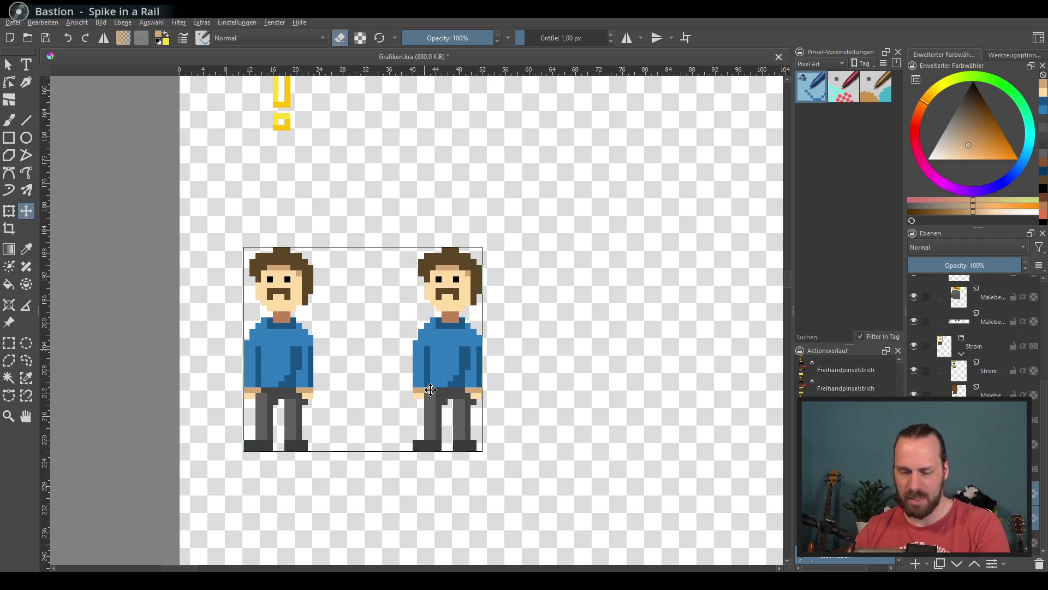
pyautogui.scroll(-1, 547, 382)
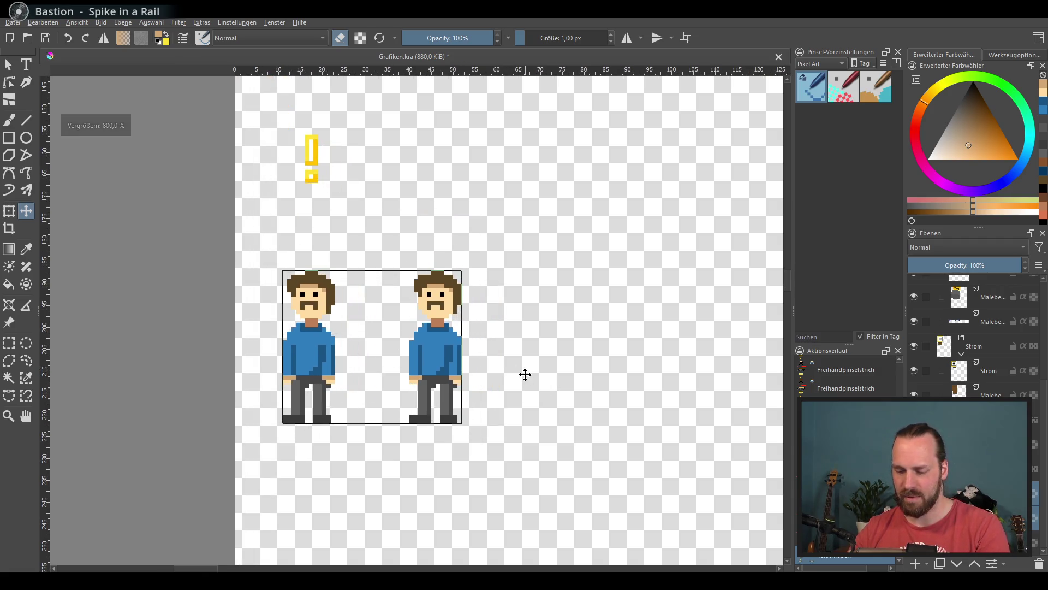
pyautogui.scroll(3, 461, 333)
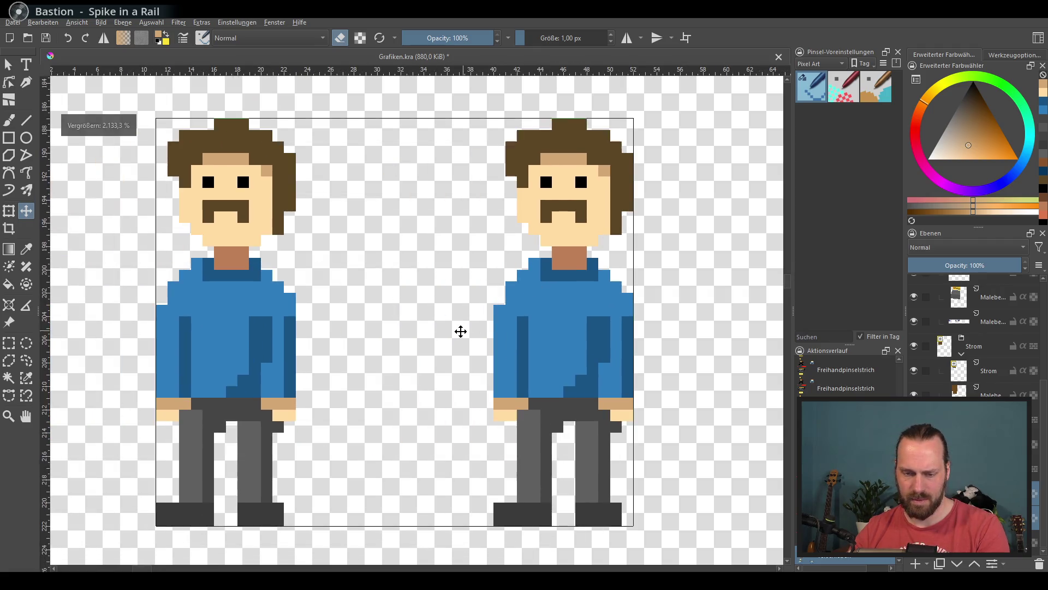
pyautogui.press('Return')
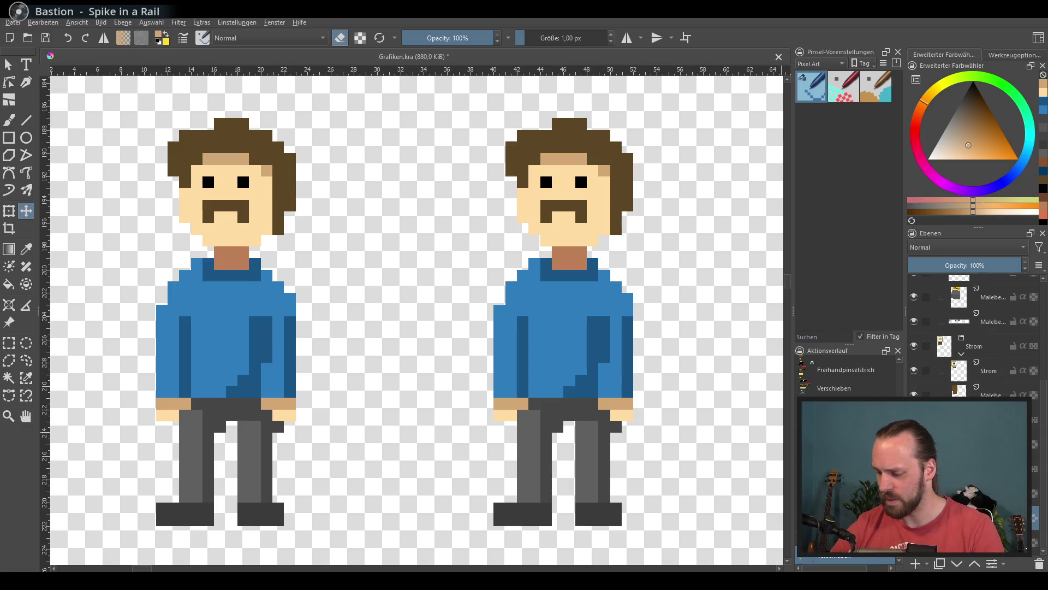
# Nudge the right figure with arrow and Shift+arrow keys to even the gap.
pyautogui.click(557, 364)
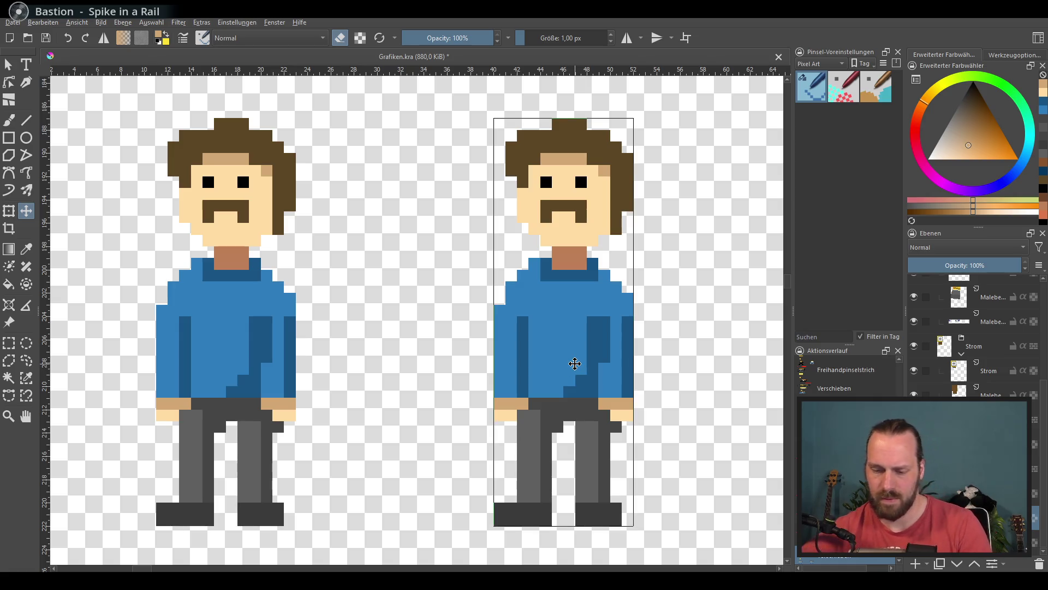
pyautogui.press('Left')
pyautogui.press('Left')
pyautogui.press('Left')
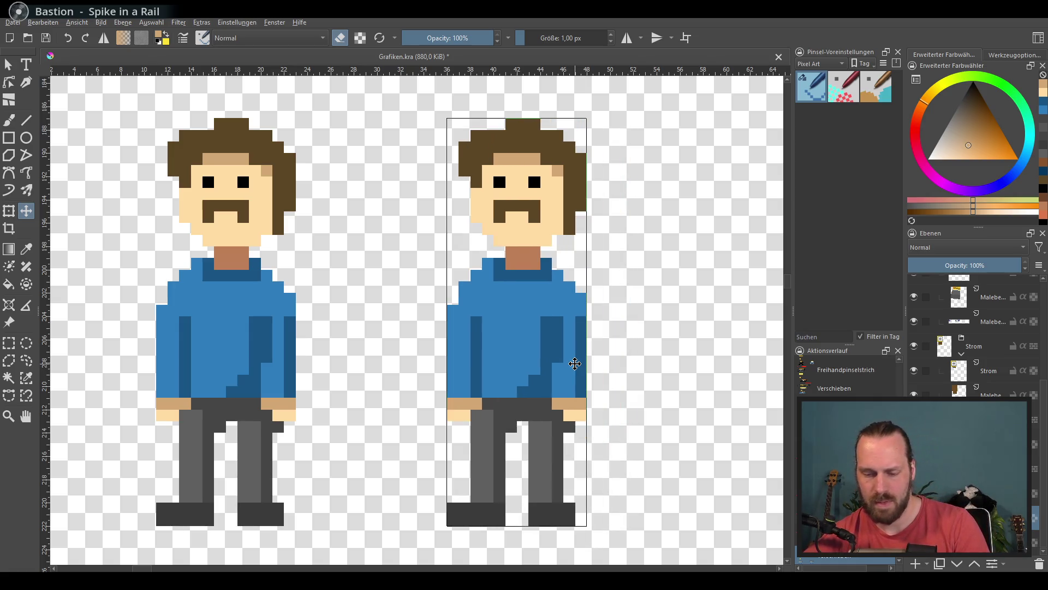
pyautogui.press('Left')
pyautogui.press('Left')
pyautogui.press('Left')
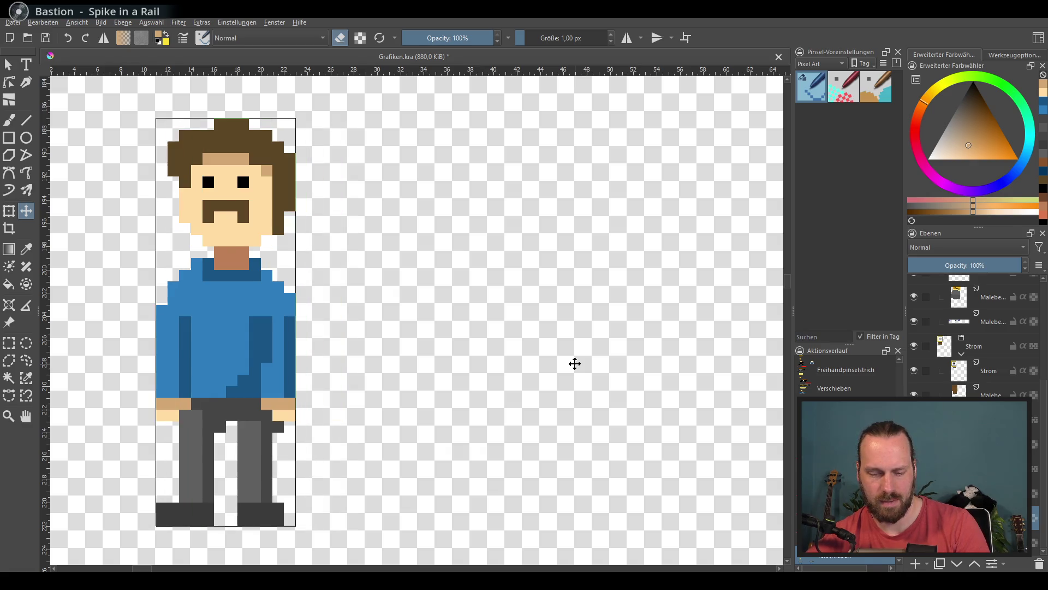
pyautogui.hotkey('shift', 'Right')
pyautogui.hotkey('shift', 'Right')
pyautogui.hotkey('shift', 'Right')
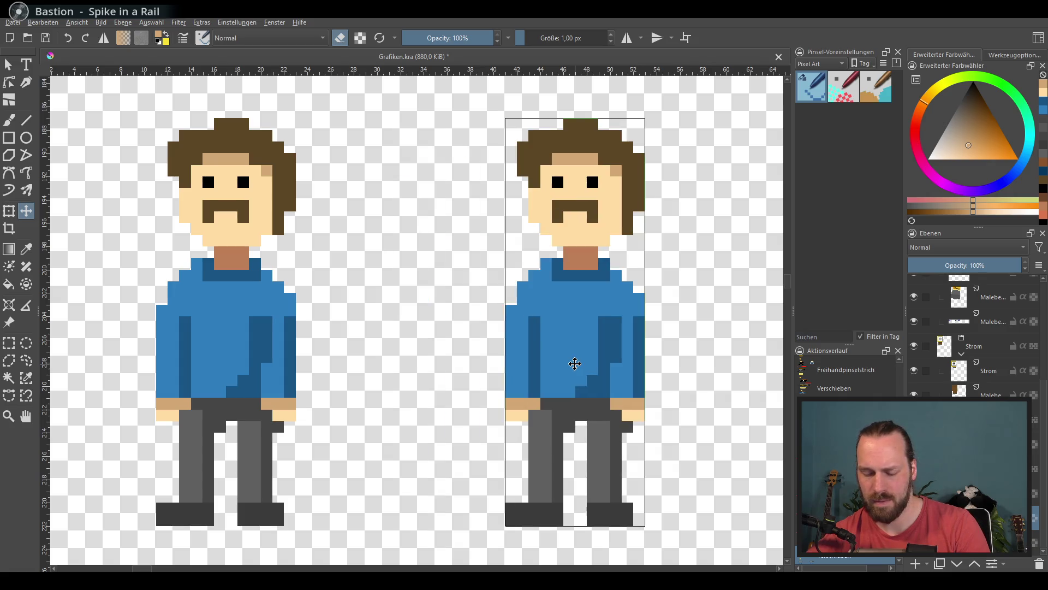
pyautogui.hotkey('shift', 'Left')
pyautogui.hotkey('shift', 'Right')
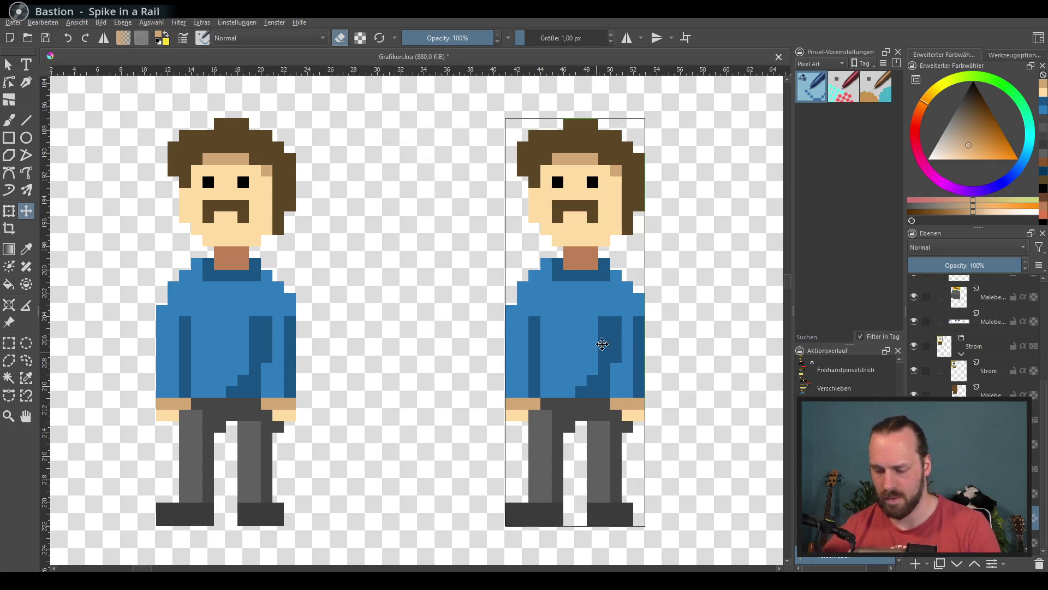
pyautogui.hscroll(5, 590, 363)
pyautogui.scroll(-1, 590, 362)
pyautogui.scroll(-2, 484, 274)
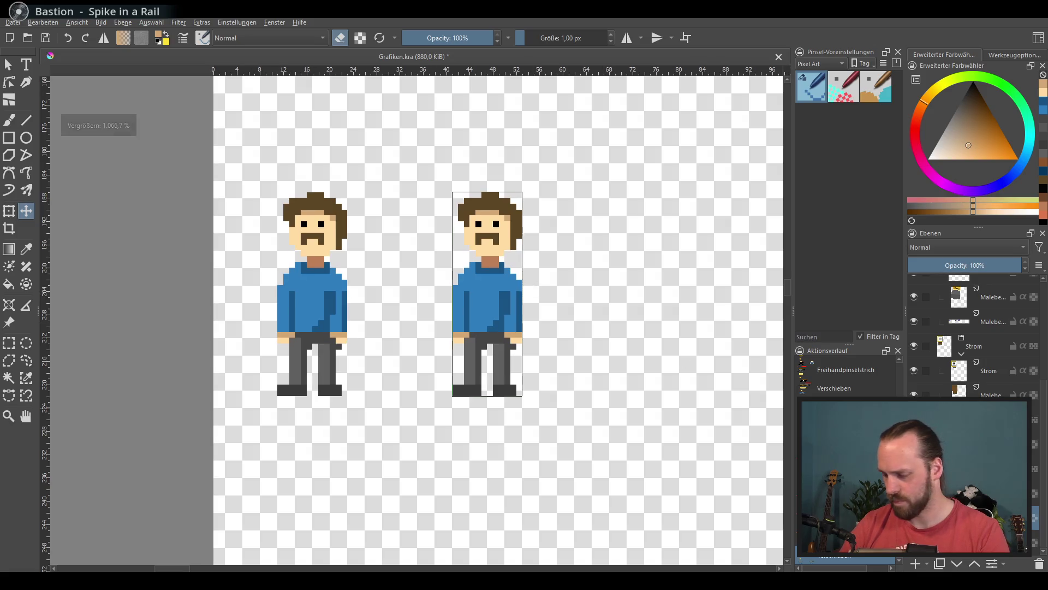
pyautogui.click(972, 518)
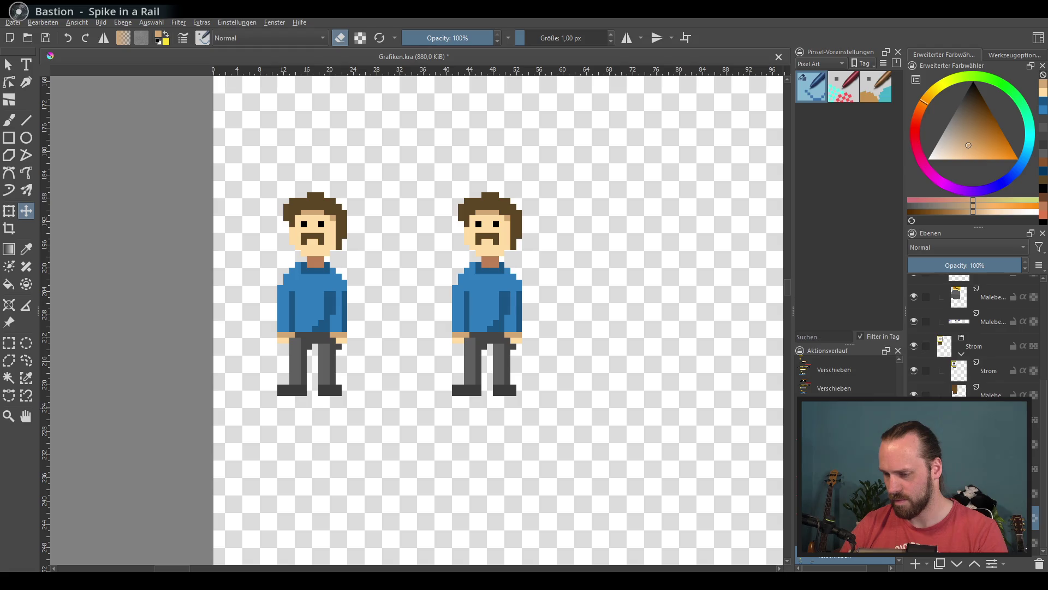
pyautogui.rightClick(966, 327)
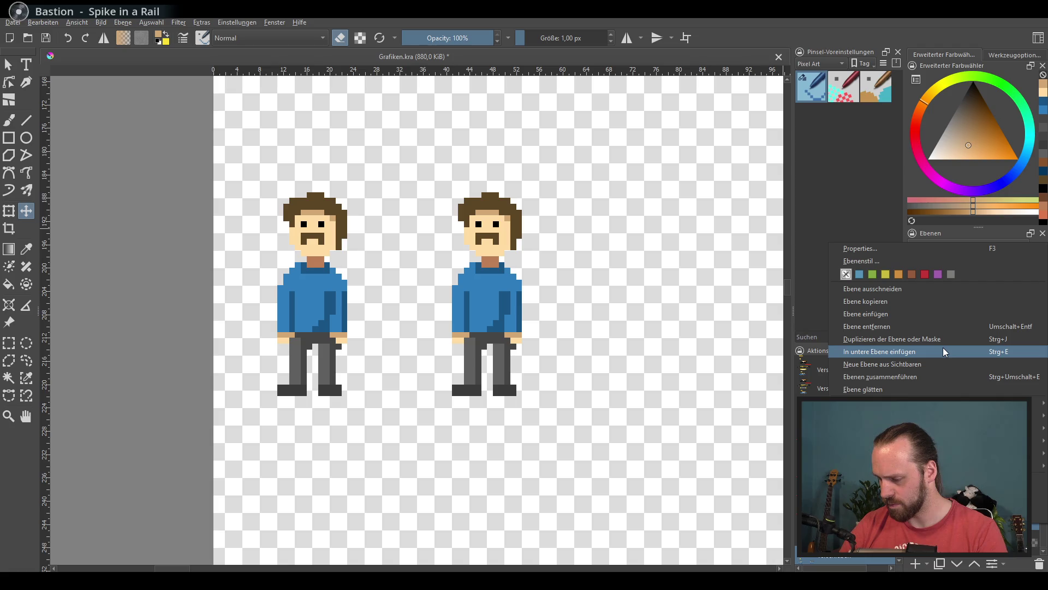
pyautogui.press('Escape')
pyautogui.scroll(3, 538, 305)
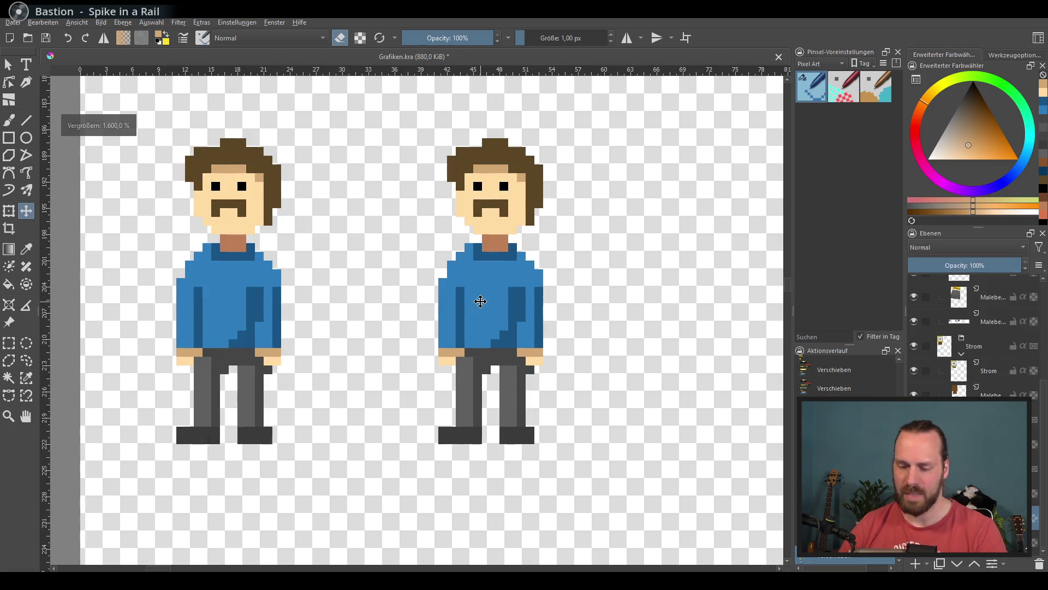
pyautogui.scroll(1, 538, 305)
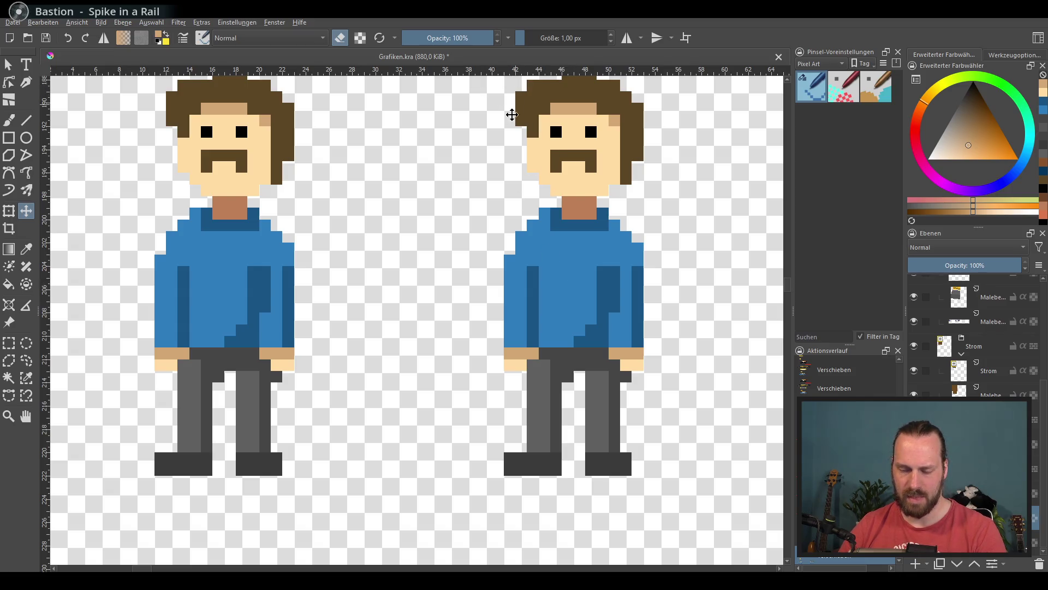
pyautogui.scroll(-2, 501, 189)
pyautogui.moveTo(436, 203); pyautogui.dragTo(402, 209)
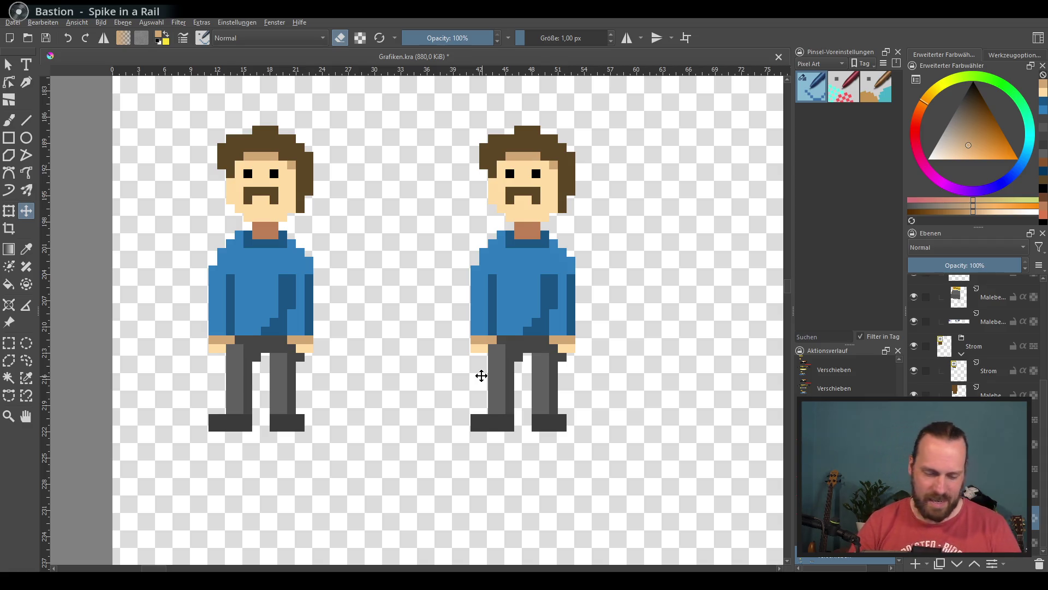
# Draw a blue bent-arm outline from the copy's shoulder and erase its old hanging hand.
pyautogui.press('b')
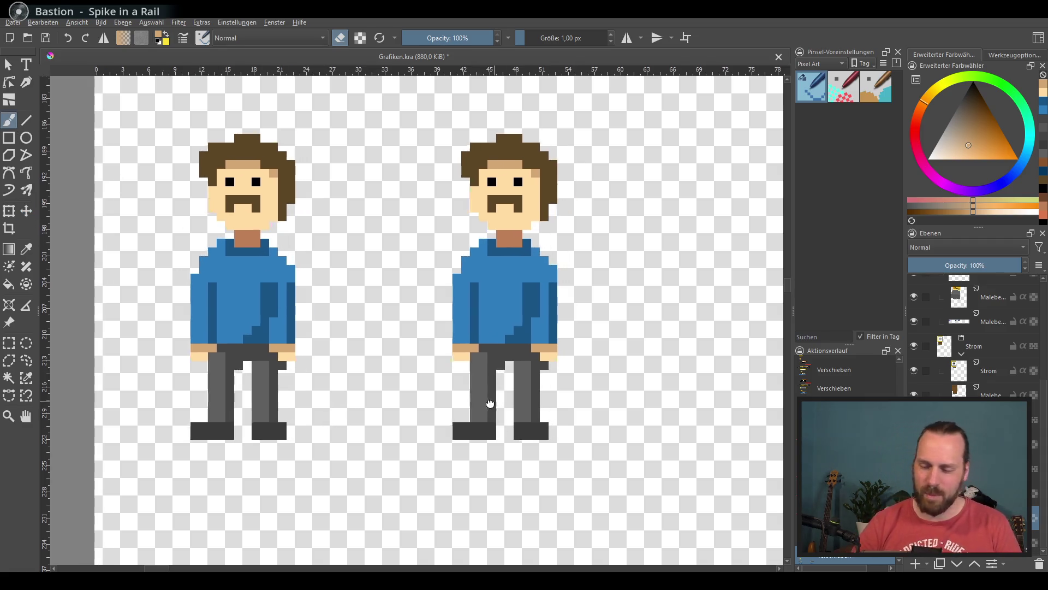
pyautogui.moveTo(491, 402); pyautogui.dragTo(482, 413)
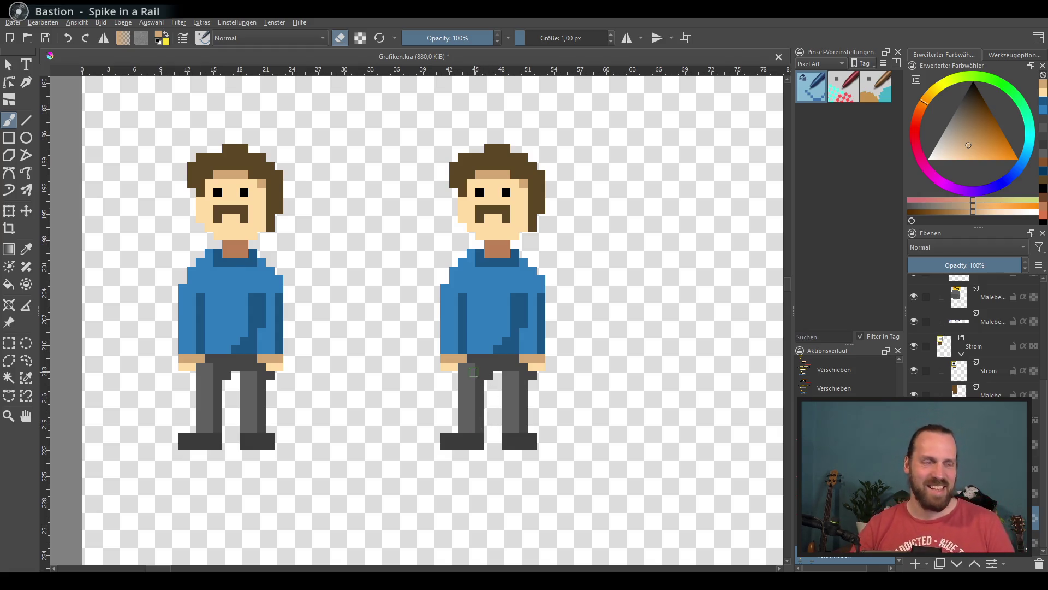
pyautogui.moveTo(450, 398)
pyautogui.mouseDown()
pyautogui.moveTo(465, 398)
pyautogui.moveTo(488, 434)
pyautogui.mouseUp()
pyautogui.scroll(1, 466, 393)
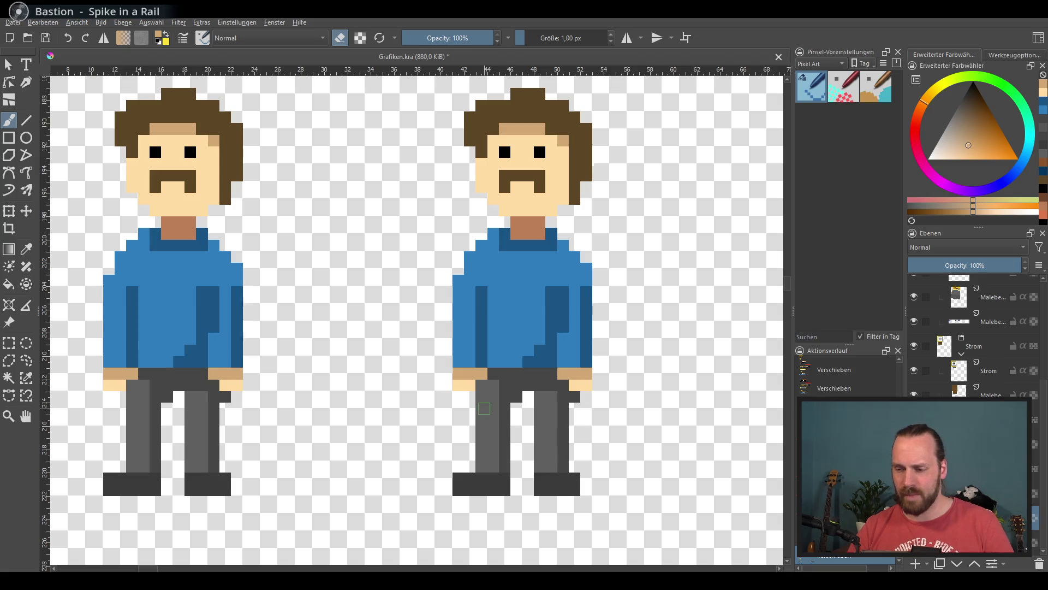
pyautogui.scroll(1, 482, 408)
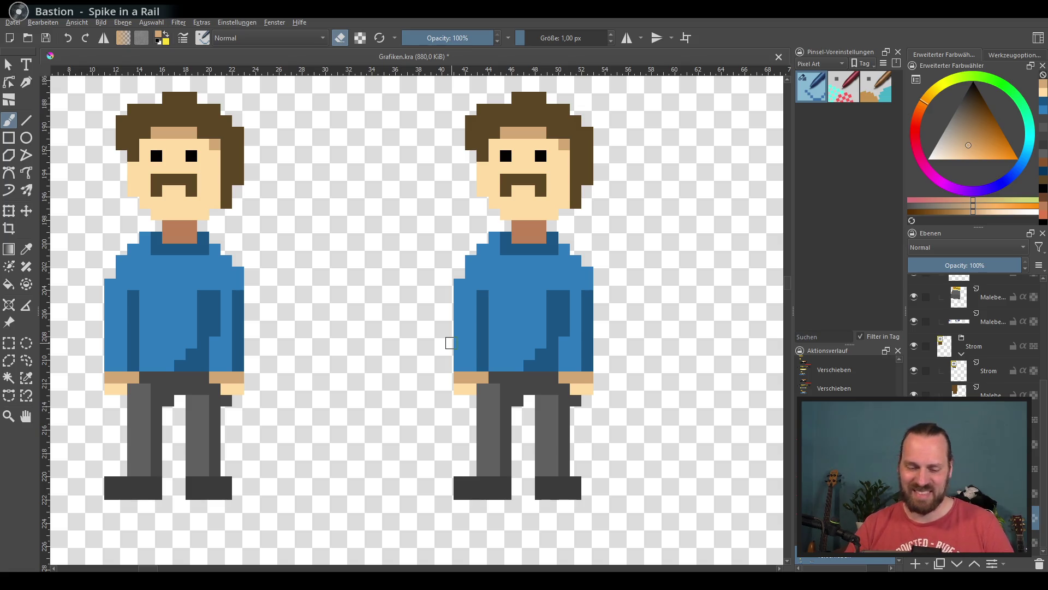
pyautogui.hscroll(1, 450, 343)
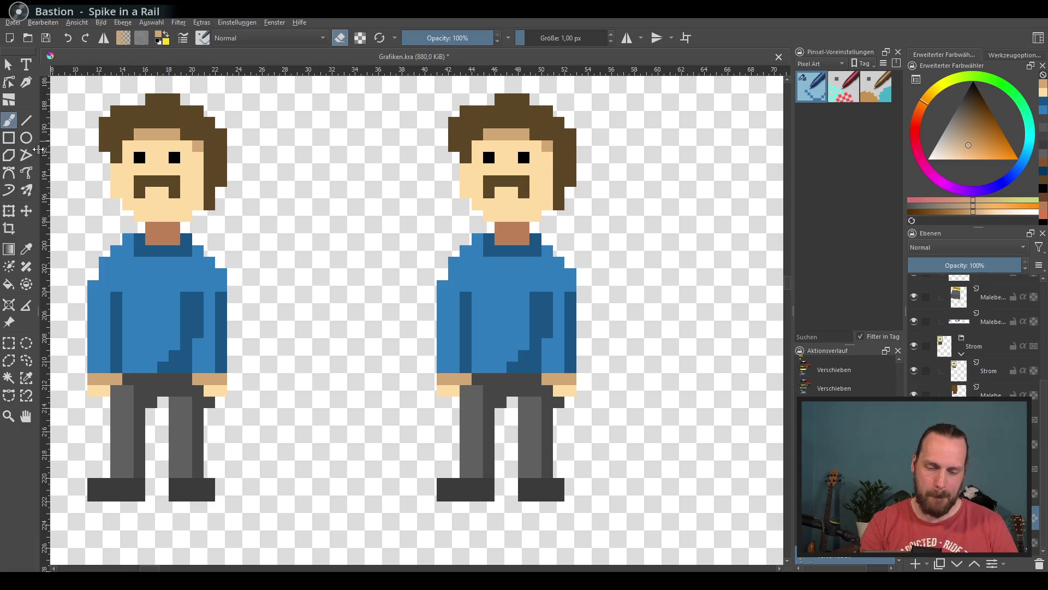
pyautogui.keyDown('ctrl'); pyautogui.click(546, 276); pyautogui.keyUp('ctrl')
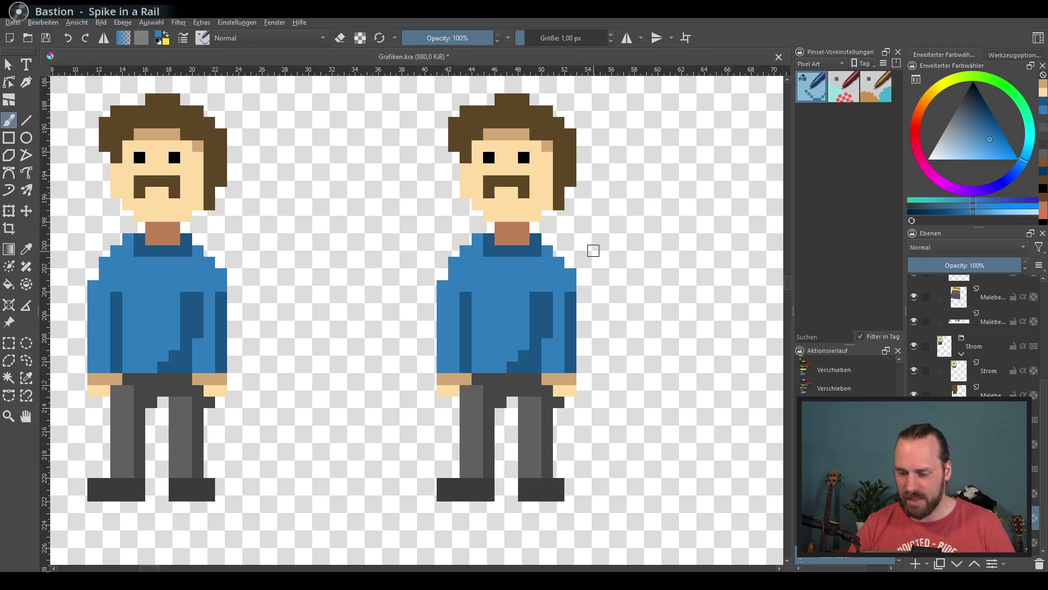
pyautogui.moveTo(568, 250)
pyautogui.mouseDown()
pyautogui.moveTo(612, 250)
pyautogui.moveTo(568, 382)
pyautogui.moveTo(545, 369)
pyautogui.moveTo(561, 366)
pyautogui.mouseUp()
pyautogui.press('e')
pyautogui.press('e')
pyautogui.keyDown('ctrl'); pyautogui.click(560, 380); pyautogui.keyUp('ctrl')
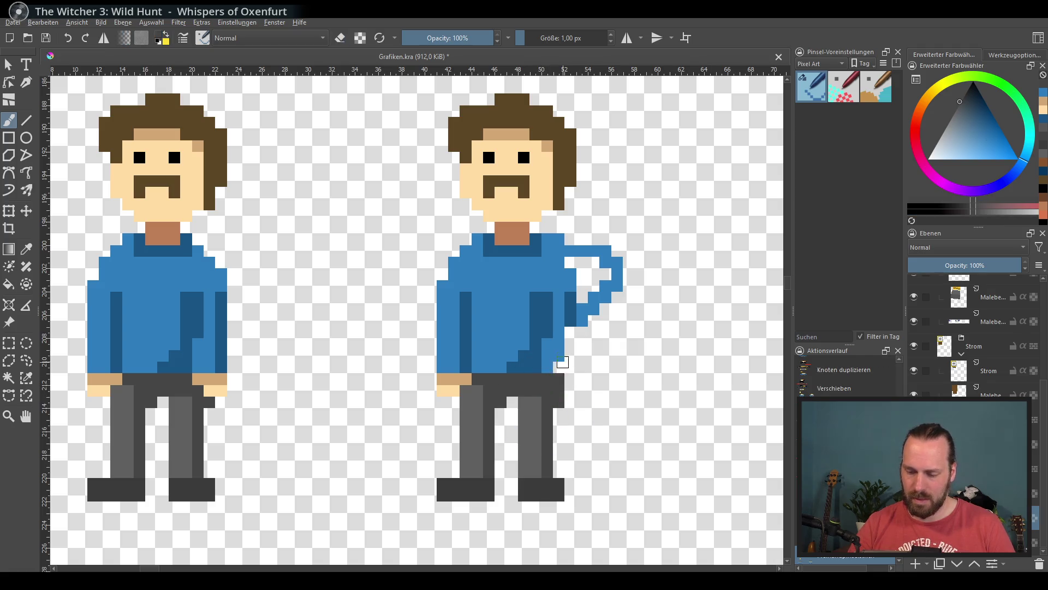
# Bend the first arm in shirt blue, with dark shading on the upper arm, chest fold and shirt bottom.
pyautogui.keyDown('ctrl'); pyautogui.click(546, 322); pyautogui.keyUp('ctrl')
pyautogui.moveTo(574, 320)
pyautogui.mouseDown()
pyautogui.moveTo(612, 282)
pyautogui.moveTo(595, 271)
pyautogui.moveTo(579, 295)
pyautogui.mouseUp()
pyautogui.keyDown('ctrl'); pyautogui.click(590, 252); pyautogui.keyUp('ctrl')
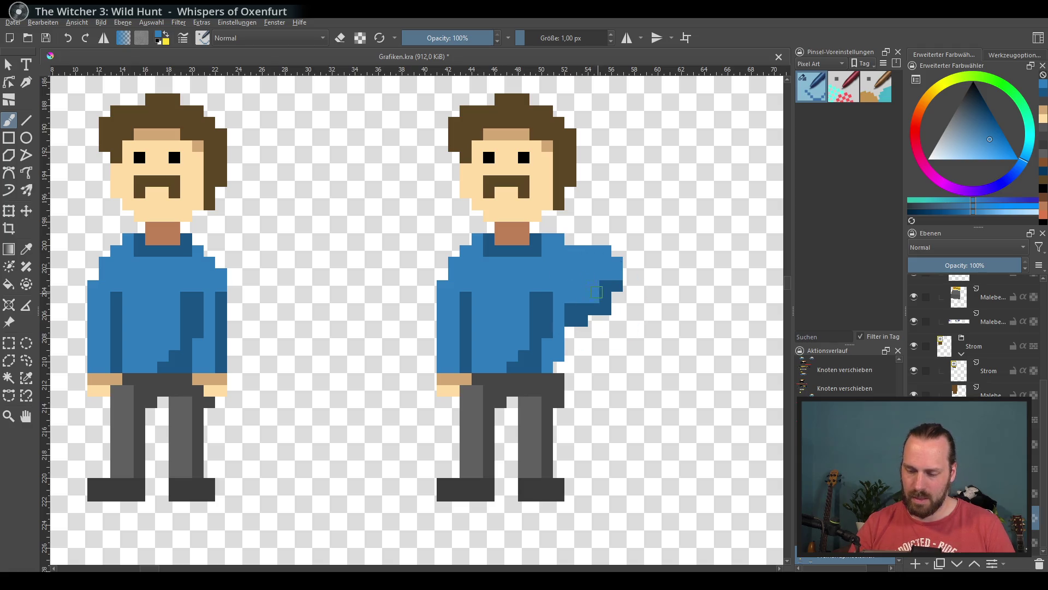
pyautogui.keyDown('ctrl'); pyautogui.click(582, 310); pyautogui.keyUp('ctrl')
pyautogui.moveTo(557, 261)
pyautogui.mouseDown()
pyautogui.moveTo(585, 276)
pyautogui.moveTo(524, 297)
pyautogui.moveTo(541, 328)
pyautogui.moveTo(524, 366)
pyautogui.moveTo(556, 354)
pyautogui.moveTo(521, 355)
pyautogui.mouseUp()
pyautogui.keyDown('ctrl'); pyautogui.click(591, 289); pyautogui.keyUp('ctrl')
pyautogui.click(582, 285)
pyautogui.keyDown('ctrl'); pyautogui.click(533, 301); pyautogui.keyUp('ctrl')
pyautogui.keyDown('ctrl'); pyautogui.click(515, 295); pyautogui.keyUp('ctrl')
pyautogui.keyDown('ctrl'); pyautogui.click(576, 278); pyautogui.keyUp('ctrl')
pyautogui.keyDown('ctrl'); pyautogui.click(546, 191); pyautogui.keyUp('ctrl')
# Paint the first hand resting on the hip and touch up the arm's dark blue.
pyautogui.moveTo(554, 307); pyautogui.dragTo(552, 333)
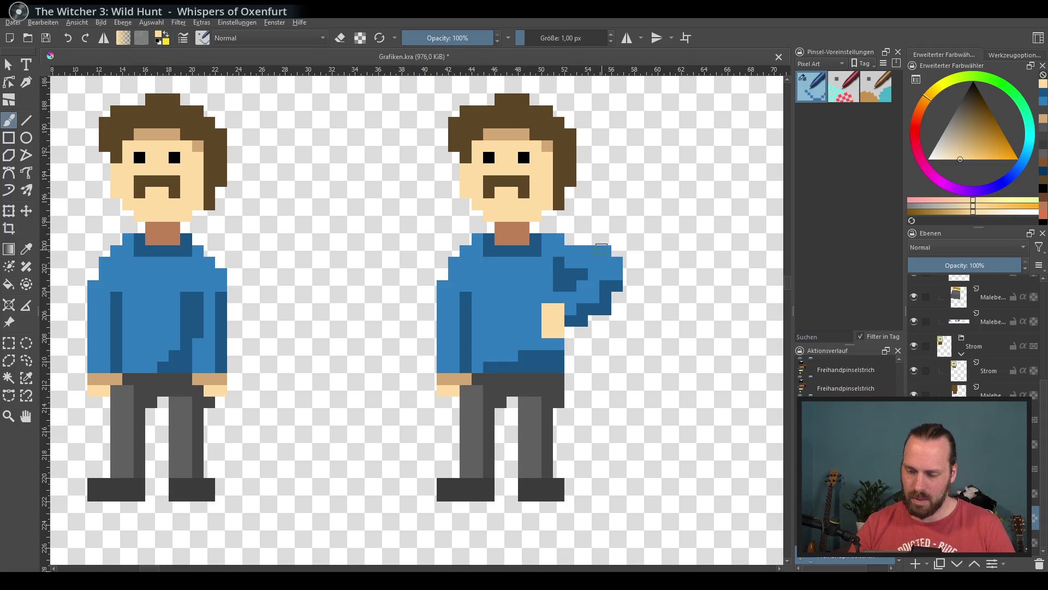
pyautogui.keyDown('ctrl'); pyautogui.click(562, 290); pyautogui.keyUp('ctrl')
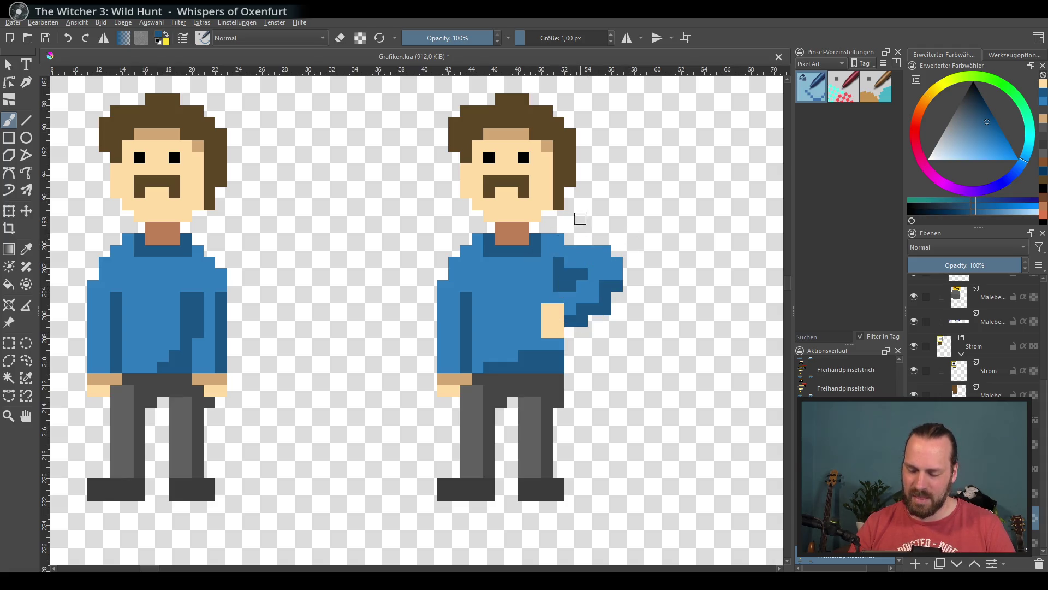
pyautogui.keyDown('ctrl'); pyautogui.click(568, 274); pyautogui.keyUp('ctrl')
pyautogui.click(558, 297)
pyautogui.keyDown('ctrl'); pyautogui.click(553, 316); pyautogui.keyUp('ctrl')
pyautogui.moveTo(535, 309); pyautogui.dragTo(535, 320)
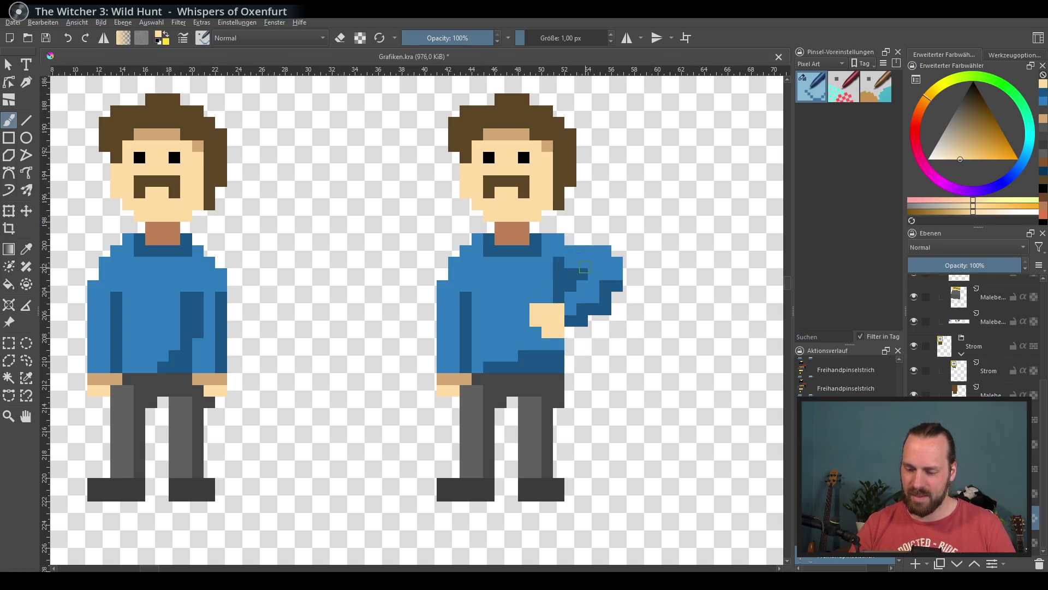
pyautogui.hotkey('ctrl', 'z')
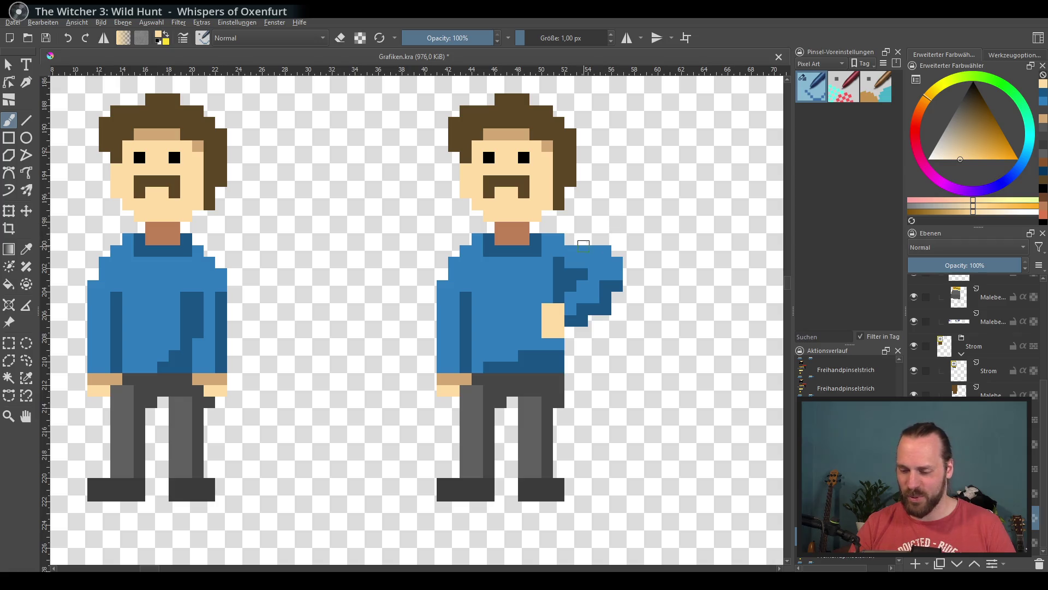
# Bend the other arm out from the shoulder with dark shading, erasing the old hanging forearm.
pyautogui.keyDown('ctrl'); pyautogui.click(585, 247); pyautogui.keyUp('ctrl')
pyautogui.moveTo(466, 253)
pyautogui.mouseDown()
pyautogui.moveTo(415, 276)
pyautogui.moveTo(429, 311)
pyautogui.moveTo(453, 273)
pyautogui.moveTo(443, 320)
pyautogui.mouseUp()
pyautogui.click(465, 297)
pyautogui.keyDown('ctrl'); pyautogui.click(470, 326); pyautogui.keyUp('ctrl')
pyautogui.keyDown('ctrl'); pyautogui.click(456, 277); pyautogui.keyUp('ctrl')
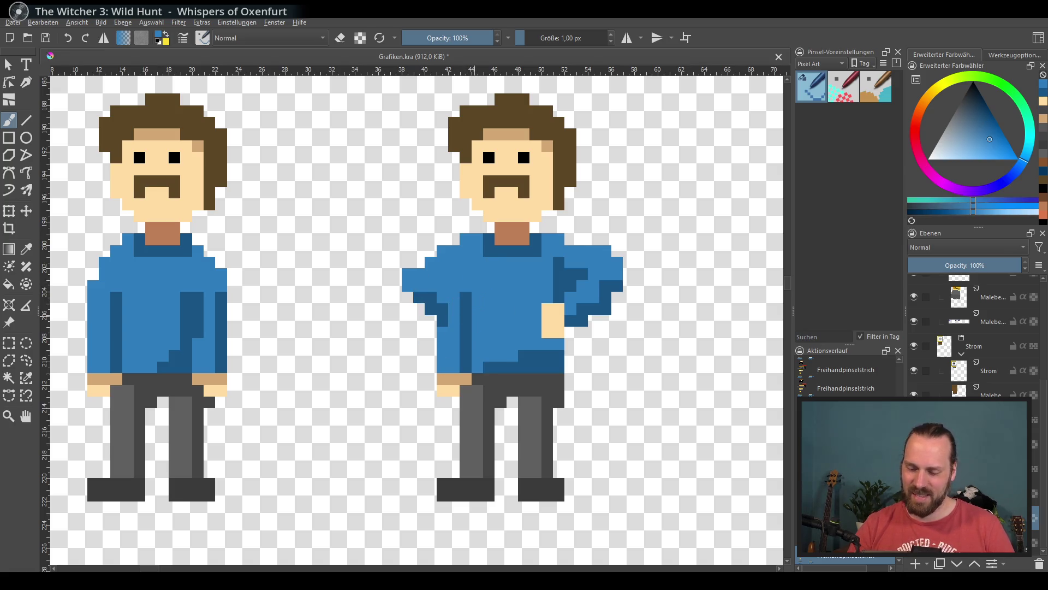
pyautogui.press('e')
pyautogui.moveTo(442, 390)
pyautogui.mouseDown()
pyautogui.moveTo(444, 327)
pyautogui.moveTo(463, 369)
pyautogui.moveTo(465, 341)
pyautogui.moveTo(465, 369)
pyautogui.mouseUp()
pyautogui.press('e')
# Paint the second hand on the hip, fill the torso edge and shade the bent arm.
pyautogui.keyDown('ctrl'); pyautogui.click(492, 379); pyautogui.keyUp('ctrl')
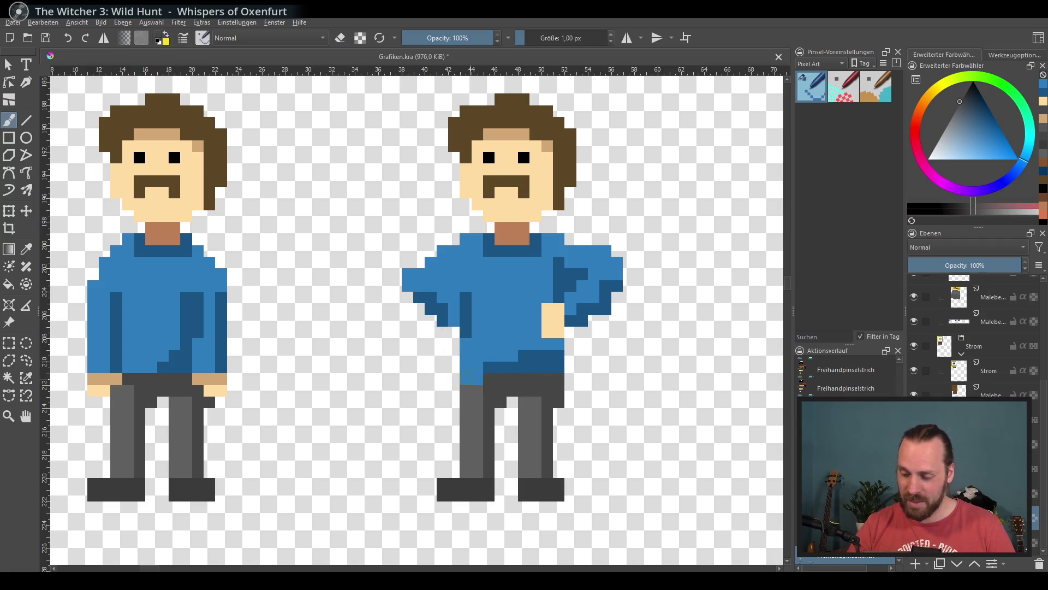
pyautogui.click(465, 379)
pyautogui.keyDown('ctrl'); pyautogui.click(552, 321); pyautogui.keyUp('ctrl')
pyautogui.moveTo(465, 319)
pyautogui.mouseDown()
pyautogui.moveTo(453, 320)
pyautogui.moveTo(475, 308)
pyautogui.mouseUp()
pyautogui.keyDown('ctrl'); pyautogui.click(465, 297); pyautogui.keyUp('ctrl')
pyautogui.moveTo(454, 273); pyautogui.dragTo(465, 295)
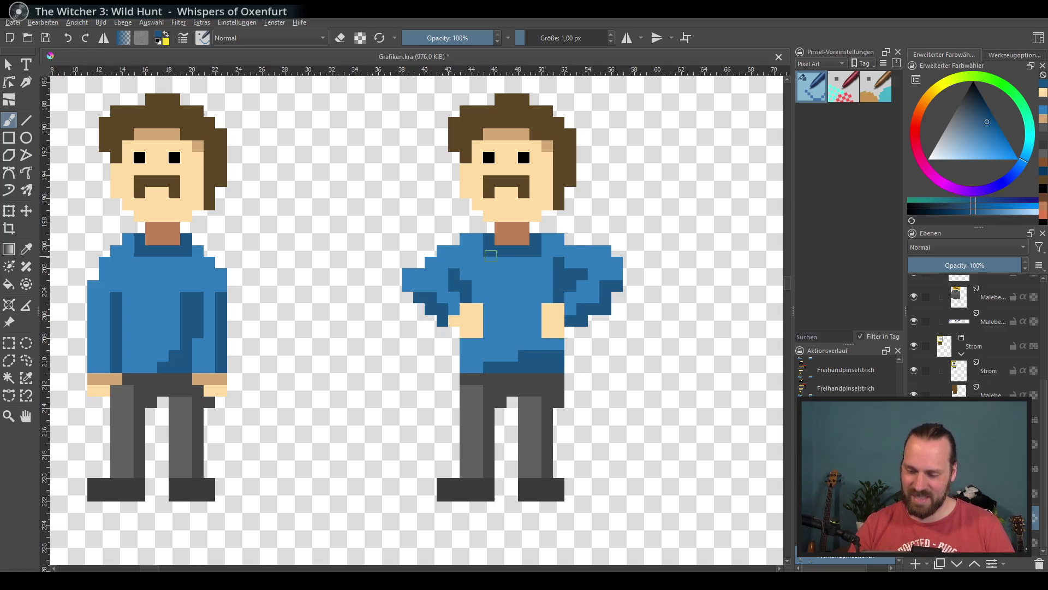
# Widen the brown moustache and move it one row lower, covering its right end with skin.
pyautogui.moveTo(528, 205); pyautogui.dragTo(516, 240)
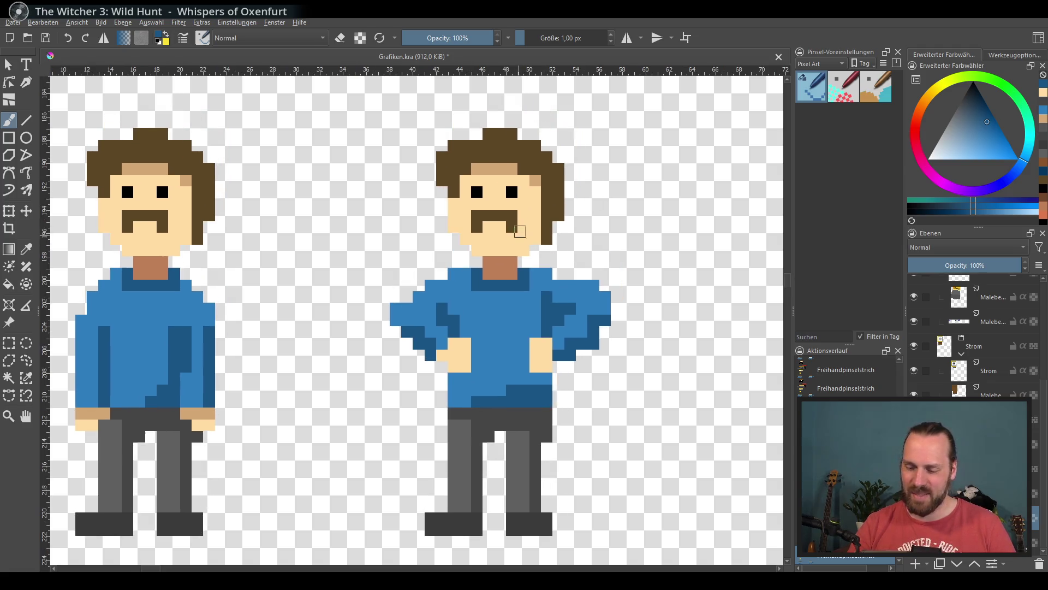
pyautogui.keyDown('ctrl'); pyautogui.click(520, 232); pyautogui.keyUp('ctrl')
pyautogui.keyDown('ctrl'); pyautogui.click(477, 215); pyautogui.keyUp('ctrl')
pyautogui.click(477, 238)
pyautogui.moveTo(465, 215)
pyautogui.mouseDown()
pyautogui.moveTo(524, 215)
pyautogui.moveTo(481, 215)
pyautogui.moveTo(521, 216)
pyautogui.moveTo(518, 230)
pyautogui.mouseUp()
pyautogui.keyDown('ctrl'); pyautogui.click(466, 227); pyautogui.keyUp('ctrl')
pyautogui.keyDown('ctrl'); pyautogui.click(480, 233); pyautogui.keyUp('ctrl')
pyautogui.click(512, 238)
pyautogui.keyDown('ctrl'); pyautogui.click(529, 215); pyautogui.keyUp('ctrl')
pyautogui.click(524, 226)
pyautogui.moveTo(482, 145); pyautogui.dragTo(470, 157)
pyautogui.hotkey('ctrl', 'z')
# Shift both eyes one row down and paint slanted black frowning eyebrows.
pyautogui.keyDown('ctrl'); pyautogui.click(476, 191); pyautogui.keyUp('ctrl')
pyautogui.click(476, 204)
pyautogui.click(512, 204)
pyautogui.keyDown('ctrl'); pyautogui.click(494, 184); pyautogui.keyUp('ctrl')
pyautogui.click(477, 191)
pyautogui.click(511, 191)
pyautogui.keyDown('ctrl'); pyautogui.click(477, 203); pyautogui.keyUp('ctrl')
pyautogui.moveTo(465, 168)
pyautogui.mouseDown()
pyautogui.moveTo(465, 180)
pyautogui.moveTo(535, 169)
pyautogui.mouseUp()
pyautogui.click(476, 180)
pyautogui.click(513, 180)
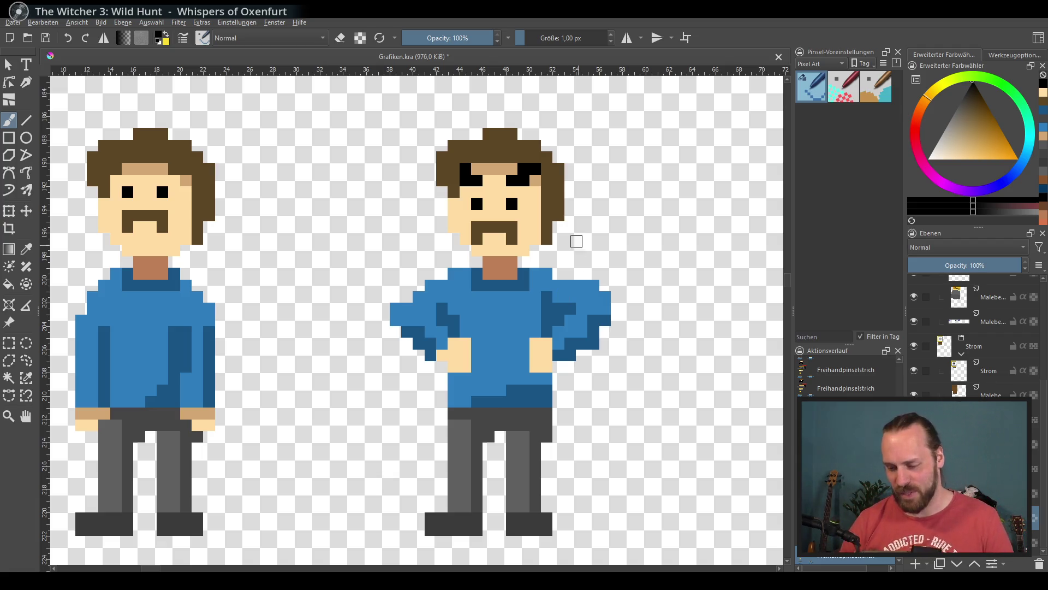
# Shade the lower edges of both hands with a darker skin tone.
pyautogui.keyDown('ctrl'); pyautogui.click(500, 134); pyautogui.keyUp('ctrl')
pyautogui.moveTo(443, 355); pyautogui.dragTo(465, 367)
pyautogui.moveTo(536, 367); pyautogui.dragTo(547, 362)
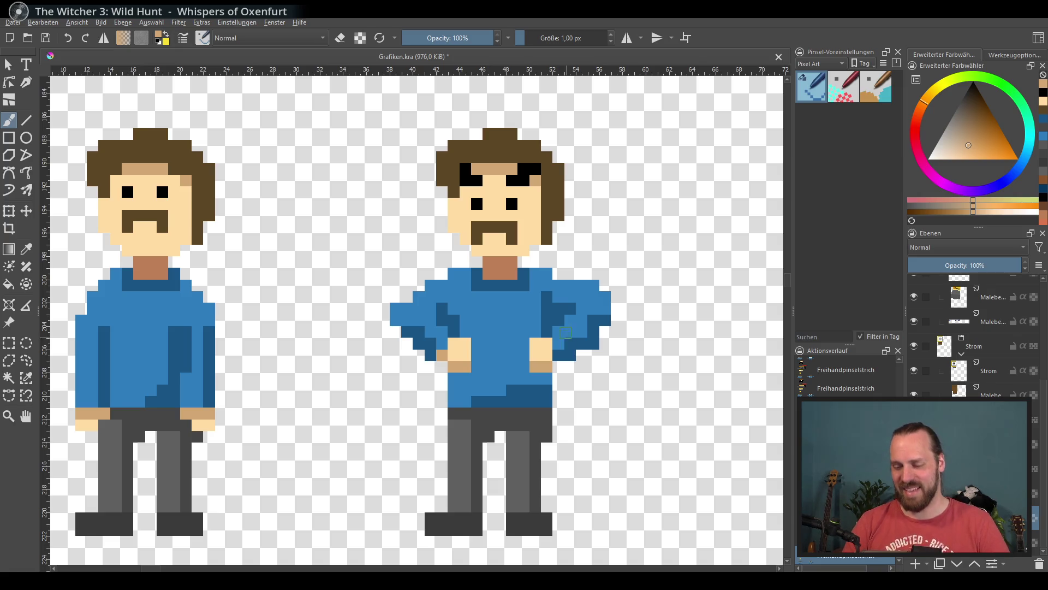
# Paint a stepped dark blue shadow band on the shirt beneath both hands.
pyautogui.keyDown('ctrl'); pyautogui.click(447, 305); pyautogui.keyUp('ctrl')
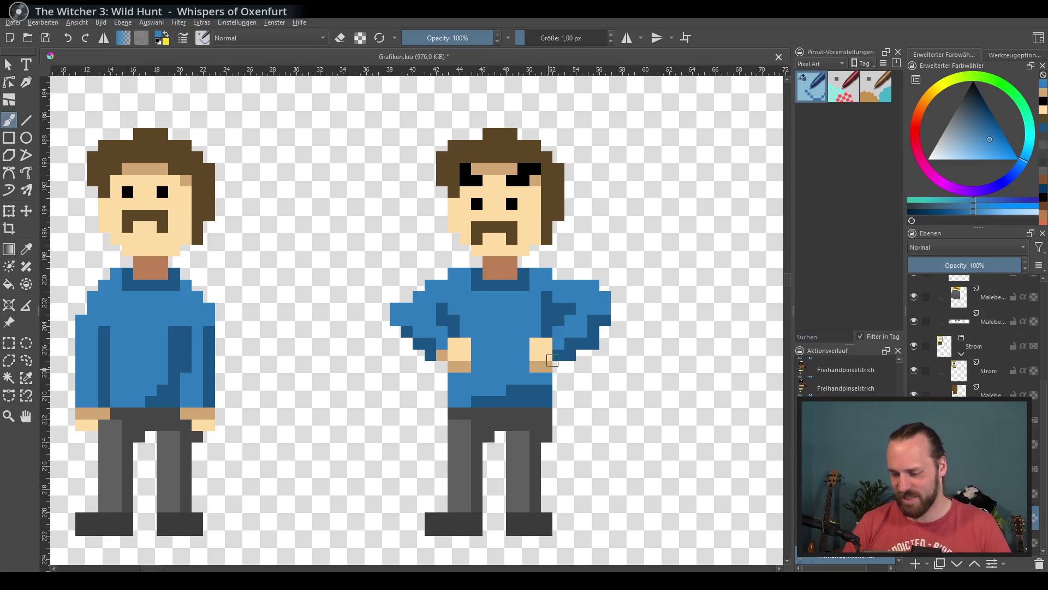
pyautogui.keyDown('ctrl'); pyautogui.click(509, 388); pyautogui.keyUp('ctrl')
pyautogui.moveTo(443, 377); pyautogui.dragTo(443, 400)
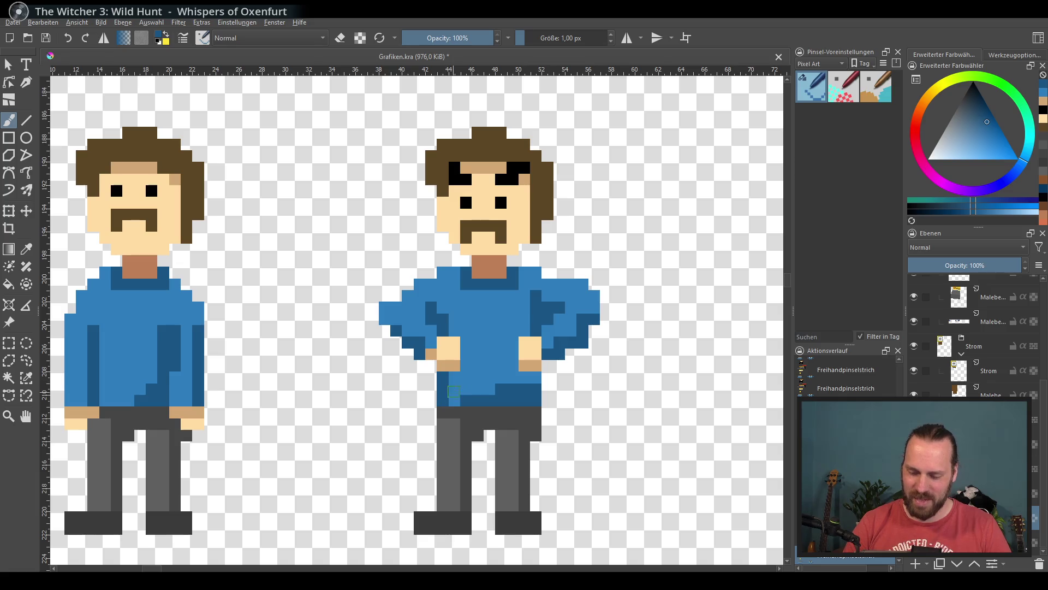
pyautogui.click(452, 377)
pyautogui.moveTo(524, 377); pyautogui.dragTo(534, 376)
pyautogui.moveTo(453, 387)
pyautogui.mouseDown()
pyautogui.moveTo(463, 399)
pyautogui.moveTo(455, 377)
pyautogui.mouseUp()
pyautogui.keyDown('ctrl'); pyautogui.click(478, 377); pyautogui.keyUp('ctrl')
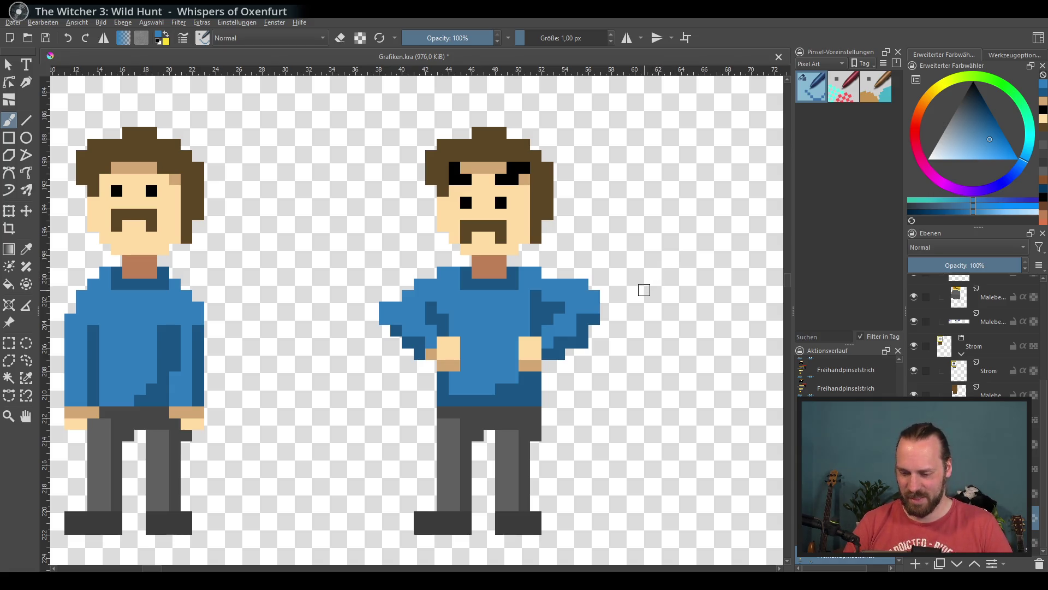
pyautogui.hscroll(-2, 542, 353)
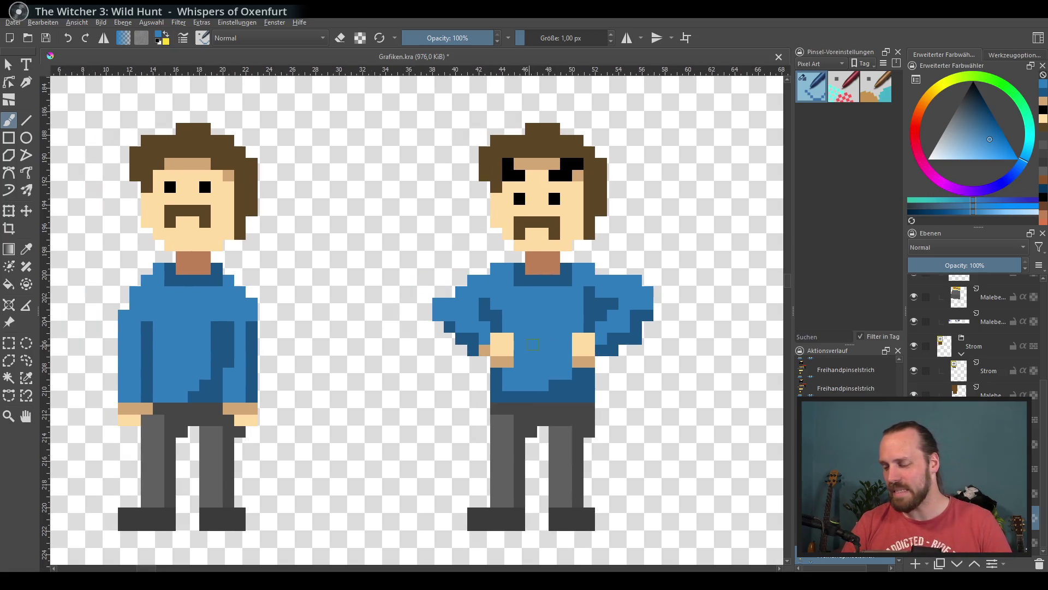
# Nudge the angry figure to the right with the Move tool.
pyautogui.scroll(-3, 494, 281)
pyautogui.scroll(3, 479, 257)
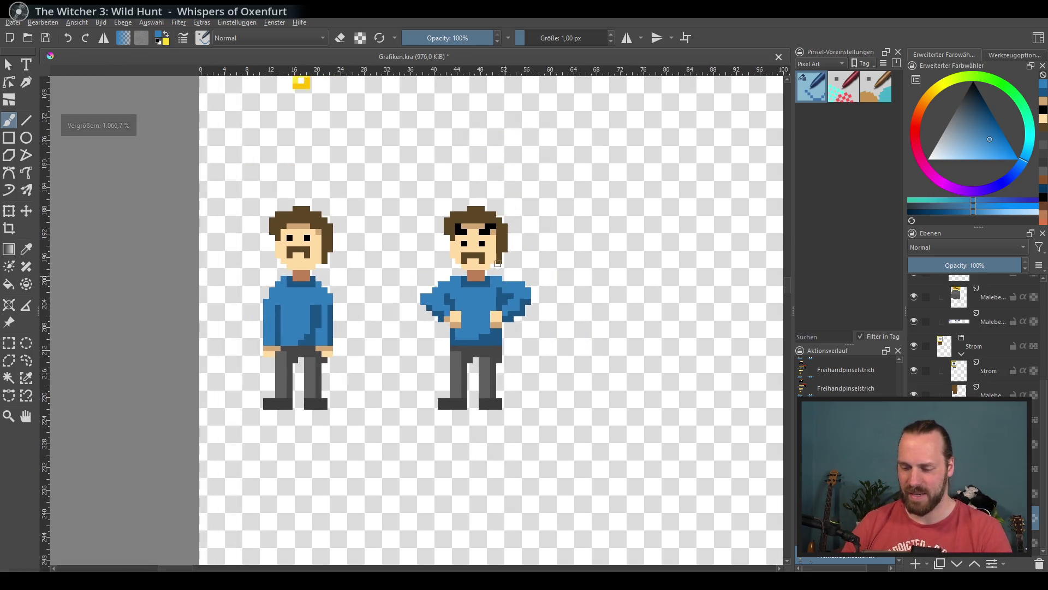
pyautogui.scroll(-1, 479, 256)
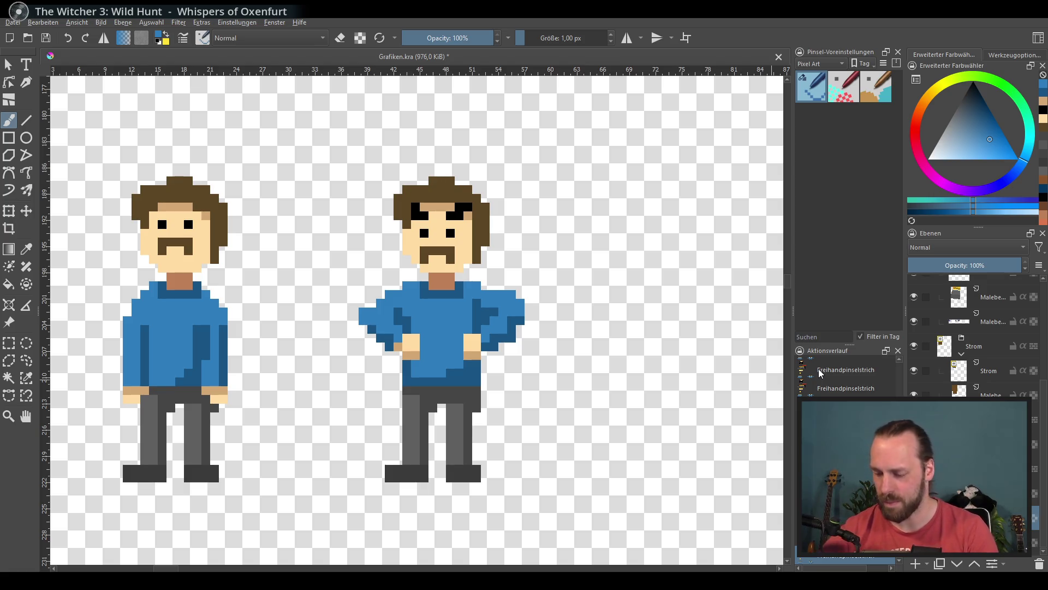
pyautogui.click(22, 212)
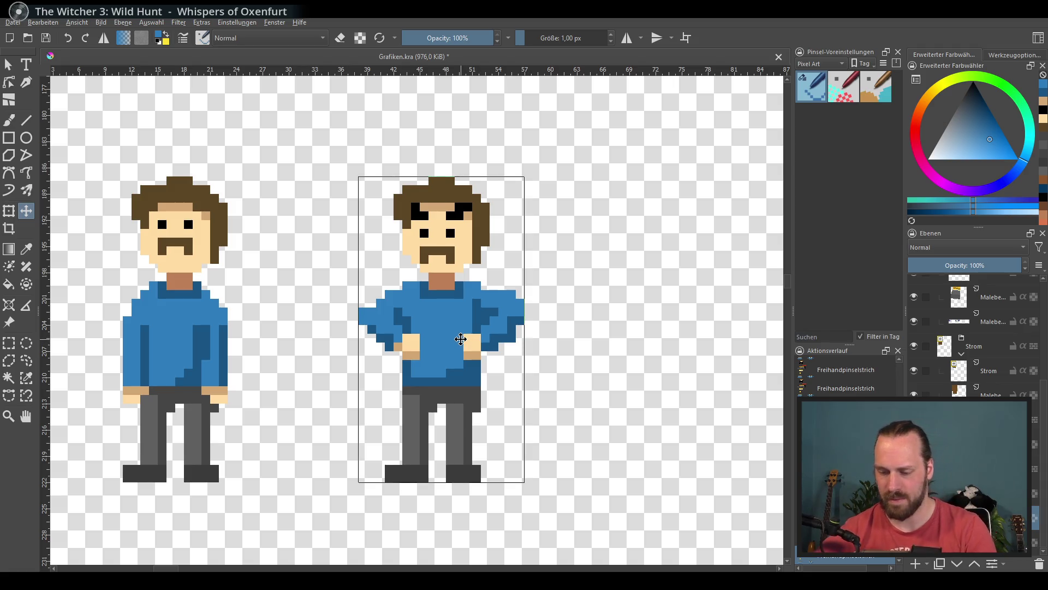
pyautogui.hotkey('shift', 'Right')
pyautogui.hotkey('shift', 'Right')
pyautogui.hotkey('shift', 'Right')
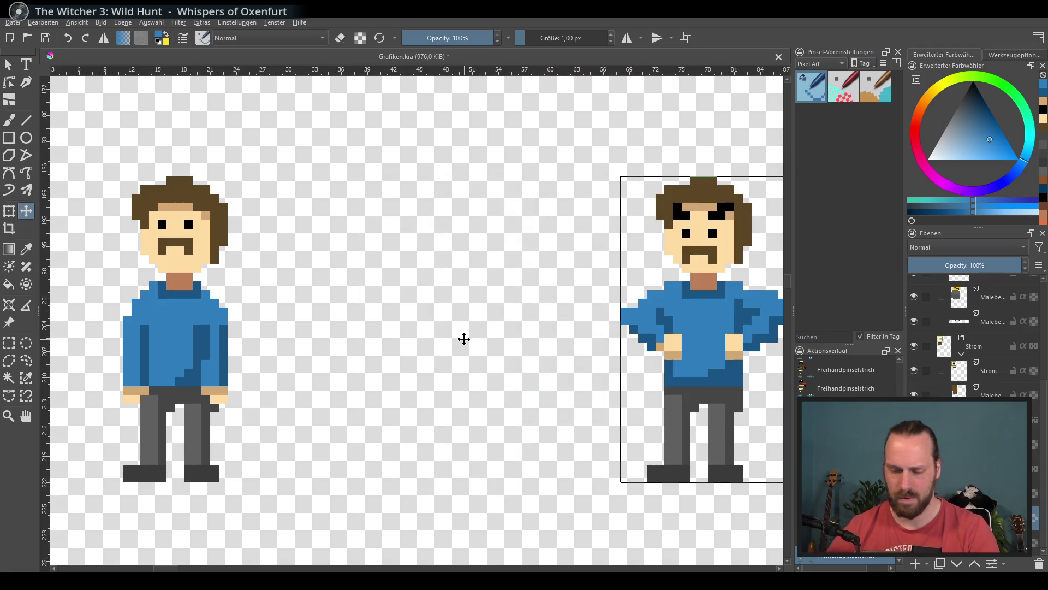
# Duplicate the standing figure's layer, drag the copy to the middle and merge it down.
pyautogui.rightClick(941, 369)
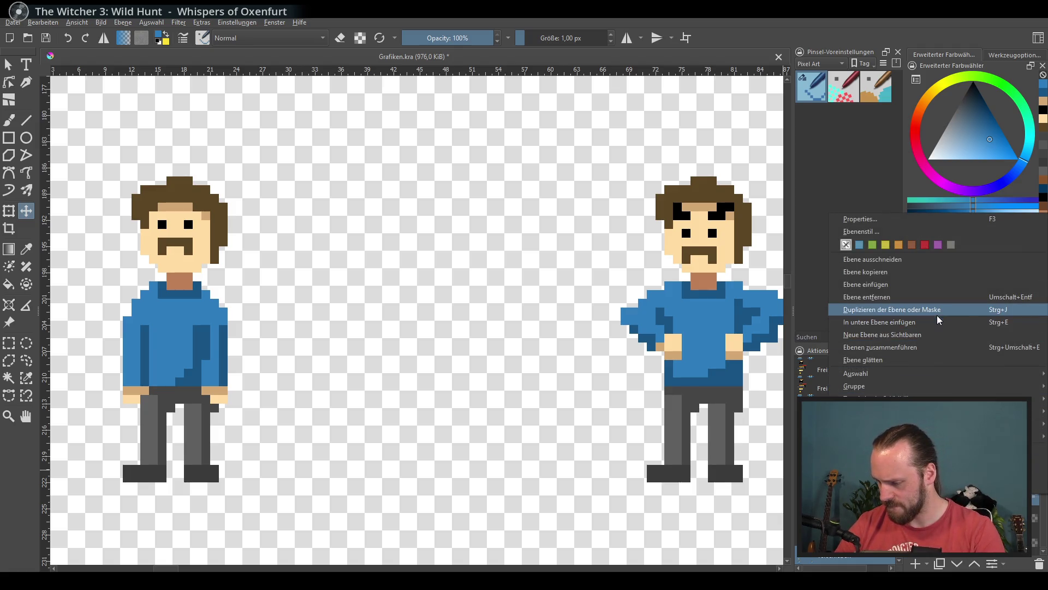
pyautogui.click(874, 309)
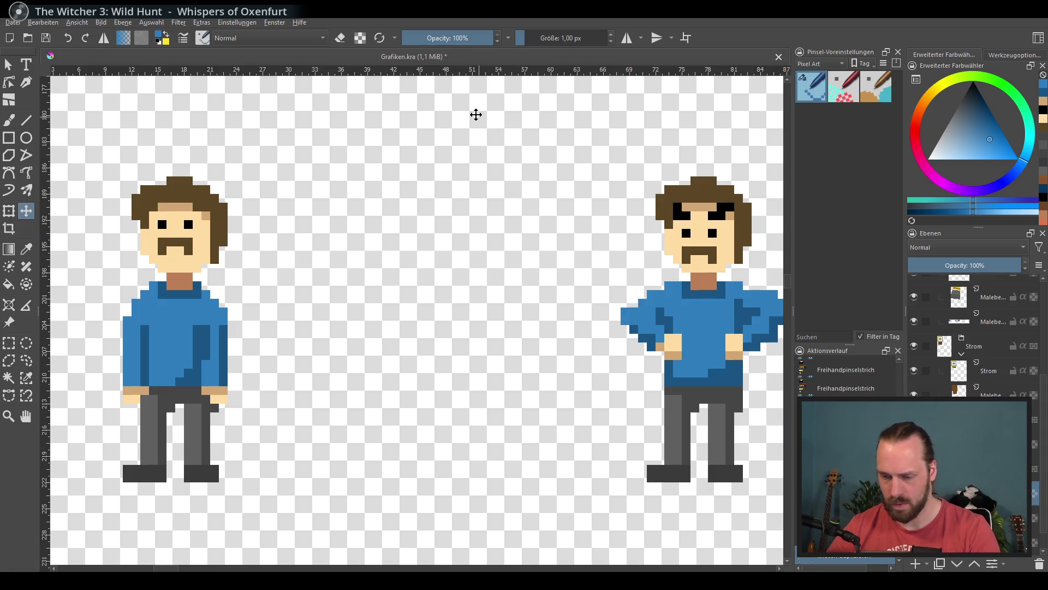
pyautogui.click(200, 297)
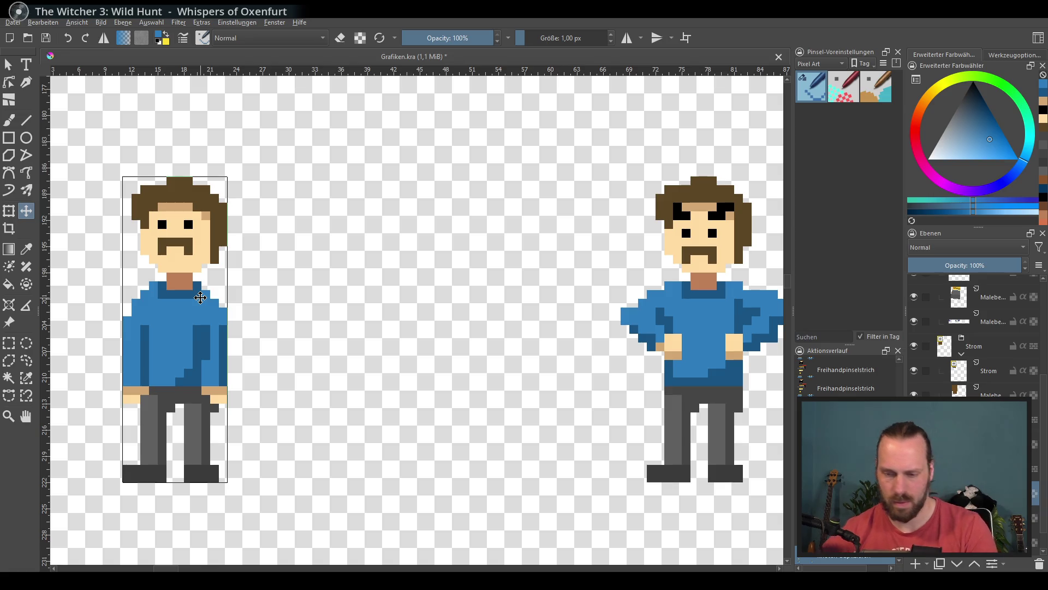
pyautogui.moveTo(200, 297)
pyautogui.mouseDown()
pyautogui.moveTo(289, 299)
pyautogui.moveTo(449, 329)
pyautogui.mouseUp()
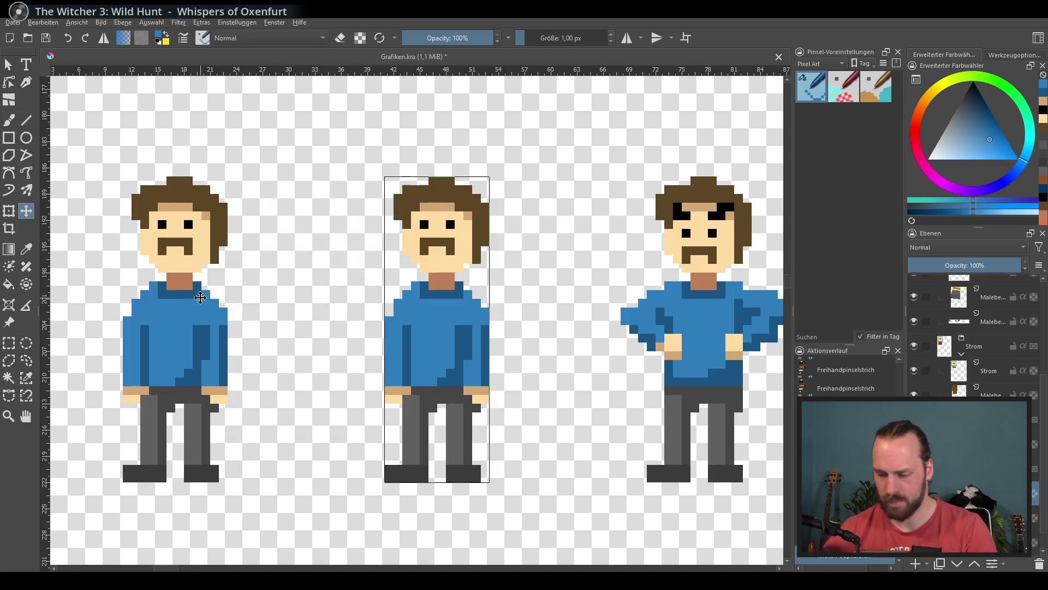
pyautogui.hotkey('ctrl', 'e')
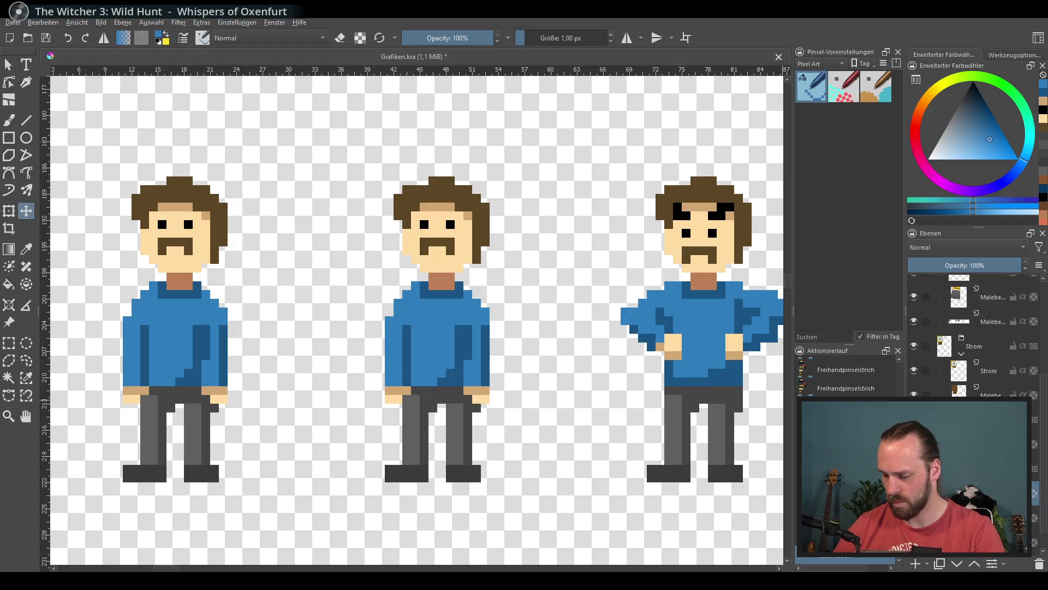
pyautogui.hotkey('ctrl', 'z')
pyautogui.hotkey('ctrl', 'shift', 'z')
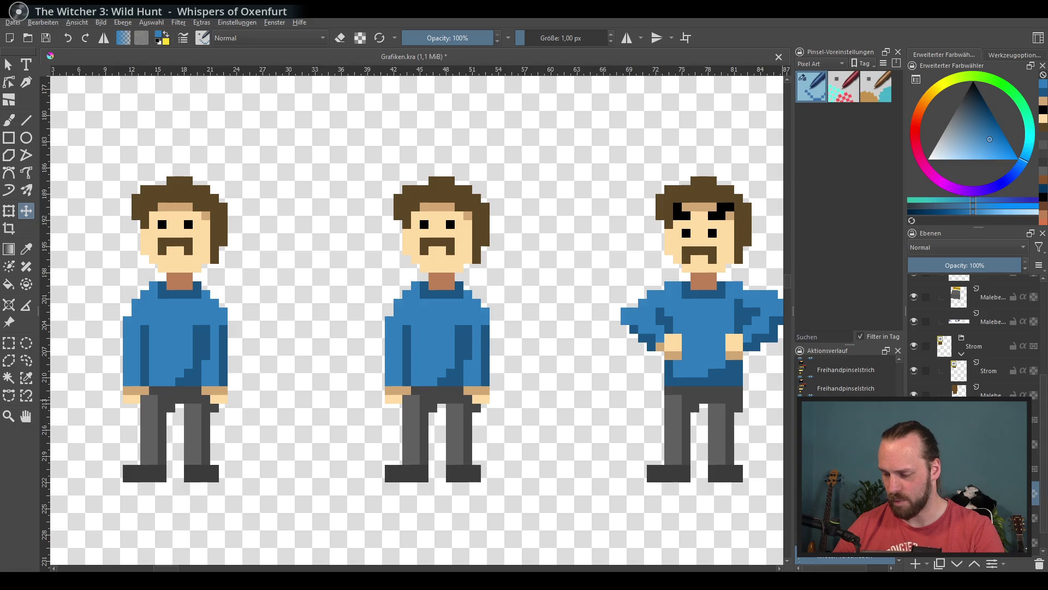
pyautogui.moveTo(585, 329); pyautogui.dragTo(586, 313)
pyautogui.scroll(2, 585, 313)
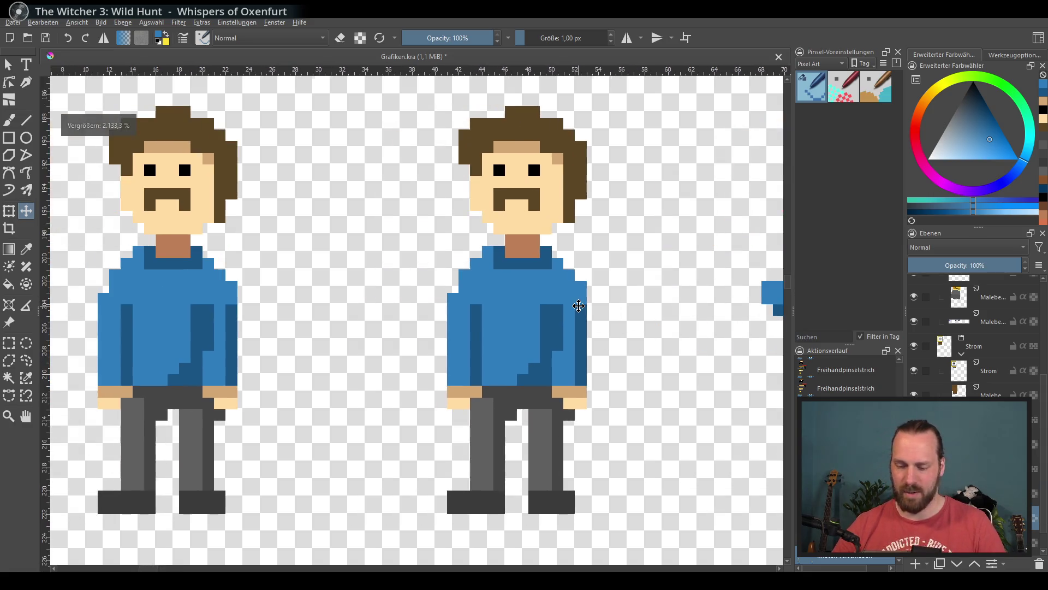
# Widen and darken the middle copy's left leg and give it a left-pointing foot.
pyautogui.press('b')
pyautogui.keyDown('ctrl'); pyautogui.click(485, 432); pyautogui.keyUp('ctrl')
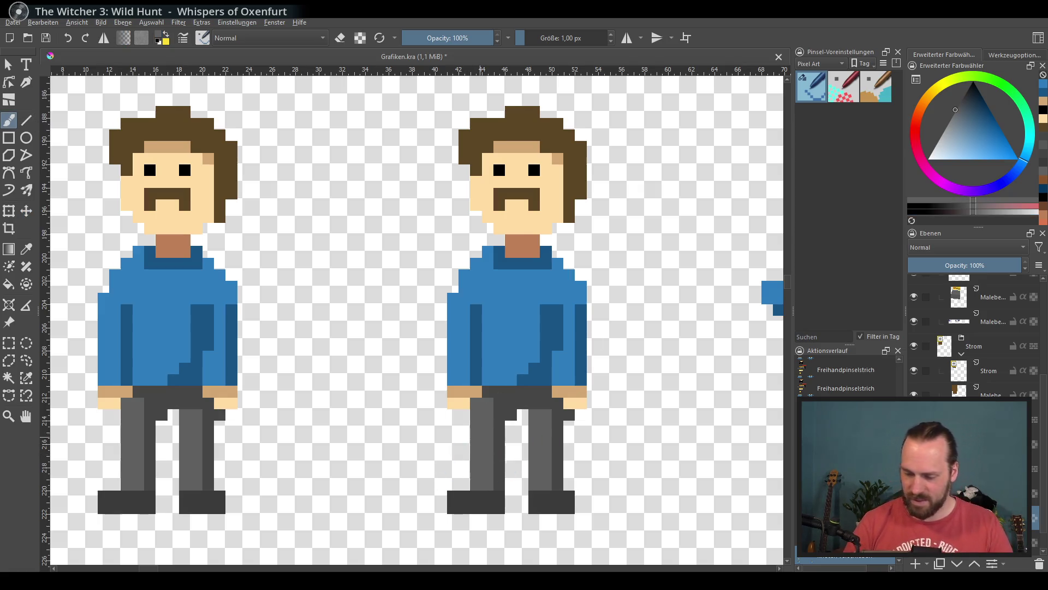
pyautogui.moveTo(465, 404)
pyautogui.mouseDown()
pyautogui.moveTo(464, 428)
pyautogui.moveTo(453, 431)
pyautogui.moveTo(464, 475)
pyautogui.mouseUp()
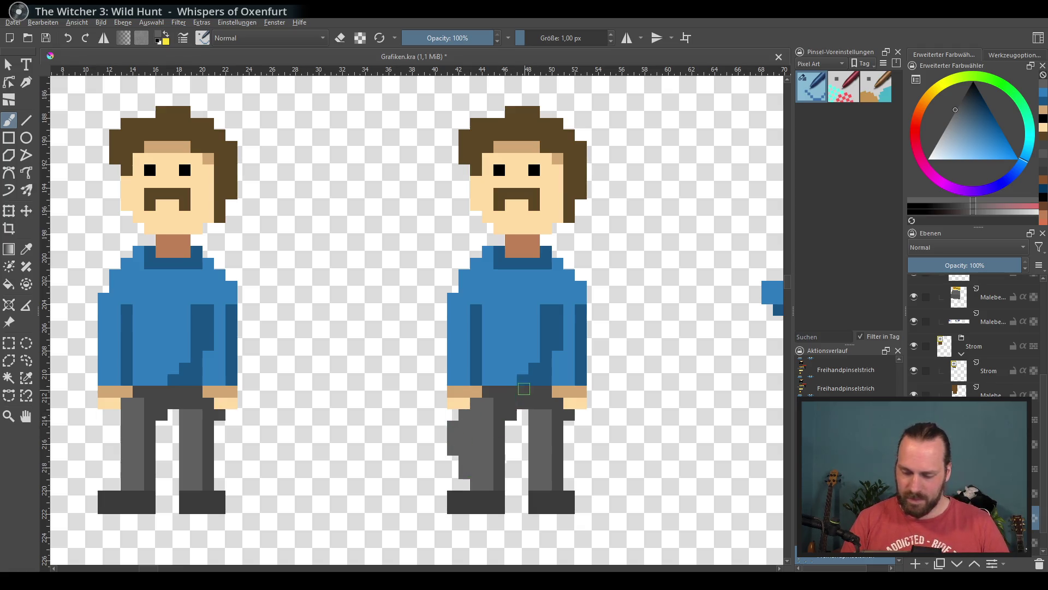
pyautogui.keyDown('ctrl'); pyautogui.click(511, 414); pyautogui.keyUp('ctrl')
pyautogui.moveTo(481, 424)
pyautogui.mouseDown()
pyautogui.moveTo(486, 470)
pyautogui.moveTo(502, 426)
pyautogui.moveTo(502, 469)
pyautogui.moveTo(486, 437)
pyautogui.moveTo(499, 470)
pyautogui.mouseUp()
pyautogui.press('e')
pyautogui.press('e')
pyautogui.moveTo(436, 479)
pyautogui.mouseDown()
pyautogui.moveTo(486, 485)
pyautogui.moveTo(498, 494)
pyautogui.moveTo(494, 508)
pyautogui.moveTo(488, 497)
pyautogui.mouseUp()
pyautogui.press('e')
pyautogui.press('e')
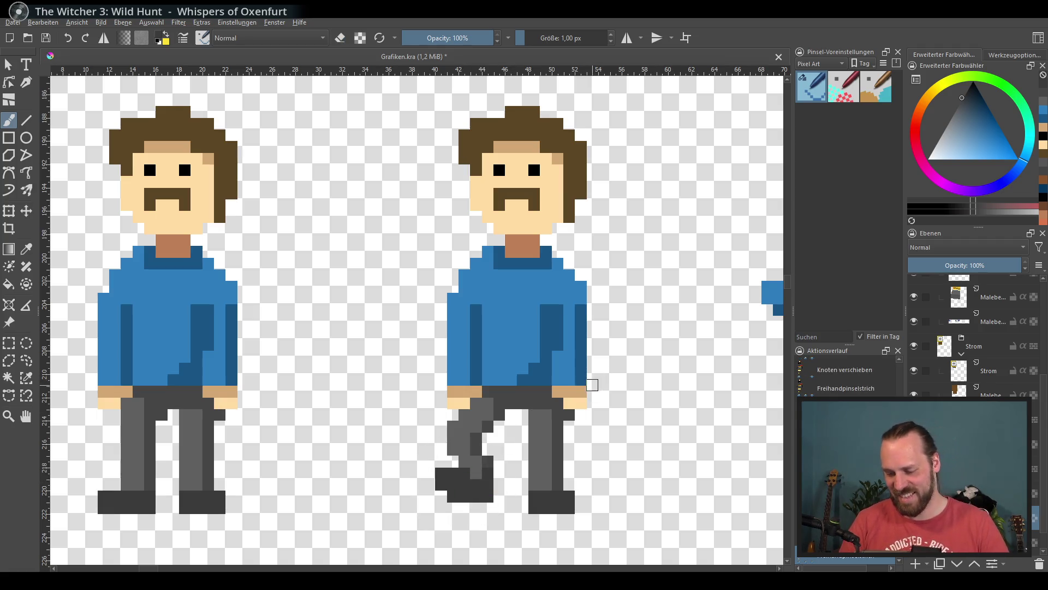
# Redraw the right leg shifted down and left with a dark shoe, erasing the old foot.
pyautogui.moveTo(538, 408); pyautogui.dragTo(565, 451)
pyautogui.keyDown('ctrl'); pyautogui.click(544, 452); pyautogui.keyUp('ctrl')
pyautogui.keyDown('ctrl'); pyautogui.click(552, 496); pyautogui.keyUp('ctrl')
pyautogui.moveTo(546, 491); pyautogui.dragTo(580, 474)
pyautogui.moveTo(580, 474)
pyautogui.mouseDown()
pyautogui.moveTo(534, 437)
pyautogui.moveTo(541, 480)
pyautogui.moveTo(579, 461)
pyautogui.moveTo(577, 478)
pyautogui.mouseUp()
pyautogui.keyDown('ctrl'); pyautogui.click(537, 461); pyautogui.keyUp('ctrl')
pyautogui.press('e')
pyautogui.keyDown('ctrl'); pyautogui.click(575, 473); pyautogui.keyUp('ctrl')
pyautogui.press('e')
pyautogui.press('e')
pyautogui.moveTo(538, 508); pyautogui.dragTo(583, 499)
pyautogui.press('e')
pyautogui.keyDown('ctrl'); pyautogui.click(571, 453); pyautogui.keyUp('ctrl')
pyautogui.moveTo(565, 451)
pyautogui.mouseDown()
pyautogui.moveTo(579, 459)
pyautogui.moveTo(542, 490)
pyautogui.mouseUp()
pyautogui.keyDown('ctrl'); pyautogui.click(546, 475); pyautogui.keyUp('ctrl')
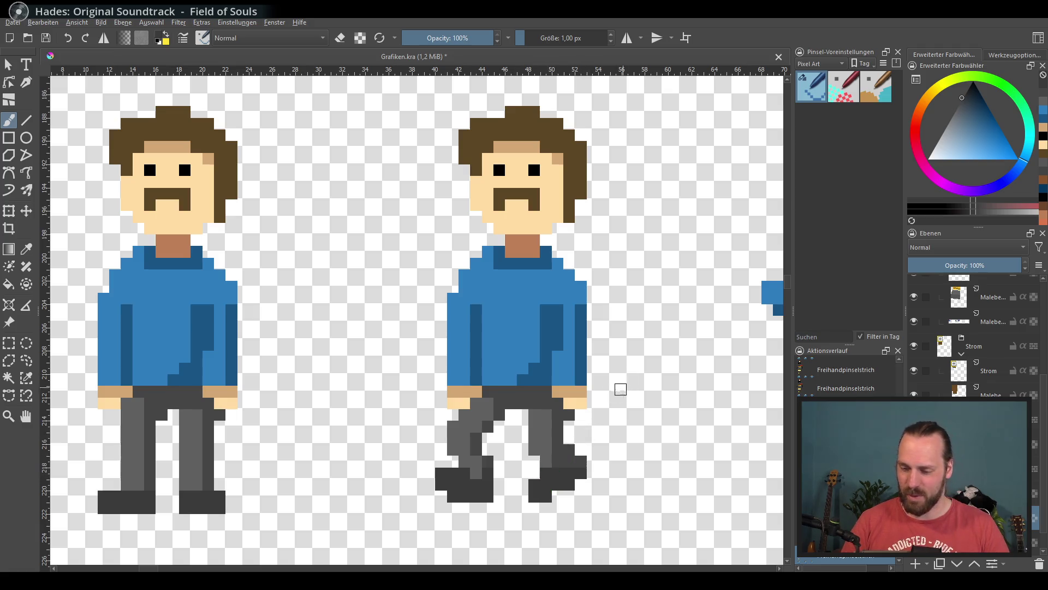
# Clean stray grey pixels and finish the bent right leg and foot.
pyautogui.press('e')
pyautogui.moveTo(545, 445); pyautogui.dragTo(541, 457)
pyautogui.press('e')
pyautogui.click(568, 449)
pyautogui.press('e')
pyautogui.click(540, 495)
pyautogui.press('e')
pyautogui.moveTo(539, 488); pyautogui.dragTo(571, 494)
pyautogui.keyDown('ctrl'); pyautogui.click(558, 391); pyautogui.keyUp('ctrl')
pyautogui.moveTo(568, 431); pyautogui.dragTo(581, 450)
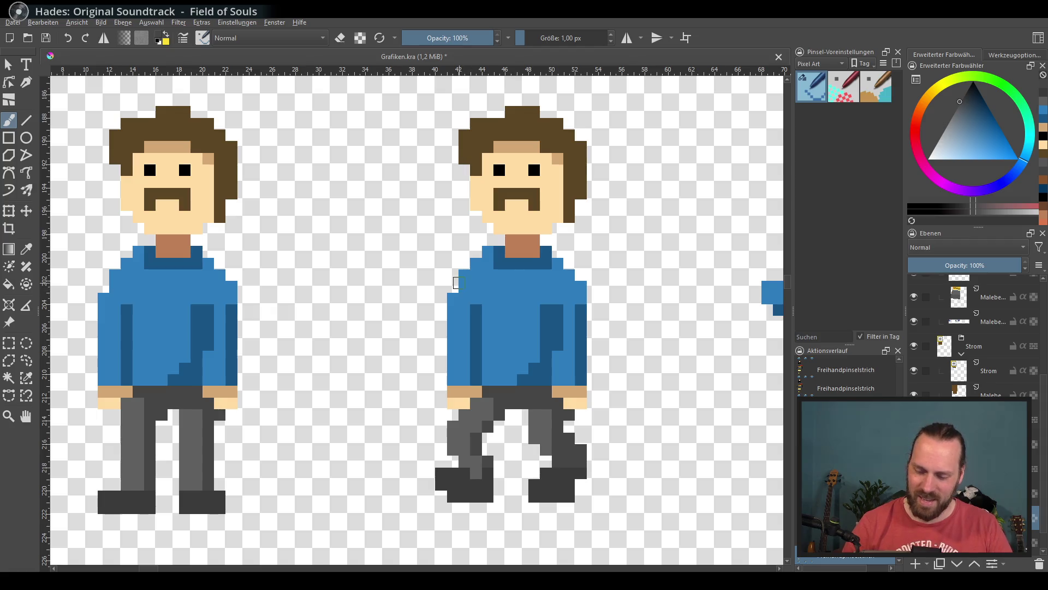
# Widen the left sleeve by a blue column and move the left hand up one row.
pyautogui.keyDown('ctrl'); pyautogui.click(452, 390); pyautogui.keyUp('ctrl')
pyautogui.moveTo(452, 381)
pyautogui.mouseDown()
pyautogui.moveTo(480, 381)
pyautogui.moveTo(465, 403)
pyautogui.mouseUp()
pyautogui.keyDown('ctrl'); pyautogui.click(461, 403); pyautogui.keyUp('ctrl')
pyautogui.keyDown('ctrl'); pyautogui.click(473, 308); pyautogui.keyUp('ctrl')
pyautogui.press('e')
pyautogui.moveTo(442, 304)
pyautogui.mouseDown()
pyautogui.moveTo(441, 325)
pyautogui.moveTo(443, 313)
pyautogui.moveTo(465, 319)
pyautogui.mouseUp()
pyautogui.keyDown('ctrl'); pyautogui.click(476, 327); pyautogui.keyUp('ctrl')
pyautogui.press('e')
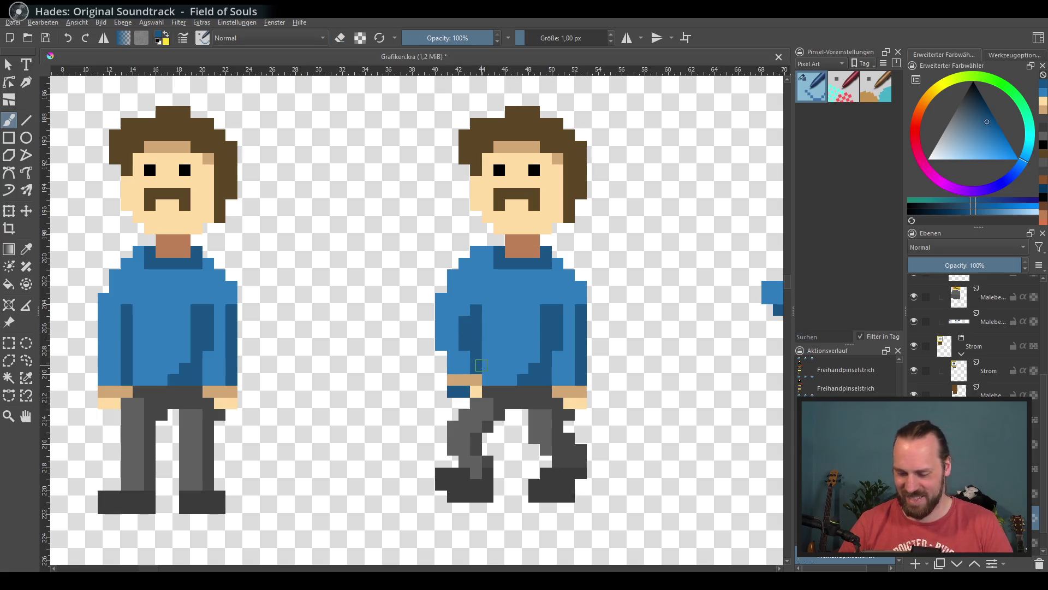
pyautogui.hotkey('ctrl', 'z')
pyautogui.press('e')
pyautogui.click(452, 391)
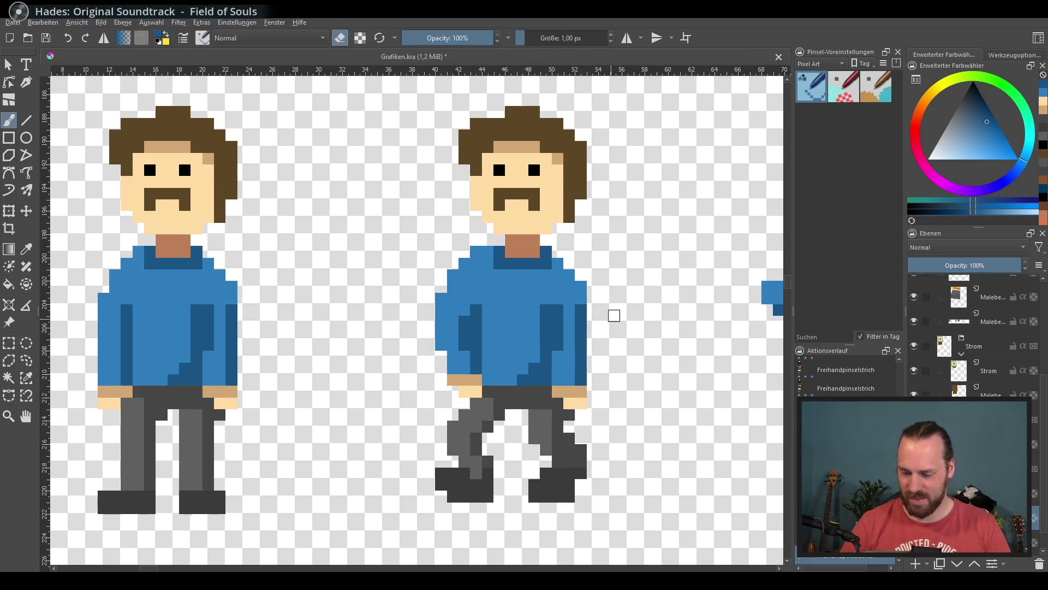
pyautogui.press('e')
# Add a dark blue column to the right sleeve and paint the right hand one row higher.
pyautogui.keyDown('ctrl'); pyautogui.click(569, 276); pyautogui.keyUp('ctrl')
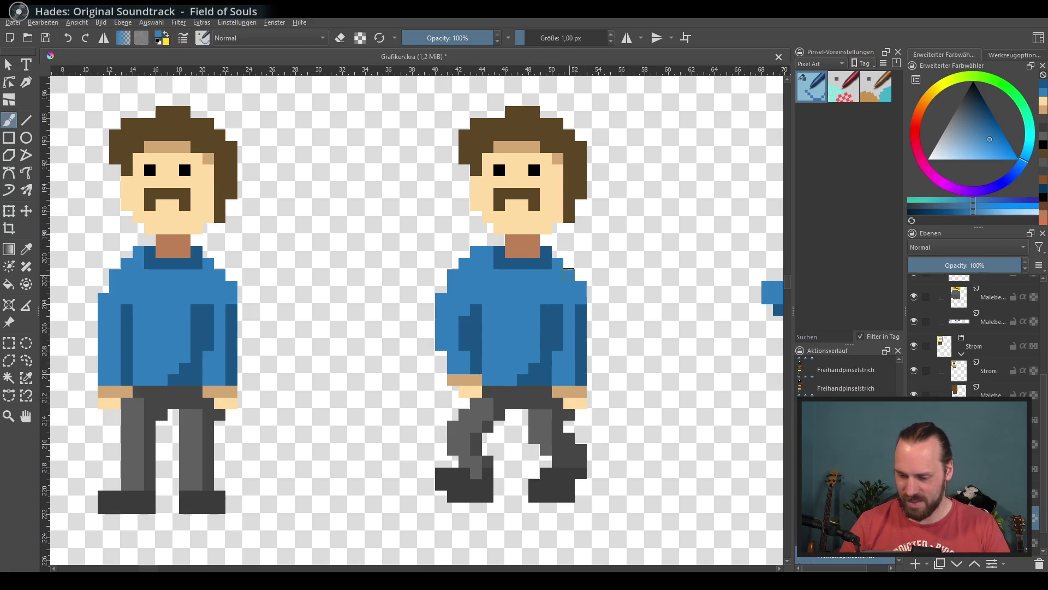
pyautogui.keyDown('ctrl'); pyautogui.click(581, 327); pyautogui.keyUp('ctrl')
pyautogui.moveTo(593, 298); pyautogui.dragTo(592, 347)
pyautogui.press('e')
pyautogui.press('e')
pyautogui.keyDown('ctrl'); pyautogui.click(572, 390); pyautogui.keyUp('ctrl')
pyautogui.moveTo(556, 379)
pyautogui.mouseDown()
pyautogui.moveTo(581, 380)
pyautogui.moveTo(581, 391)
pyautogui.mouseUp()
pyautogui.keyDown('ctrl'); pyautogui.click(472, 391); pyautogui.keyUp('ctrl')
pyautogui.press('e')
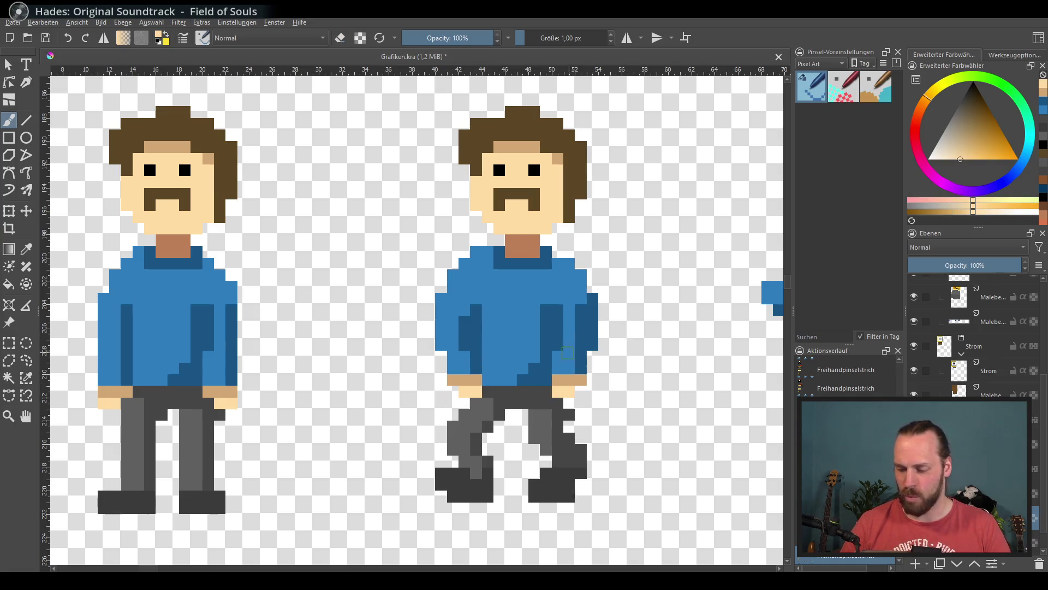
# Touch up the right hand's tan and pale pixels and dab dark grey onto the trousers.
pyautogui.keyDown('ctrl'); pyautogui.click(581, 380); pyautogui.keyUp('ctrl')
pyautogui.click(581, 391)
pyautogui.press('e')
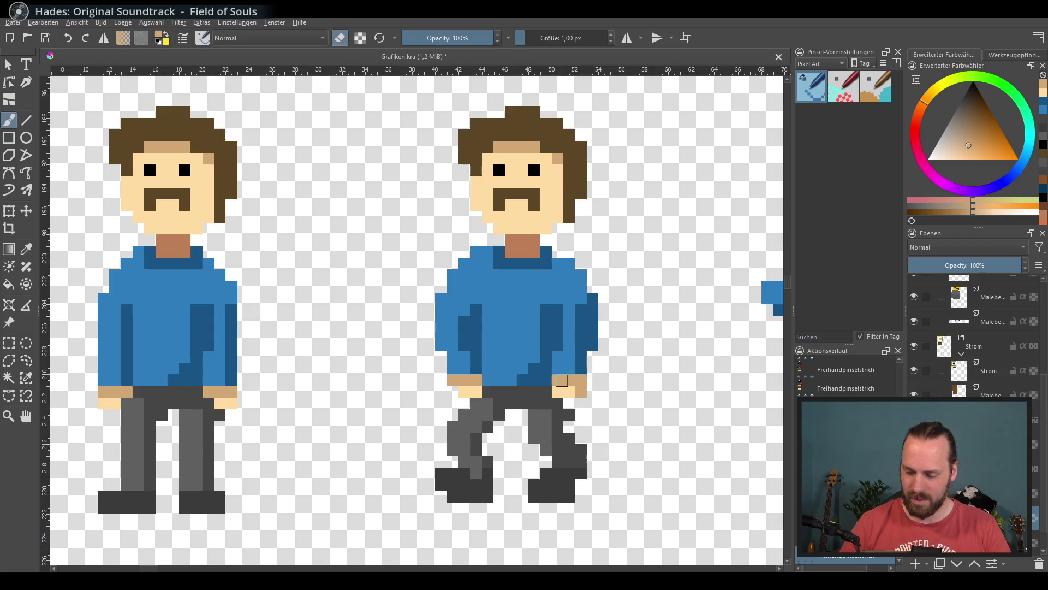
pyautogui.keyDown('ctrl'); pyautogui.click(564, 391); pyautogui.keyUp('ctrl')
pyautogui.click(581, 391)
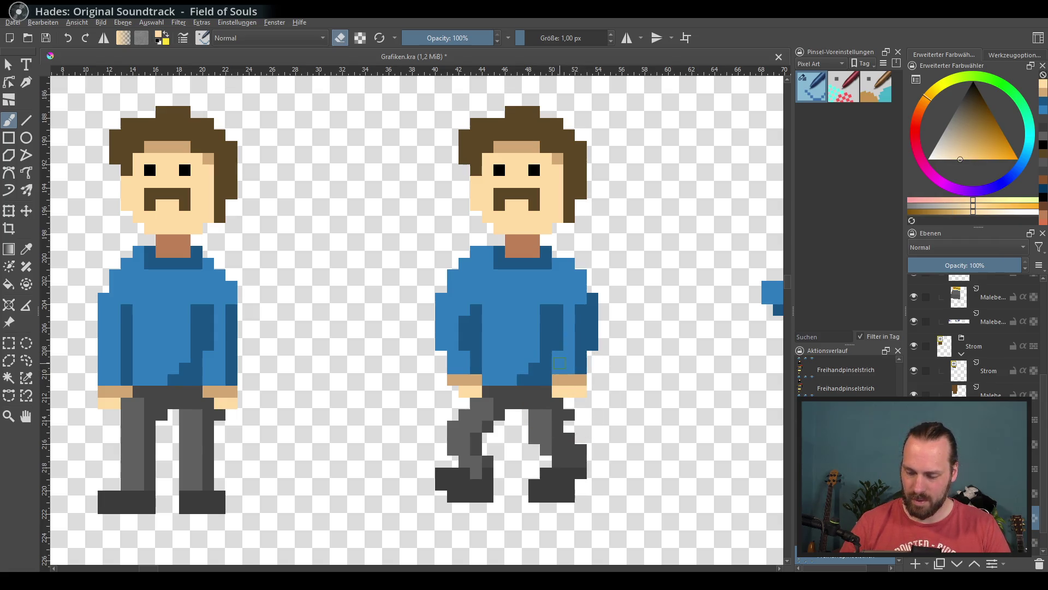
pyautogui.keyDown('ctrl'); pyautogui.click(562, 374); pyautogui.keyUp('ctrl')
pyautogui.press('e')
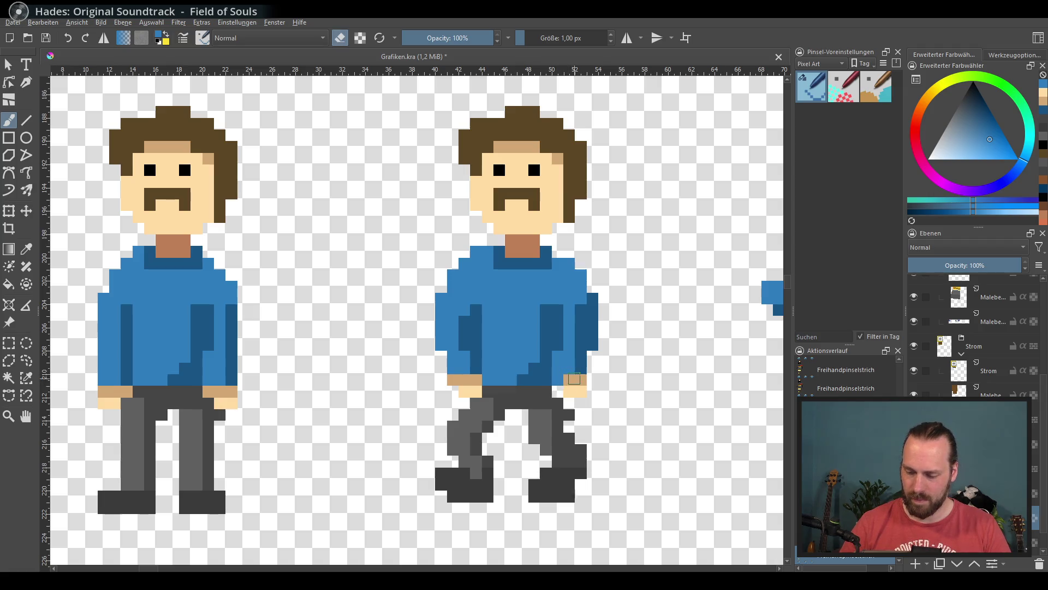
pyautogui.keyDown('ctrl'); pyautogui.click(552, 400); pyautogui.keyUp('ctrl')
pyautogui.click(565, 399)
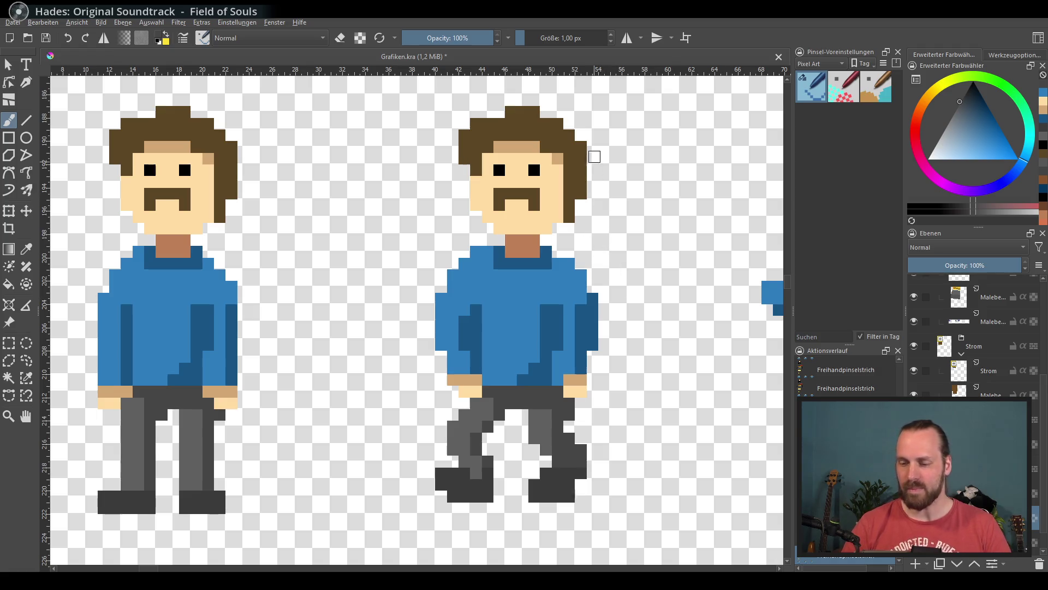
# Test a dark grey shirt stroke and a skin block, undoing both.
pyautogui.moveTo(558, 285); pyautogui.dragTo(546, 330)
pyautogui.hotkey('ctrl', 'z')
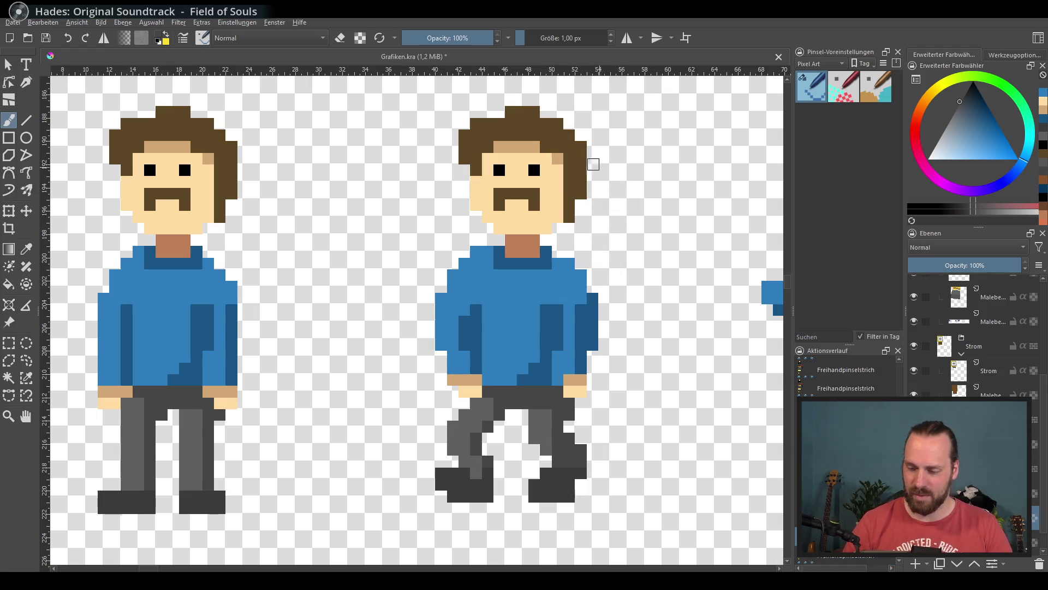
pyautogui.keyDown('ctrl'); pyautogui.click(519, 106); pyautogui.keyUp('ctrl')
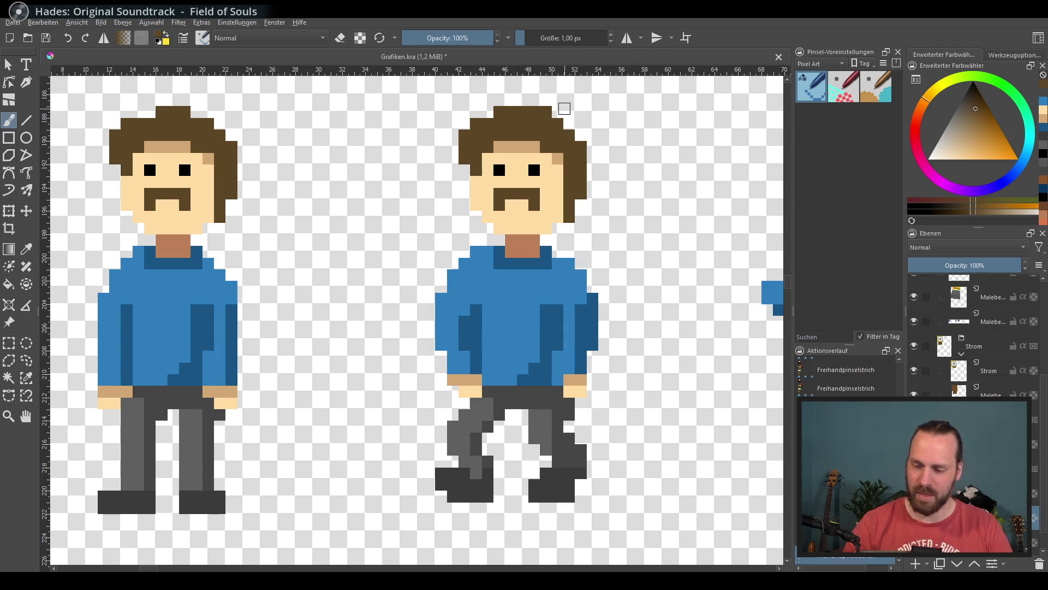
pyautogui.keyDown('ctrl'); pyautogui.click(491, 162); pyautogui.keyUp('ctrl')
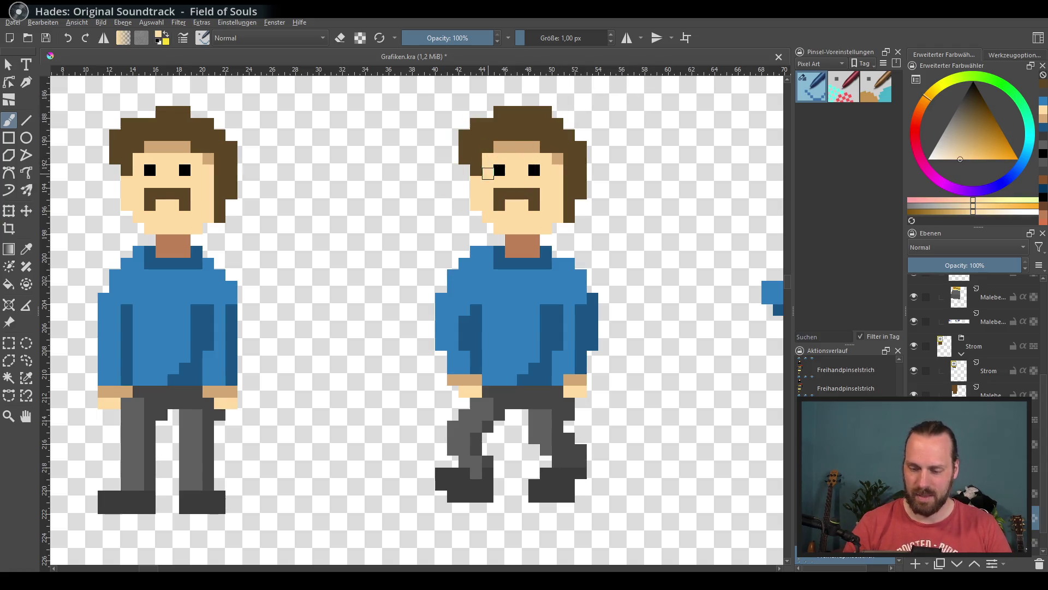
pyautogui.click(547, 106)
pyautogui.hotkey('ctrl', 'z')
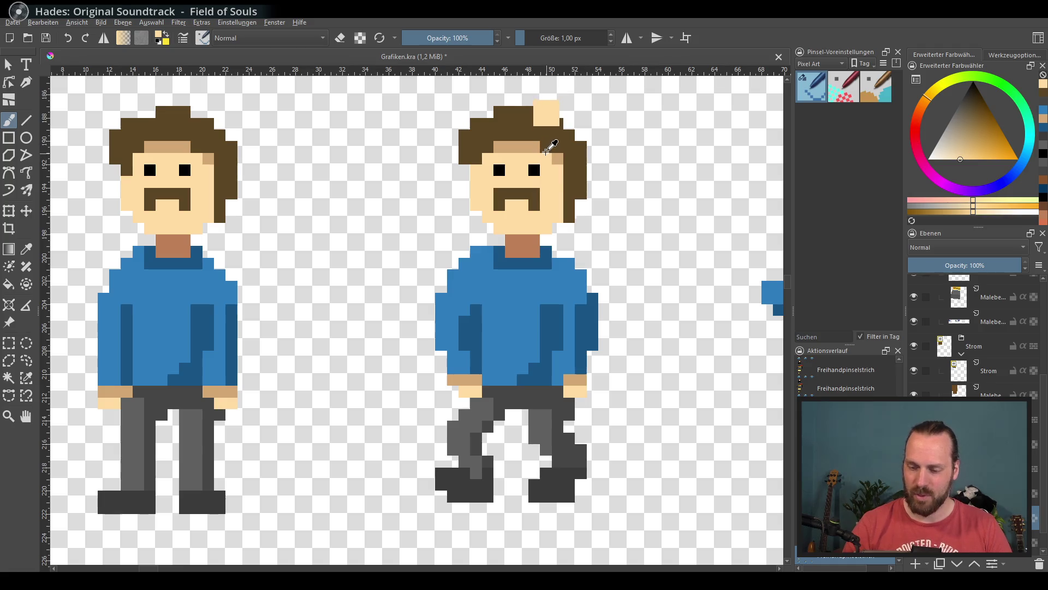
# Sample the lighter trouser grey and paint it onto the walking figure's left leg.
pyautogui.keyDown('ctrl'); pyautogui.click(548, 143); pyautogui.keyUp('ctrl')
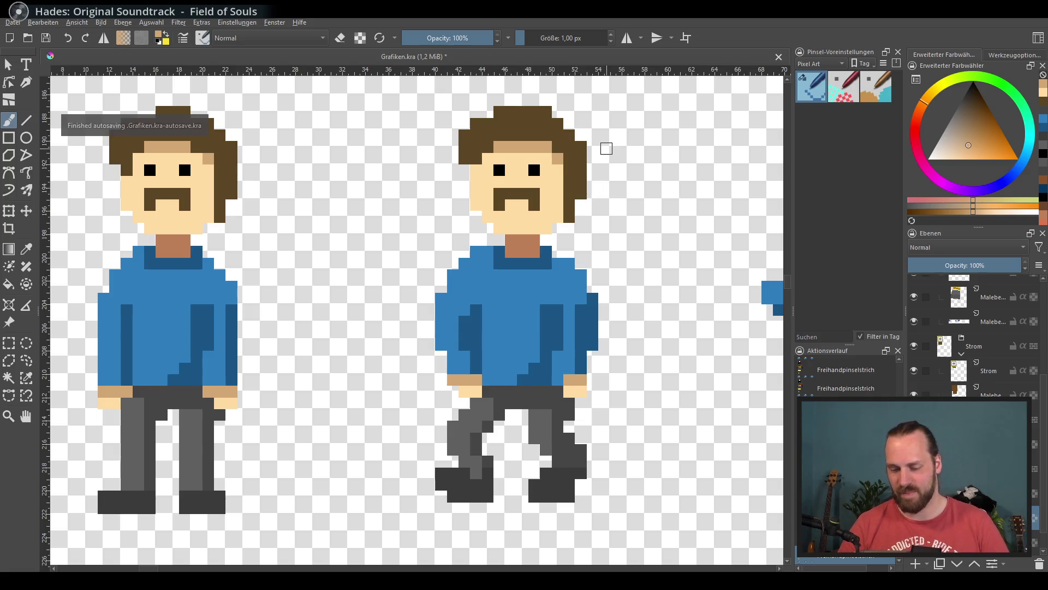
pyautogui.keyDown('ctrl'); pyautogui.click(520, 397); pyautogui.keyUp('ctrl')
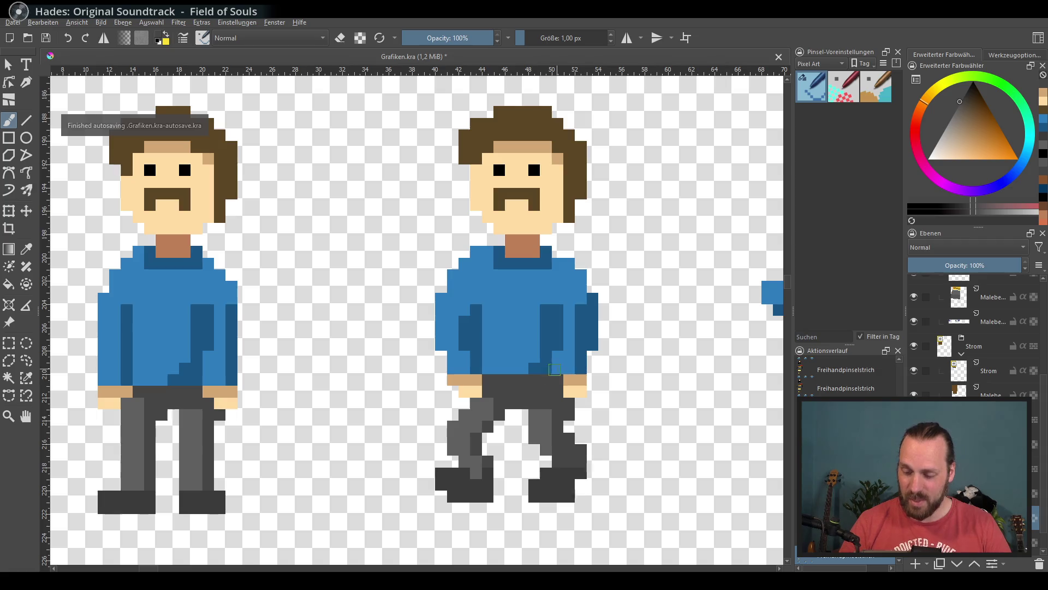
pyautogui.keyDown('ctrl'); pyautogui.click(484, 409); pyautogui.keyUp('ctrl')
pyautogui.moveTo(464, 403)
pyautogui.mouseDown()
pyautogui.moveTo(459, 415)
pyautogui.moveTo(475, 427)
pyautogui.mouseUp()
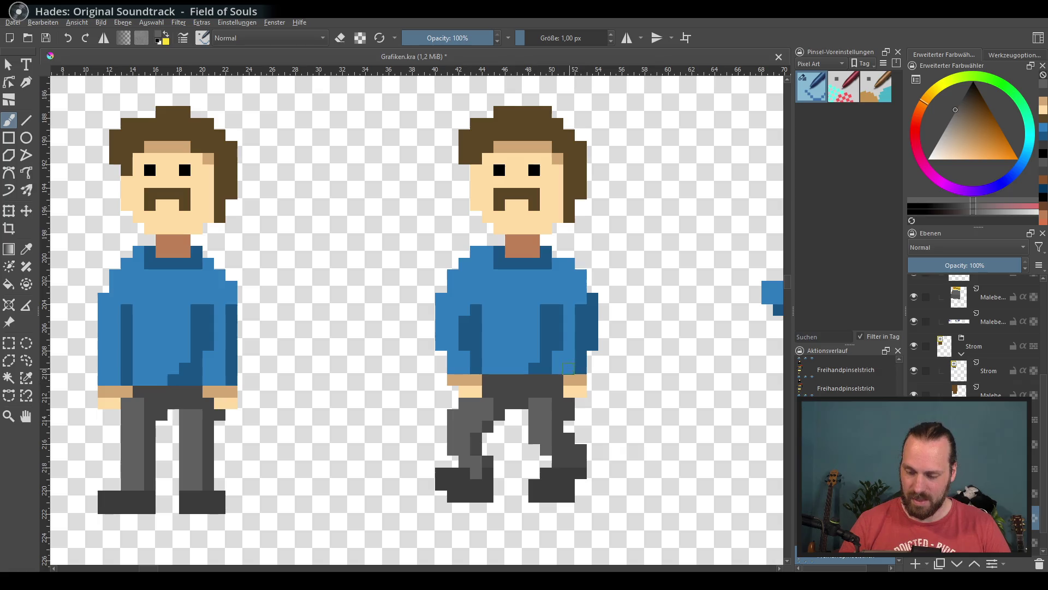
pyautogui.keyDown('ctrl'); pyautogui.click(575, 311); pyautogui.keyUp('ctrl')
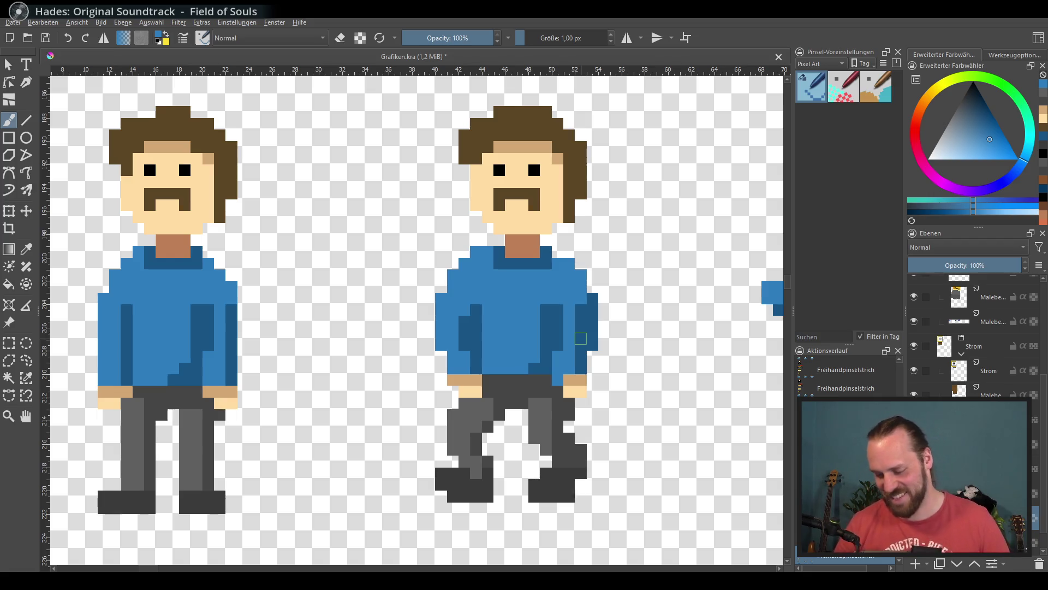
# Centre the angry hands-on-hips figure and apply Duplicate Layer or Mask to its layer.
pyautogui.hscroll(2, 625, 227)
pyautogui.scroll(-2, 480, 241)
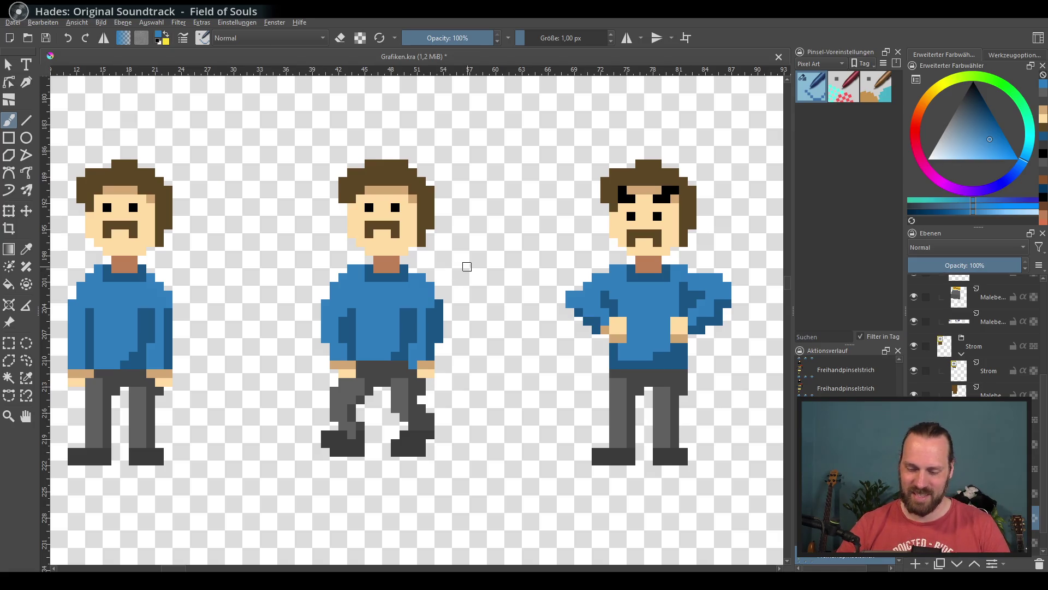
pyautogui.moveTo(467, 266)
pyautogui.mouseDown()
pyautogui.moveTo(515, 288)
pyautogui.moveTo(381, 269)
pyautogui.mouseUp()
pyautogui.moveTo(653, 284); pyautogui.dragTo(459, 296)
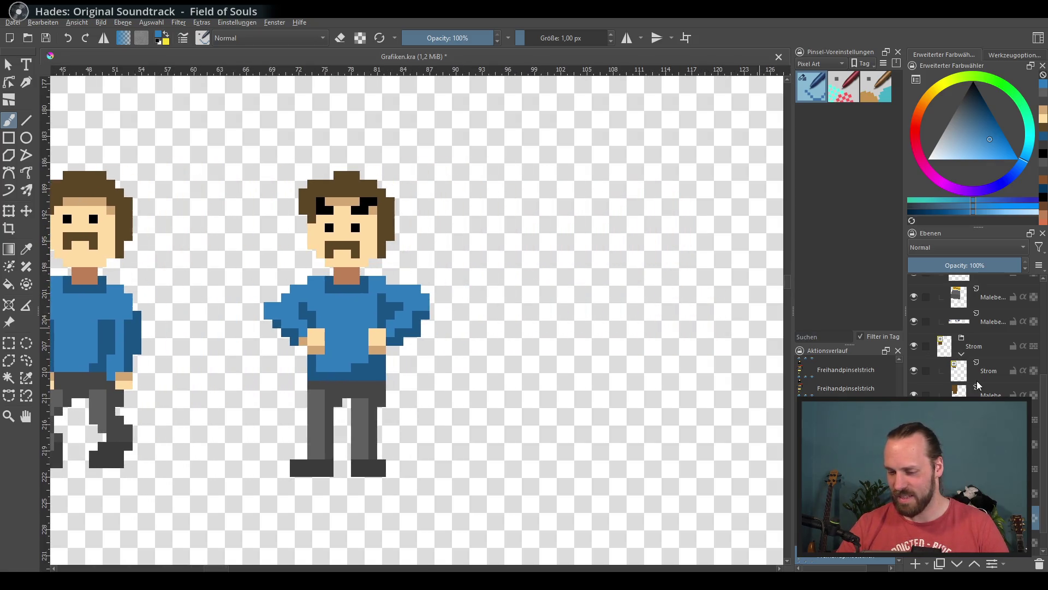
pyautogui.scroll(-1, 982, 394)
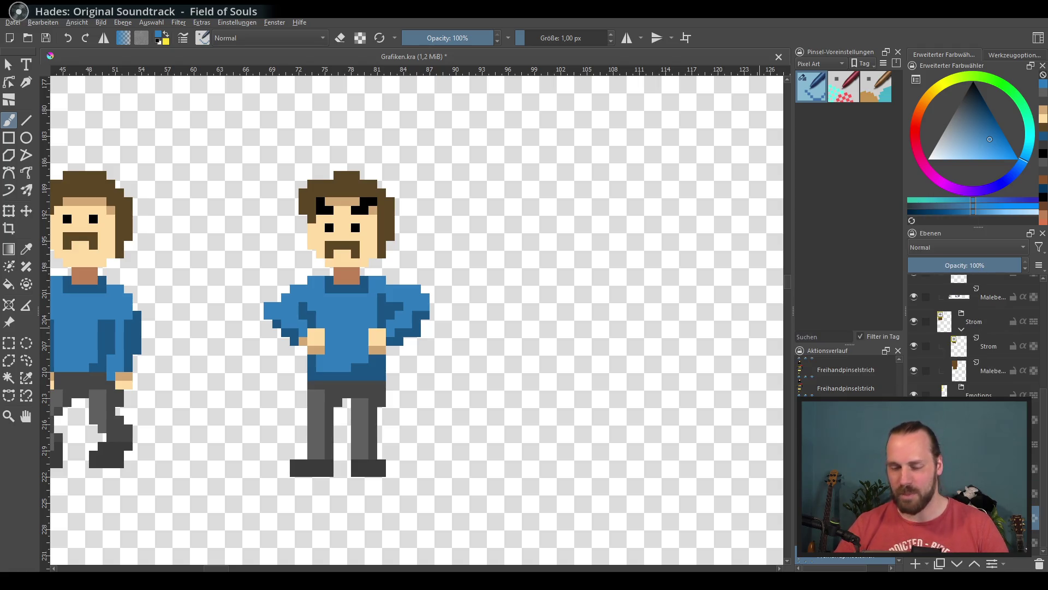
pyautogui.rightClick(980, 395)
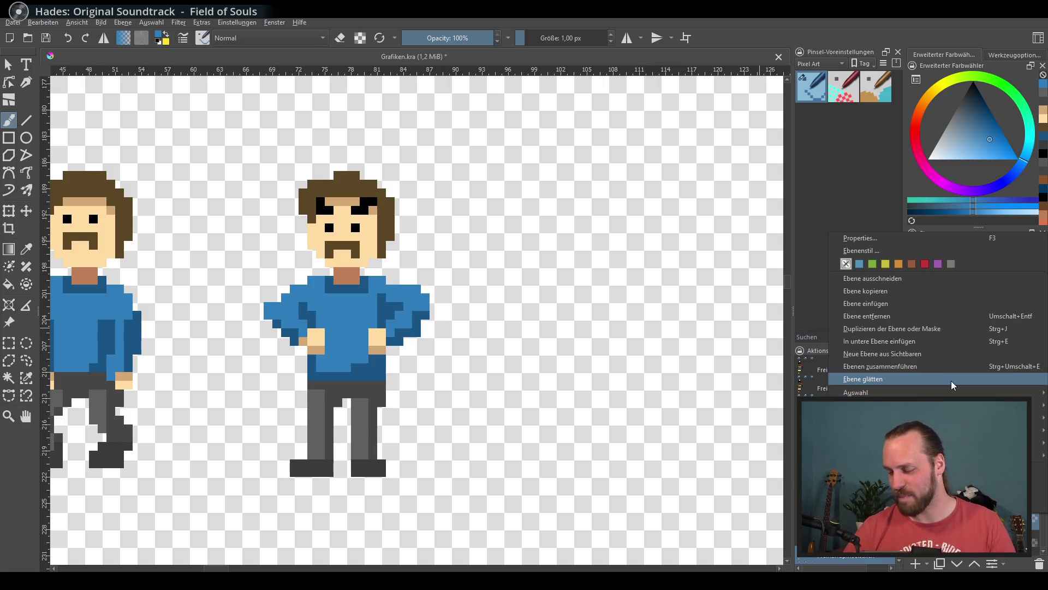
pyautogui.click(923, 331)
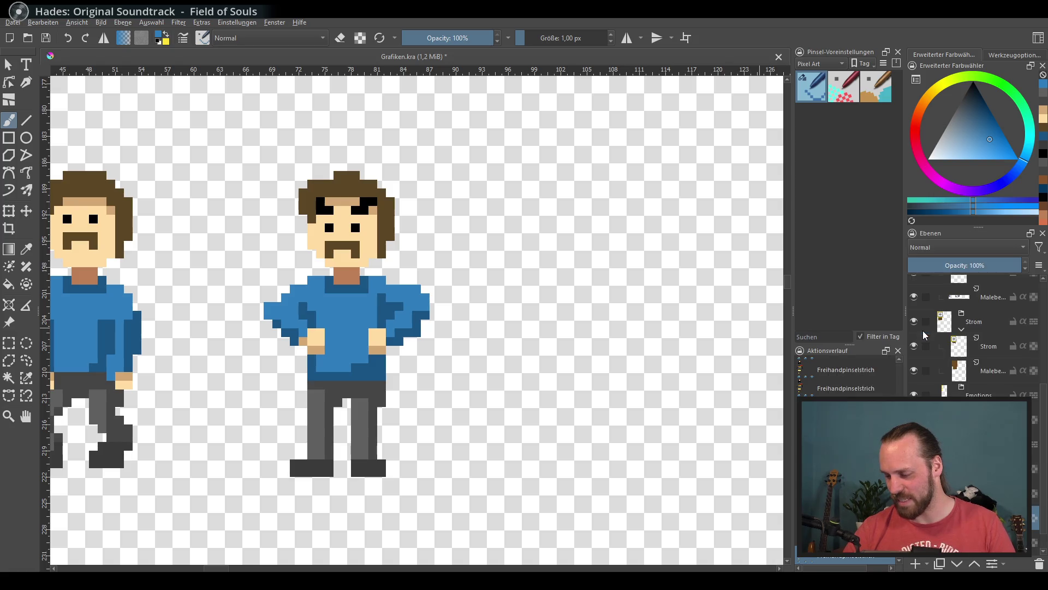
# Delete the unwanted fourth duplicated character layer.
pyautogui.moveTo(611, 351)
pyautogui.mouseDown()
pyautogui.moveTo(550, 333)
pyautogui.moveTo(554, 341)
pyautogui.mouseUp()
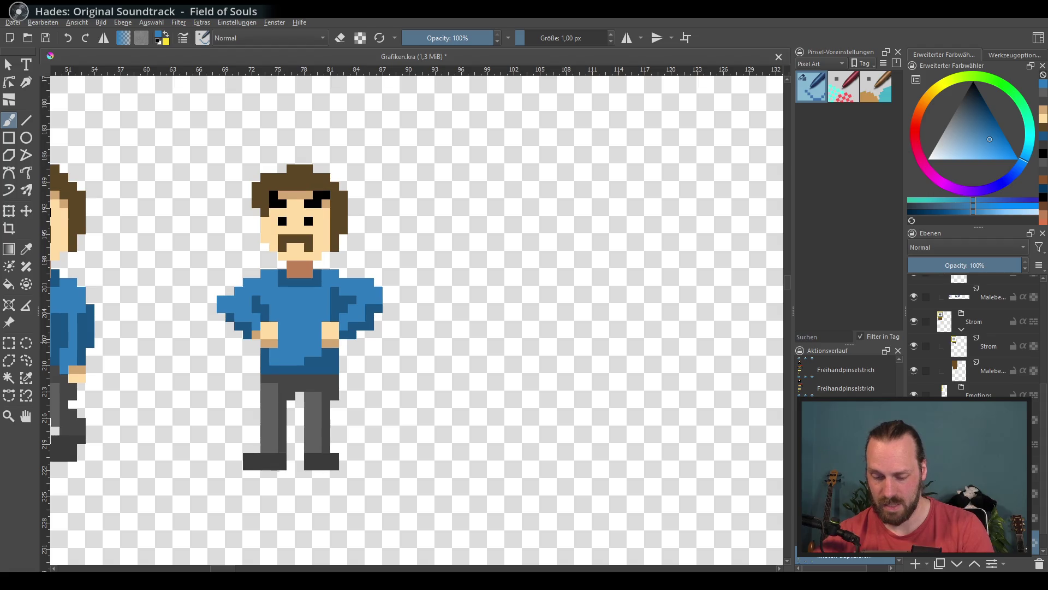
pyautogui.click(26, 211)
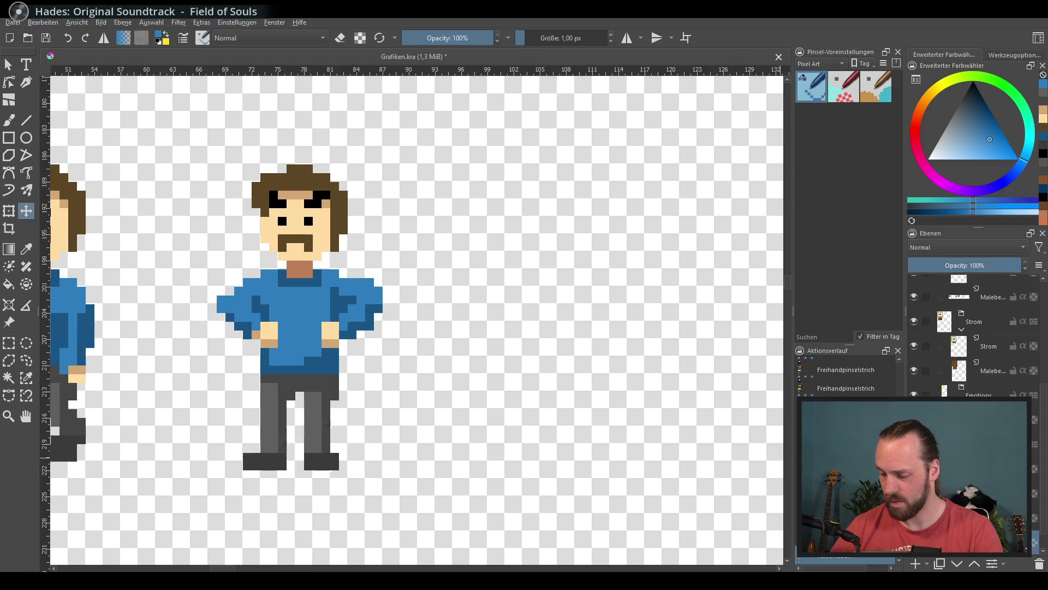
pyautogui.scroll(-6, 565, 306)
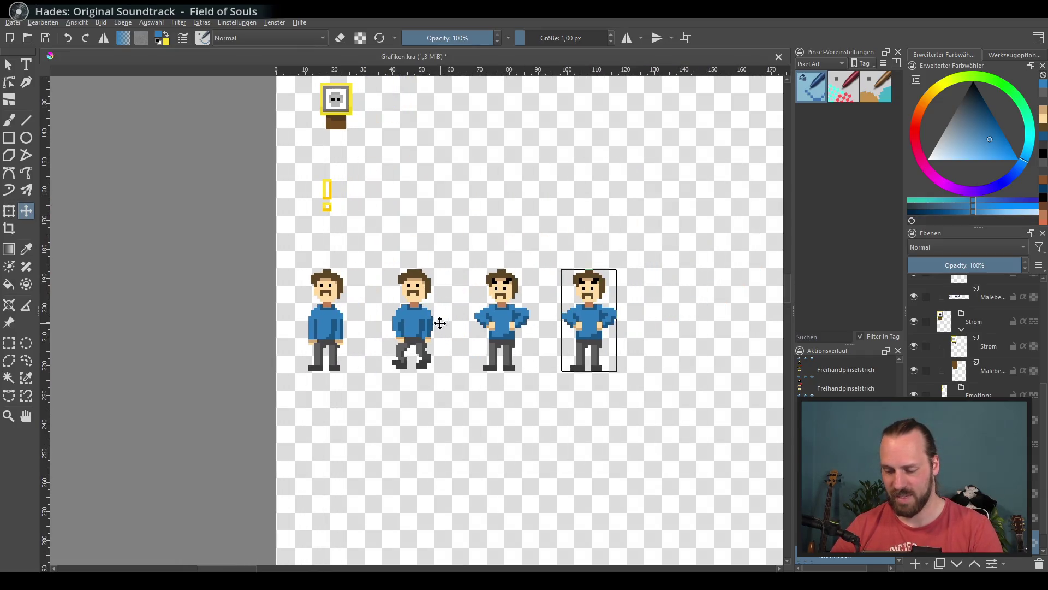
pyautogui.scroll(1, 397, 312)
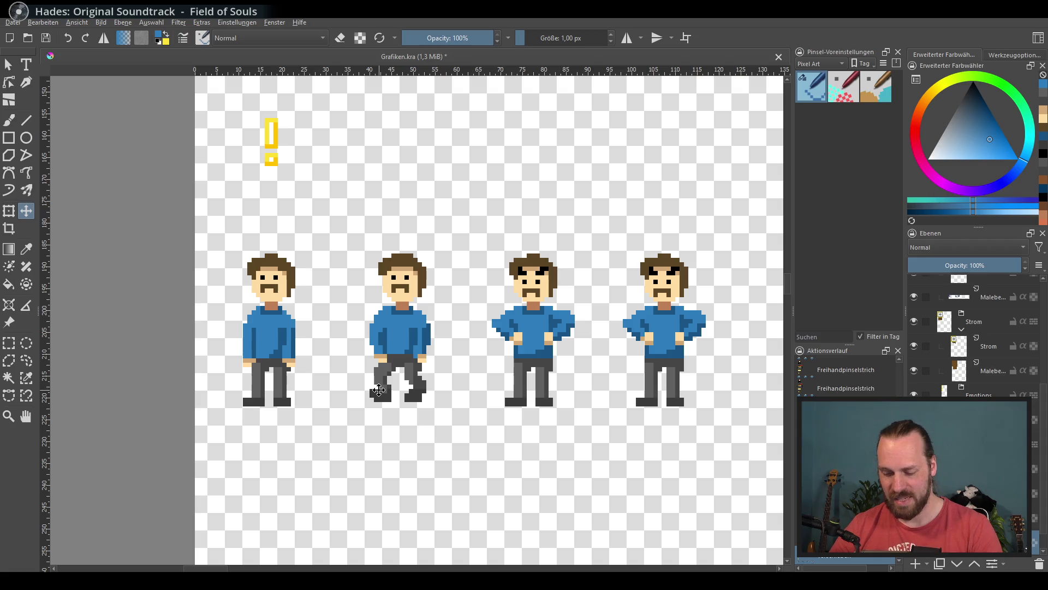
pyautogui.click(1040, 565)
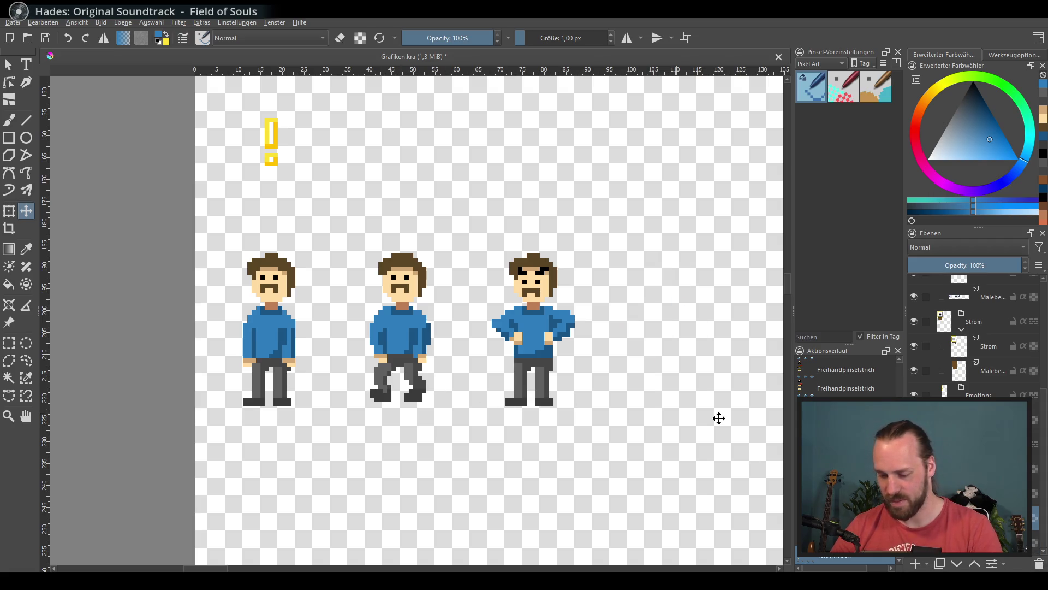
# Duplicate the standing character's layer and nudge the copy right of the angry figure.
pyautogui.rightClick(961, 342)
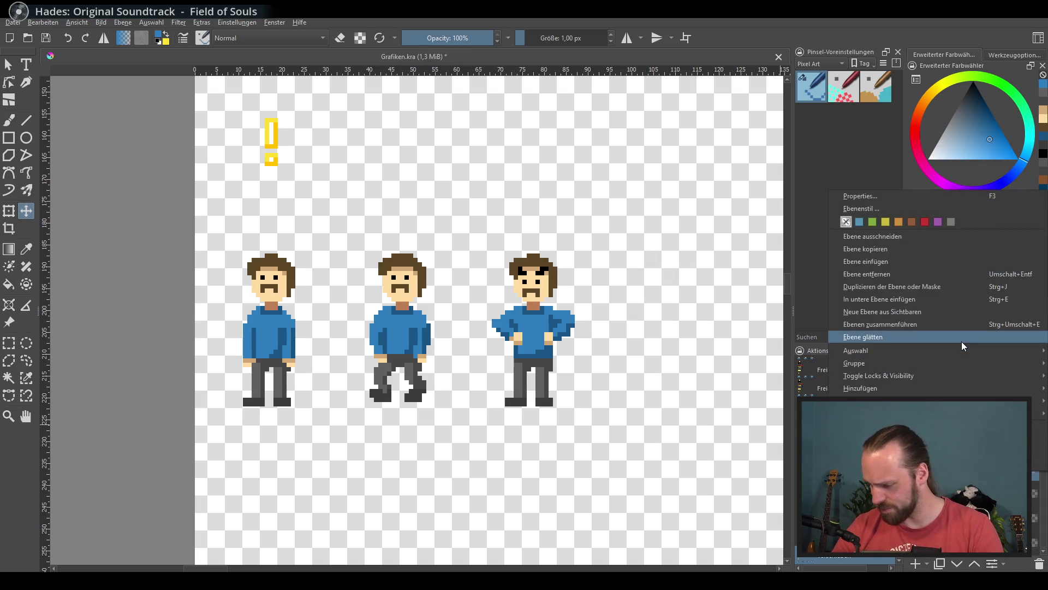
pyautogui.click(914, 289)
pyautogui.click(978, 538)
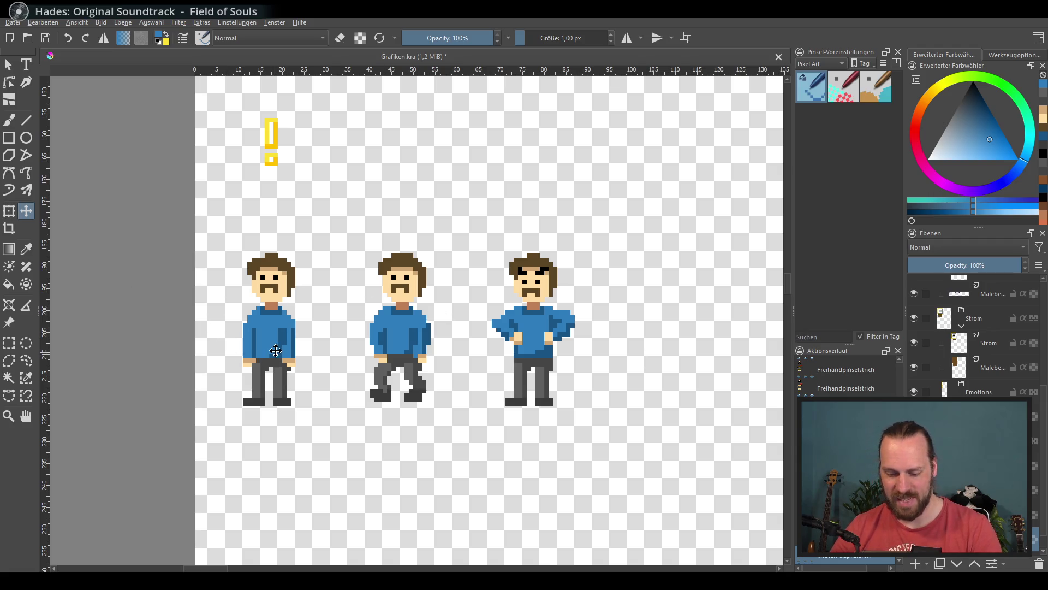
pyautogui.press('Right')
pyautogui.press('Left')
pyautogui.hotkey('shift', 'Right')
pyautogui.hotkey('shift', 'Right')
pyautogui.hotkey('shift', 'Right')
pyautogui.hotkey('shift', 'Right')
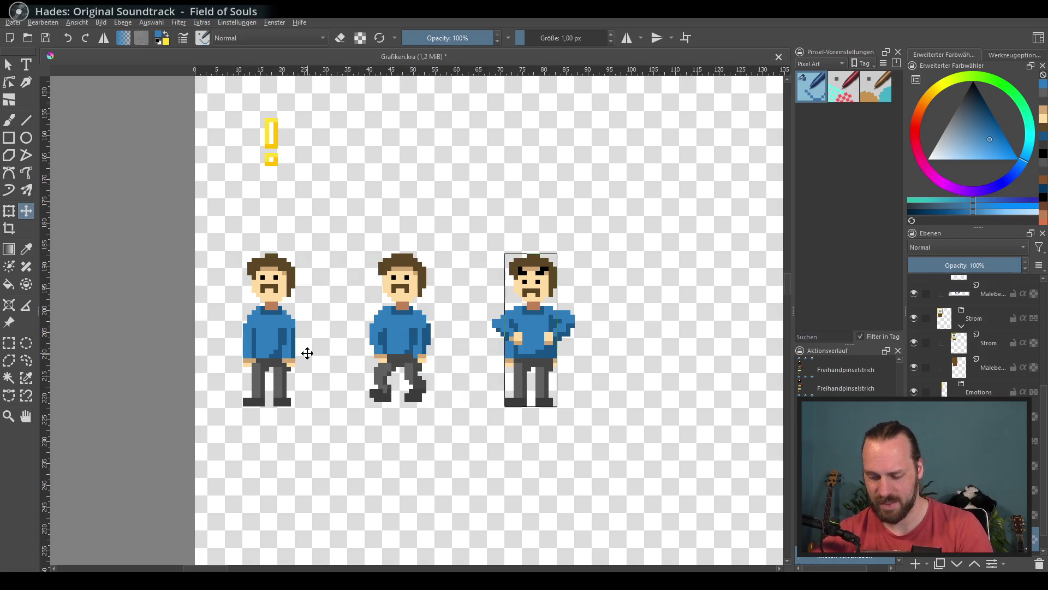
pyautogui.moveTo(308, 354); pyautogui.dragTo(168, 327)
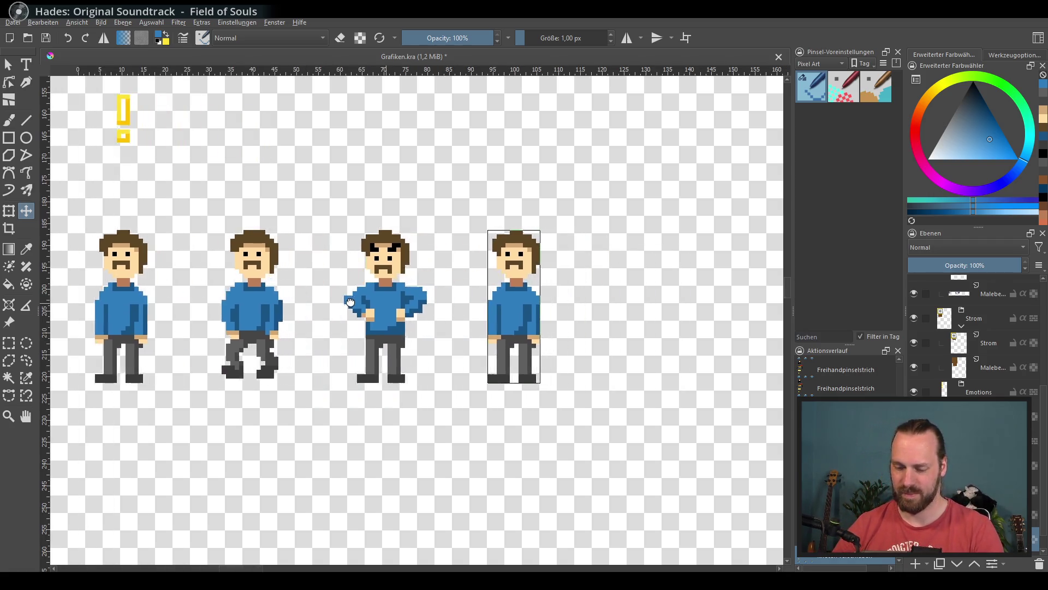
# Paint a raised blue arm on the copied figure, then undo it.
pyautogui.scroll(2, 519, 306)
pyautogui.middleClick(519, 306)
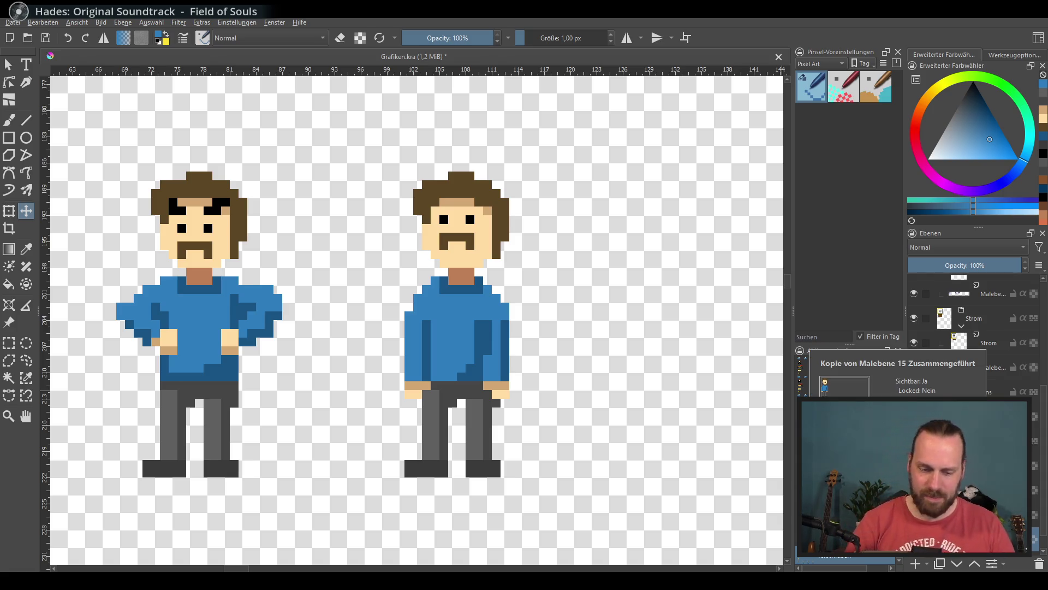
pyautogui.press('b')
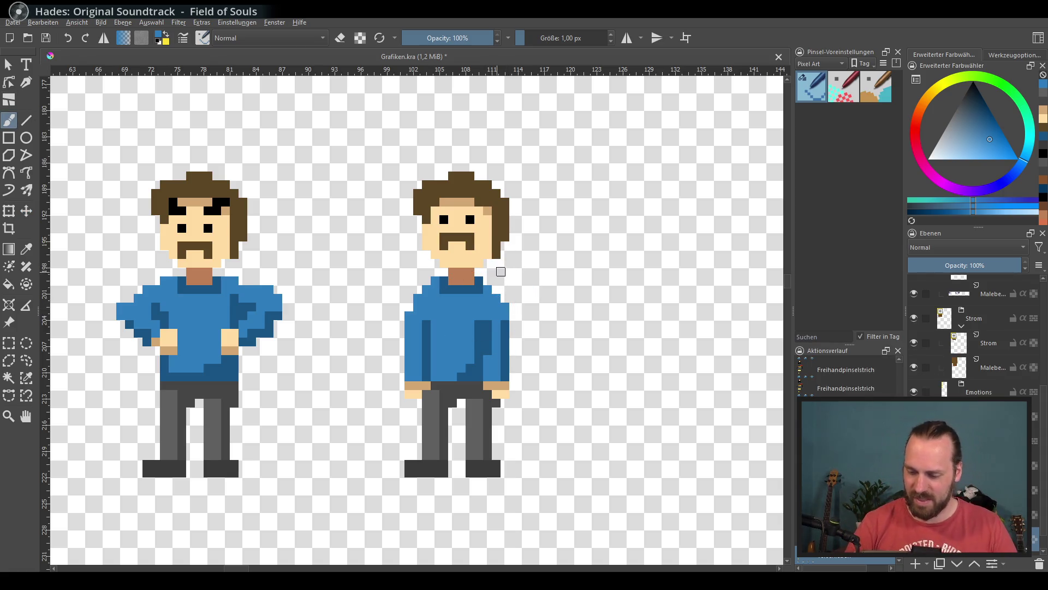
pyautogui.moveTo(499, 271); pyautogui.dragTo(528, 247)
pyautogui.moveTo(500, 285); pyautogui.dragTo(529, 259)
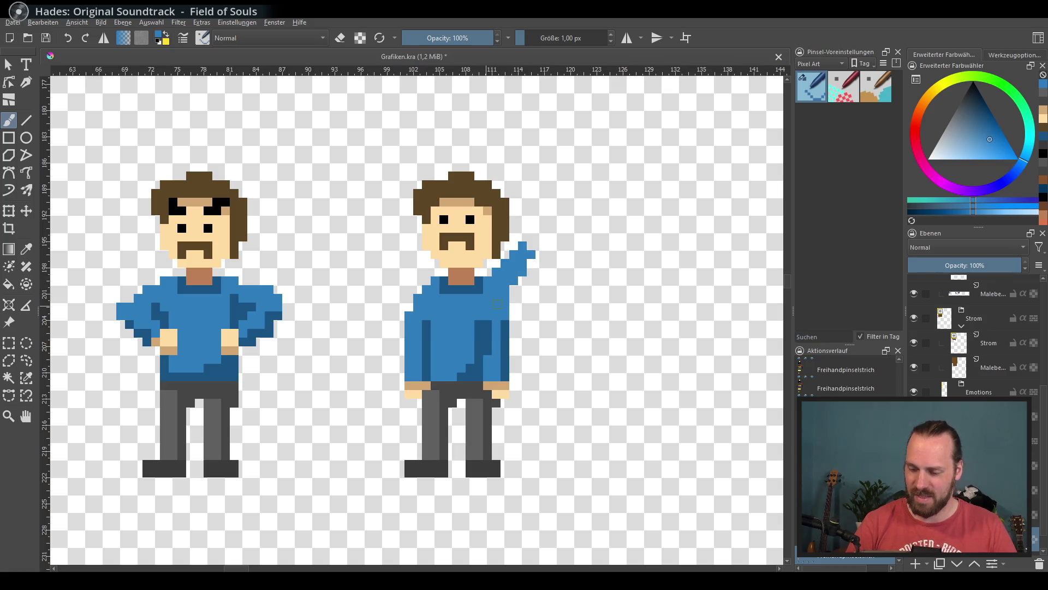
pyautogui.hotkey('ctrl', 'z')
pyautogui.hotkey('ctrl', 'z')
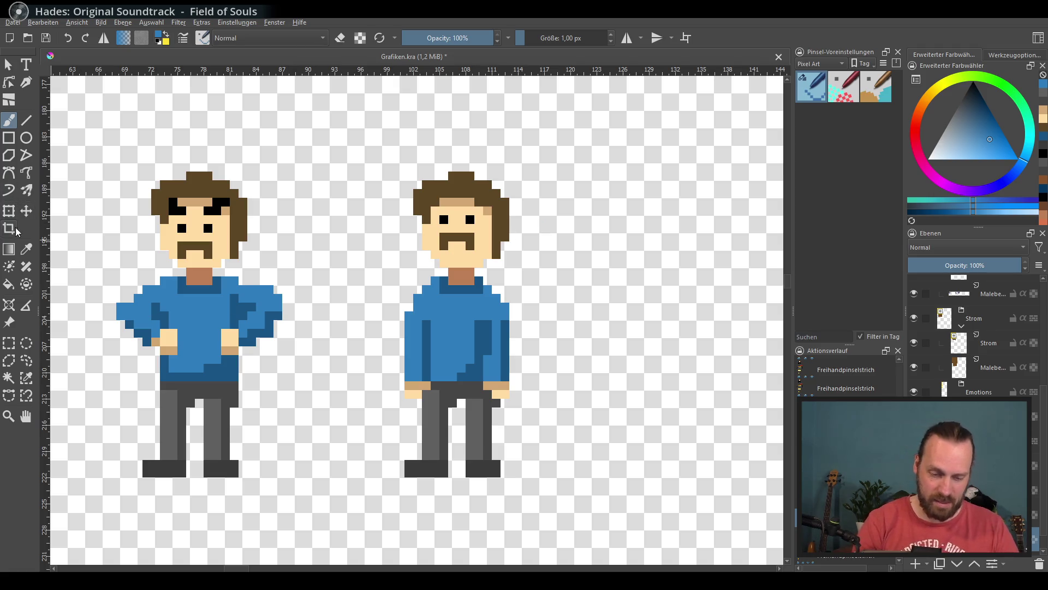
# Draw a rectangular selection around the copied figure's upper body.
pyautogui.click(8, 343)
pyautogui.moveTo(385, 153)
pyautogui.mouseDown()
pyautogui.moveTo(539, 367)
pyautogui.moveTo(535, 355)
pyautogui.mouseUp()
pyautogui.click(26, 211)
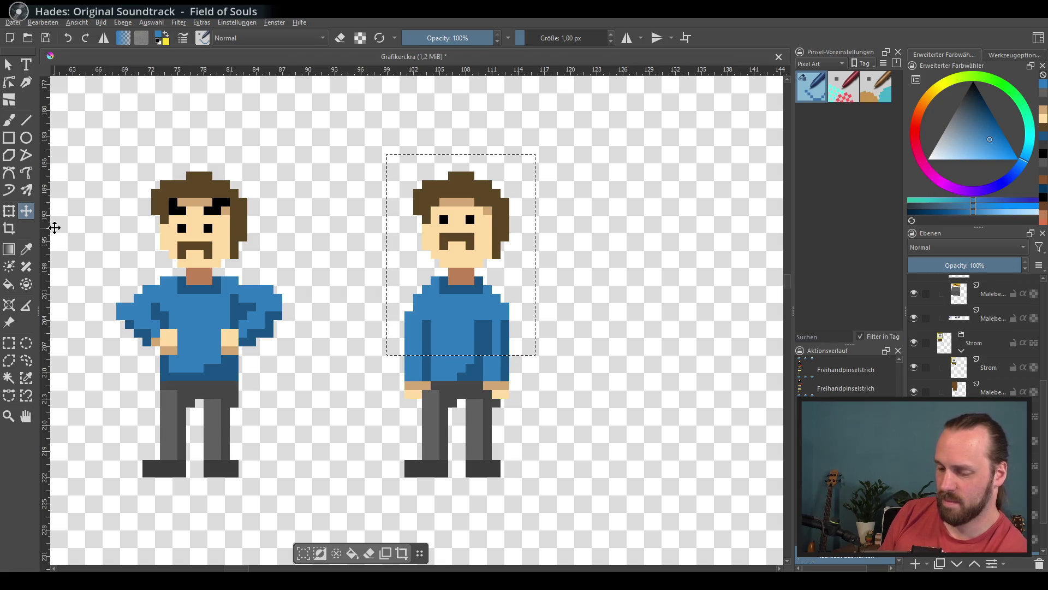
# Shift the copy's selected head and torso one pixel to the right.
pyautogui.press('Right')
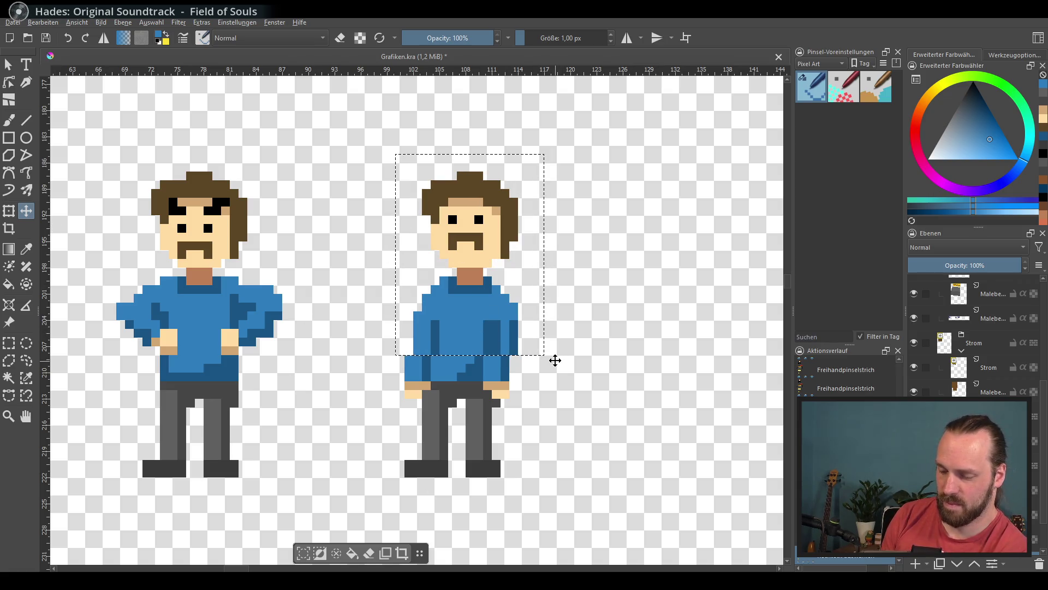
pyautogui.press('b')
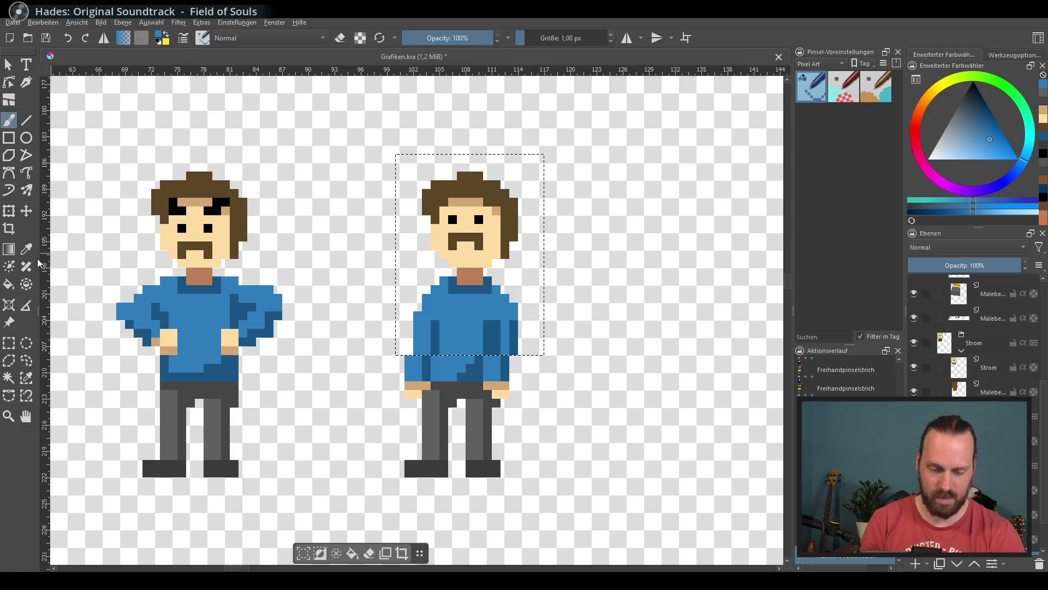
pyautogui.click(12, 347)
pyautogui.hotkey('ctrl', 'j')
pyautogui.moveTo(376, 139)
pyautogui.mouseDown()
pyautogui.moveTo(544, 316)
pyautogui.moveTo(536, 328)
pyautogui.mouseUp()
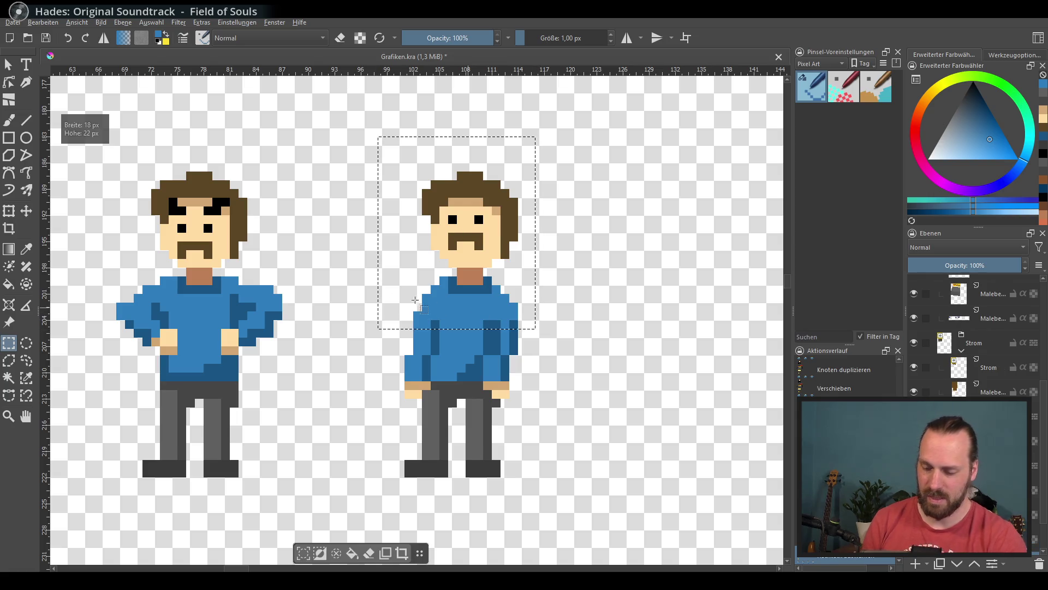
pyautogui.press('t')
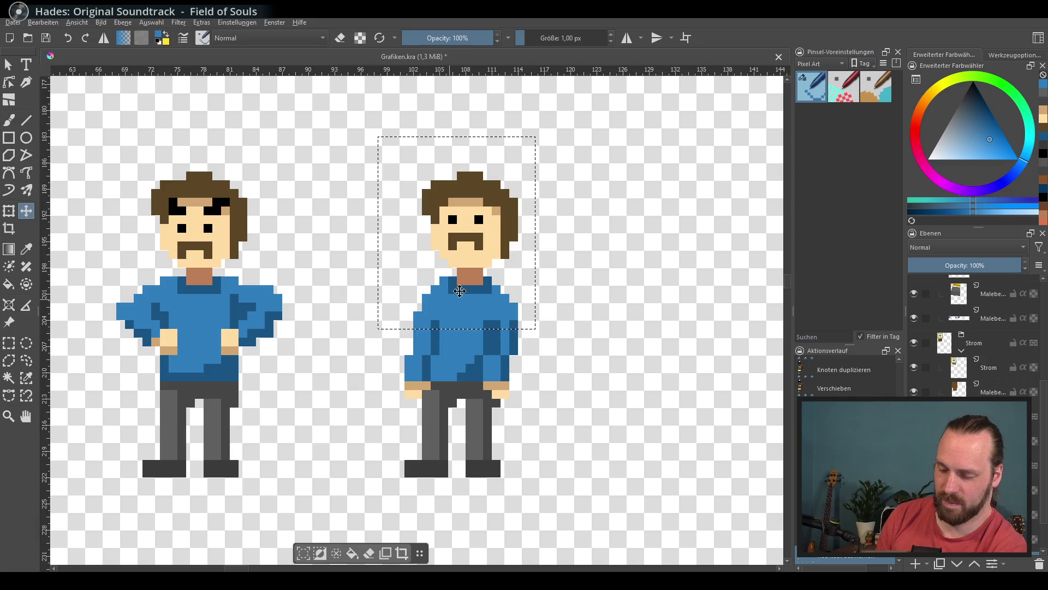
pyautogui.moveTo(452, 294); pyautogui.dragTo(460, 298)
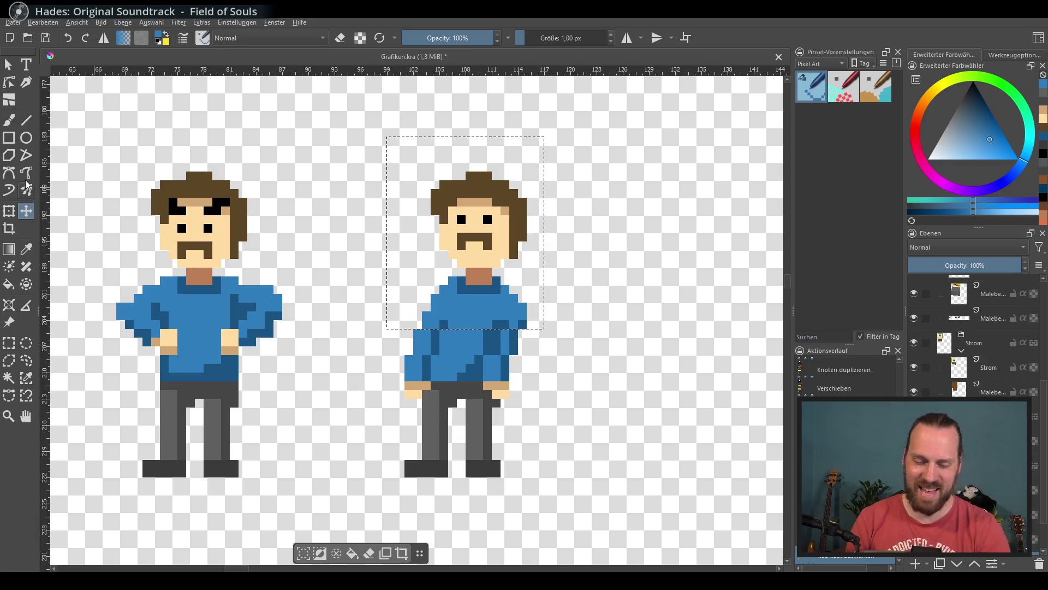
# Select only the copy's head and move it one pixel right.
pyautogui.hotkey('ctrl', 'r')
pyautogui.moveTo(420, 157)
pyautogui.mouseDown()
pyautogui.moveTo(428, 148)
pyautogui.moveTo(536, 282)
pyautogui.moveTo(544, 277)
pyautogui.mouseUp()
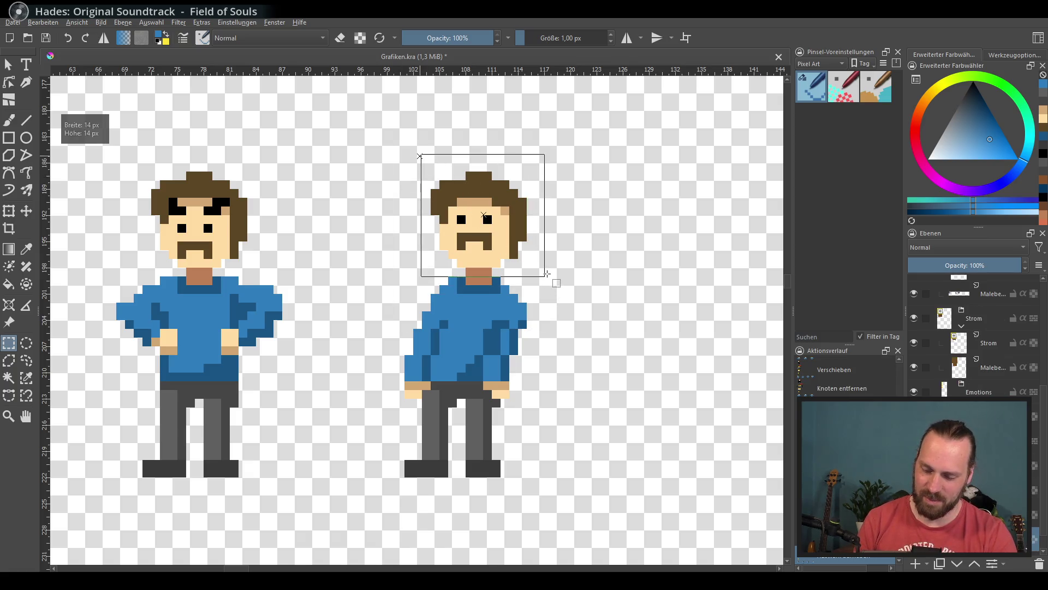
pyautogui.click(31, 217)
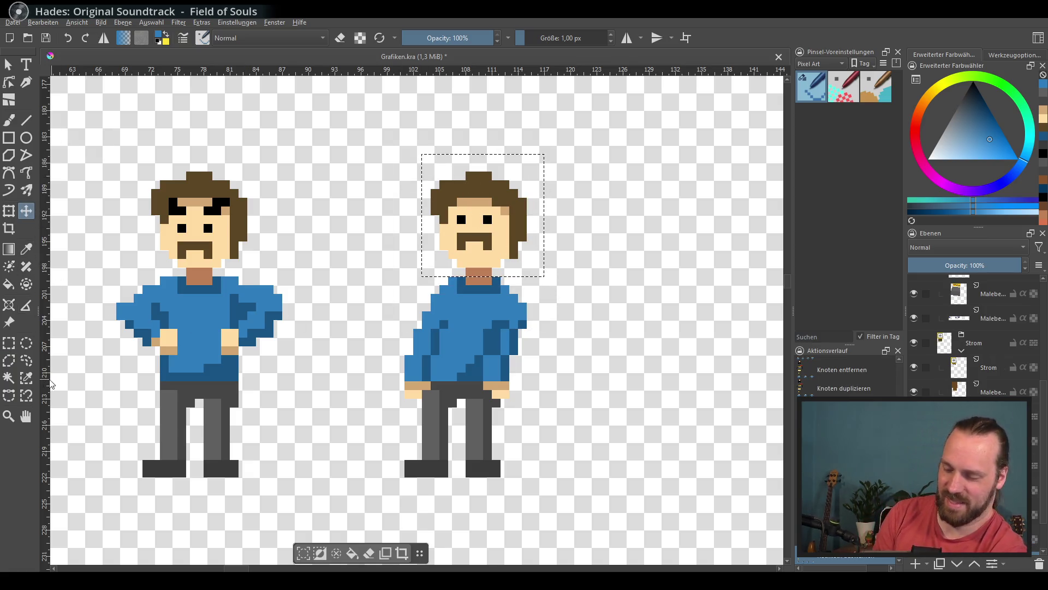
pyautogui.moveTo(498, 261); pyautogui.dragTo(507, 261)
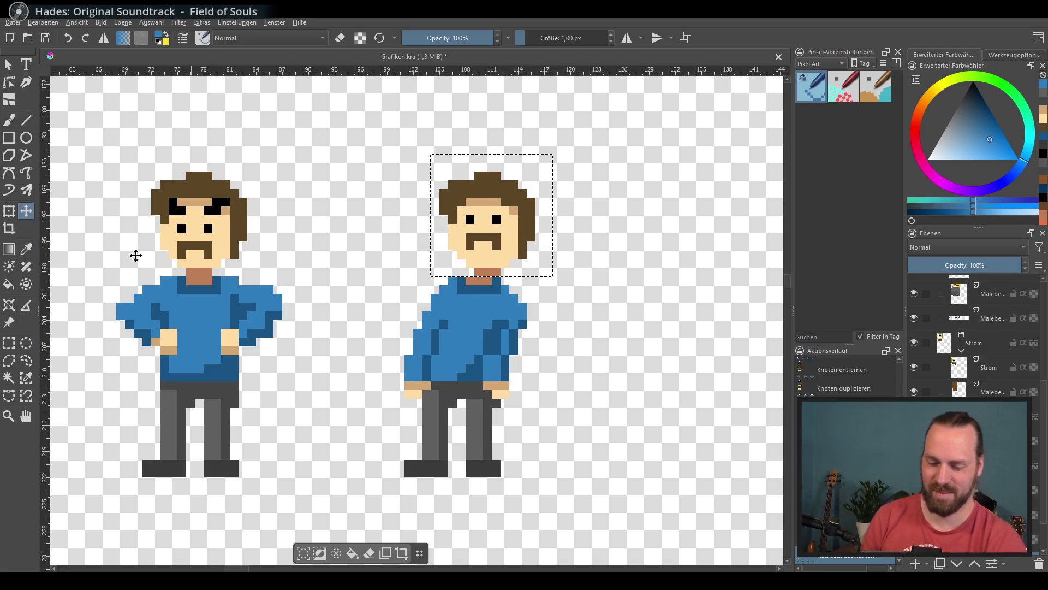
# Nudge the top of the hair one pixel right, then deselect.
pyautogui.click(9, 120)
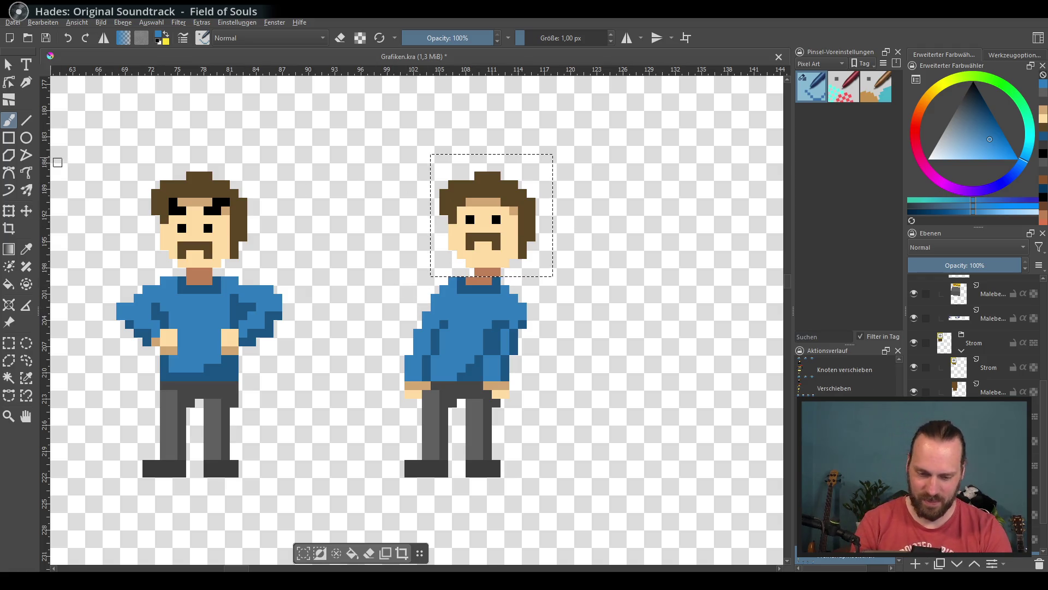
pyautogui.click(9, 342)
pyautogui.moveTo(420, 153)
pyautogui.mouseDown()
pyautogui.moveTo(542, 234)
pyautogui.moveTo(548, 224)
pyautogui.mouseUp()
pyautogui.click(27, 211)
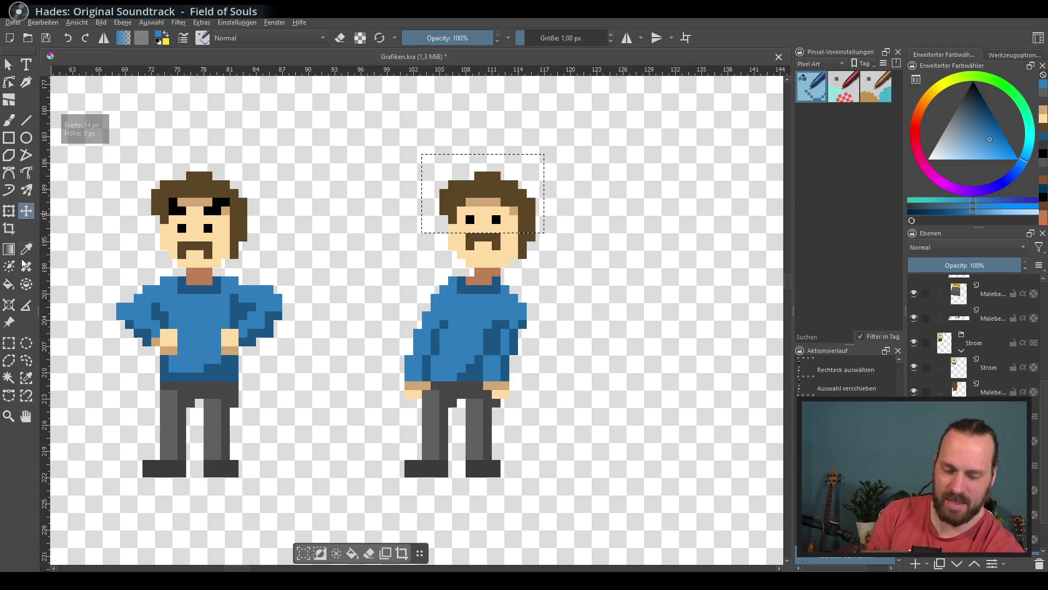
pyautogui.press('Right')
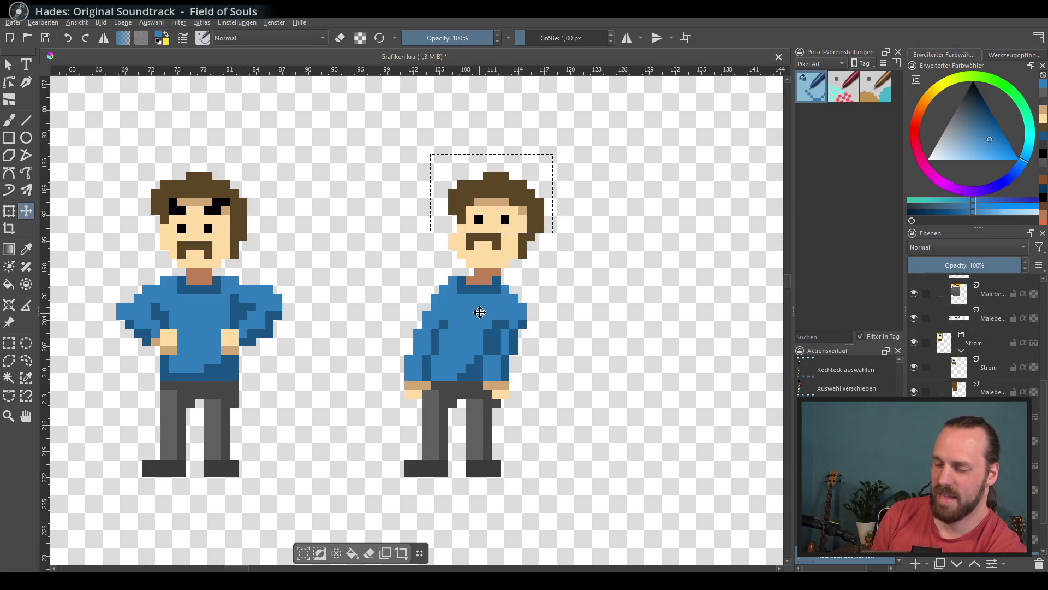
pyautogui.press('Right')
pyautogui.press('Left')
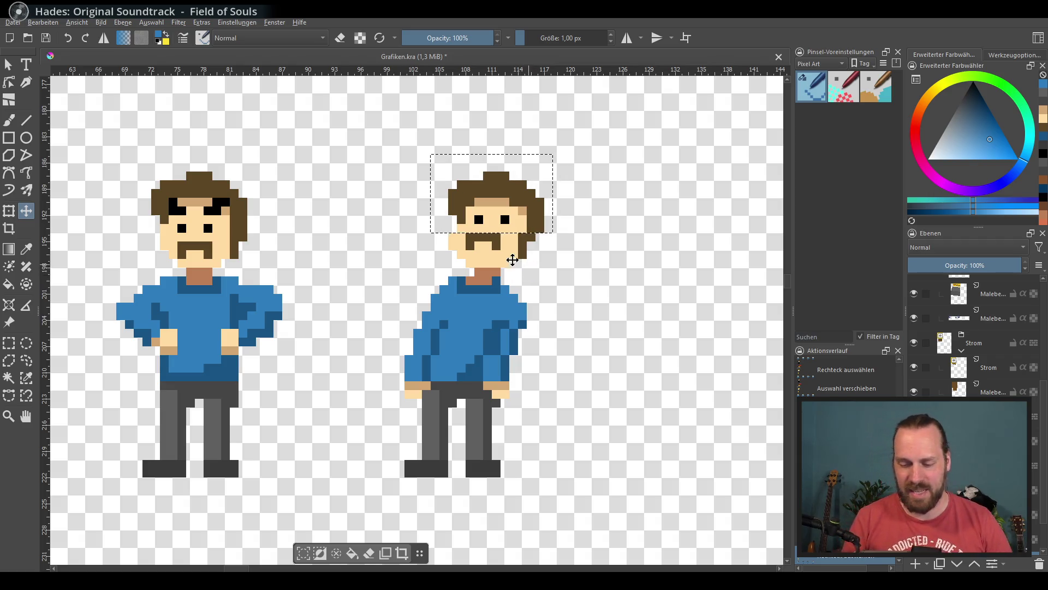
pyautogui.hscroll(2, 580, 289)
pyautogui.scroll(2, 579, 289)
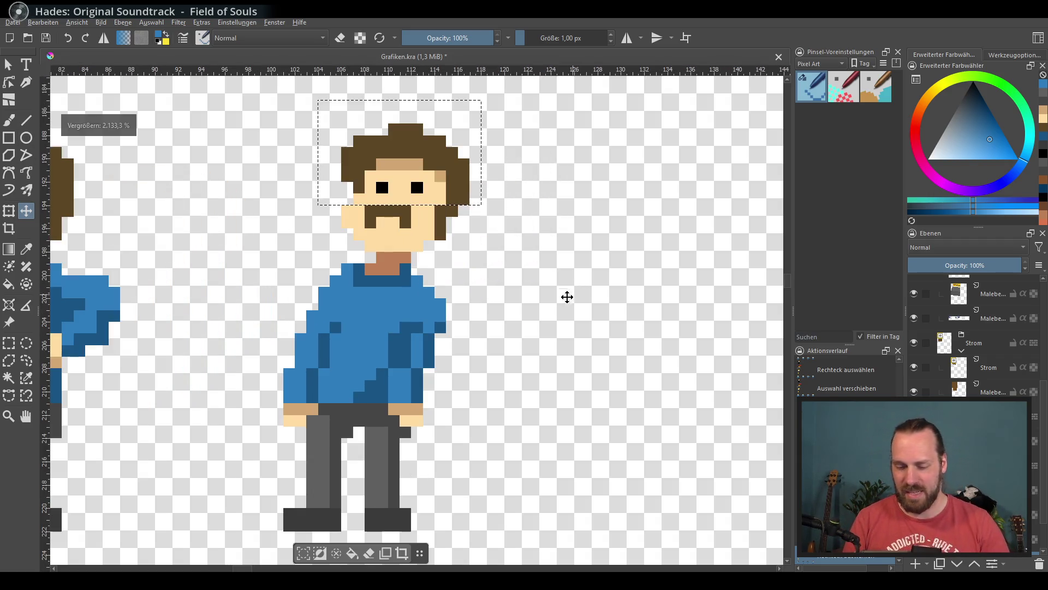
pyautogui.press('b')
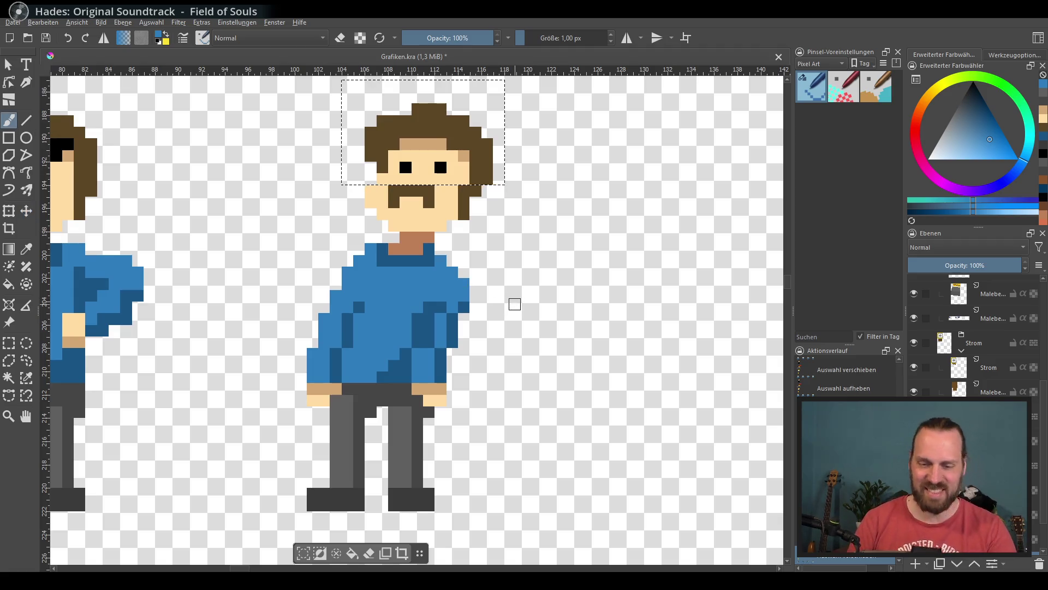
pyautogui.hotkey('ctrl', 'shift', 'a')
# Touch up the right arm pixels and erase the old right hand.
pyautogui.moveTo(434, 319)
pyautogui.mouseDown()
pyautogui.moveTo(438, 362)
pyautogui.moveTo(404, 360)
pyautogui.mouseUp()
pyautogui.click(417, 328)
pyautogui.moveTo(424, 393); pyautogui.dragTo(451, 383)
pyautogui.press('e')
pyautogui.hotkey('ctrl', 'shift', 'a')
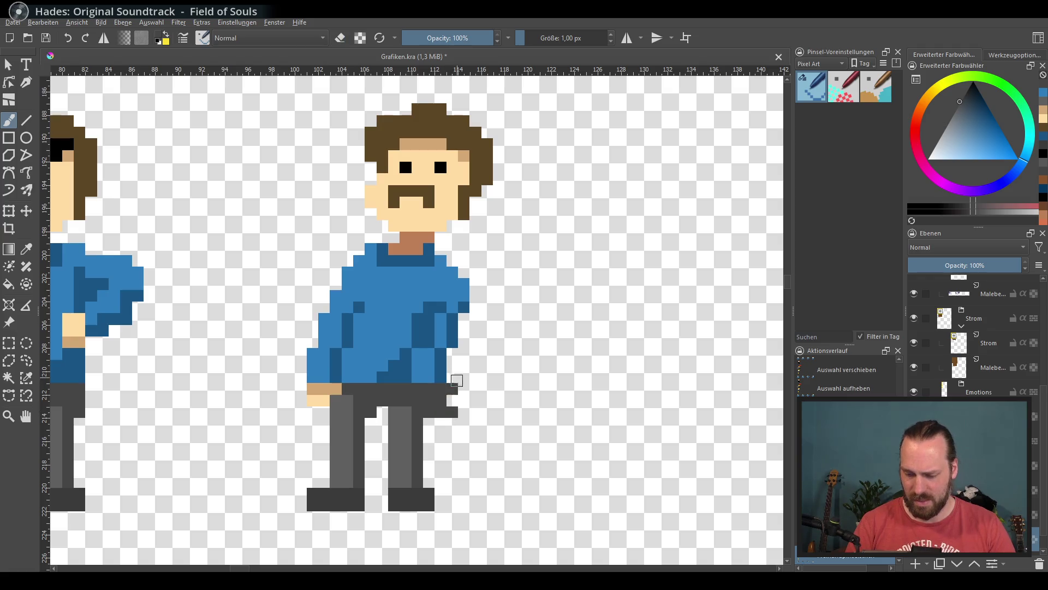
pyautogui.moveTo(441, 389); pyautogui.dragTo(441, 401)
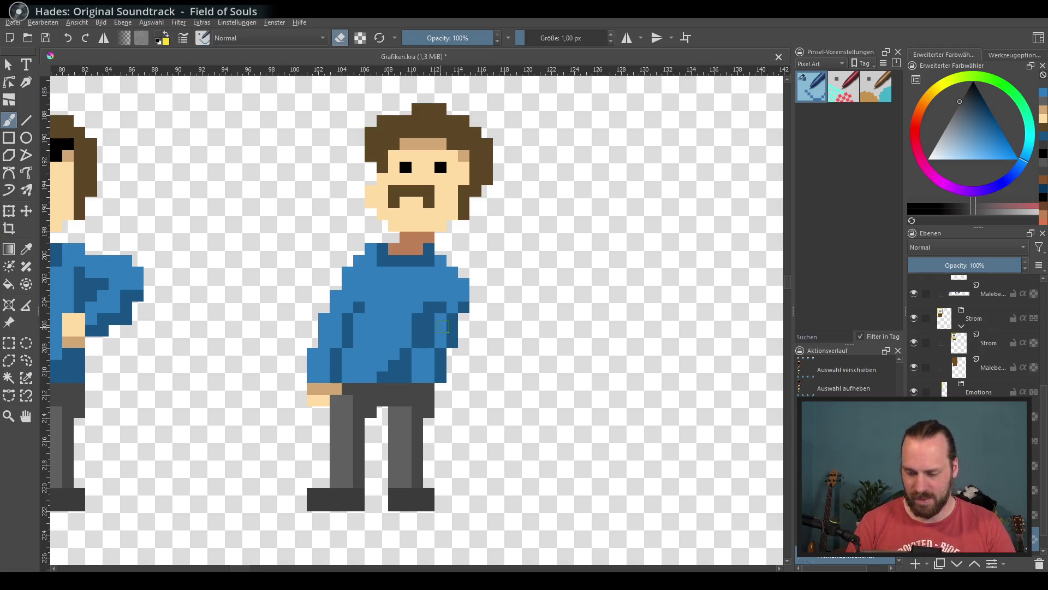
pyautogui.press('e')
# Extend the right arm downward in shirt blue and repaint the lower shirt folds.
pyautogui.keyDown('ctrl'); pyautogui.click(441, 286); pyautogui.keyUp('ctrl')
pyautogui.moveTo(475, 308); pyautogui.dragTo(464, 366)
pyautogui.moveTo(453, 327); pyautogui.dragTo(441, 307)
pyautogui.keyDown('ctrl'); pyautogui.click(415, 306); pyautogui.keyUp('ctrl')
pyautogui.click(429, 342)
pyautogui.moveTo(406, 354)
pyautogui.mouseDown()
pyautogui.moveTo(406, 366)
pyautogui.moveTo(429, 377)
pyautogui.mouseUp()
# Add dark-blue shirt folds and fill the body-arm gap light blue.
pyautogui.click(441, 353)
pyautogui.click(418, 377)
pyautogui.keyDown('ctrl'); pyautogui.click(429, 341); pyautogui.keyUp('ctrl')
pyautogui.moveTo(442, 360)
pyautogui.mouseDown()
pyautogui.moveTo(454, 341)
pyautogui.moveTo(406, 371)
pyautogui.moveTo(430, 377)
pyautogui.mouseUp()
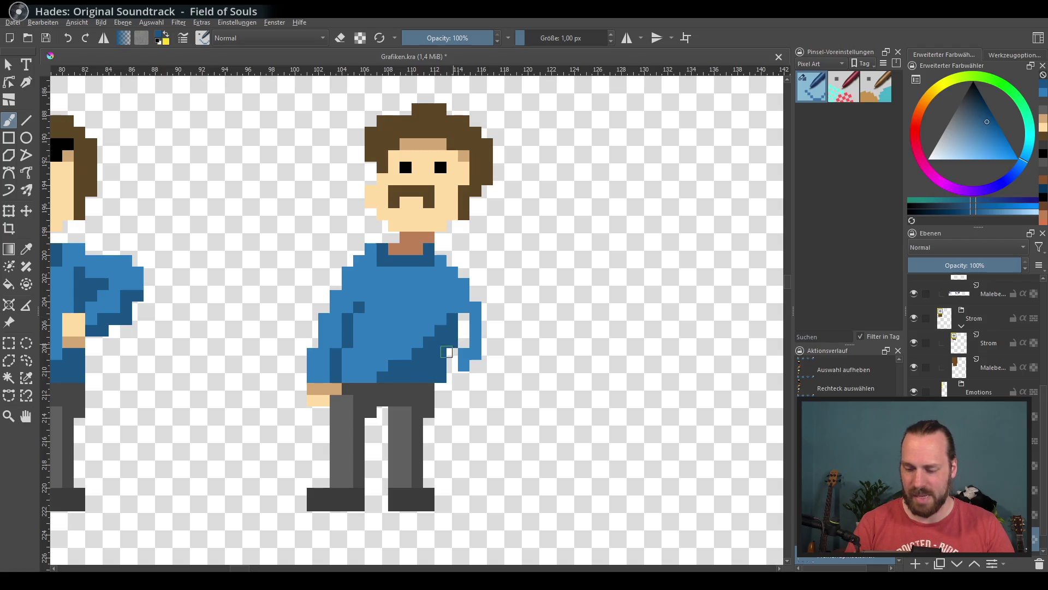
pyautogui.moveTo(441, 292); pyautogui.dragTo(452, 366)
pyautogui.keyDown('ctrl'); pyautogui.click(464, 290); pyautogui.keyUp('ctrl')
# Widen the outward-bent arm and paint dark blue at its end, undoing a stray stroke.
pyautogui.press('e')
pyautogui.press('e')
pyautogui.moveTo(473, 295)
pyautogui.mouseDown()
pyautogui.moveTo(487, 344)
pyautogui.moveTo(470, 363)
pyautogui.mouseUp()
pyautogui.keyDown('ctrl'); pyautogui.click(438, 332); pyautogui.keyUp('ctrl')
pyautogui.press('e')
pyautogui.press('e')
pyautogui.keyDown('ctrl'); pyautogui.click(481, 349); pyautogui.keyUp('ctrl')
pyautogui.moveTo(499, 331)
pyautogui.mouseDown()
pyautogui.moveTo(487, 354)
pyautogui.moveTo(489, 306)
pyautogui.moveTo(480, 339)
pyautogui.mouseUp()
pyautogui.press('e')
pyautogui.hotkey('ctrl', 'z')
pyautogui.press('e')
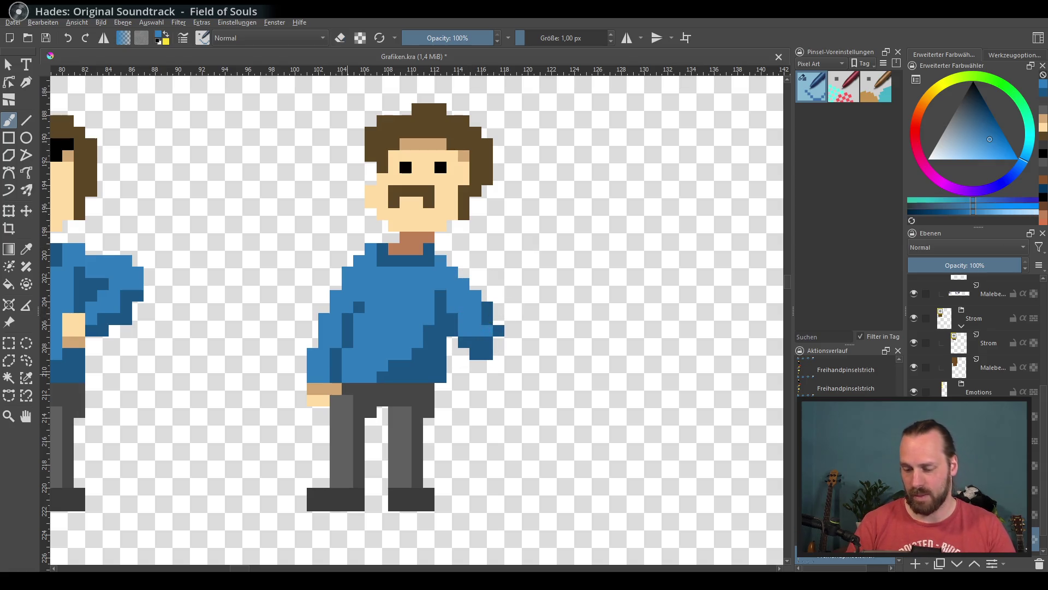
pyautogui.press('x')
# Paint a tan, skin-toned hand below the sleeve, undoing trial sleeve erasures.
pyautogui.moveTo(486, 355)
pyautogui.mouseDown()
pyautogui.moveTo(499, 343)
pyautogui.moveTo(475, 377)
pyautogui.mouseUp()
pyautogui.keyDown('ctrl'); pyautogui.click(328, 392); pyautogui.keyUp('ctrl')
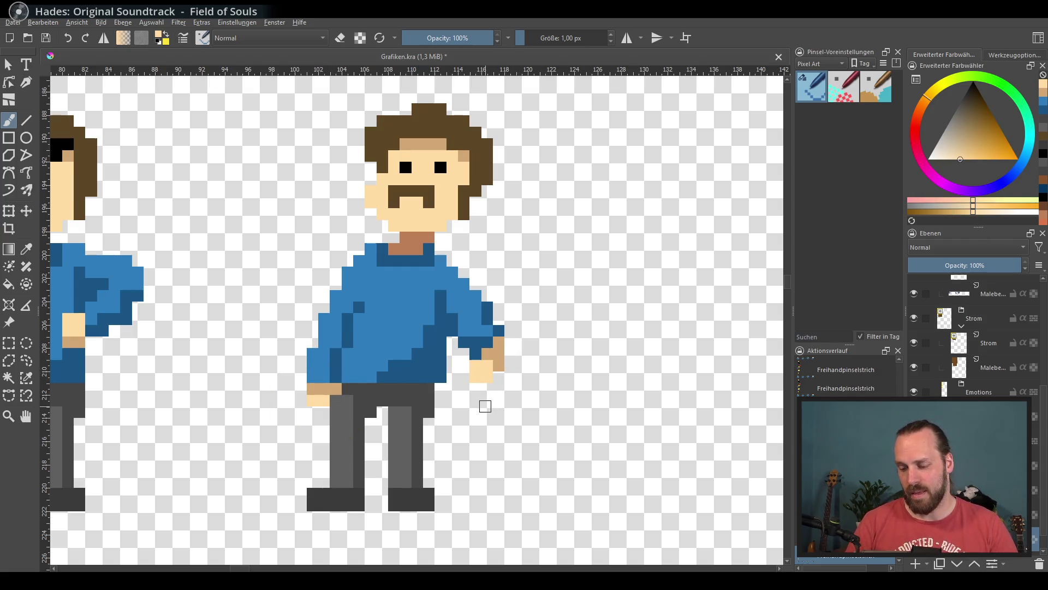
pyautogui.press('e')
pyautogui.moveTo(451, 352); pyautogui.dragTo(441, 377)
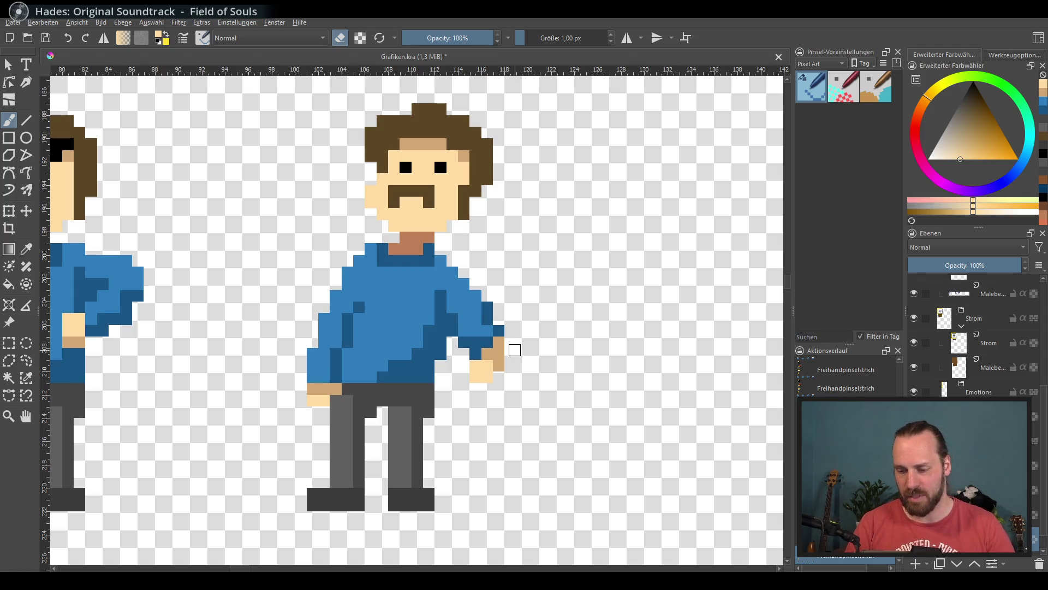
pyautogui.press('e')
pyautogui.hotkey('ctrl', 'z')
pyautogui.press('e')
pyautogui.hotkey('ctrl', 'z')
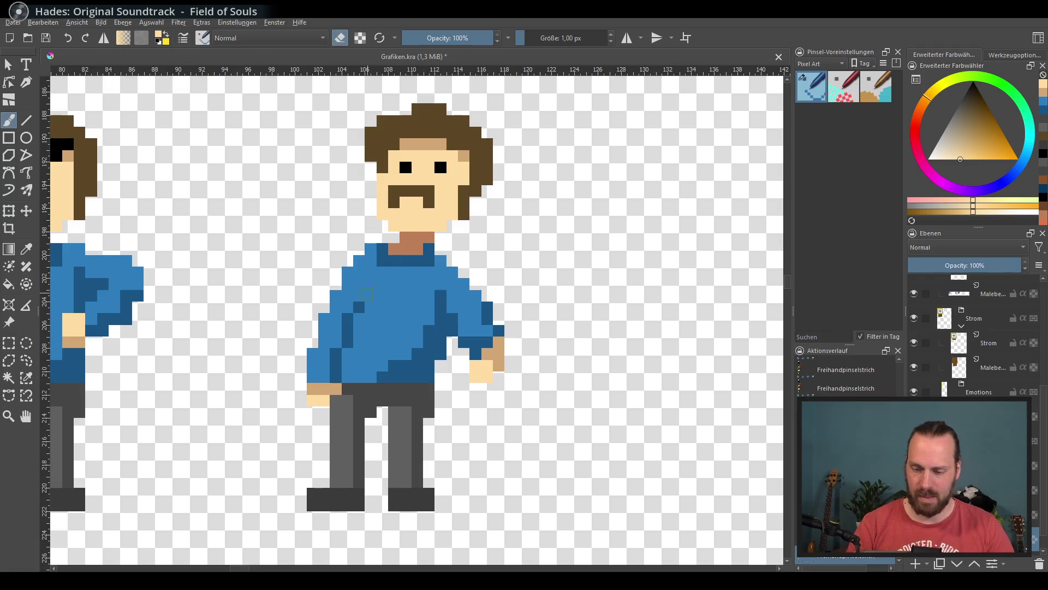
pyautogui.moveTo(370, 286); pyautogui.dragTo(437, 337)
# Try enlarged 2x2 black eyes, undo them, and test white pixels near the eye.
pyautogui.press('e')
pyautogui.keyDown('ctrl'); pyautogui.click(472, 218); pyautogui.keyUp('ctrl')
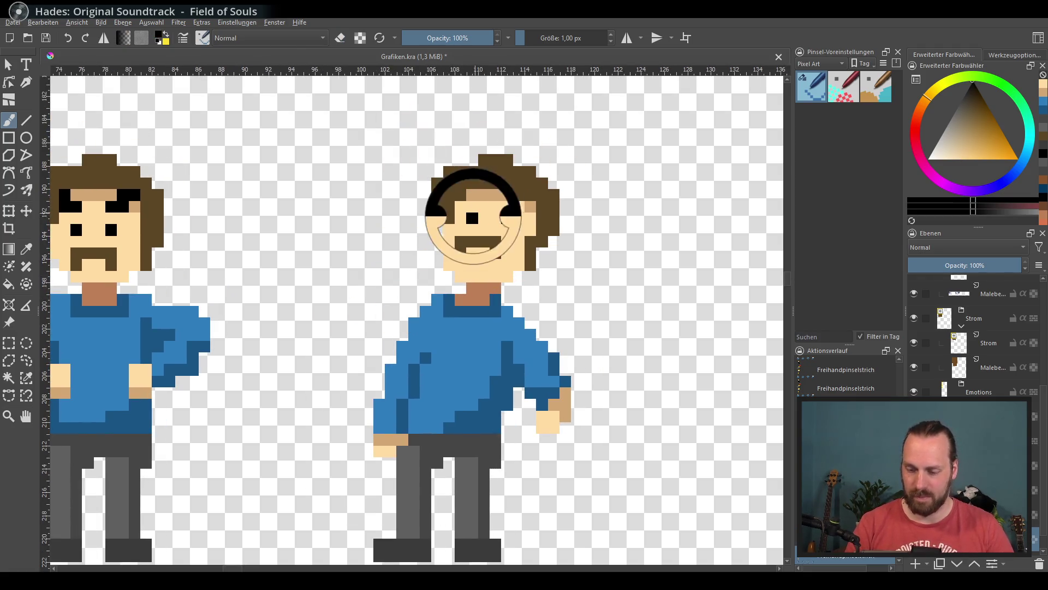
pyautogui.moveTo(507, 205)
pyautogui.mouseDown()
pyautogui.moveTo(519, 218)
pyautogui.moveTo(485, 205)
pyautogui.mouseUp()
pyautogui.click(473, 206)
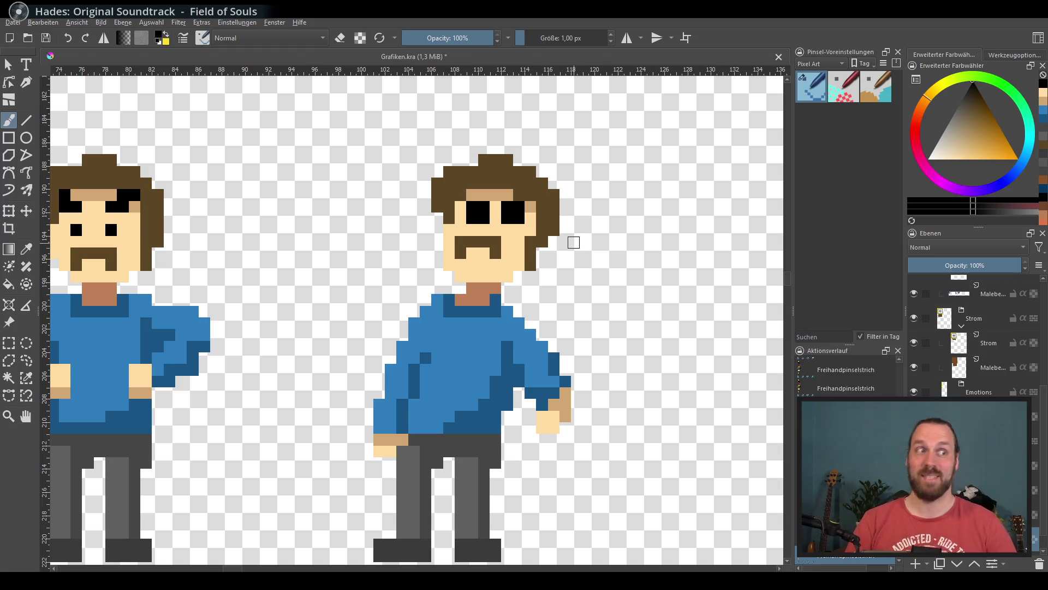
pyautogui.hotkey('ctrl', 'z')
pyautogui.hotkey('ctrl', 'z')
pyautogui.moveTo(473, 206); pyautogui.dragTo(519, 206)
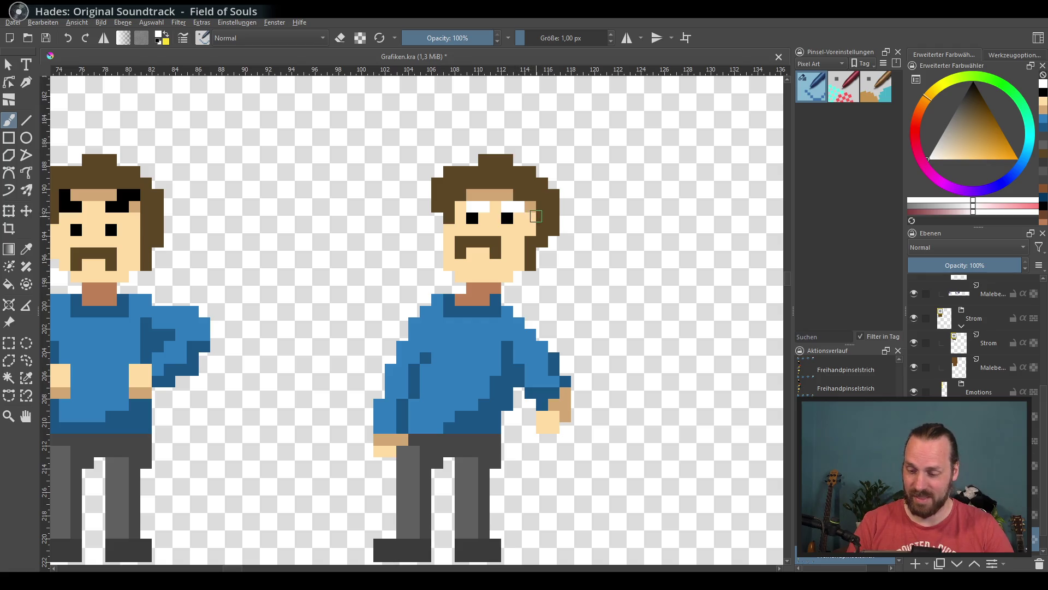
pyautogui.press('x')
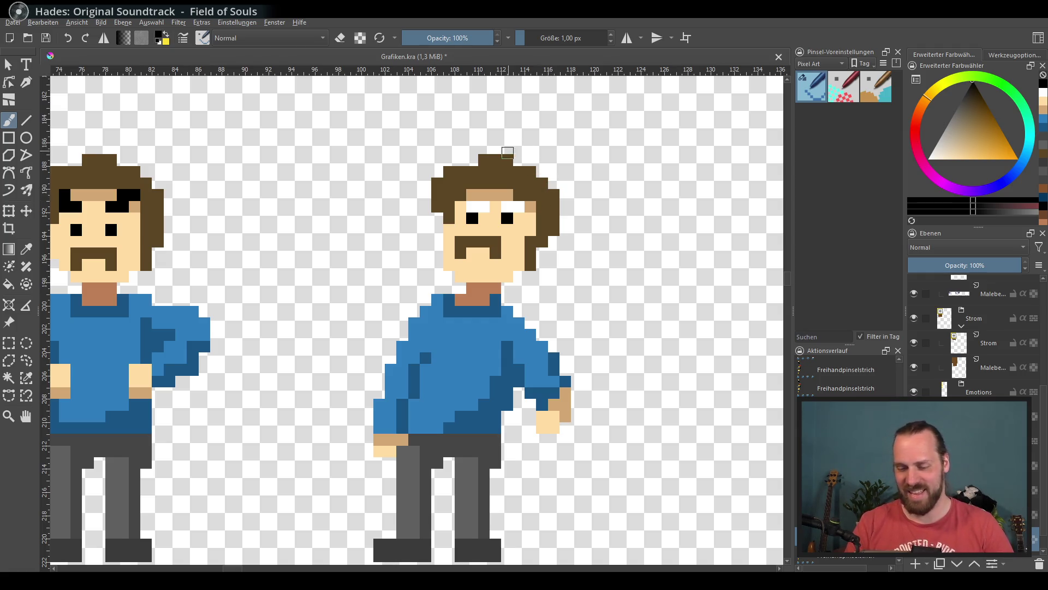
# Paint spiky brown hair strands on the surprised fourth figure.
pyautogui.keyDown('ctrl'); pyautogui.click(442, 189); pyautogui.keyUp('ctrl')
pyautogui.moveTo(521, 160)
pyautogui.mouseDown()
pyautogui.moveTo(580, 183)
pyautogui.moveTo(573, 206)
pyautogui.moveTo(601, 246)
pyautogui.moveTo(617, 318)
pyautogui.moveTo(600, 284)
pyautogui.mouseUp()
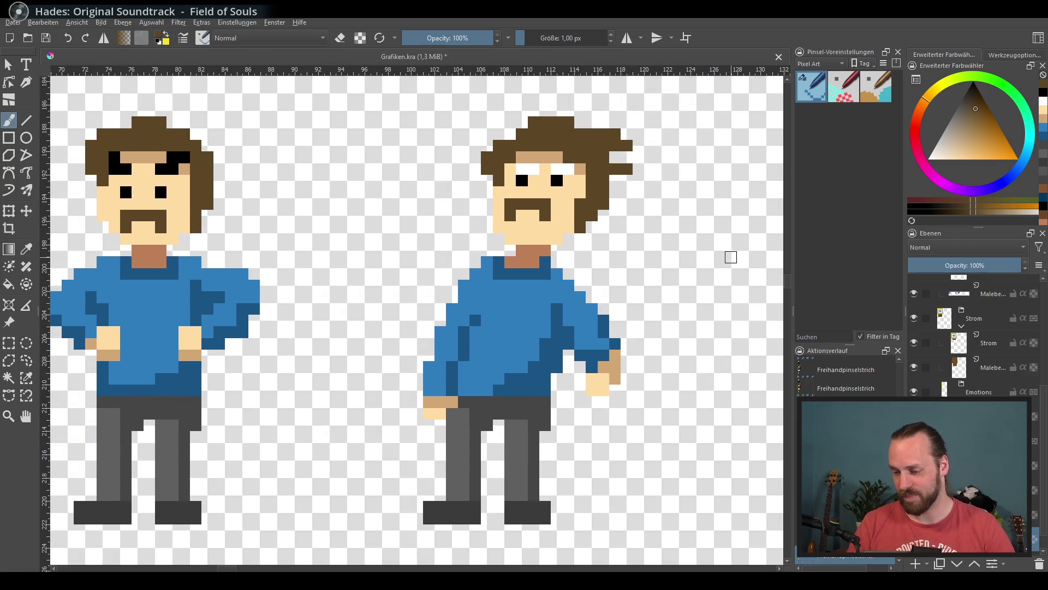
pyautogui.moveTo(672, 251); pyautogui.dragTo(647, 247)
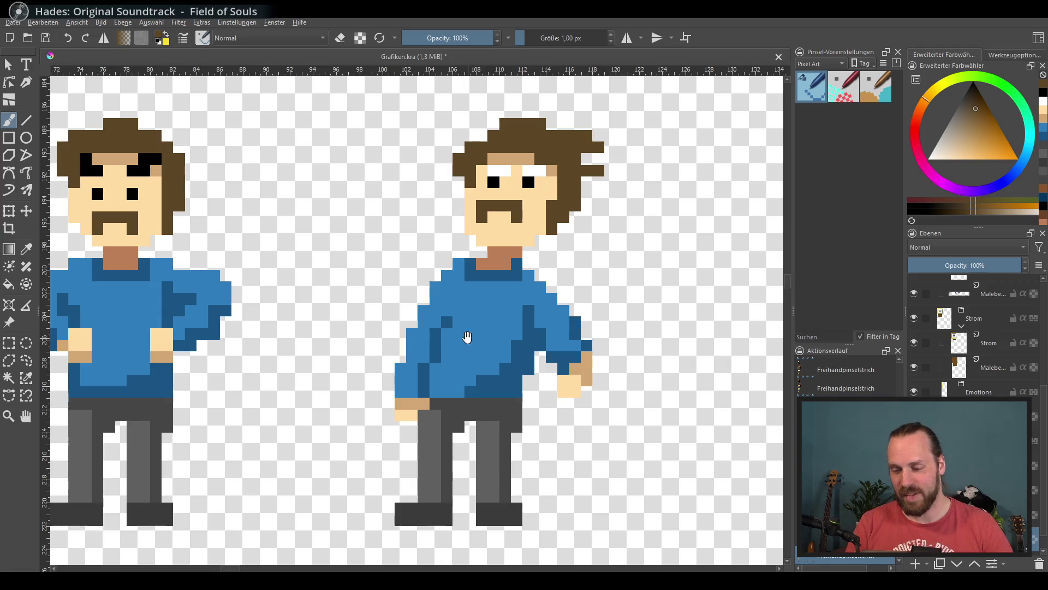
pyautogui.moveTo(465, 334); pyautogui.dragTo(511, 362)
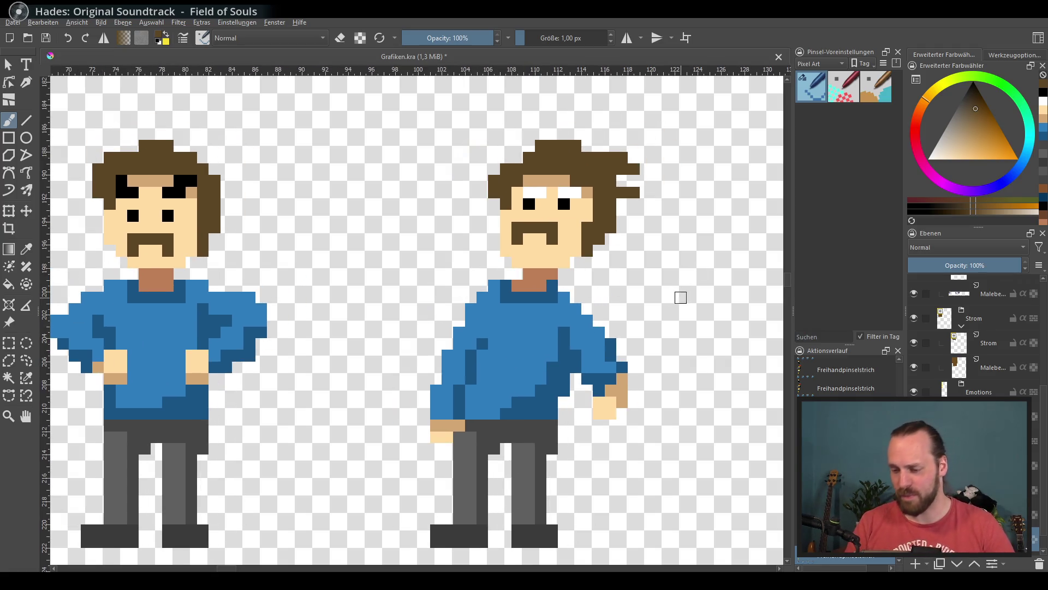
# Undo a stray white chin stroke and switch to black for the open mouth.
pyautogui.keyDown('ctrl'); pyautogui.click(573, 192); pyautogui.keyUp('ctrl')
pyautogui.moveTo(529, 262)
pyautogui.mouseDown()
pyautogui.moveTo(534, 240)
pyautogui.moveTo(540, 251)
pyautogui.mouseUp()
pyautogui.hotkey('ctrl', 'z')
pyautogui.keyDown('ctrl'); pyautogui.click(564, 203); pyautogui.keyUp('ctrl')
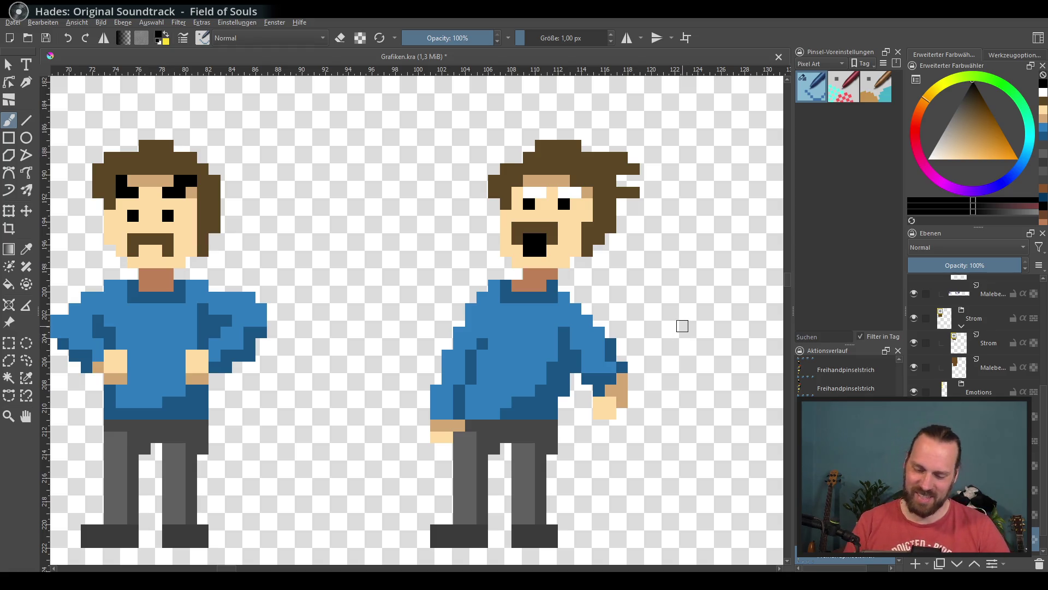
pyautogui.moveTo(653, 288); pyautogui.dragTo(597, 273)
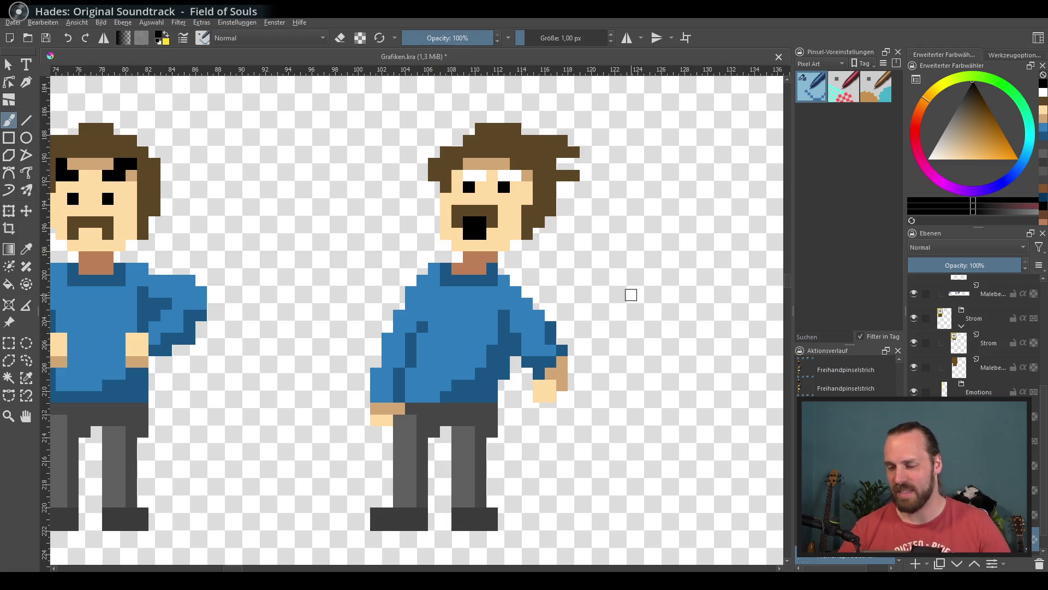
pyautogui.scroll(-1, 972, 338)
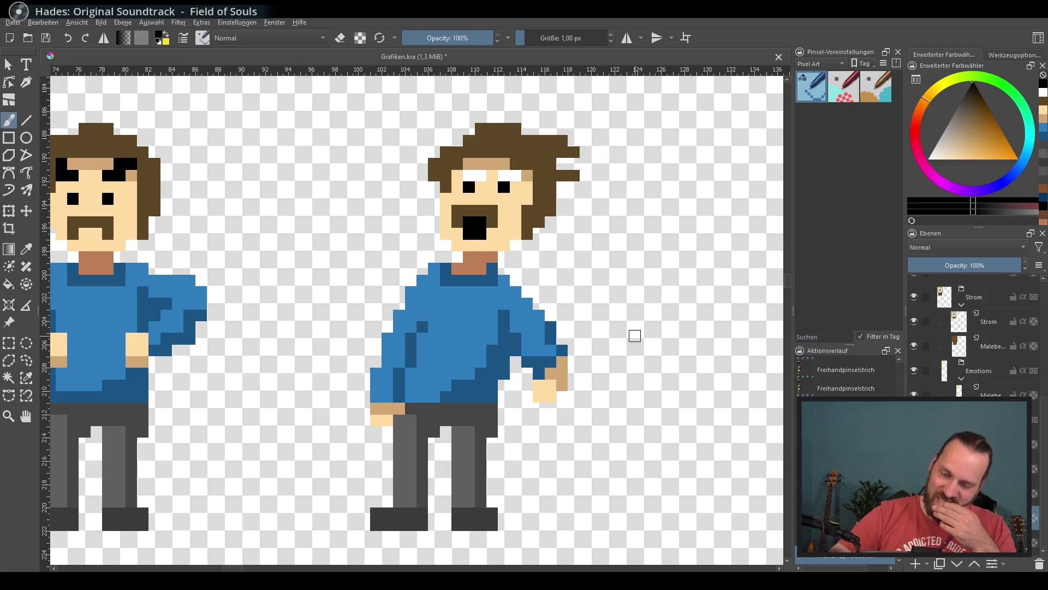
pyautogui.press('-')
pyautogui.press('-')
pyautogui.press('-')
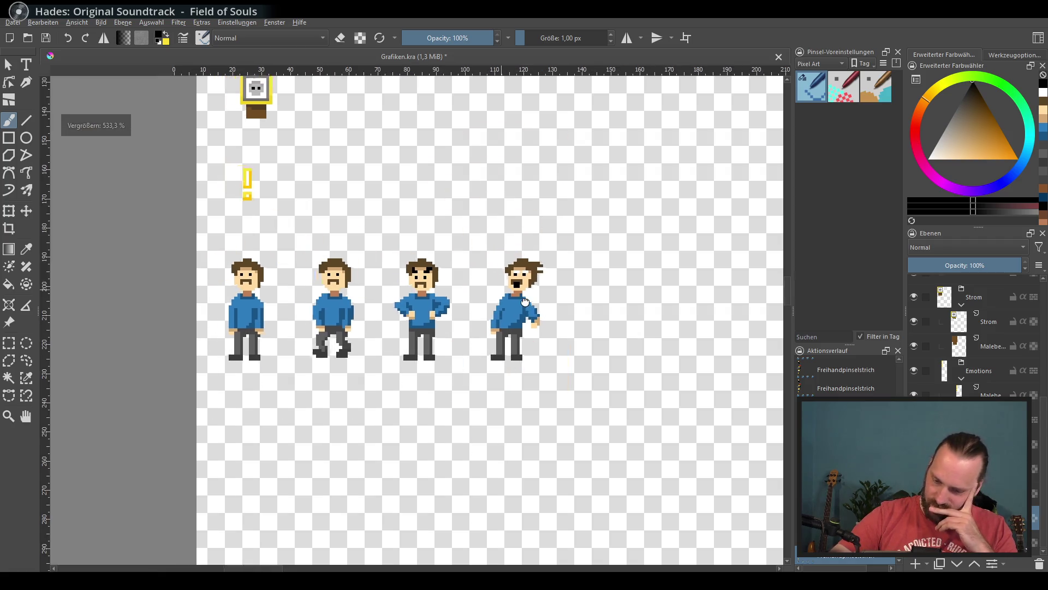
# Duplicate the standing pose layer with Duplizieren der Ebene oder Maske.
pyautogui.press('+')
pyautogui.press('+')
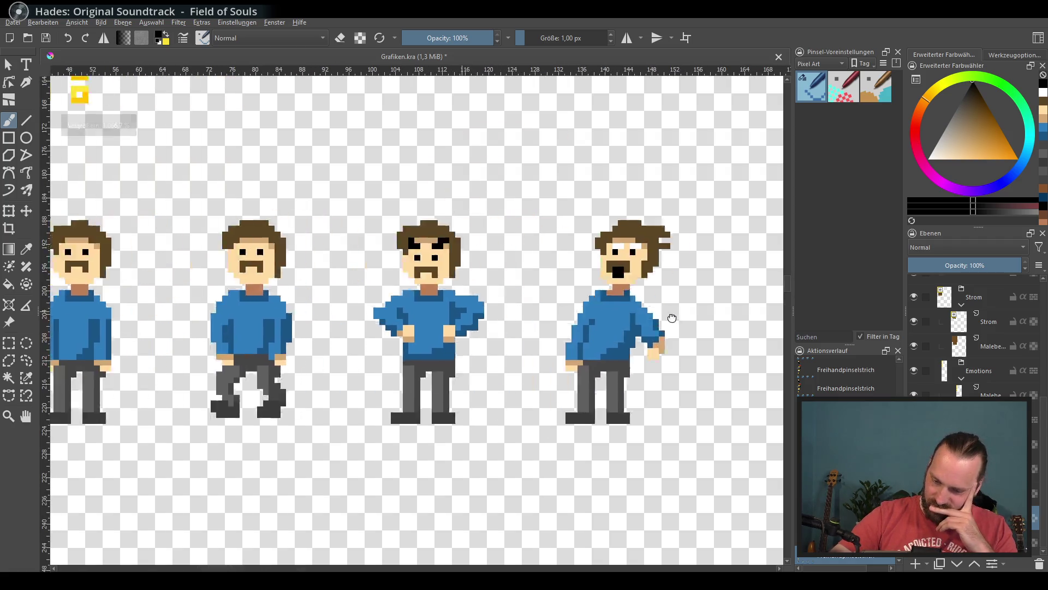
pyautogui.scroll(3, 963, 334)
pyautogui.scroll(3, 972, 335)
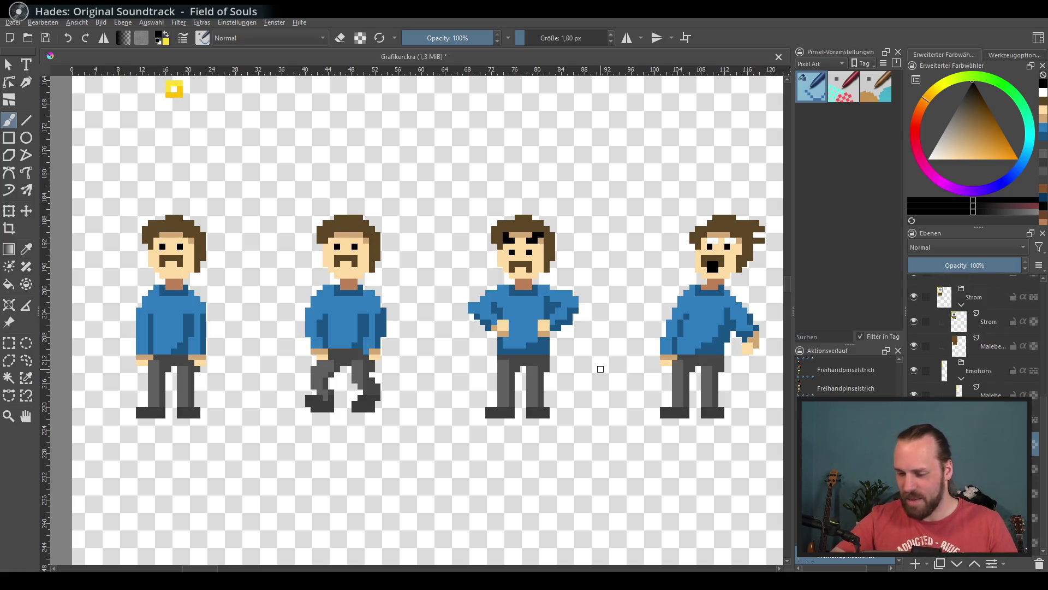
pyautogui.moveTo(601, 369); pyautogui.dragTo(572, 359)
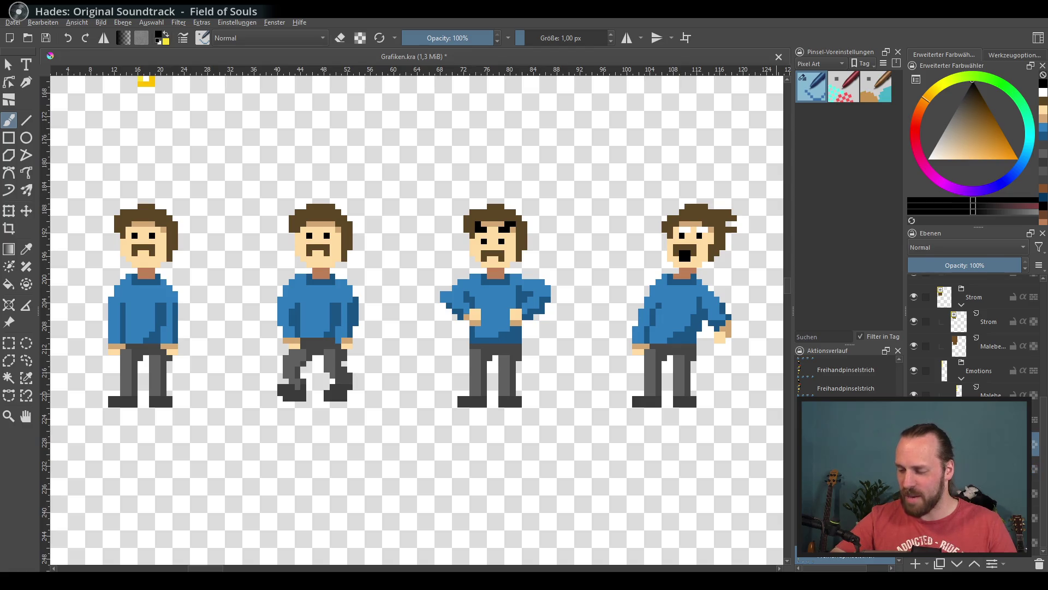
pyautogui.rightClick(980, 322)
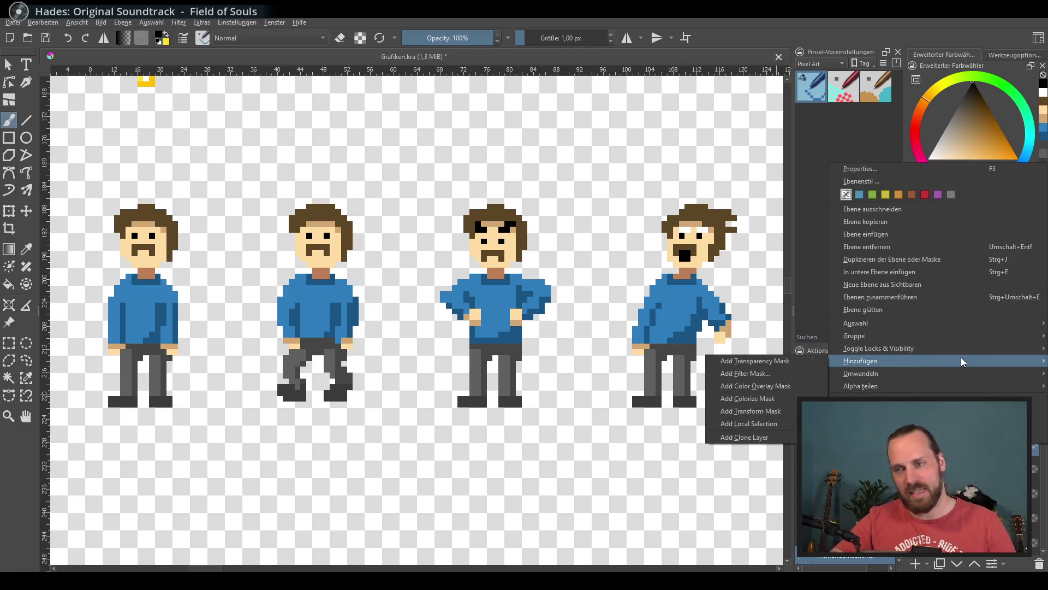
pyautogui.click(934, 255)
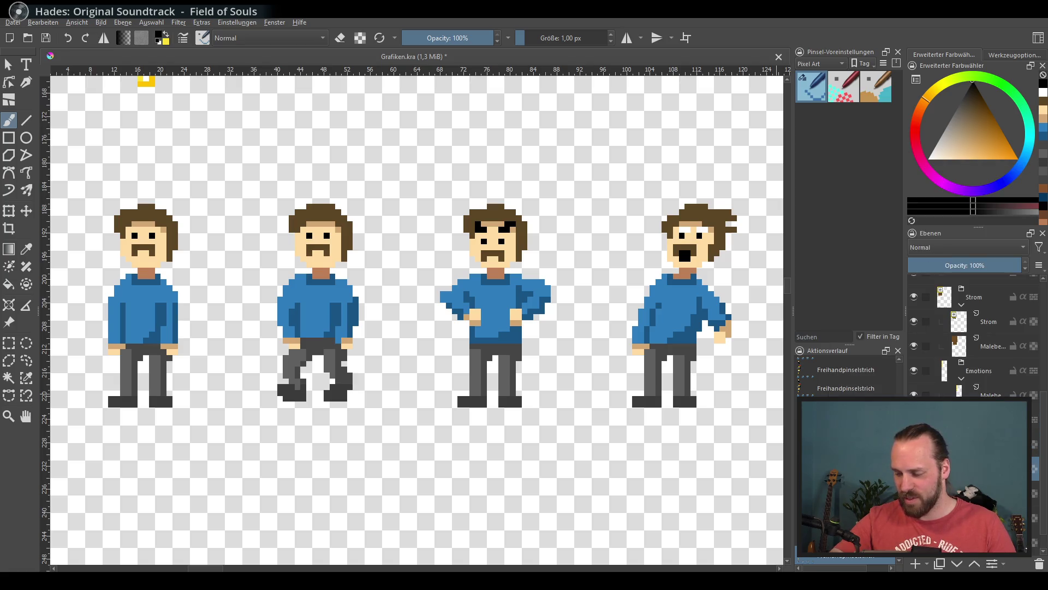
pyautogui.scroll(-1, 971, 339)
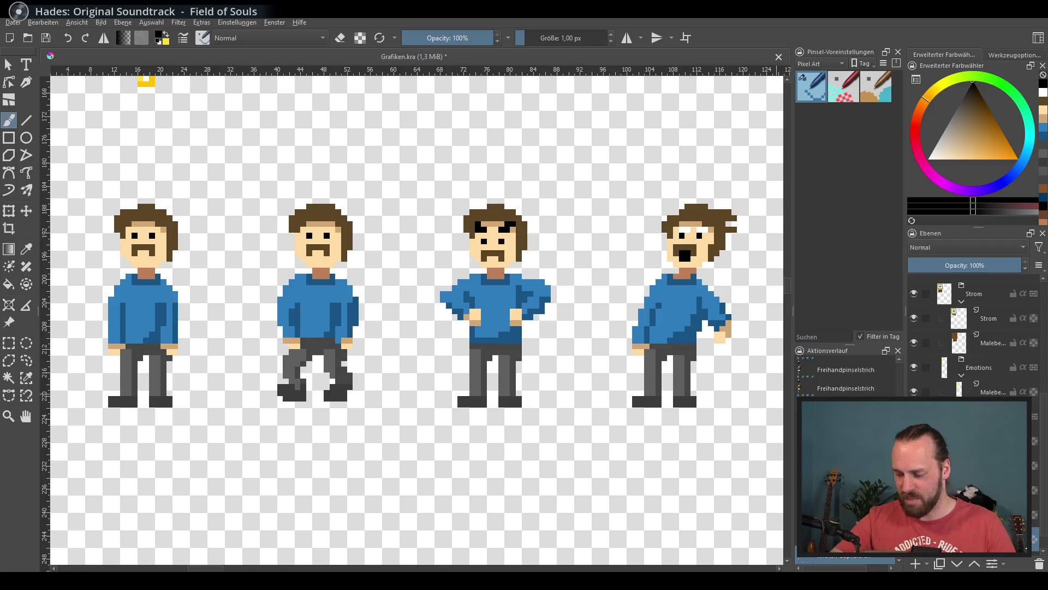
pyautogui.click(27, 211)
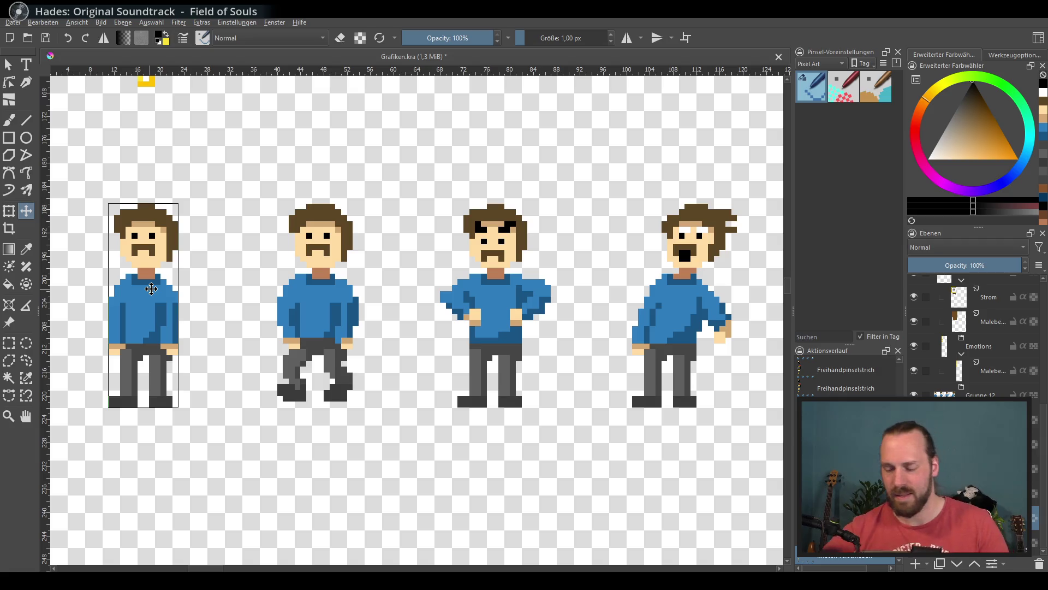
# Shift the duplicate right with three Shift+Right nudges, past the fourth figure.
pyautogui.hotkey('shift', 'Right')
pyautogui.hotkey('shift', 'Right')
pyautogui.hotkey('shift', 'Right')
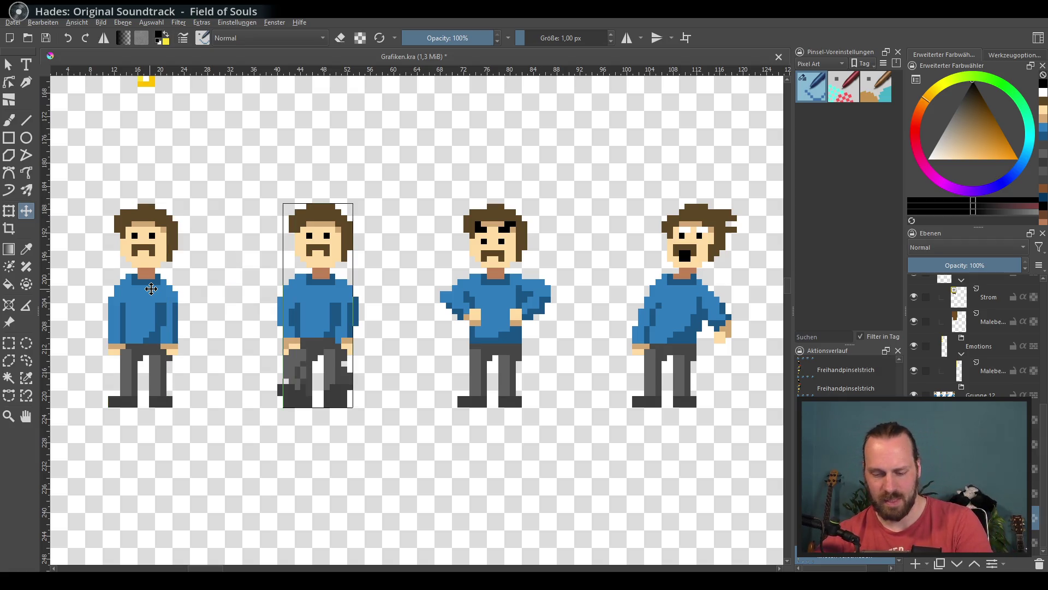
pyautogui.hotkey('shift', 'Right')
pyautogui.hotkey('shift', 'Right')
pyautogui.hotkey('shift', 'Right')
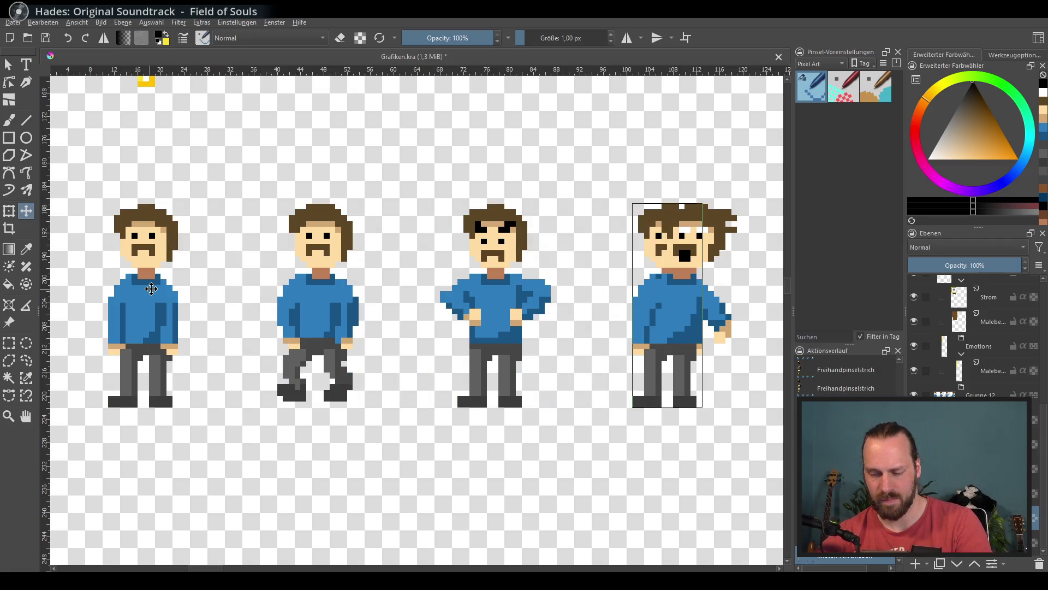
pyautogui.hotkey('shift', 'Right')
pyautogui.moveTo(418, 228); pyautogui.dragTo(152, 219)
pyautogui.moveTo(504, 295)
pyautogui.mouseDown()
pyautogui.moveTo(459, 304)
pyautogui.moveTo(585, 302)
pyautogui.mouseUp()
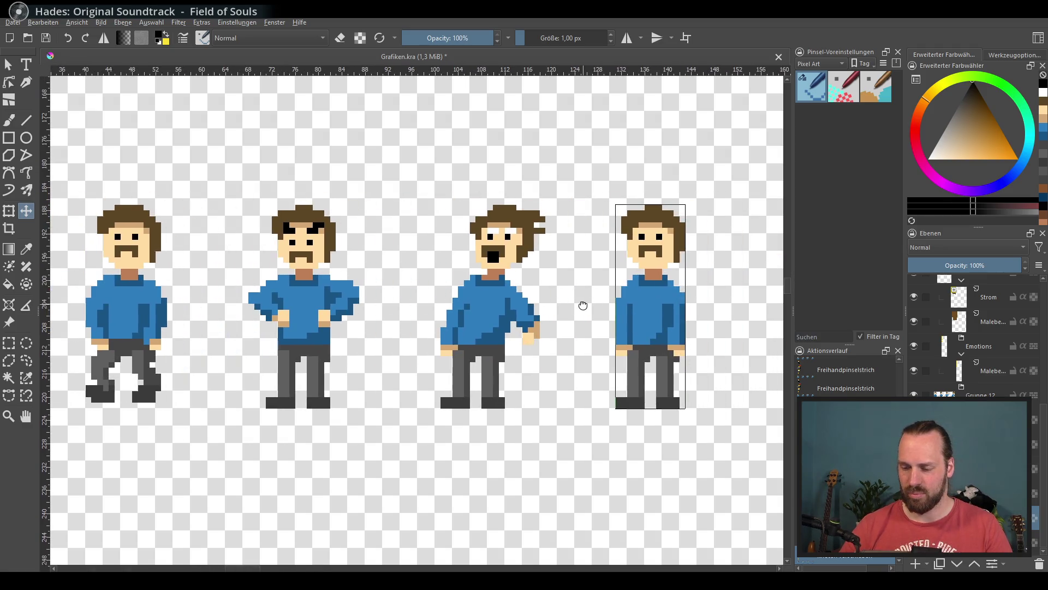
# Frame all five figures standing in a row.
pyautogui.scroll(-4, 583, 305)
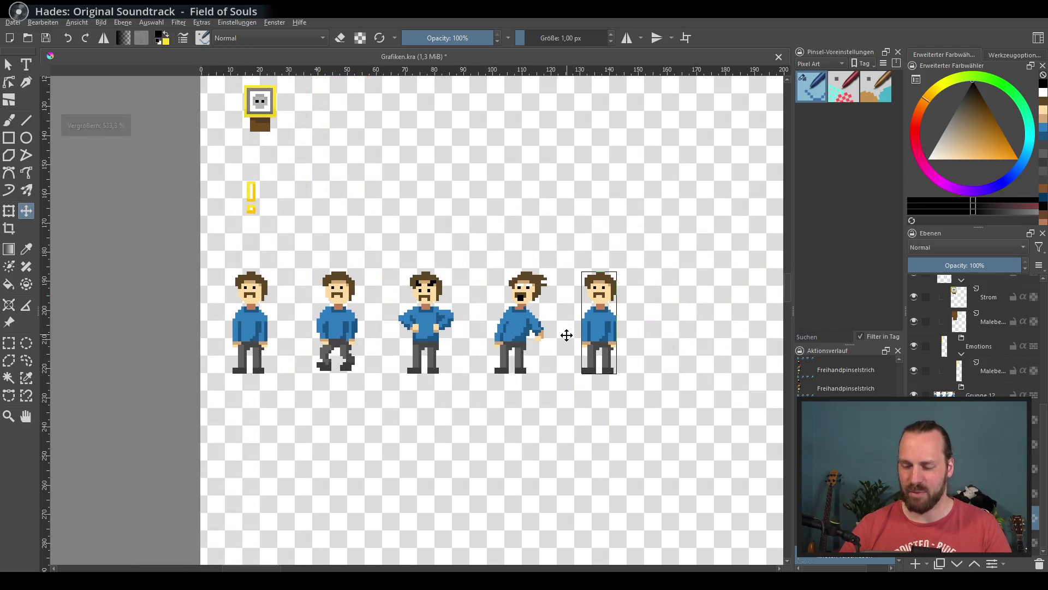
pyautogui.scroll(3, 566, 335)
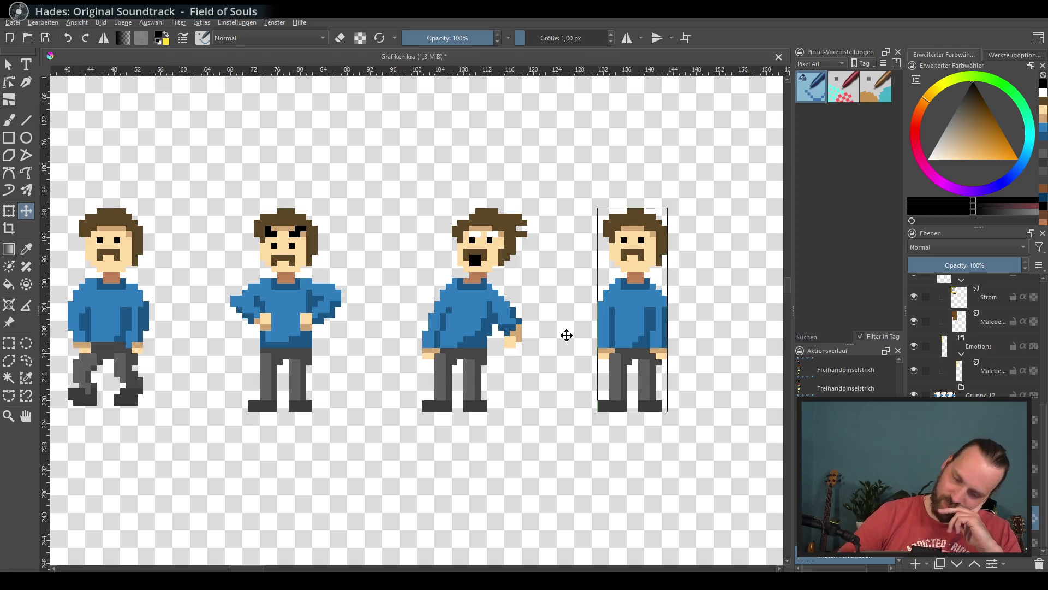
pyautogui.moveTo(571, 335)
pyautogui.mouseDown()
pyautogui.moveTo(753, 326)
pyautogui.moveTo(655, 339)
pyautogui.mouseUp()
pyautogui.scroll(-3, 625, 339)
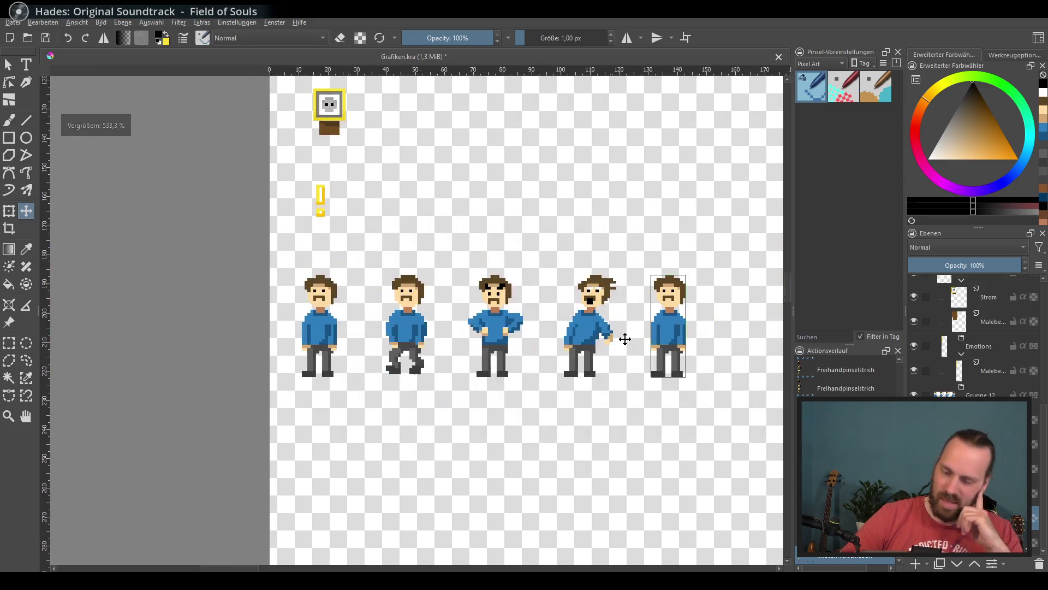
pyautogui.scroll(-4, 625, 339)
pyautogui.moveTo(478, 341)
pyautogui.mouseDown()
pyautogui.moveTo(385, 337)
pyautogui.moveTo(487, 388)
pyautogui.mouseUp()
pyautogui.scroll(3, 464, 326)
pyautogui.scroll(1, 464, 326)
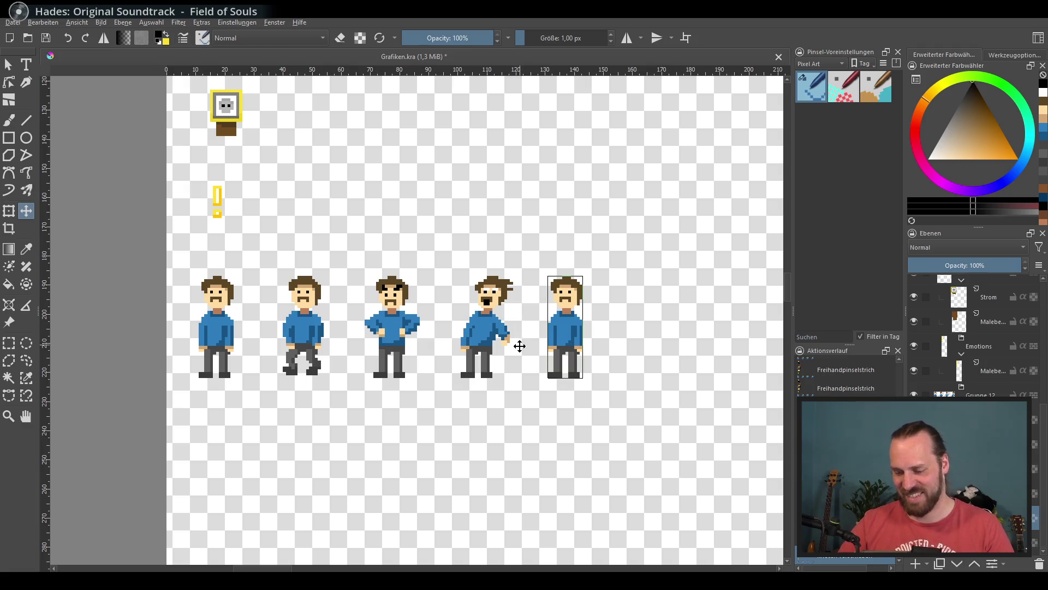
pyautogui.scroll(2, 470, 348)
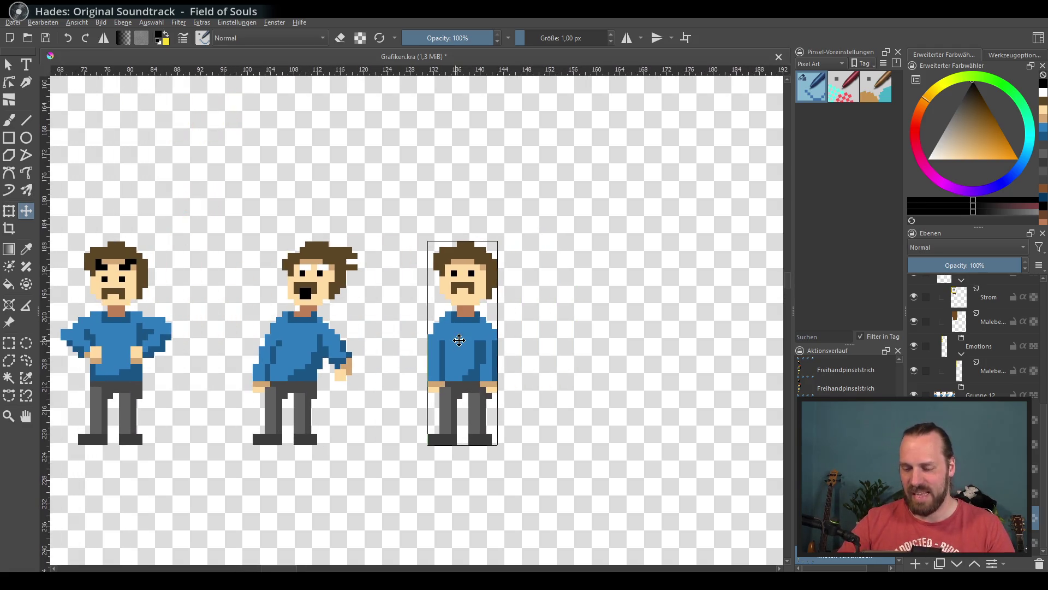
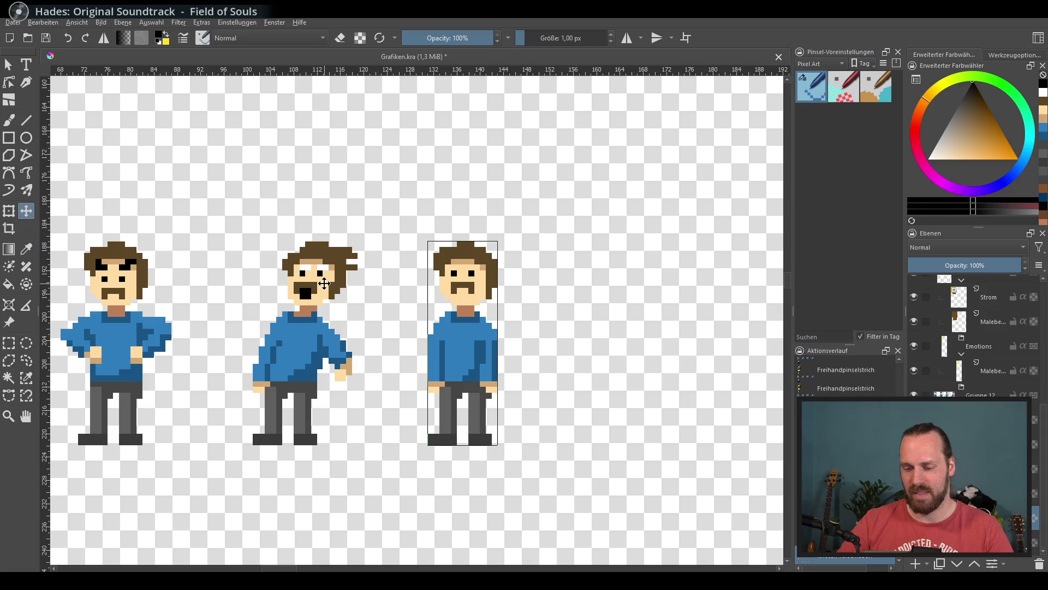
# Paint a thick raised arm in sweater blue from the right figure's shoulder.
pyautogui.scroll(3, 328, 276)
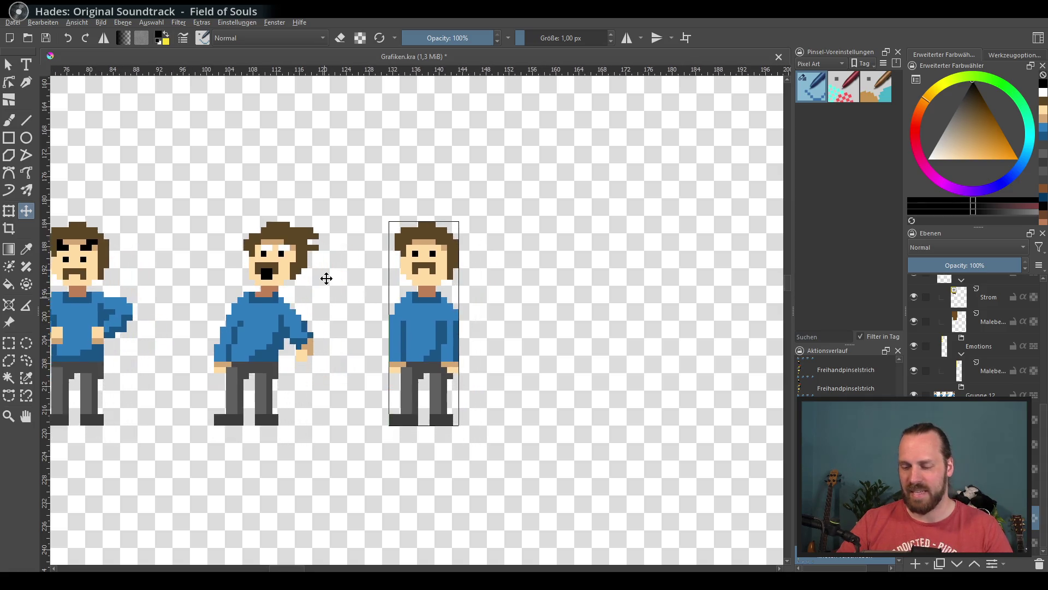
pyautogui.moveTo(348, 266); pyautogui.dragTo(332, 265)
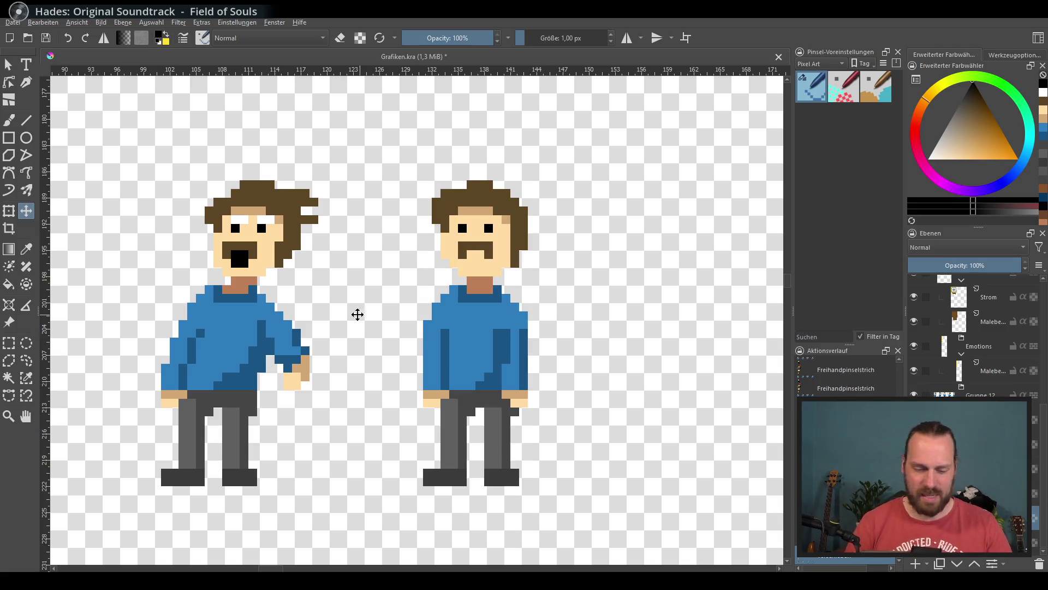
pyautogui.scroll(1, 319, 351)
pyautogui.click(9, 119)
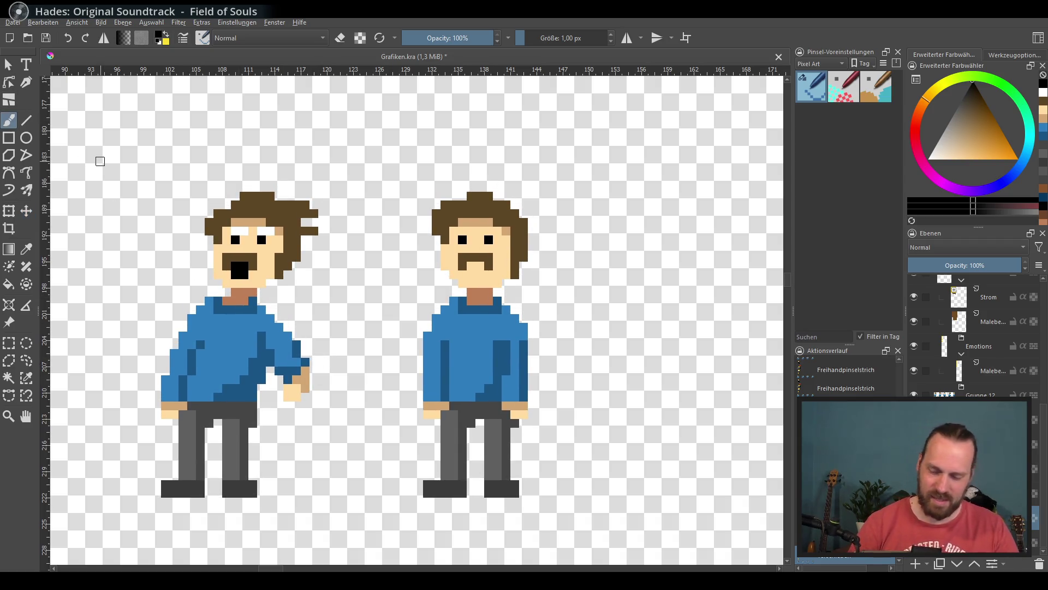
pyautogui.keyDown('ctrl'); pyautogui.click(491, 333); pyautogui.keyUp('ctrl')
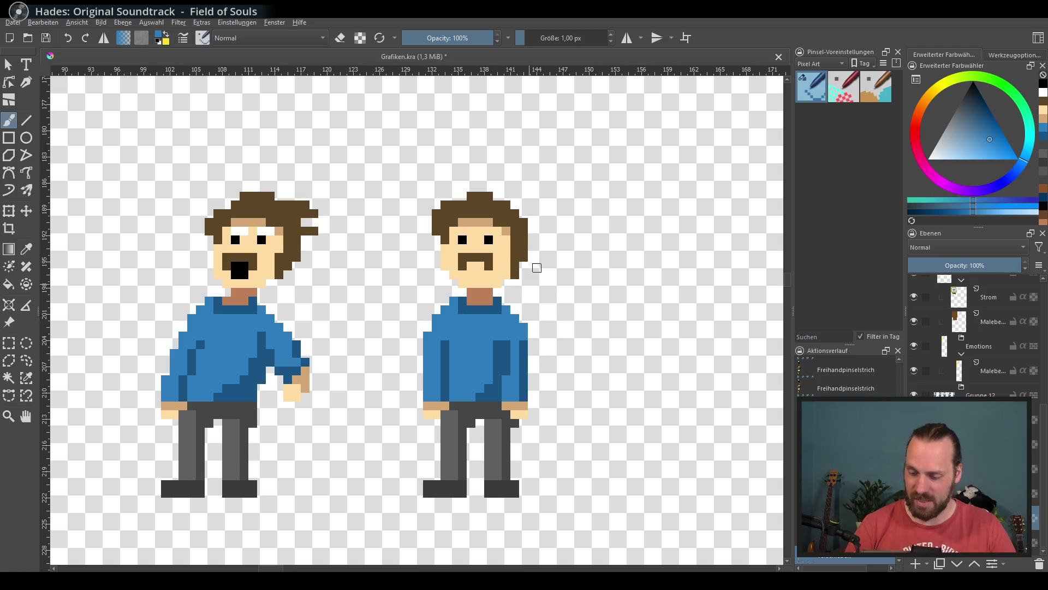
pyautogui.moveTo(507, 302); pyautogui.dragTo(554, 252)
pyautogui.hotkey('ctrl', 'z')
pyautogui.moveTo(508, 304); pyautogui.dragTo(552, 244)
pyautogui.moveTo(507, 326)
pyautogui.mouseDown()
pyautogui.moveTo(557, 257)
pyautogui.moveTo(548, 267)
pyautogui.mouseUp()
# Paint the raised hand in skin tone and erase the old lowered hand's leftover pixels.
pyautogui.keyDown('ctrl'); pyautogui.click(533, 322); pyautogui.keyUp('ctrl')
pyautogui.press('e')
pyautogui.press('e')
pyautogui.keyDown('ctrl'); pyautogui.click(522, 405); pyautogui.keyUp('ctrl')
pyautogui.moveTo(557, 248); pyautogui.dragTo(557, 261)
# Erase the sweater's right edge back where the lowered arm used to be.
pyautogui.press('e')
pyautogui.moveTo(523, 407); pyautogui.dragTo(518, 430)
pyautogui.press('e')
pyautogui.keyDown('ctrl'); pyautogui.click(489, 336); pyautogui.keyUp('ctrl')
pyautogui.keyDown('ctrl'); pyautogui.click(493, 389); pyautogui.keyUp('ctrl')
pyautogui.press('e')
pyautogui.moveTo(535, 353); pyautogui.dragTo(513, 397)
pyautogui.moveTo(536, 335); pyautogui.dragTo(509, 396)
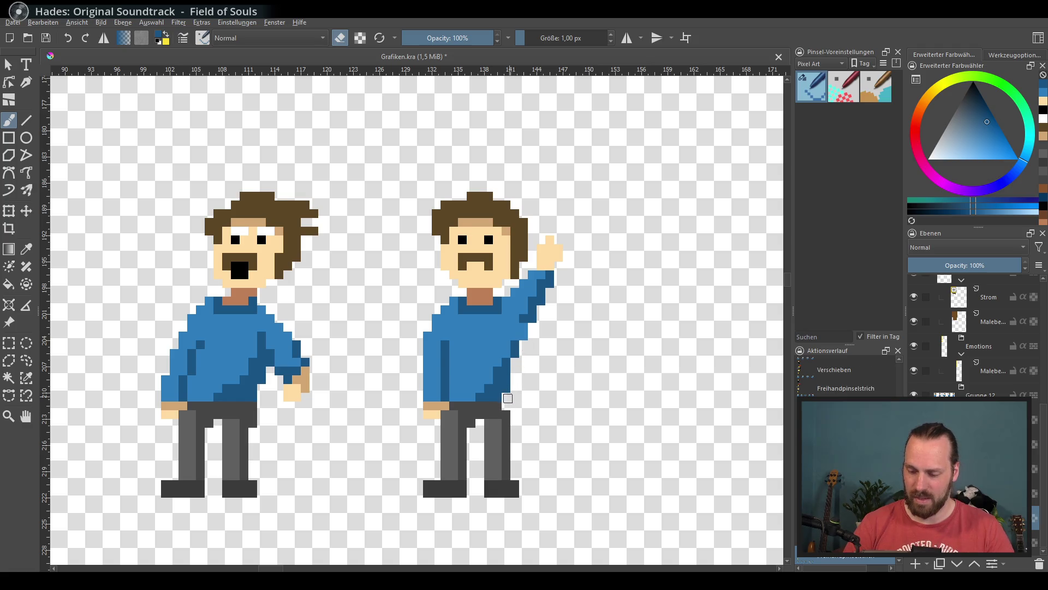
pyautogui.press('e')
# Add a grey corner pixel, dark blue edge shading, and blue up the left shoulder.
pyautogui.keyDown('ctrl'); pyautogui.click(506, 415); pyautogui.keyUp('ctrl')
pyautogui.click(506, 405)
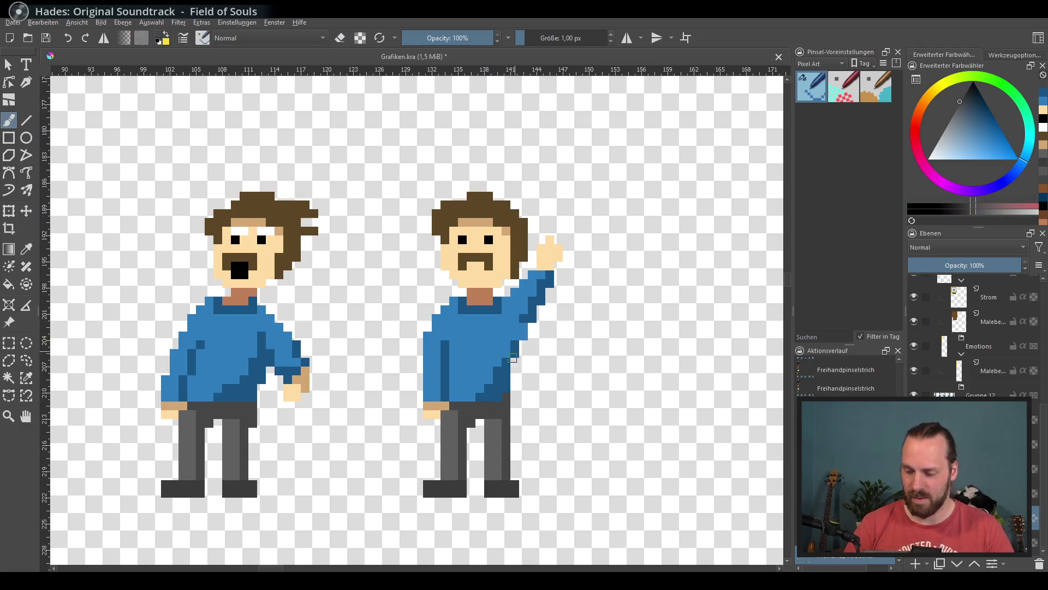
pyautogui.keyDown('ctrl'); pyautogui.click(505, 383); pyautogui.keyUp('ctrl')
pyautogui.moveTo(527, 321); pyautogui.dragTo(505, 362)
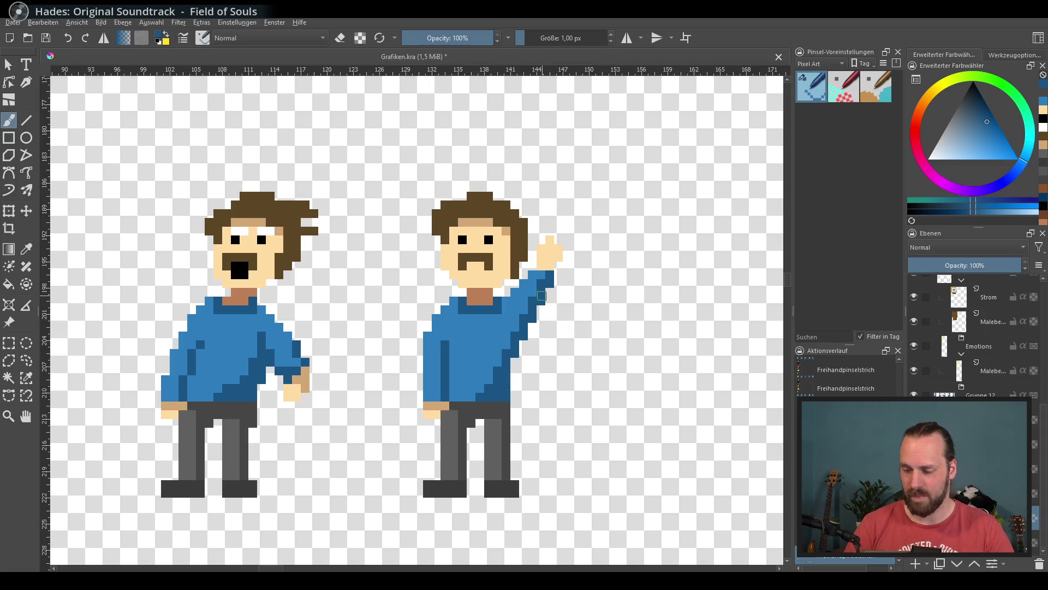
pyautogui.keyDown('ctrl'); pyautogui.click(491, 327); pyautogui.keyUp('ctrl')
pyautogui.moveTo(442, 311)
pyautogui.mouseDown()
pyautogui.moveTo(429, 273)
pyautogui.moveTo(440, 325)
pyautogui.moveTo(428, 347)
pyautogui.moveTo(439, 381)
pyautogui.moveTo(436, 341)
pyautogui.mouseUp()
pyautogui.press('e')
pyautogui.press('e')
# Paint a second skin-tone hand left of the face, trim the right hand, and add thumbs.
pyautogui.keyDown('ctrl'); pyautogui.click(470, 304); pyautogui.keyUp('ctrl')
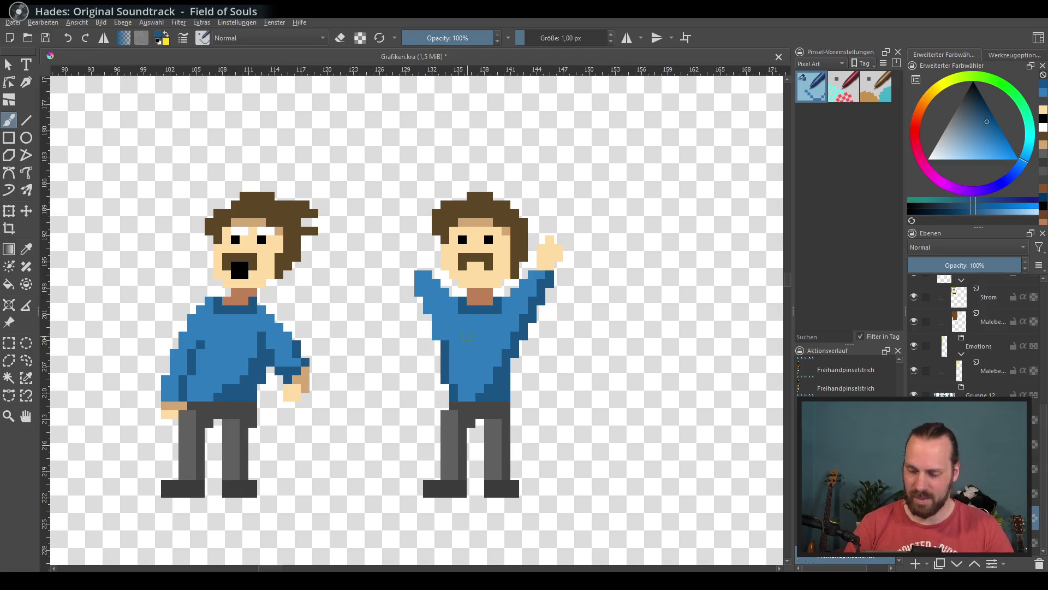
pyautogui.keyDown('ctrl'); pyautogui.click(548, 249); pyautogui.keyUp('ctrl')
pyautogui.moveTo(416, 254)
pyautogui.mouseDown()
pyautogui.moveTo(419, 273)
pyautogui.moveTo(429, 264)
pyautogui.mouseUp()
pyautogui.hotkey('ctrl', 'z')
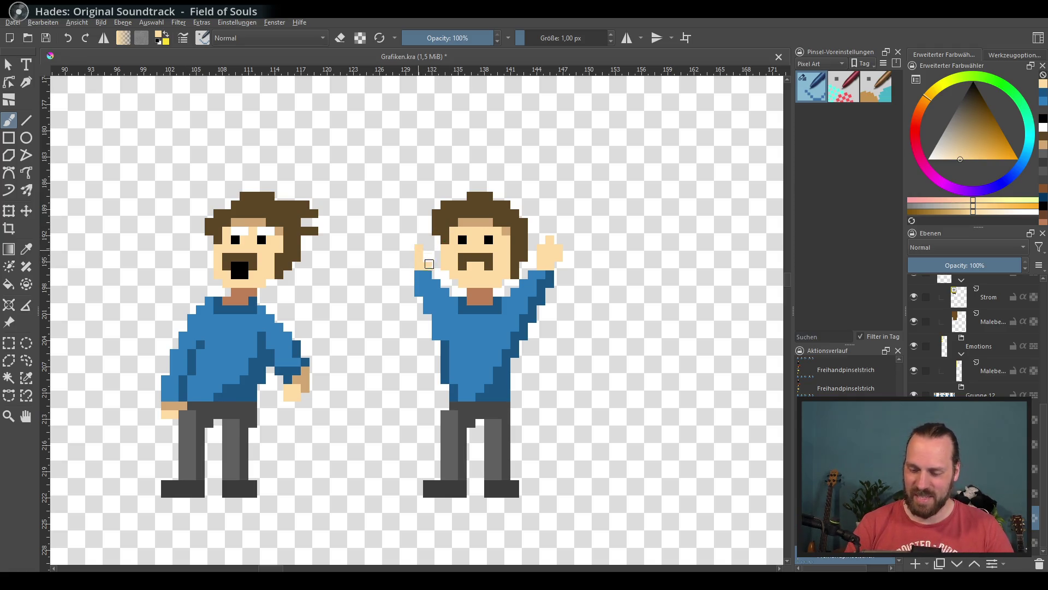
pyautogui.press('e')
pyautogui.click(549, 239)
pyautogui.moveTo(560, 246); pyautogui.dragTo(561, 262)
pyautogui.press('e')
pyautogui.click(413, 255)
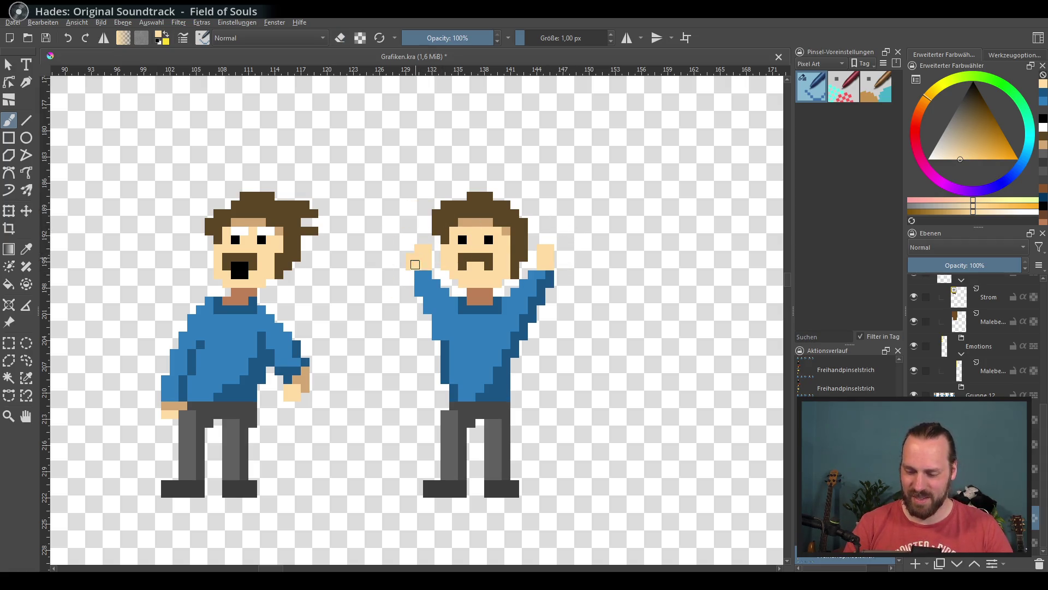
pyautogui.click(559, 257)
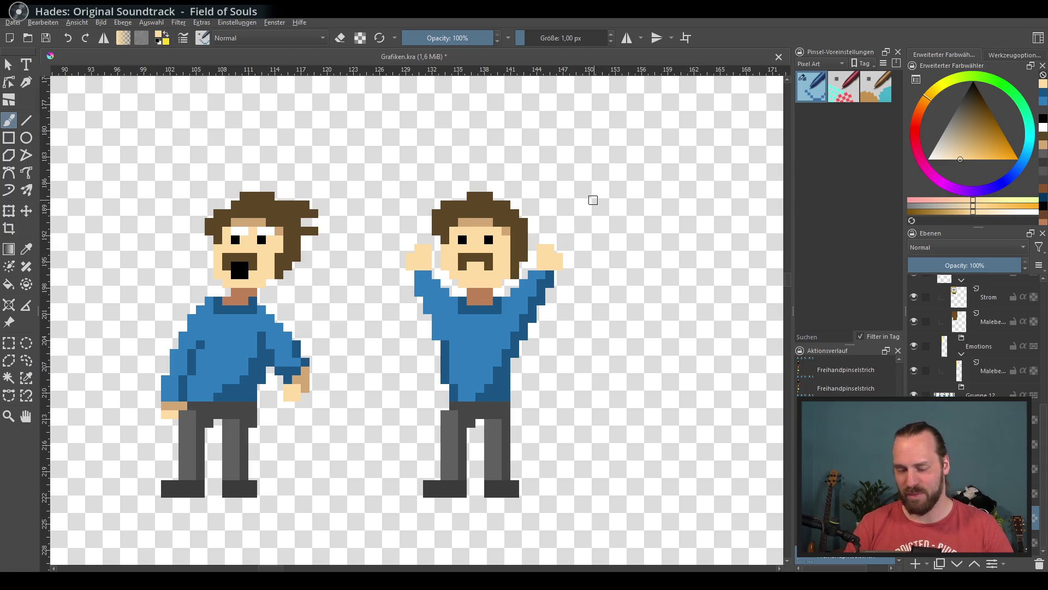
# Paint tan shadow strokes under both raised hands.
pyautogui.press('e')
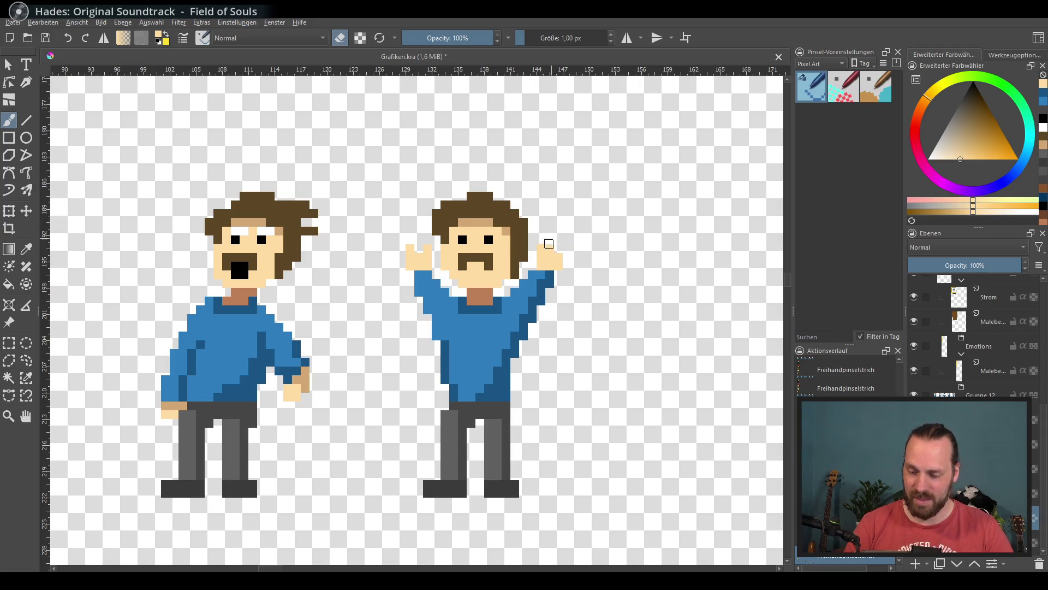
pyautogui.press('e')
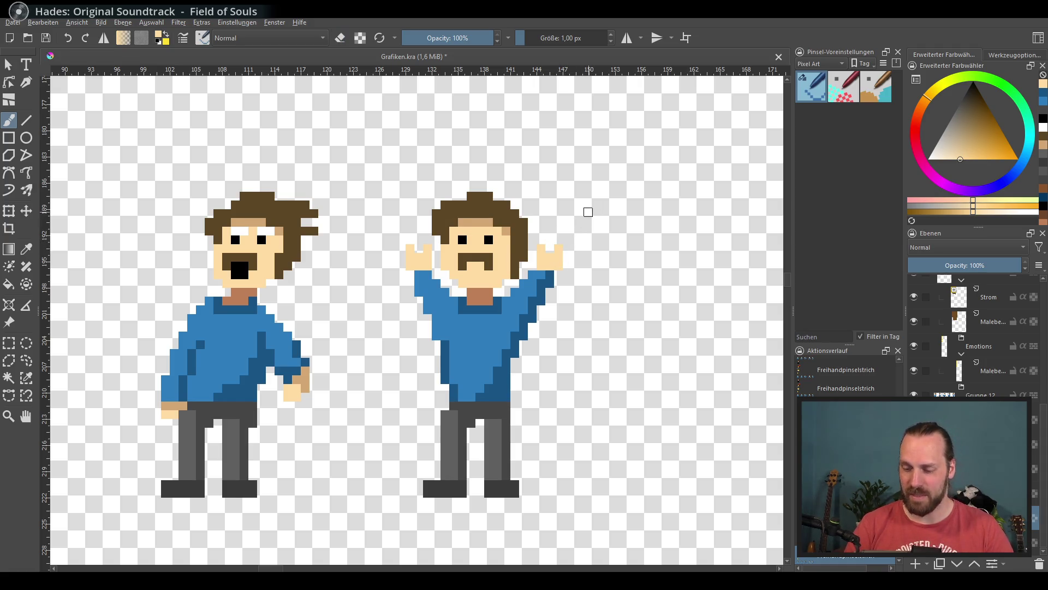
pyautogui.moveTo(459, 257); pyautogui.dragTo(491, 266)
pyautogui.hotkey('ctrl', 'z')
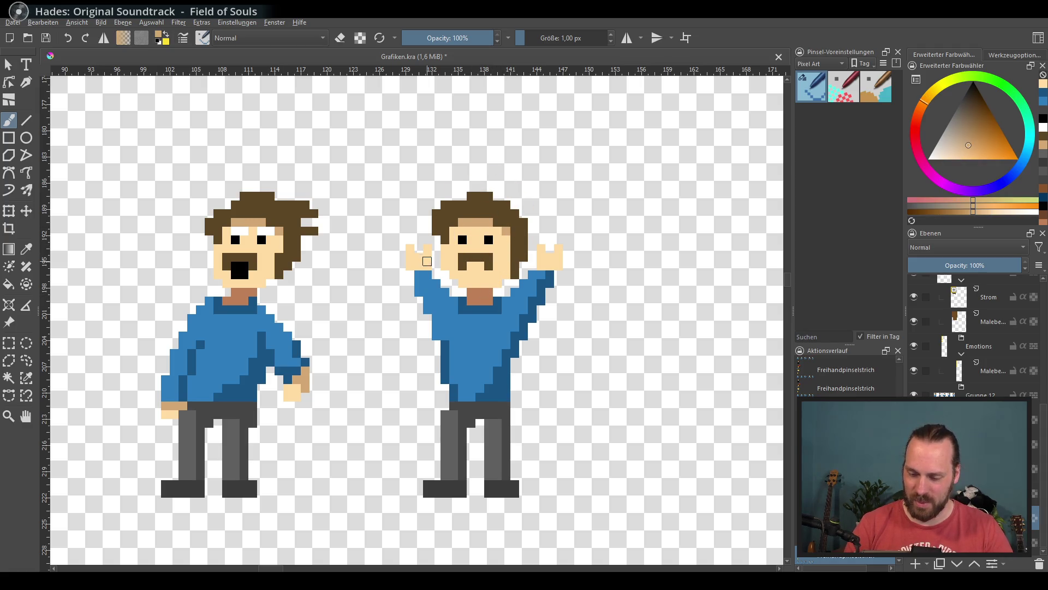
pyautogui.moveTo(408, 265); pyautogui.dragTo(432, 264)
pyautogui.moveTo(538, 266); pyautogui.dragTo(561, 265)
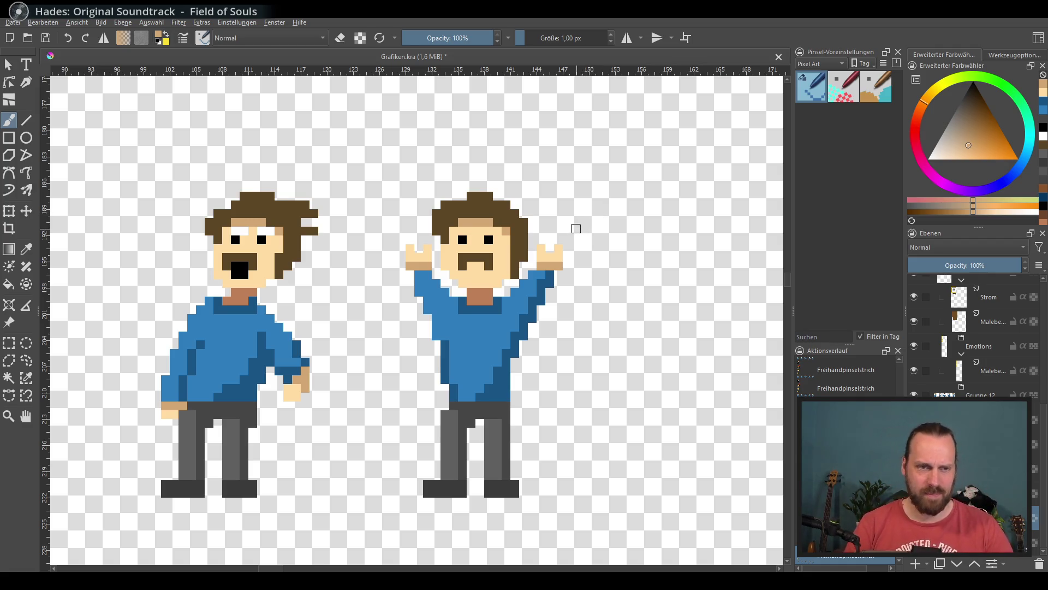
# Paint the shirt's bottom row dark grey, then try thicker bar-shaped eyes.
pyautogui.keyDown('ctrl'); pyautogui.click(480, 406); pyautogui.keyUp('ctrl')
pyautogui.moveTo(455, 397); pyautogui.dragTo(506, 397)
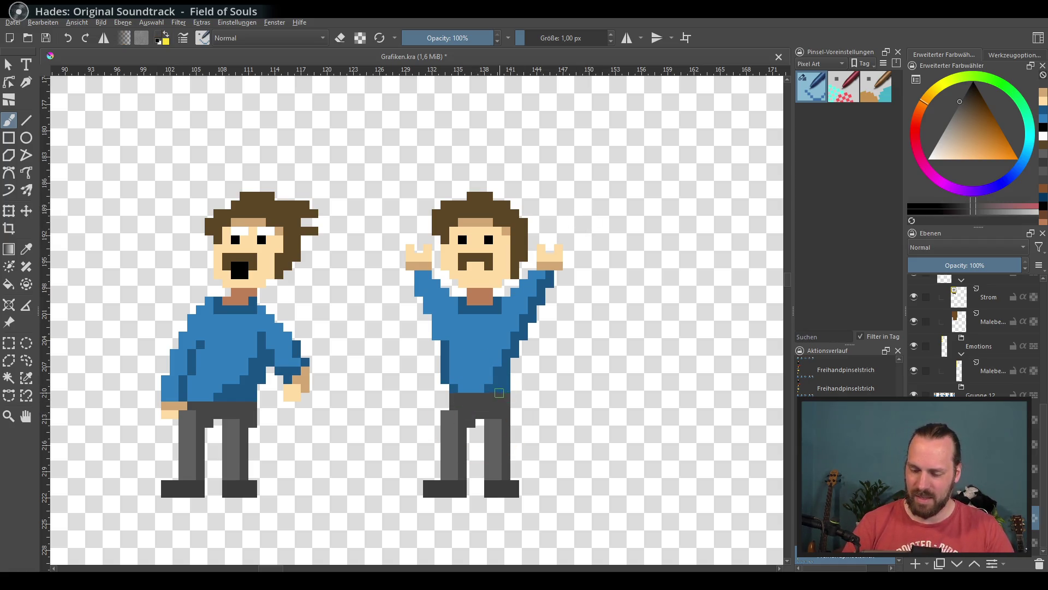
pyautogui.keyDown('ctrl'); pyautogui.click(458, 404); pyautogui.keyUp('ctrl')
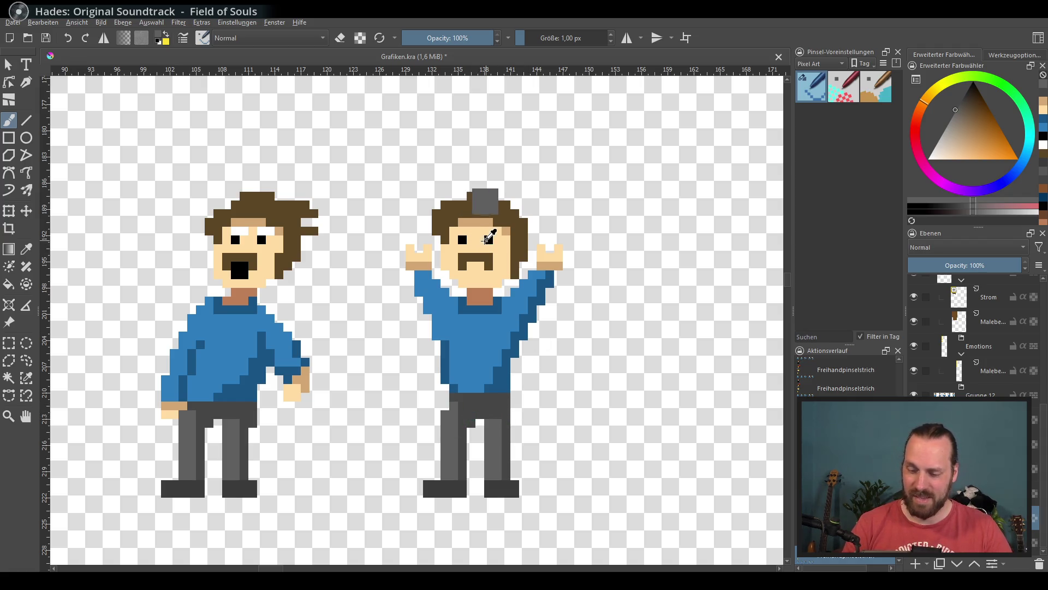
pyautogui.keyDown('ctrl'); pyautogui.click(464, 235); pyautogui.keyUp('ctrl')
pyautogui.moveTo(465, 235); pyautogui.dragTo(474, 229)
pyautogui.moveTo(486, 230)
pyautogui.mouseDown()
pyautogui.moveTo(503, 241)
pyautogui.moveTo(480, 240)
pyautogui.moveTo(500, 239)
pyautogui.mouseUp()
pyautogui.keyDown('ctrl'); pyautogui.click(489, 252); pyautogui.keyUp('ctrl')
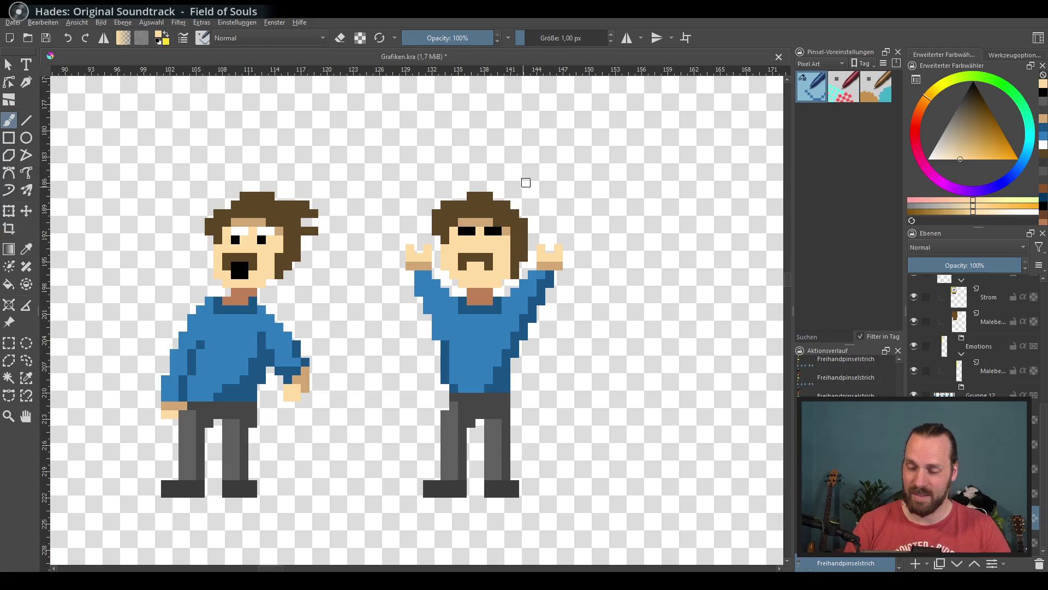
# Try opening a mouth in the moustache, then shrink the eyes back to single pixels.
pyautogui.keyDown('ctrl'); pyautogui.click(476, 249); pyautogui.keyUp('ctrl')
pyautogui.press('e')
pyautogui.moveTo(475, 253); pyautogui.dragTo(481, 265)
pyautogui.press('e')
pyautogui.keyDown('ctrl'); pyautogui.click(503, 248); pyautogui.keyUp('ctrl')
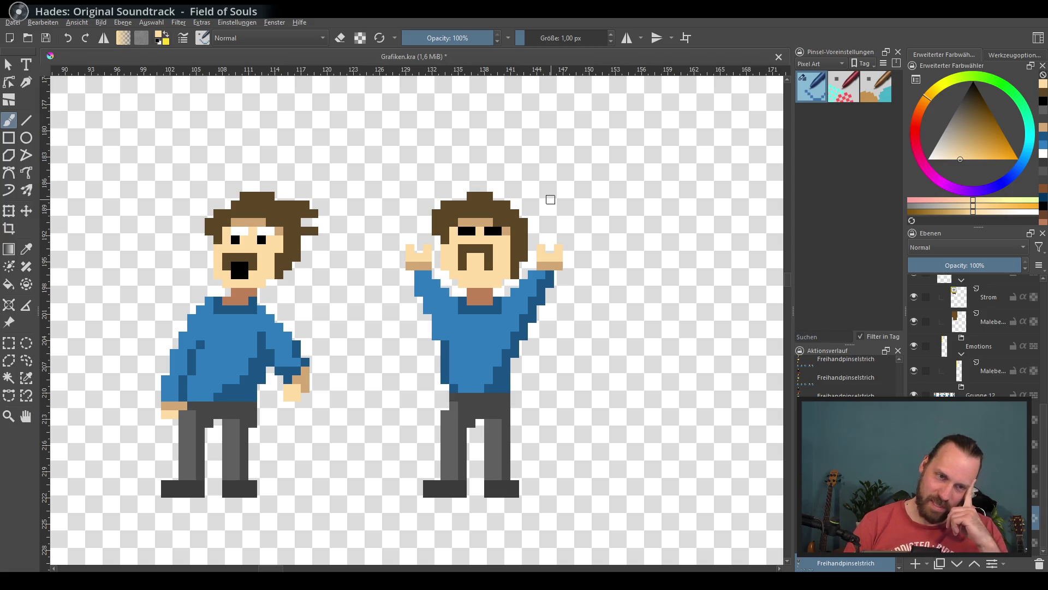
pyautogui.click(470, 230)
pyautogui.click(496, 230)
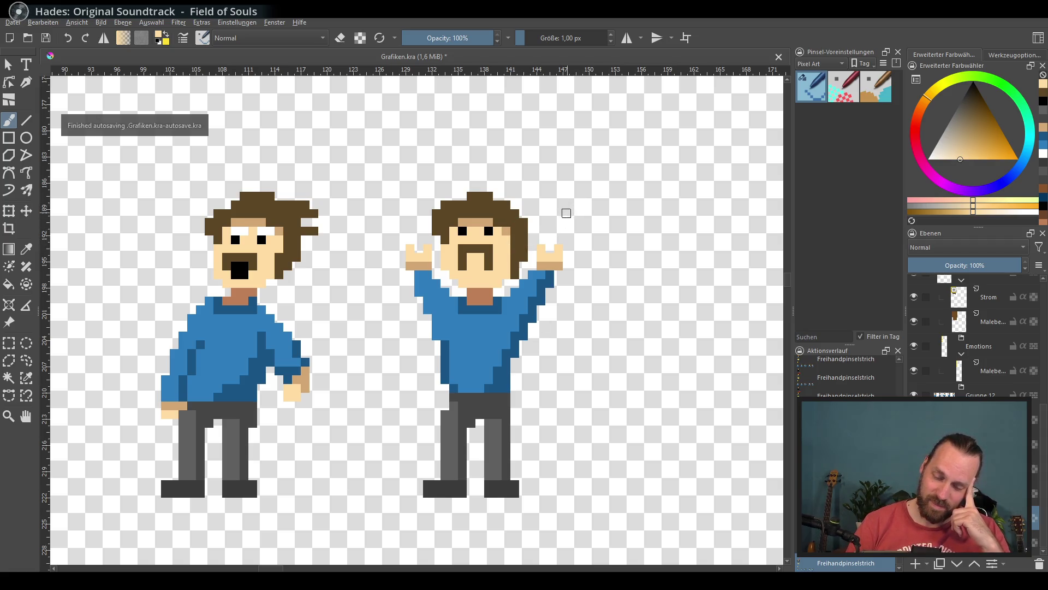
# Undo the moustache and mouth experiments and pan the arms-raised figure fully into view.
pyautogui.moveTo(462, 266)
pyautogui.mouseDown()
pyautogui.moveTo(643, 295)
pyautogui.moveTo(519, 362)
pyautogui.moveTo(484, 367)
pyautogui.moveTo(584, 318)
pyautogui.moveTo(577, 311)
pyautogui.mouseUp()
pyautogui.press('d')
pyautogui.moveTo(545, 274); pyautogui.dragTo(579, 262)
pyautogui.hotkey('ctrl', 'z')
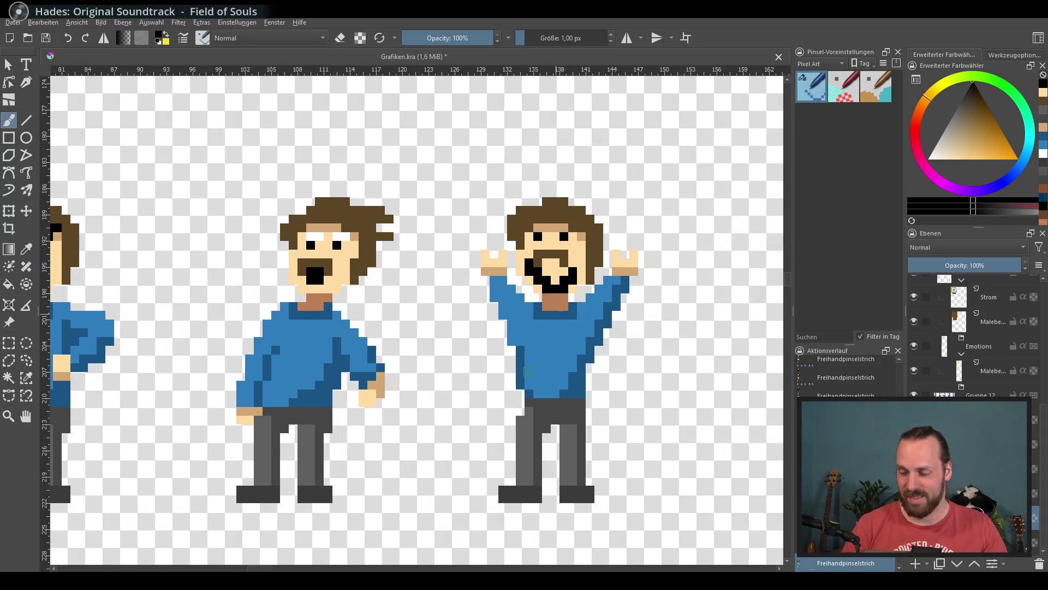
pyautogui.moveTo(536, 310)
pyautogui.mouseDown()
pyautogui.moveTo(544, 382)
pyautogui.moveTo(565, 376)
pyautogui.moveTo(387, 371)
pyautogui.mouseUp()
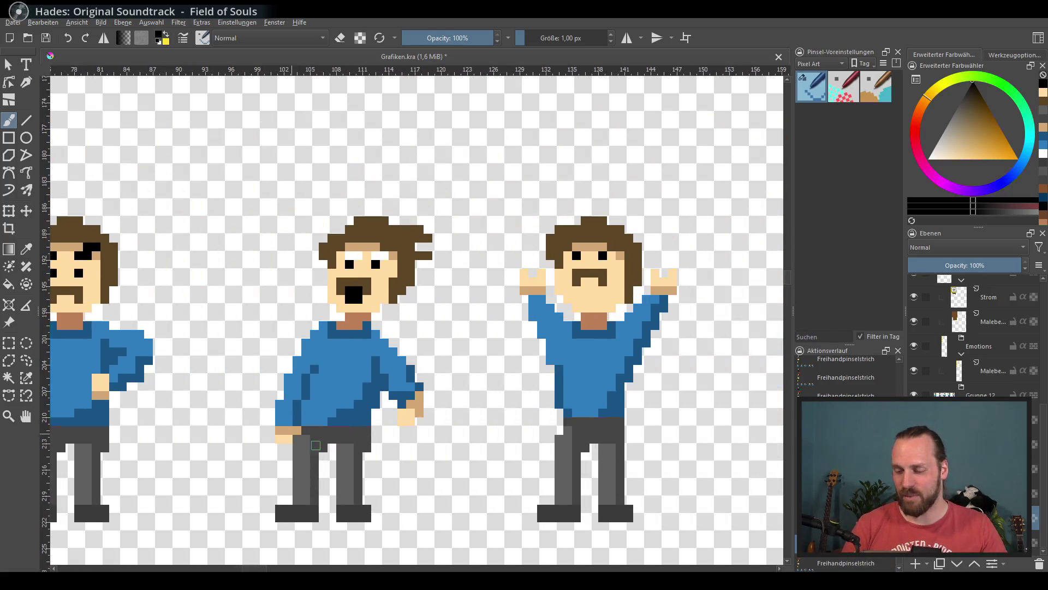
pyautogui.moveTo(430, 411); pyautogui.dragTo(400, 405)
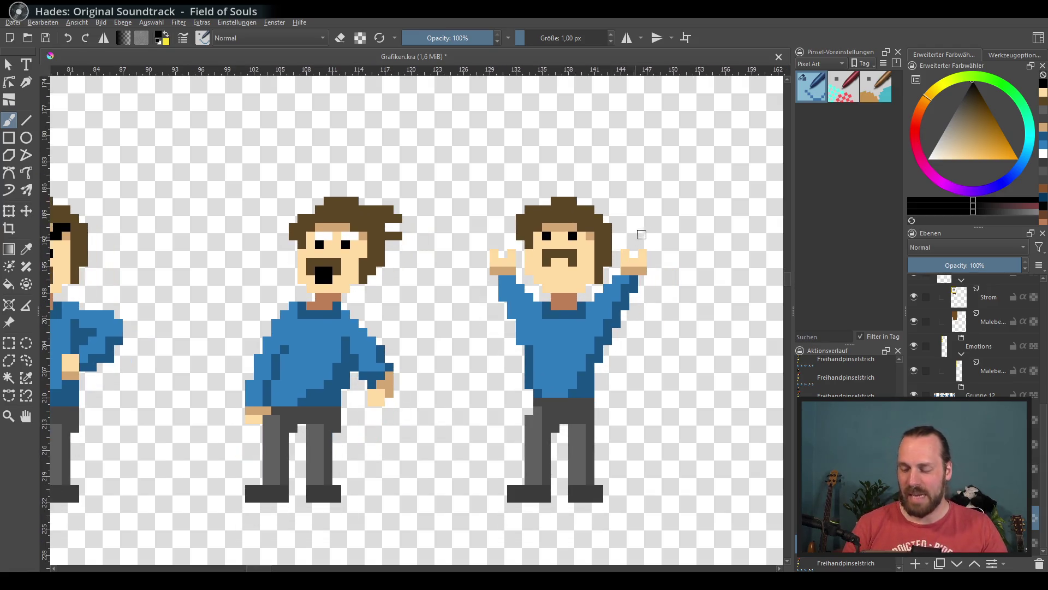
# Zoom out to compare all five figures, then zoom back in on the arms-up figure.
pyautogui.scroll(-3, 657, 233)
pyautogui.moveTo(433, 381)
pyautogui.mouseDown()
pyautogui.moveTo(545, 428)
pyautogui.moveTo(487, 431)
pyautogui.mouseUp()
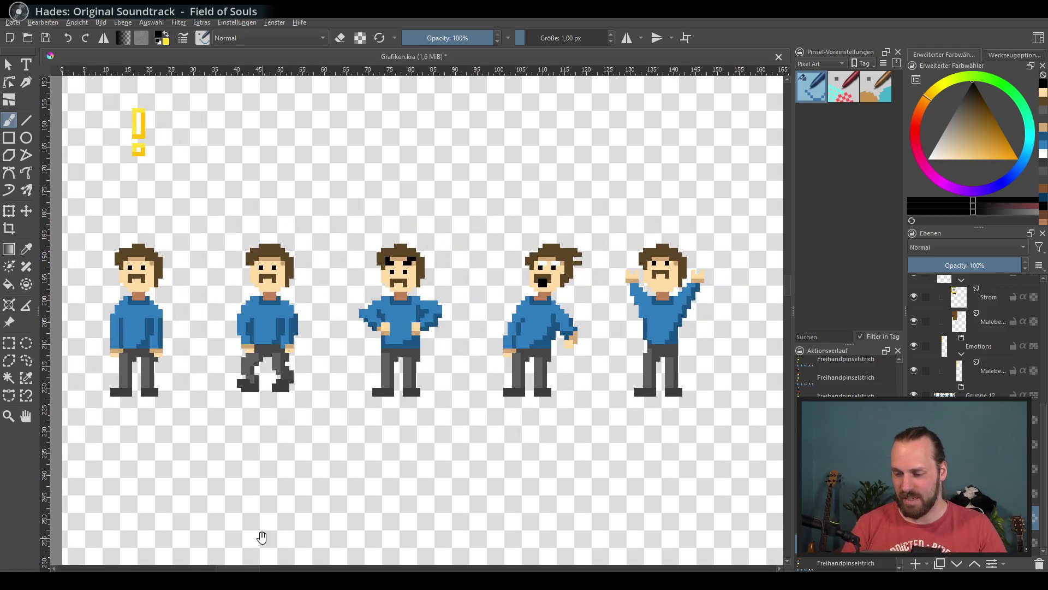
pyautogui.moveTo(262, 538); pyautogui.dragTo(115, 562)
pyautogui.scroll(4, 298, 435)
pyautogui.moveTo(561, 339)
pyautogui.mouseDown()
pyautogui.moveTo(447, 385)
pyautogui.moveTo(552, 370)
pyautogui.moveTo(374, 423)
pyautogui.mouseUp()
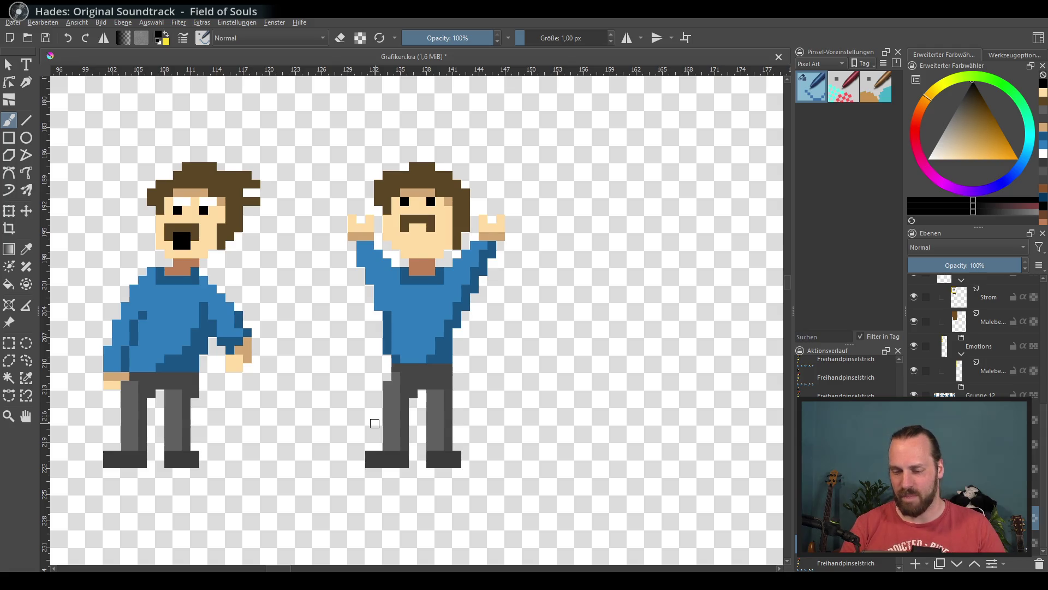
# Recolour a hairline pixel tan and sample the dark brown hair colour.
pyautogui.press('x')
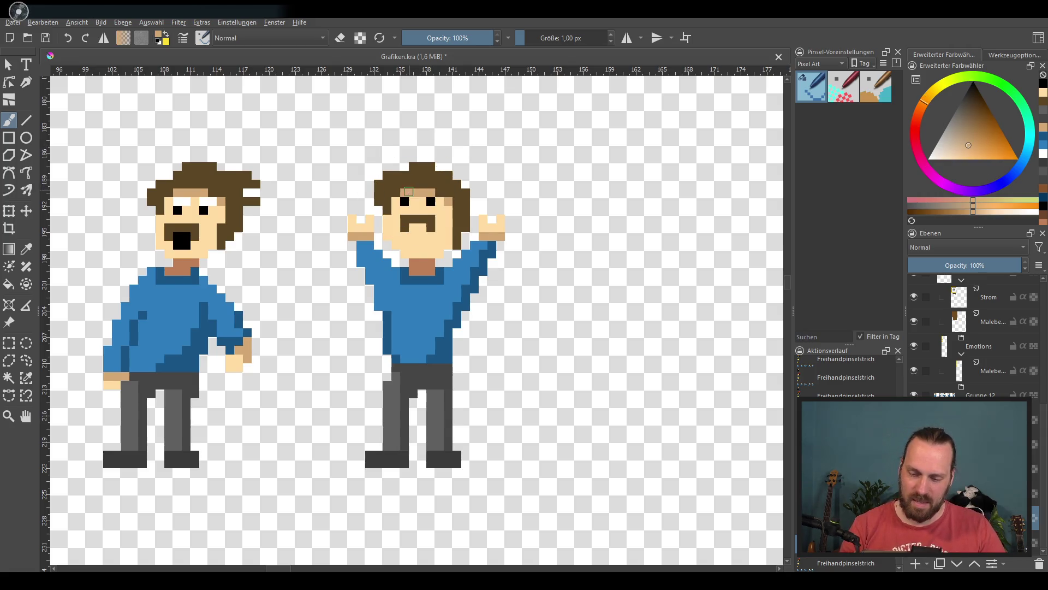
pyautogui.click(440, 191)
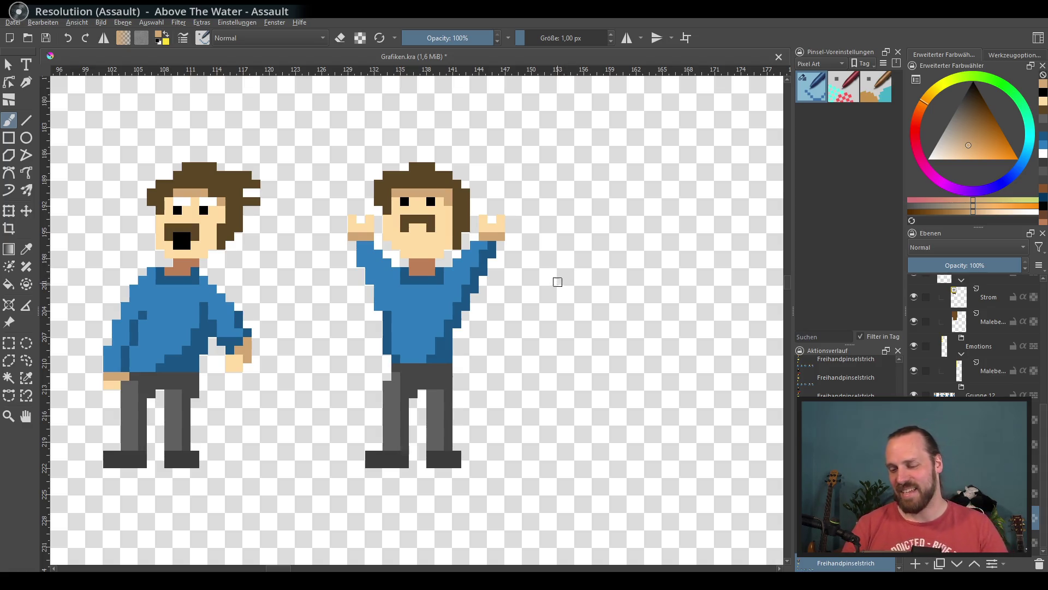
pyautogui.keyDown('ctrl'); pyautogui.click(461, 187); pyautogui.keyUp('ctrl')
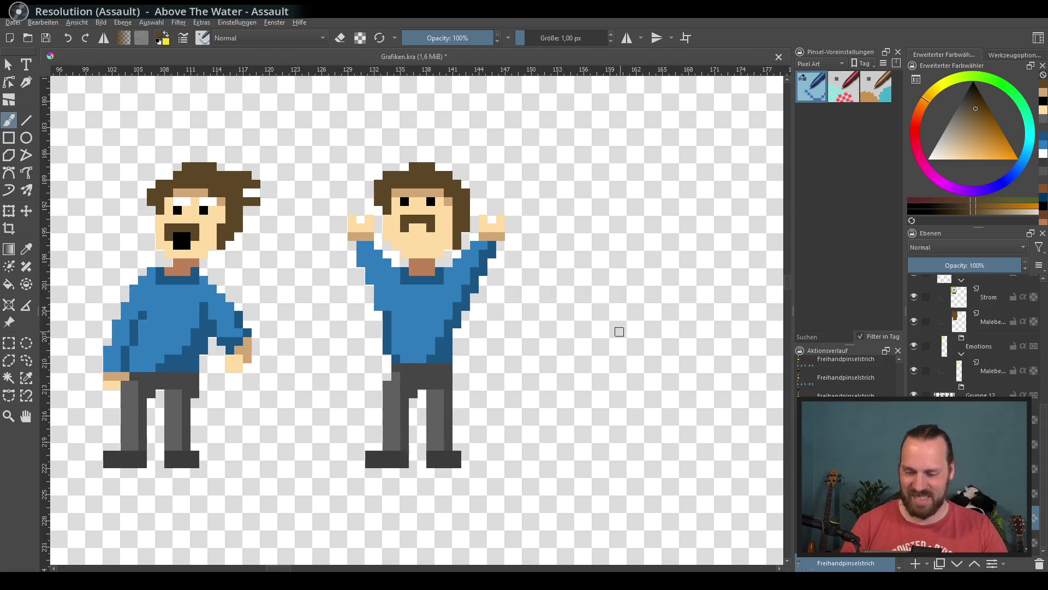
pyautogui.moveTo(611, 342); pyautogui.dragTo(574, 339)
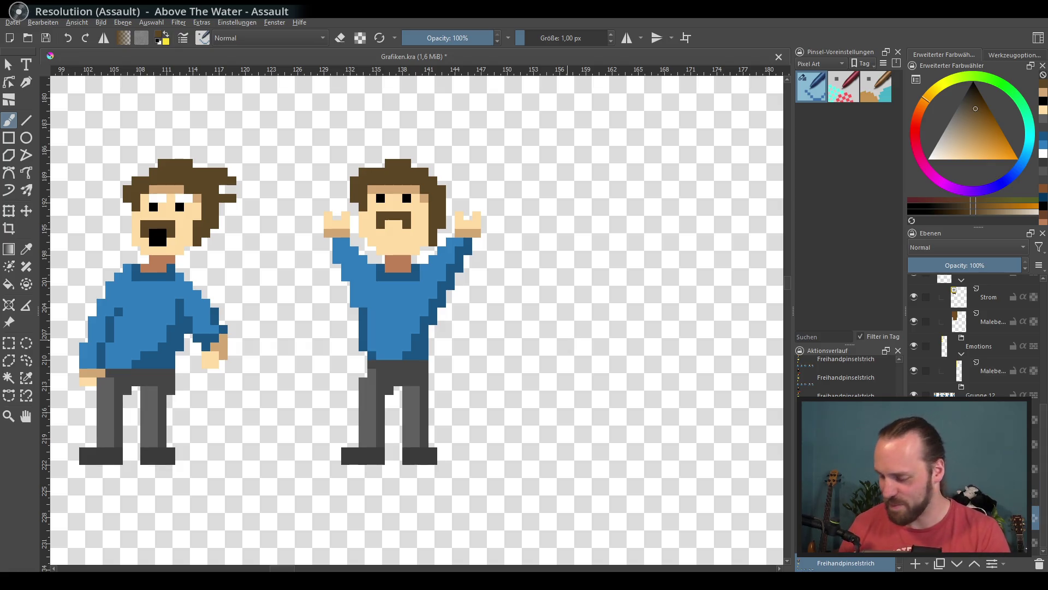
pyautogui.rightClick(964, 273)
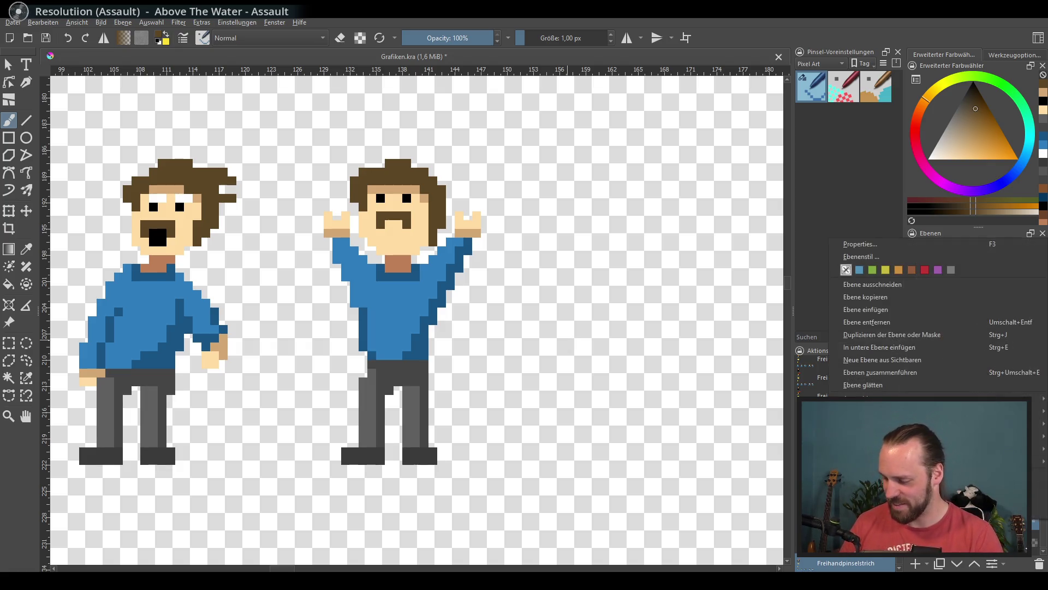
# Duplicate the figure's layer and shift the copy 30 pixels right and one pixel down.
pyautogui.click(966, 334)
pyautogui.hotkey('ctrl', 'j')
pyautogui.press('t')
pyautogui.moveTo(432, 321); pyautogui.dragTo(432, 312)
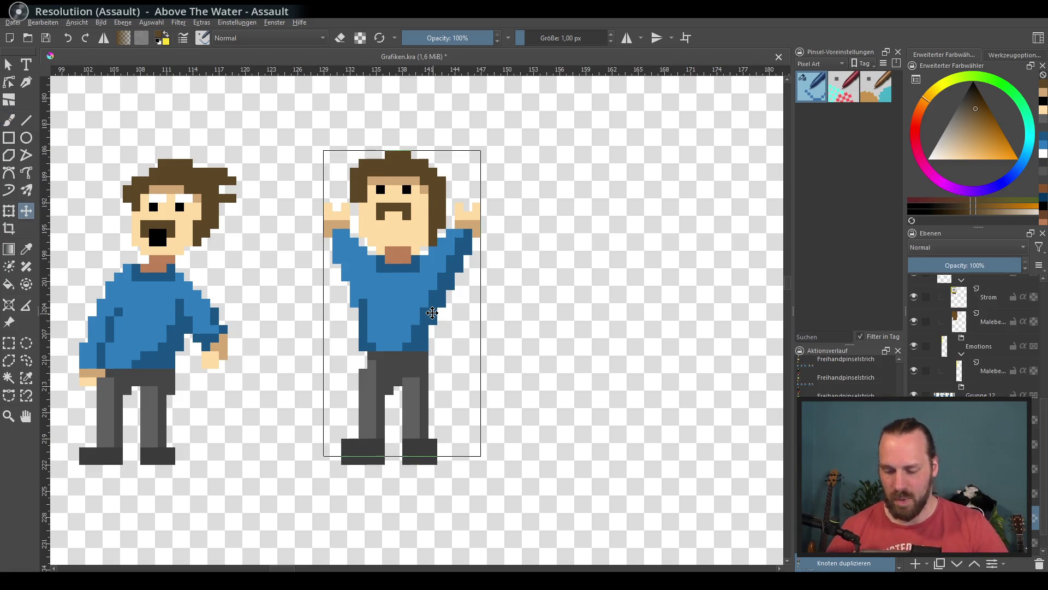
pyautogui.press('Down')
pyautogui.hotkey('shift', 'Right')
pyautogui.hotkey('shift', 'Right')
pyautogui.hotkey('shift', 'Right')
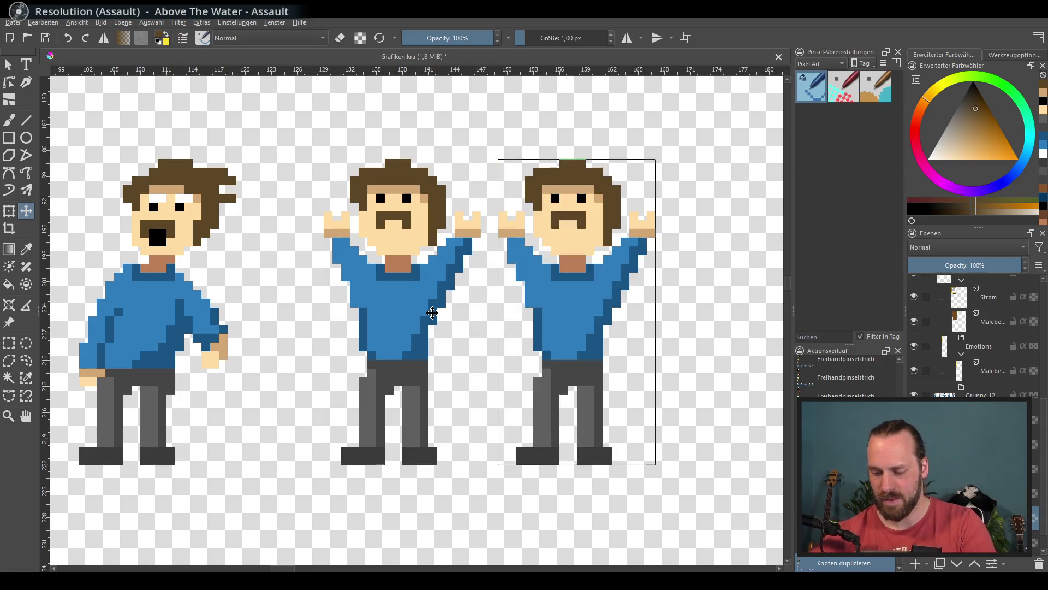
pyautogui.hscroll(3, 432, 312)
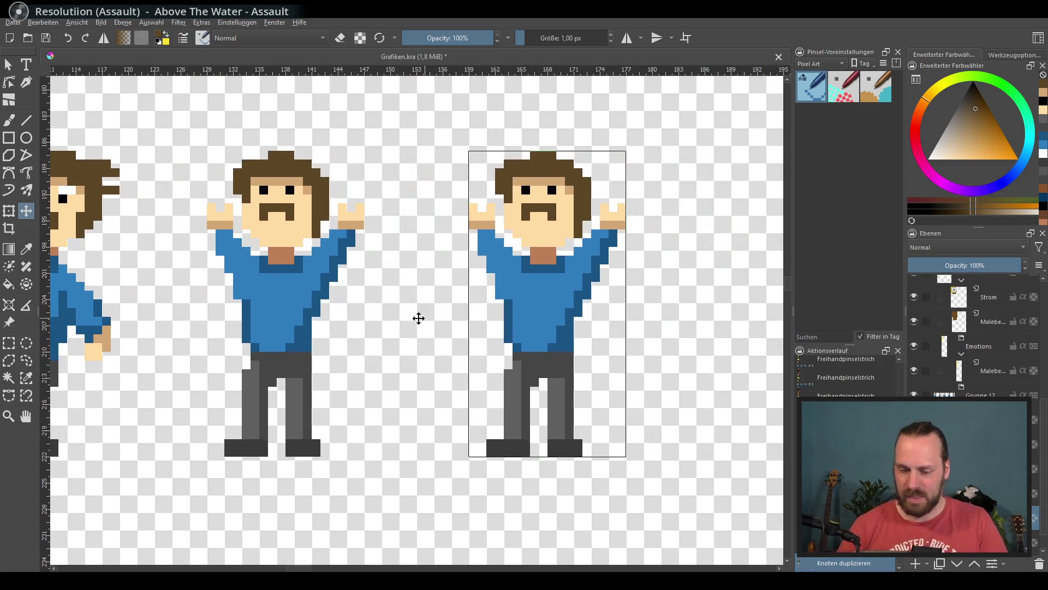
pyautogui.click(8, 121)
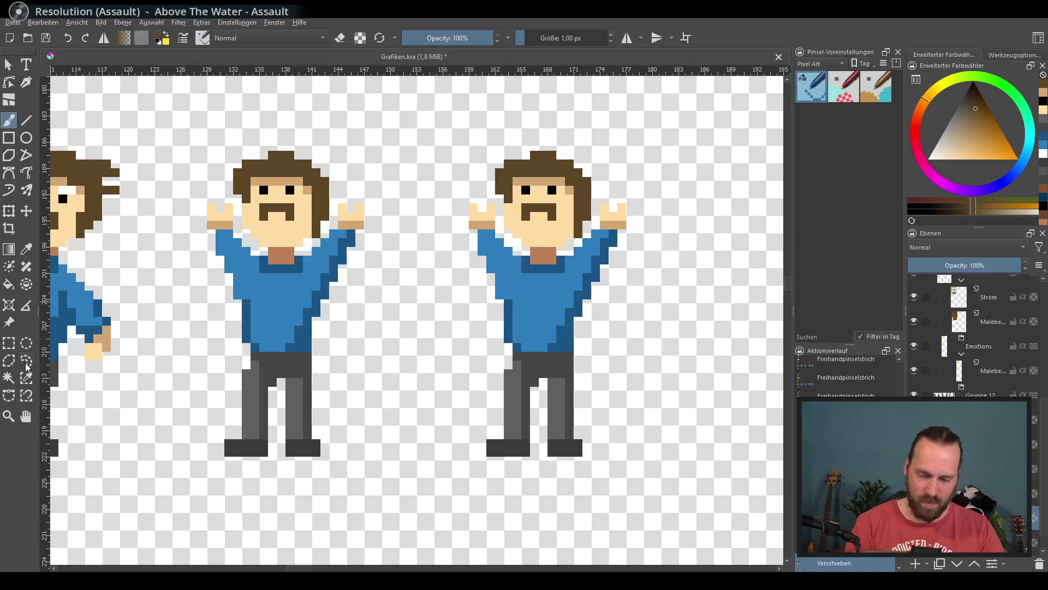
pyautogui.click(10, 343)
# Select the copied figure's head and move it one pixel left and down.
pyautogui.moveTo(503, 151); pyautogui.dragTo(590, 238)
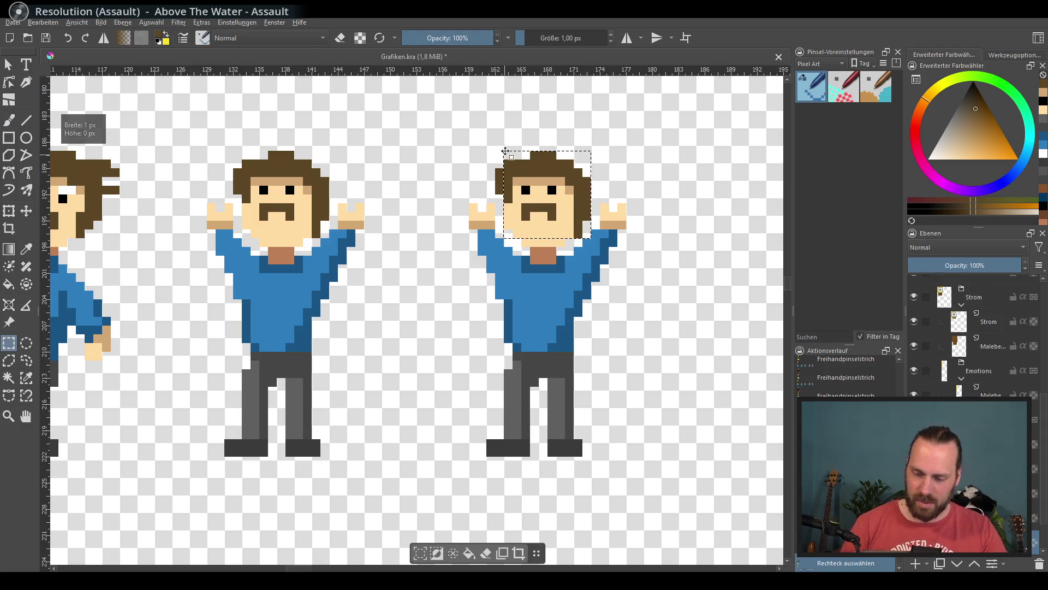
pyautogui.click(505, 154)
pyautogui.moveTo(498, 159); pyautogui.dragTo(594, 242)
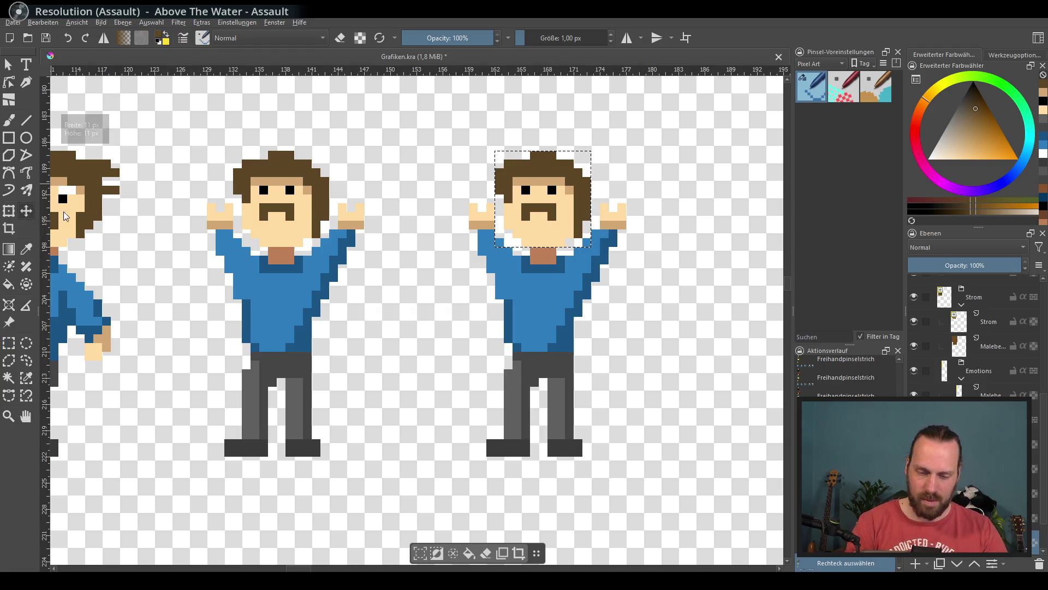
pyautogui.press('t')
pyautogui.moveTo(578, 206); pyautogui.dragTo(570, 225)
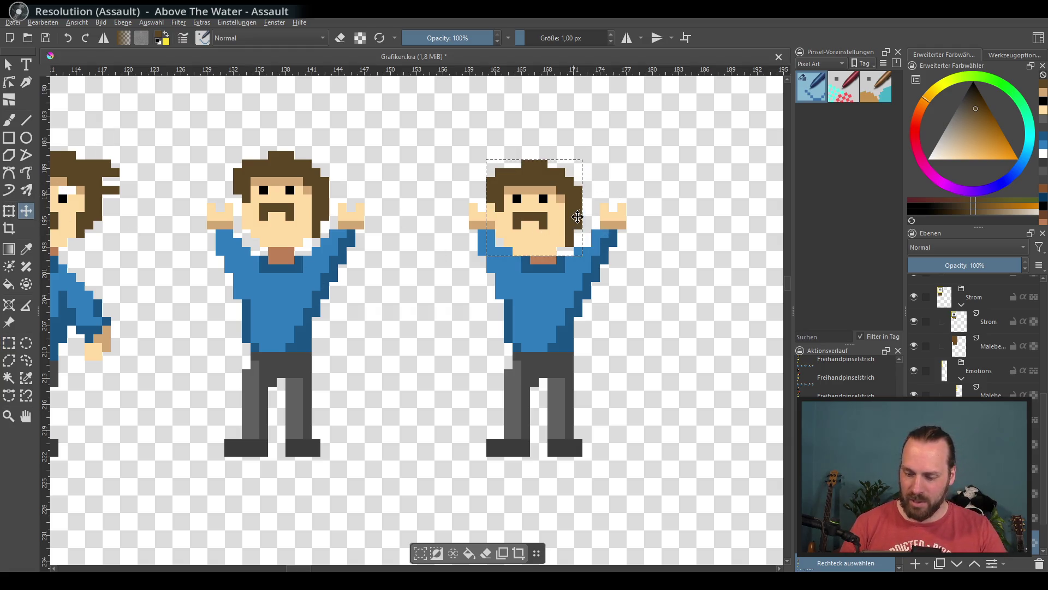
pyautogui.press('b')
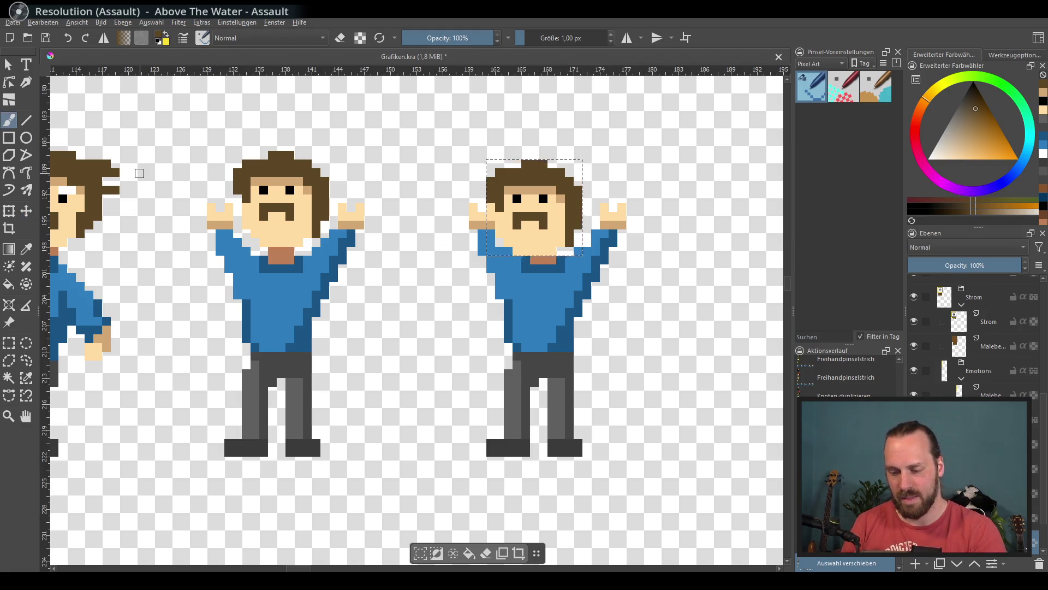
pyautogui.hotkey('ctrl', 'shift', 'a')
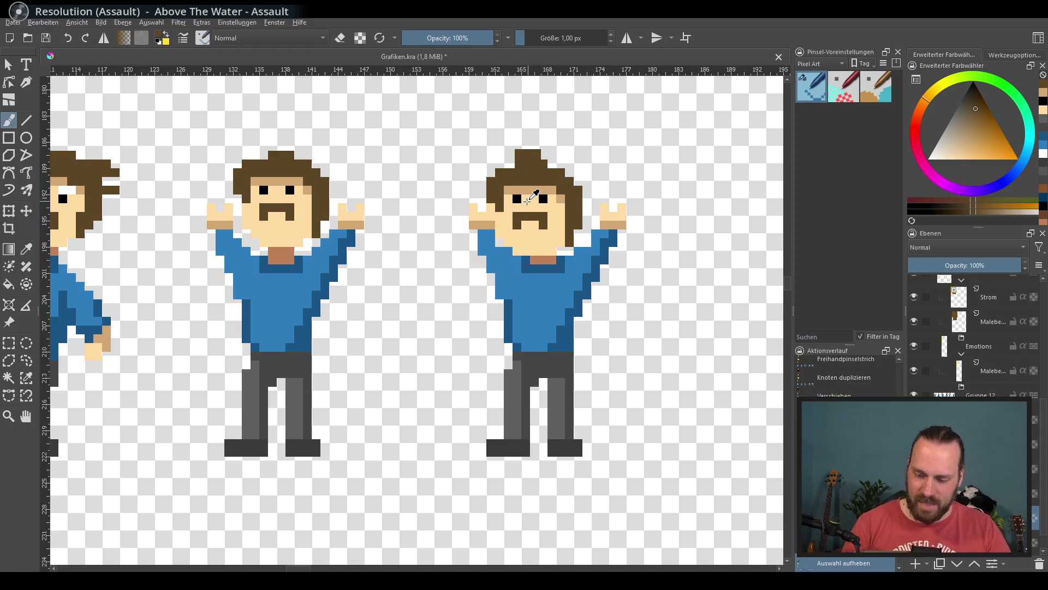
# Repaint the hair brown, trim the mustache's top row, and lower both eyes one pixel.
pyautogui.moveTo(521, 214)
pyautogui.mouseDown()
pyautogui.moveTo(519, 236)
pyautogui.moveTo(548, 216)
pyautogui.mouseUp()
pyautogui.keyDown('ctrl'); pyautogui.click(535, 207); pyautogui.keyUp('ctrl')
pyautogui.keyDown('ctrl'); pyautogui.click(519, 200); pyautogui.keyUp('ctrl')
pyautogui.click(517, 207)
pyautogui.click(543, 208)
pyautogui.keyDown('ctrl'); pyautogui.click(529, 208); pyautogui.keyUp('ctrl')
pyautogui.click(517, 198)
pyautogui.click(543, 198)
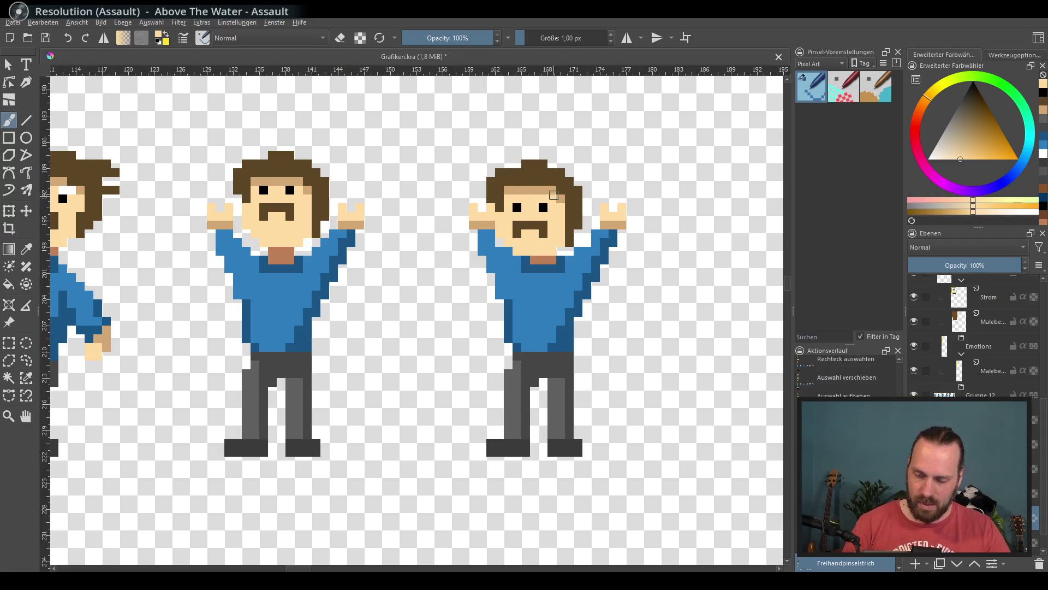
pyautogui.keyDown('ctrl'); pyautogui.click(526, 178); pyautogui.keyUp('ctrl')
pyautogui.moveTo(517, 189); pyautogui.dragTo(547, 189)
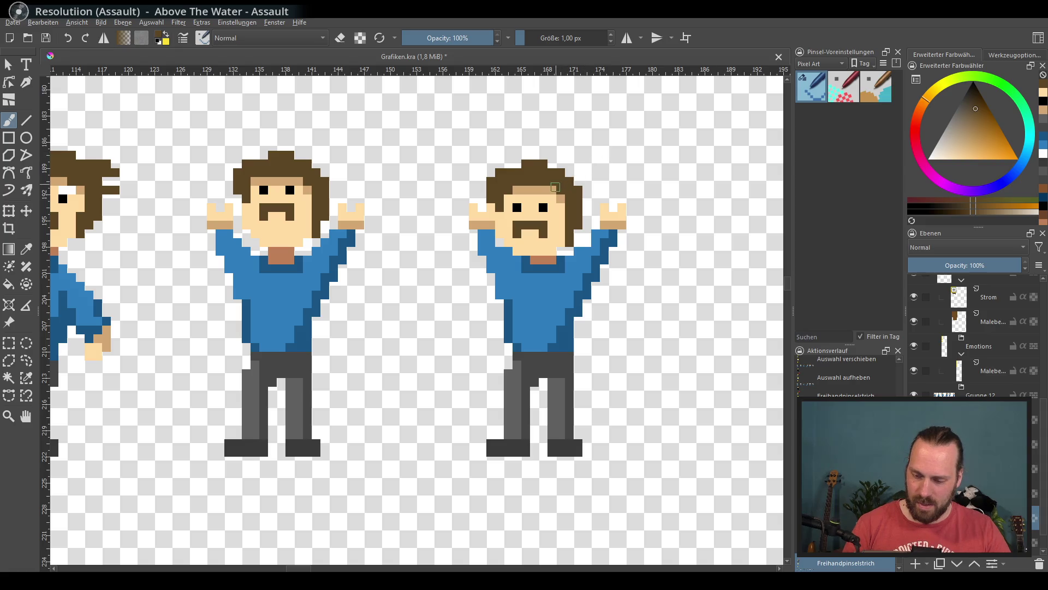
# Fill blue along the left arm, then lower the left hand one pixel and right hand two.
pyautogui.keyDown('ctrl'); pyautogui.click(494, 246); pyautogui.keyUp('ctrl')
pyautogui.moveTo(473, 241); pyautogui.dragTo(490, 278)
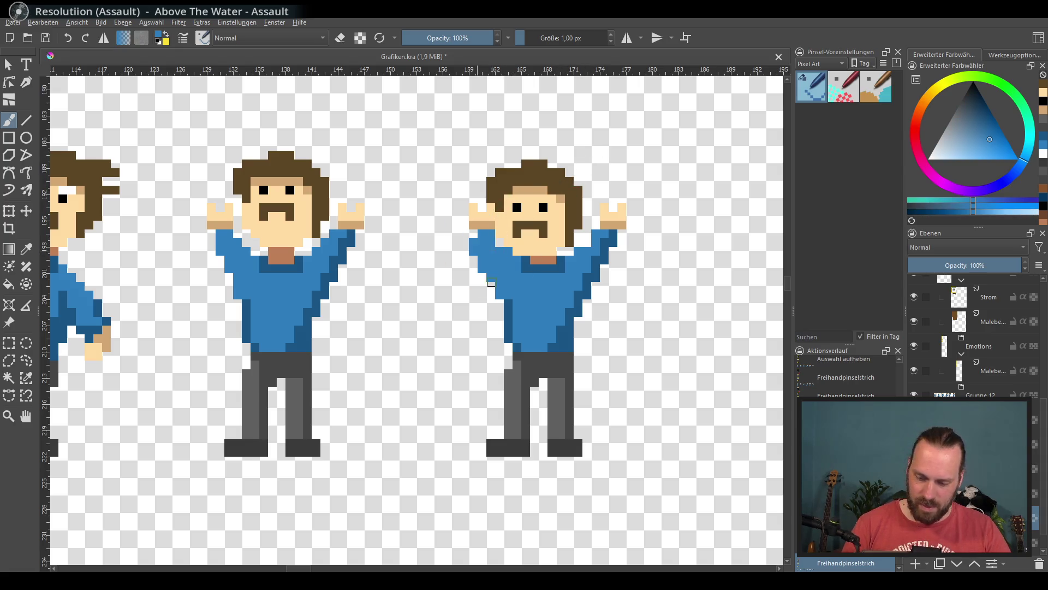
pyautogui.click(9, 343)
pyautogui.moveTo(469, 213)
pyautogui.mouseDown()
pyautogui.moveTo(495, 228)
pyautogui.moveTo(492, 210)
pyautogui.mouseUp()
pyautogui.click(470, 204)
pyautogui.click(26, 210)
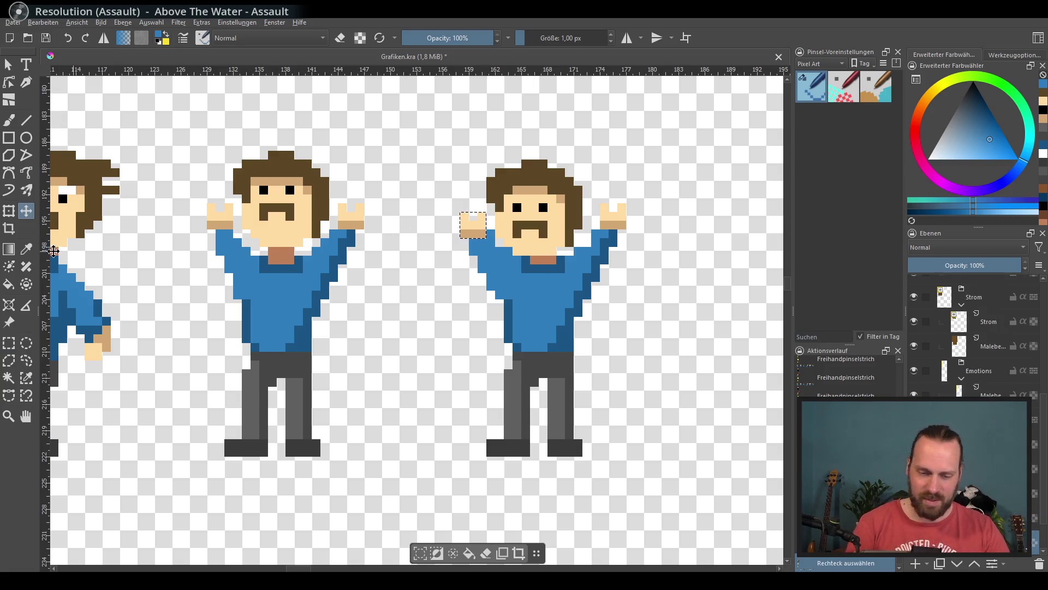
pyautogui.click(8, 343)
pyautogui.moveTo(626, 228)
pyautogui.mouseDown()
pyautogui.moveTo(601, 204)
pyautogui.moveTo(614, 240)
pyautogui.mouseUp()
pyautogui.click(26, 210)
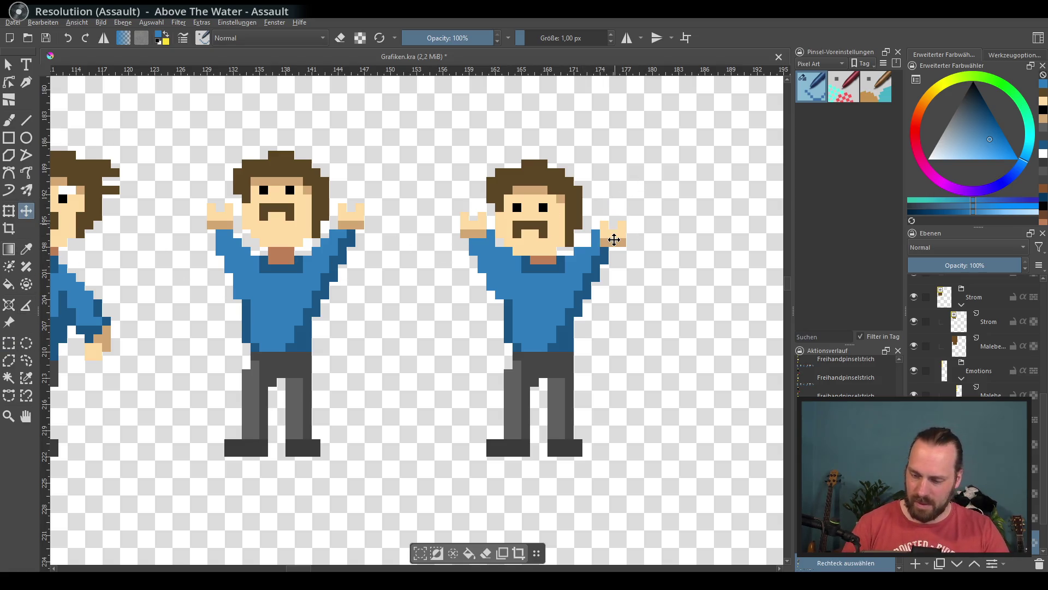
pyautogui.click(9, 120)
# Erase a stray pixel beside the raised arm and extend that arm with darker blue.
pyautogui.press('e')
pyautogui.hotkey('ctrl', 'shift', 'a')
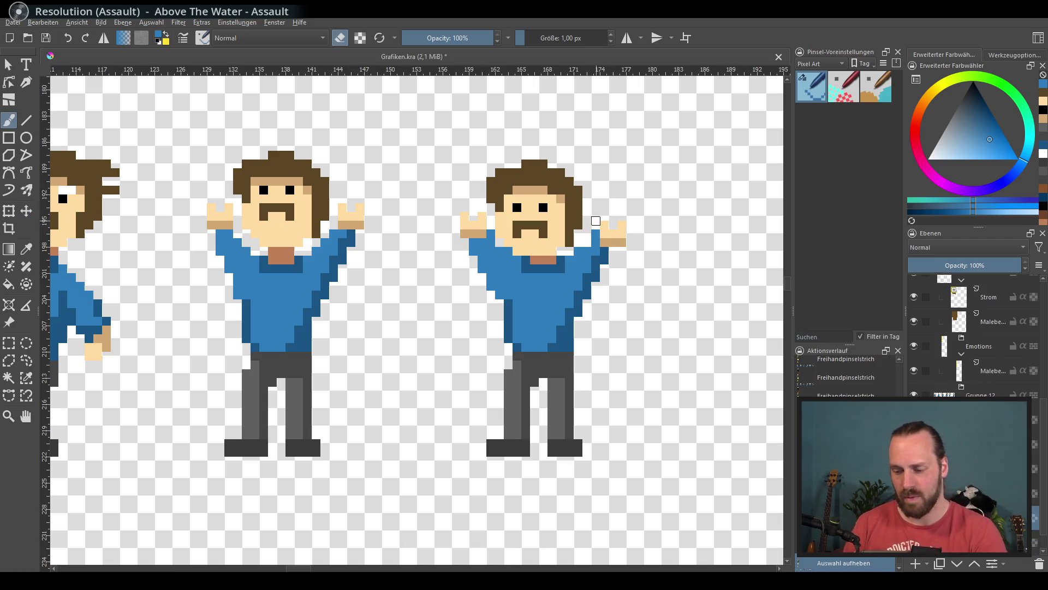
pyautogui.click(592, 238)
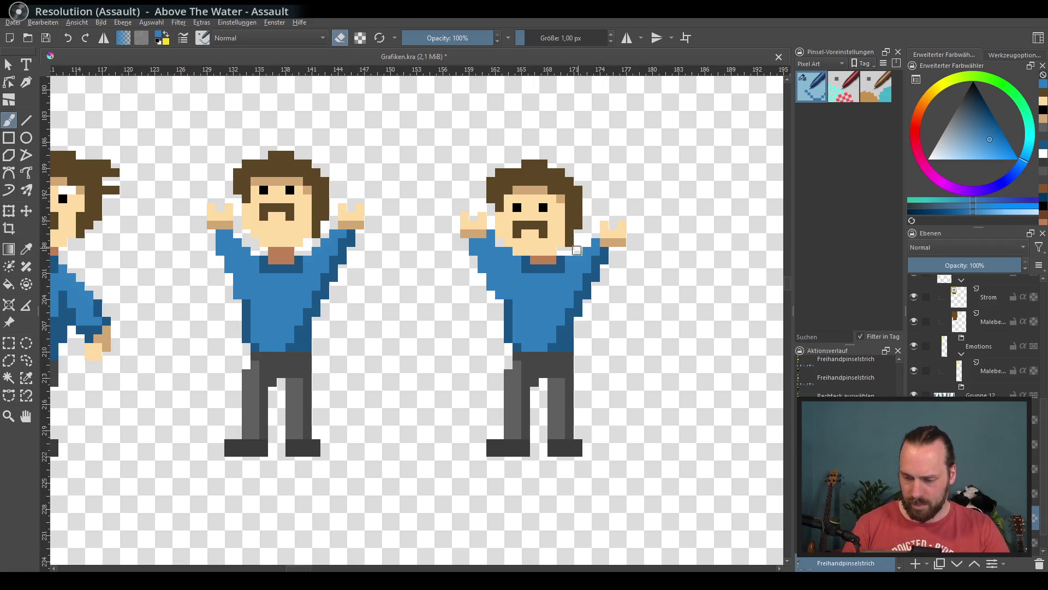
pyautogui.press('e')
pyautogui.keyDown('ctrl'); pyautogui.click(605, 259); pyautogui.keyUp('ctrl')
pyautogui.moveTo(609, 251); pyautogui.dragTo(587, 277)
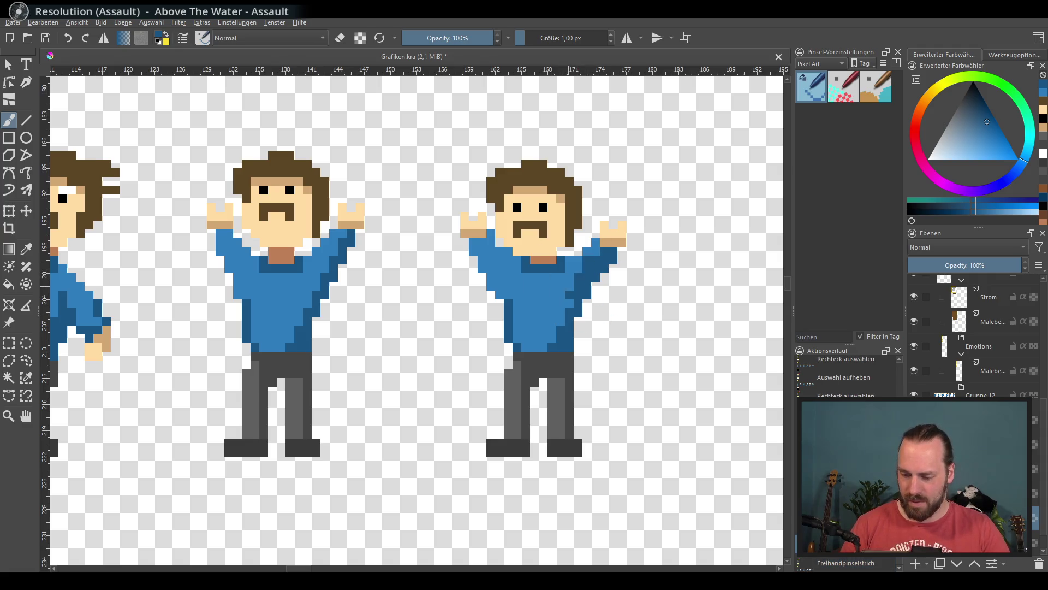
pyautogui.keyDown('ctrl'); pyautogui.click(588, 275); pyautogui.keyUp('ctrl')
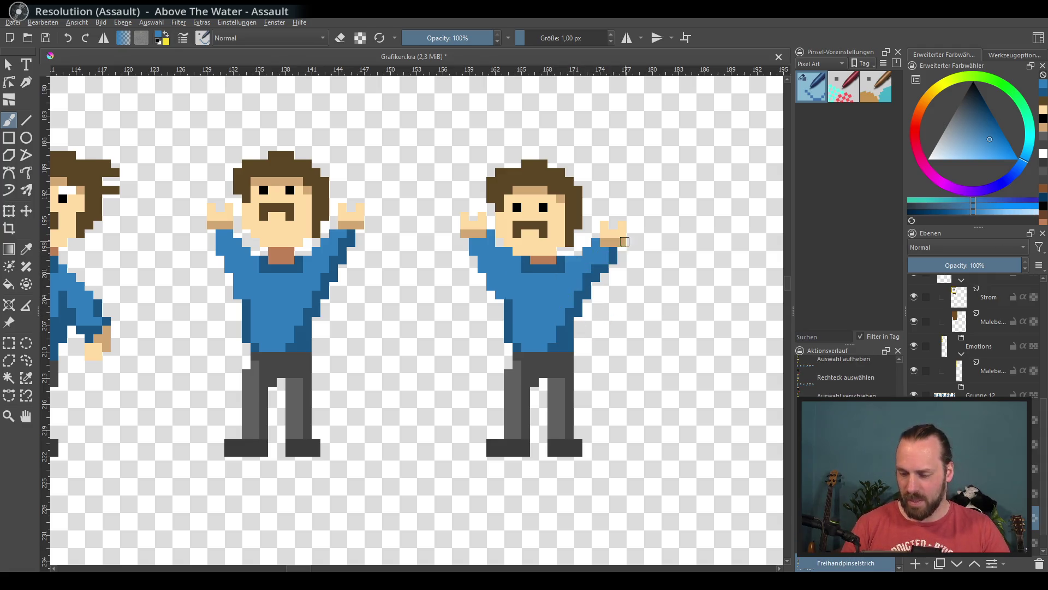
pyautogui.keyDown('ctrl'); pyautogui.click(597, 239); pyautogui.keyUp('ctrl')
# Shade the neckline and left shoulder darker, paint skin beside the chin and blue along the neck.
pyautogui.moveTo(489, 240); pyautogui.dragTo(535, 261)
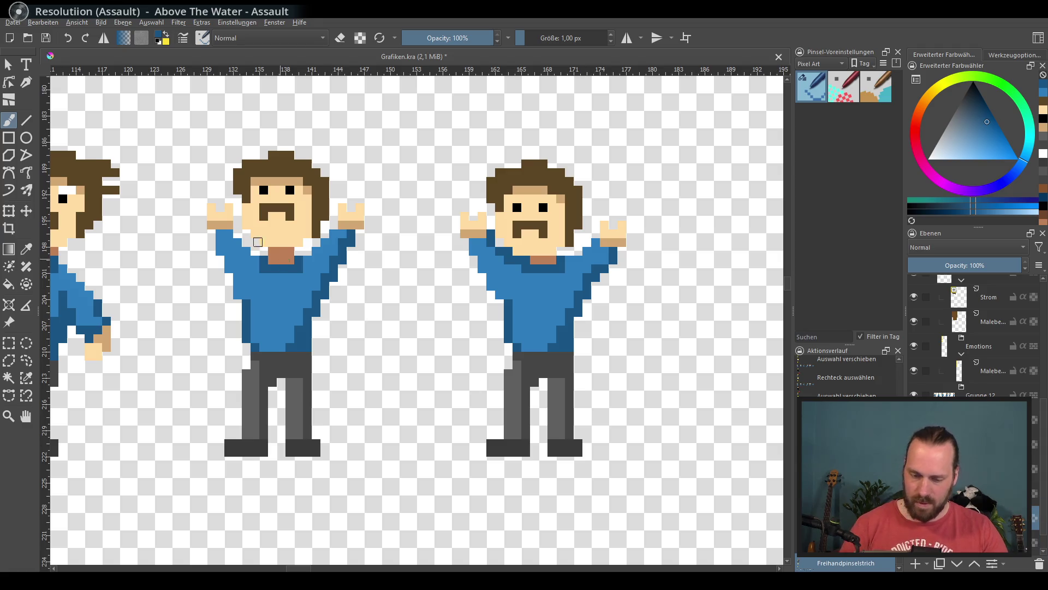
pyautogui.hotkey('ctrl', 'shift', 'a')
pyautogui.moveTo(267, 252); pyautogui.dragTo(289, 233)
pyautogui.moveTo(248, 245); pyautogui.dragTo(263, 256)
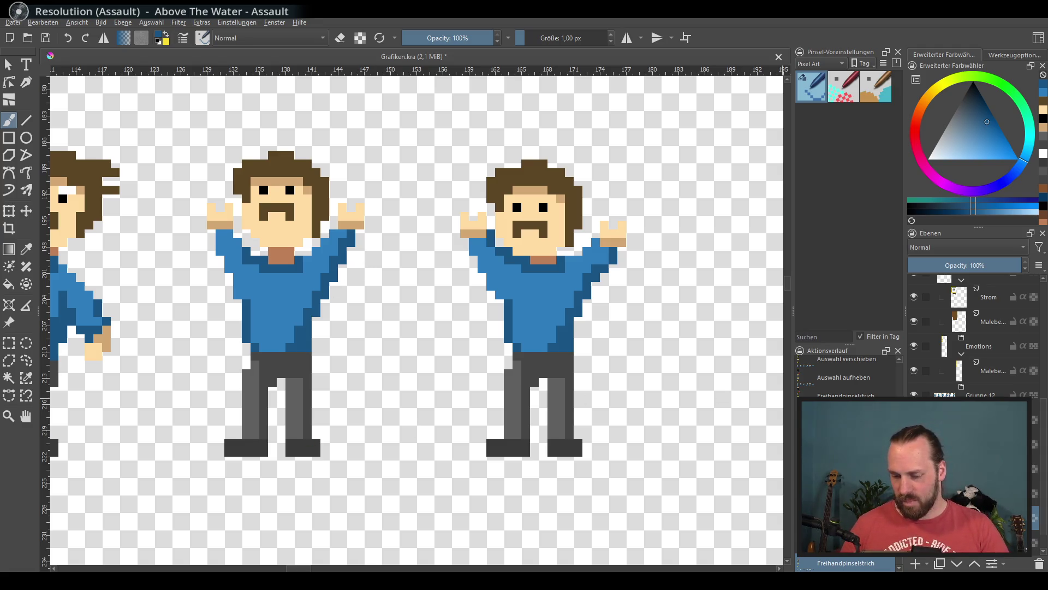
pyautogui.hotkey('ctrl', 'z')
pyautogui.hotkey('ctrl', 'shift', 'z')
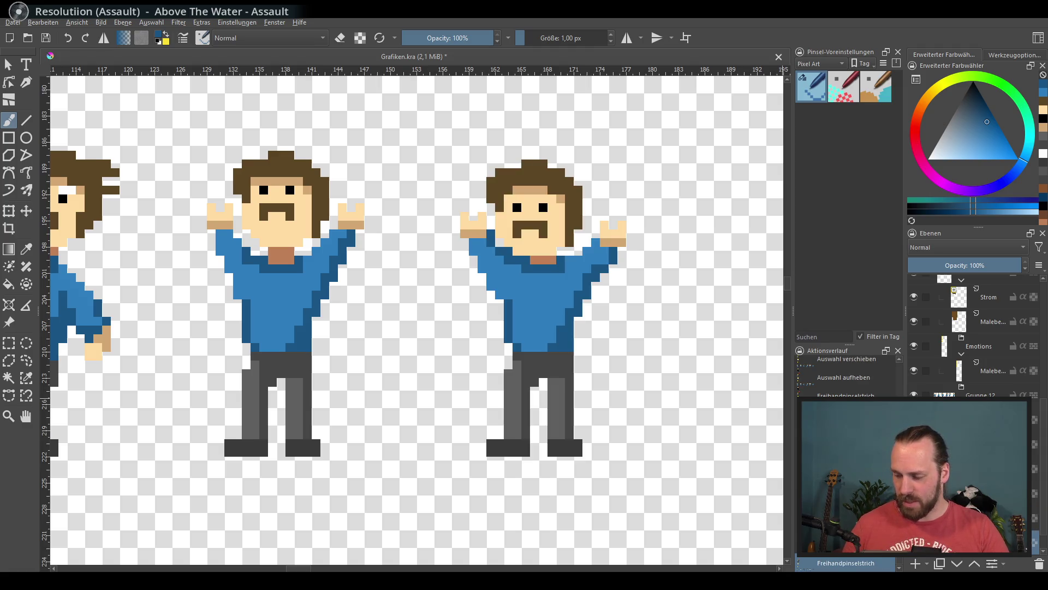
pyautogui.click(9, 342)
# Reshape the copied figure's left leg by painting and erasing dark grey trouser pixels.
pyautogui.click(9, 120)
pyautogui.keyDown('ctrl'); pyautogui.click(513, 373); pyautogui.keyUp('ctrl')
pyautogui.moveTo(505, 385); pyautogui.dragTo(499, 420)
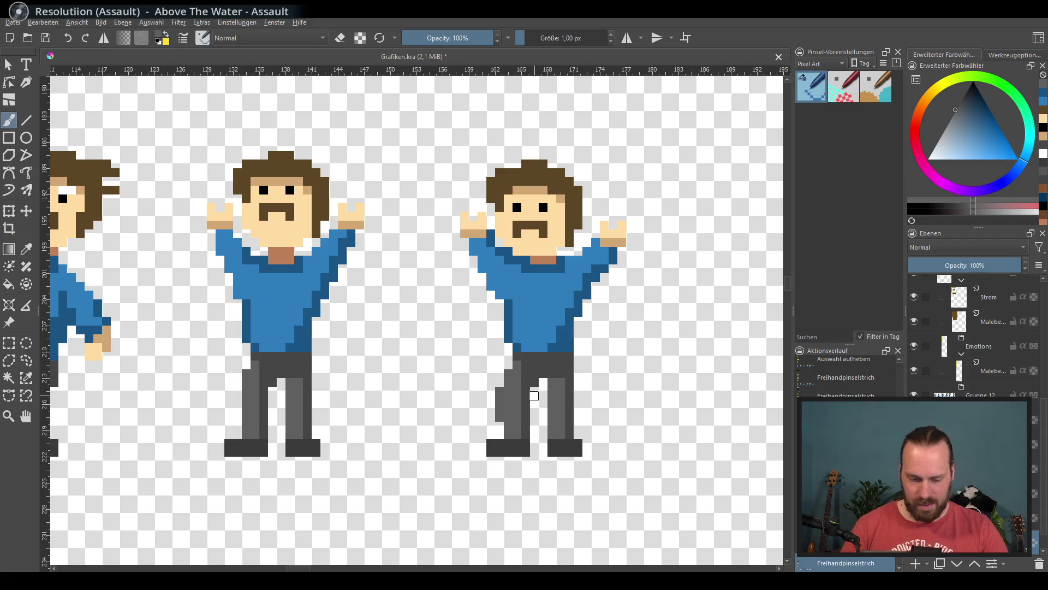
pyautogui.press('e')
pyautogui.moveTo(534, 392); pyautogui.dragTo(522, 422)
pyautogui.press('e')
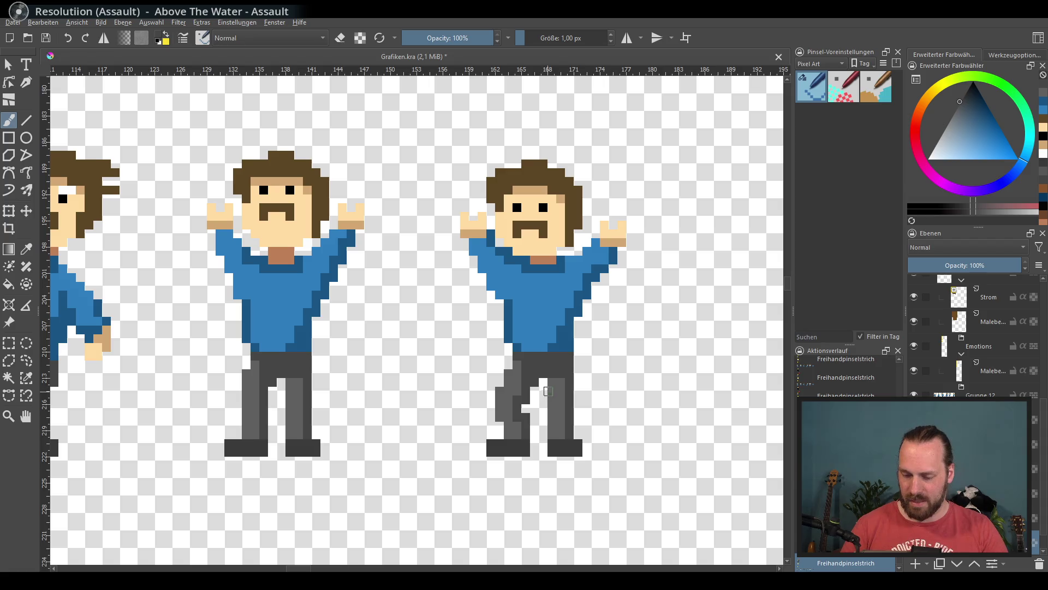
pyautogui.keyDown('ctrl'); pyautogui.click(574, 359); pyautogui.keyUp('ctrl')
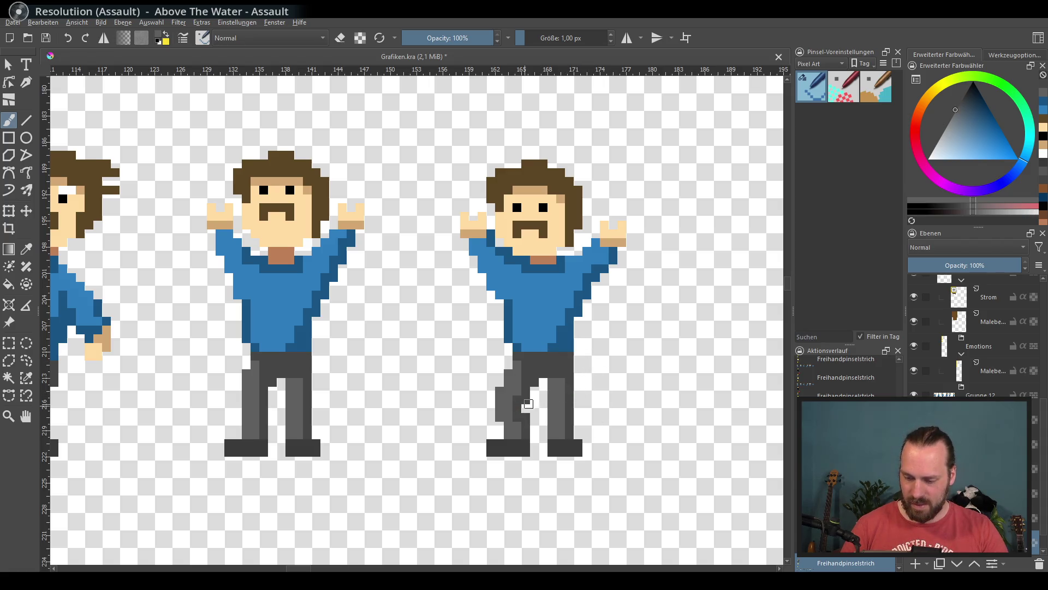
# Move the figure's selected upper body one pixel down and one pixel left, then deselect.
pyautogui.hotkey('ctrl', 'r')
pyautogui.moveTo(443, 142)
pyautogui.mouseDown()
pyautogui.moveTo(625, 281)
pyautogui.moveTo(635, 326)
pyautogui.mouseUp()
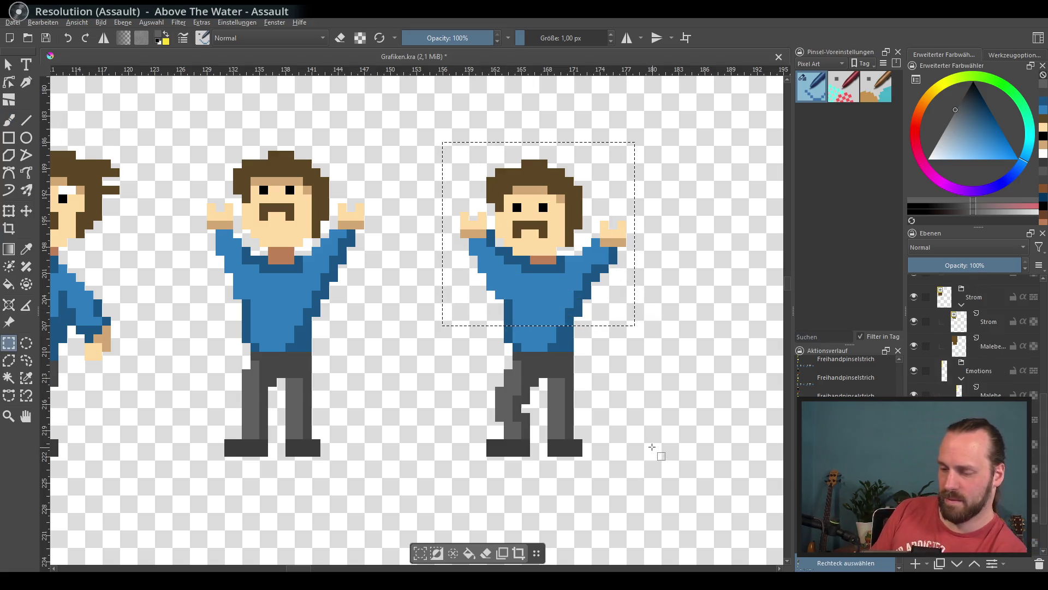
pyautogui.press('t')
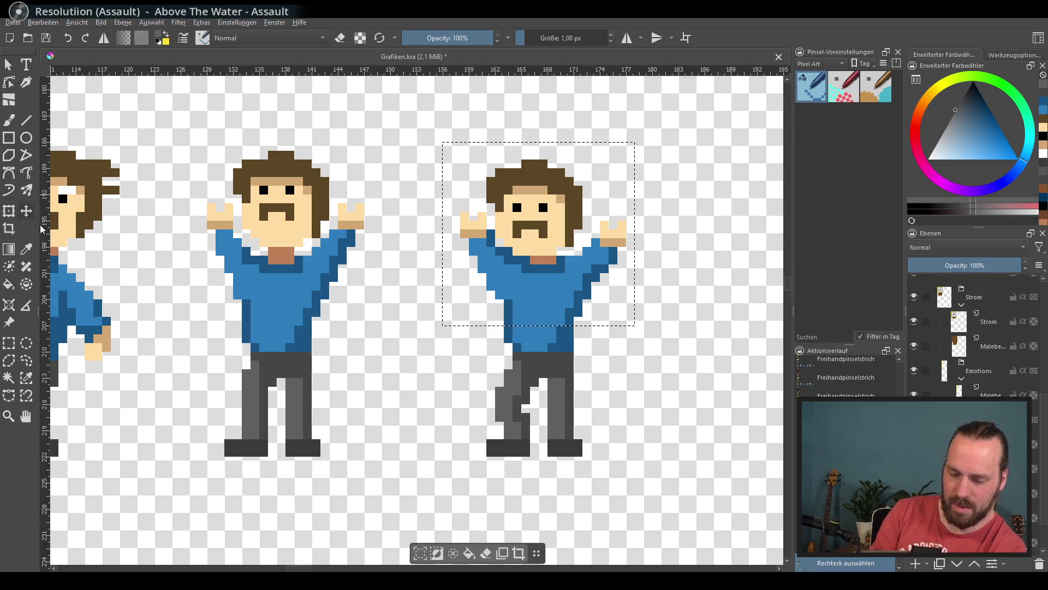
pyautogui.press('Down')
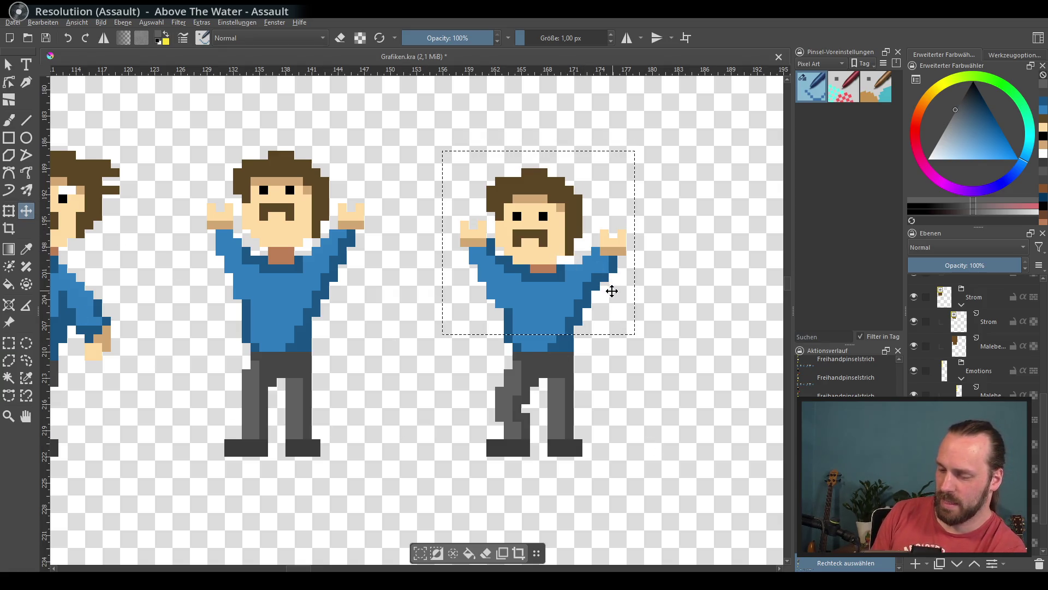
pyautogui.press('Up')
pyautogui.press('Down')
pyautogui.press('Left')
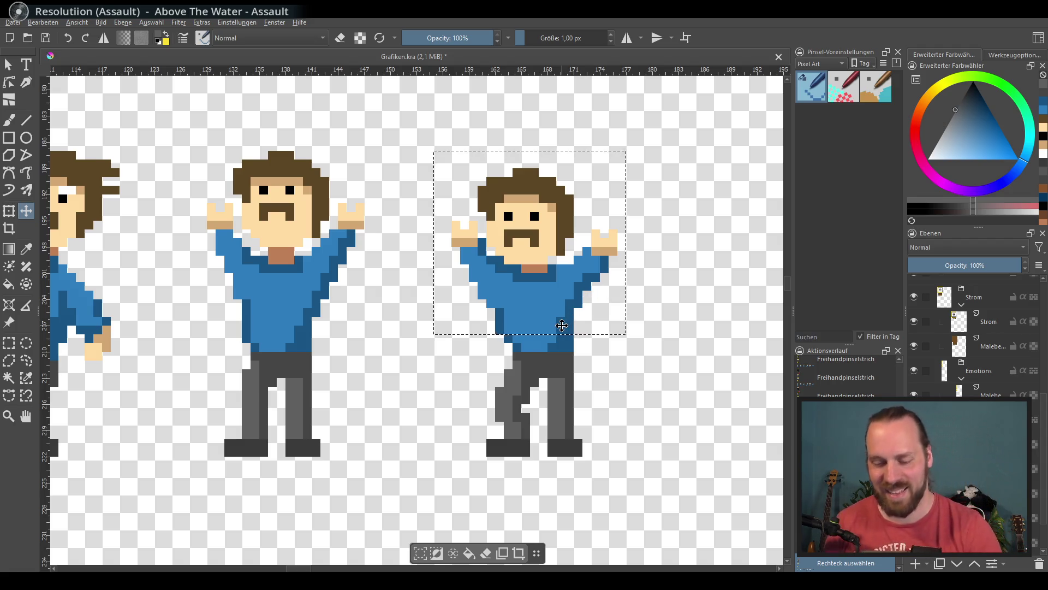
pyautogui.hotkey('ctrl', 'shift', 'a')
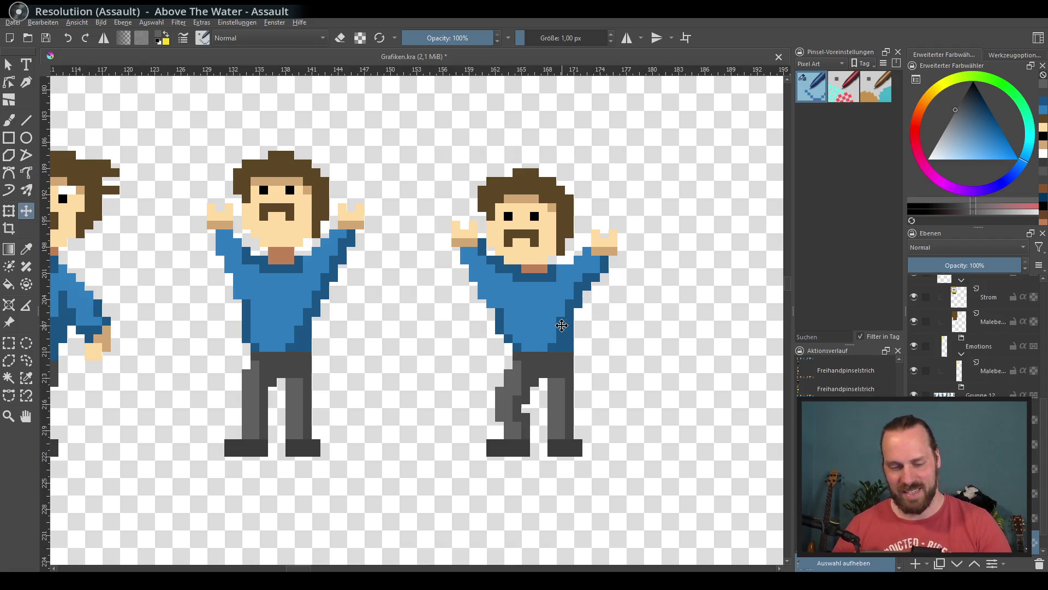
pyautogui.scroll(-4, 630, 327)
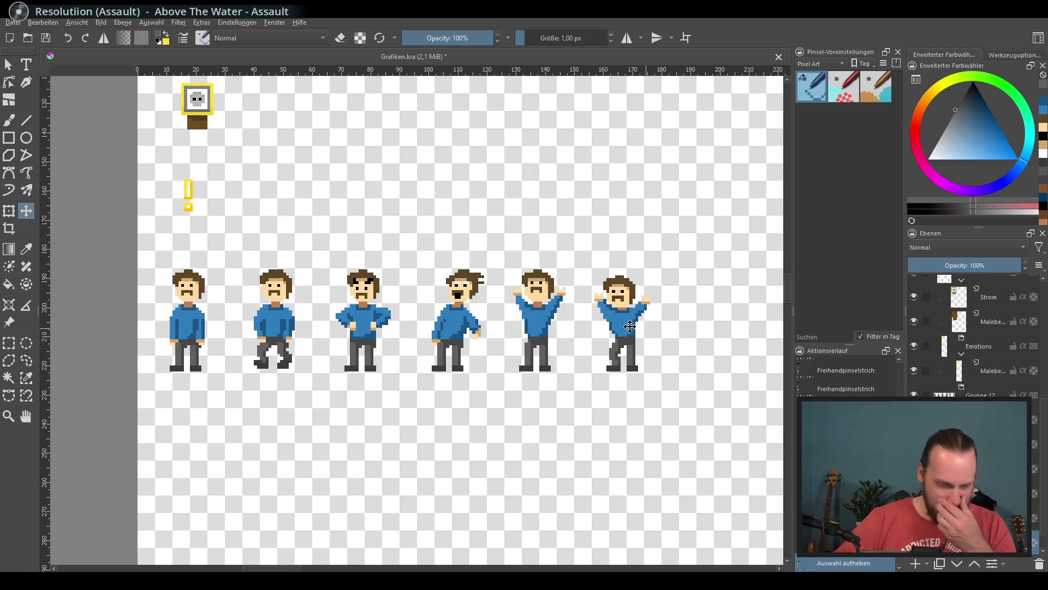
pyautogui.scroll(2, 626, 331)
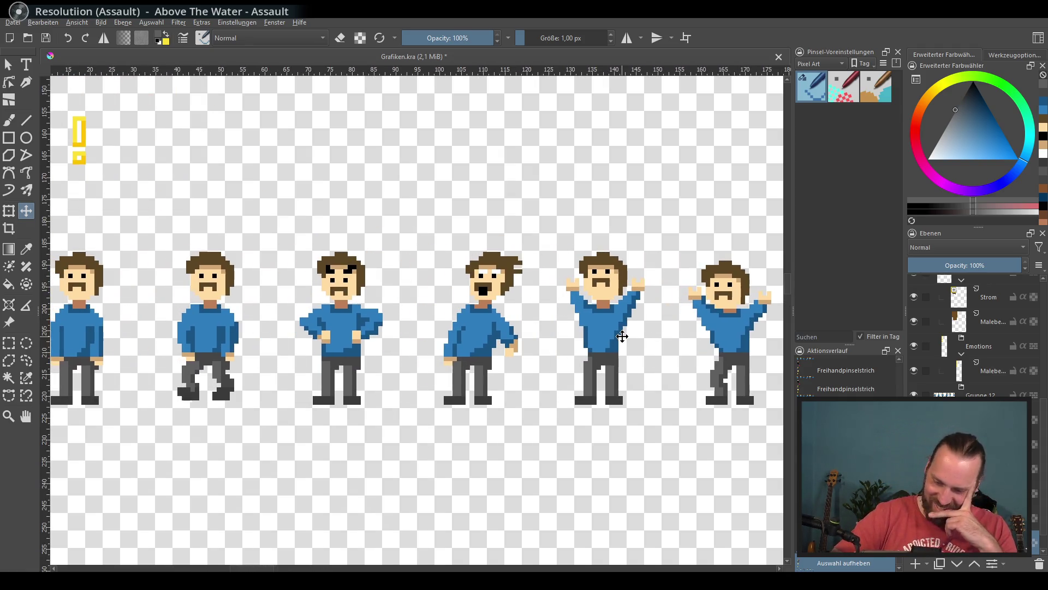
pyautogui.scroll(-2, 622, 335)
pyautogui.scroll(3, 516, 329)
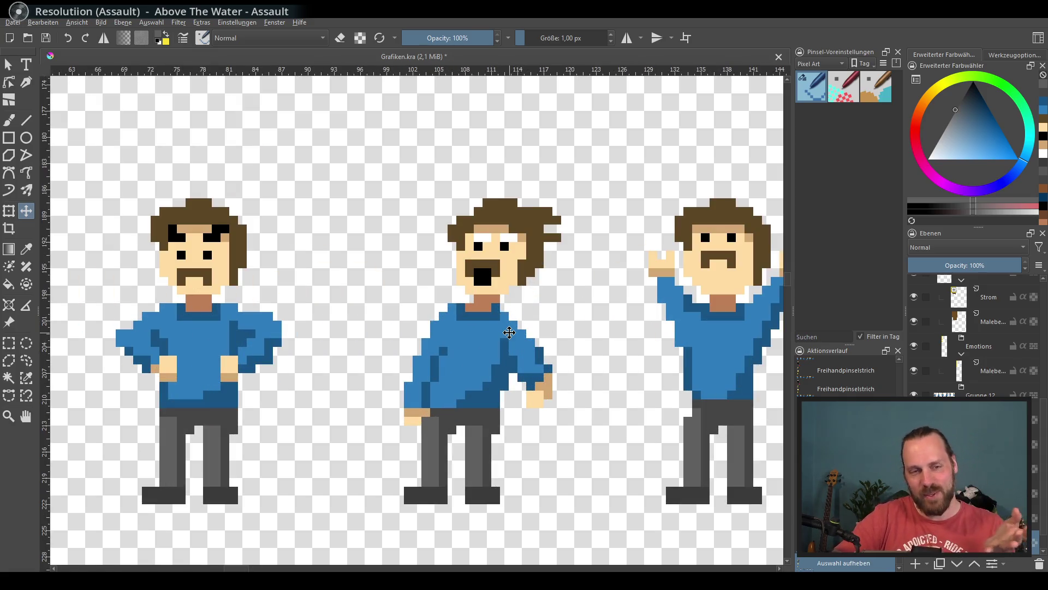
pyautogui.scroll(-4, 509, 333)
pyautogui.scroll(3, 546, 338)
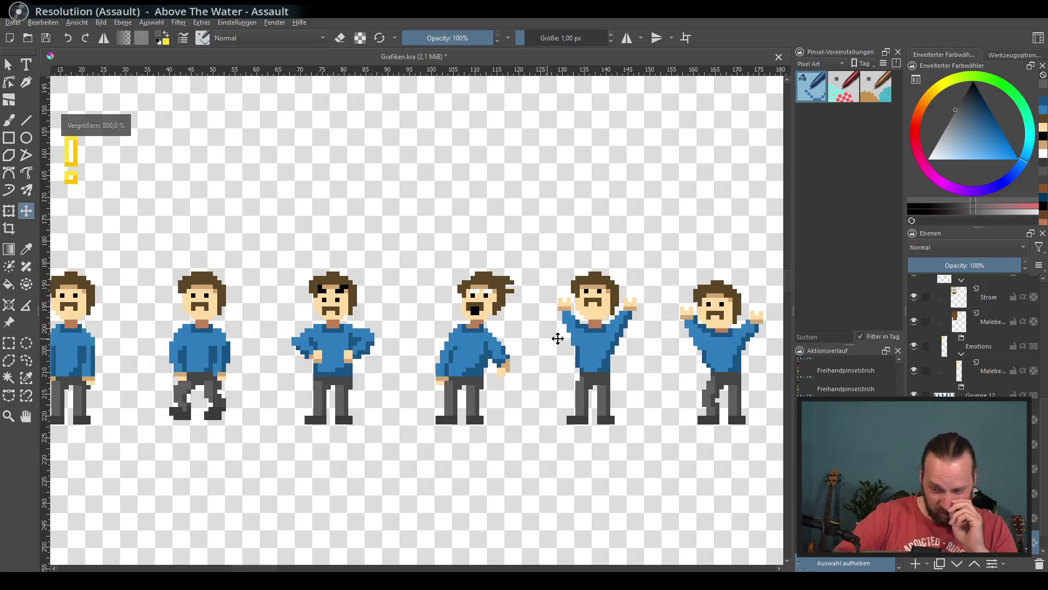
pyautogui.scroll(1, 543, 346)
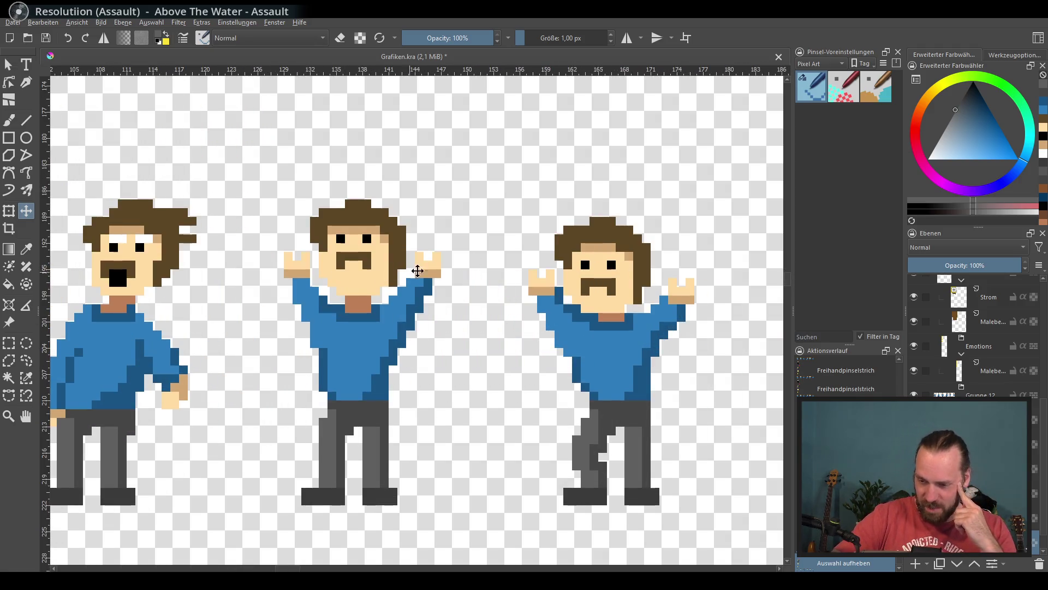
pyautogui.scroll(-2, 438, 295)
pyautogui.scroll(-1, 439, 295)
pyautogui.scroll(2, 464, 302)
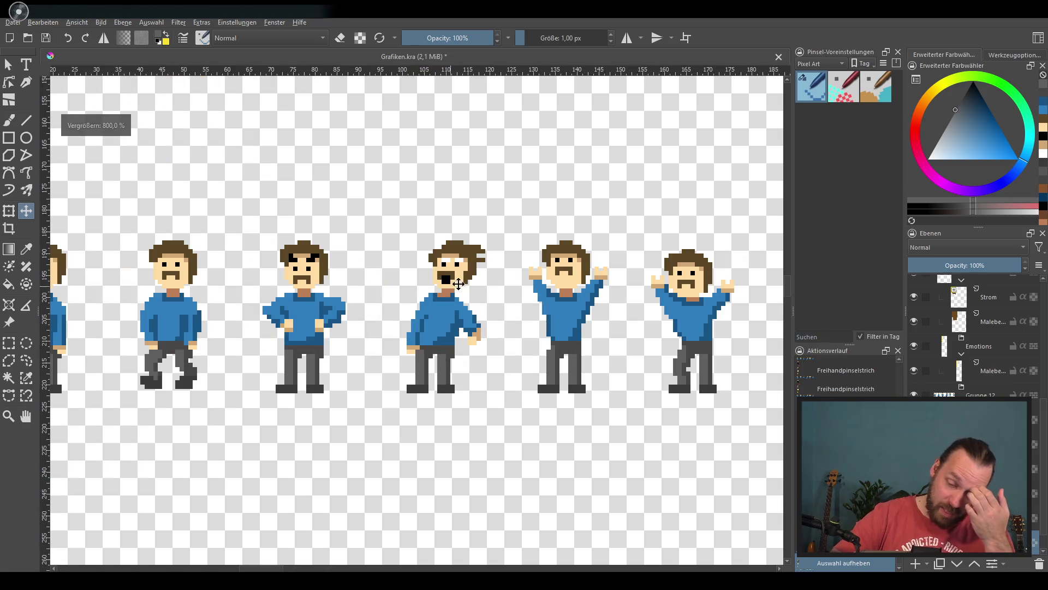
pyautogui.moveTo(465, 302)
pyautogui.mouseDown()
pyautogui.moveTo(380, 305)
pyautogui.moveTo(464, 321)
pyautogui.mouseUp()
pyautogui.scroll(-1, 381, 305)
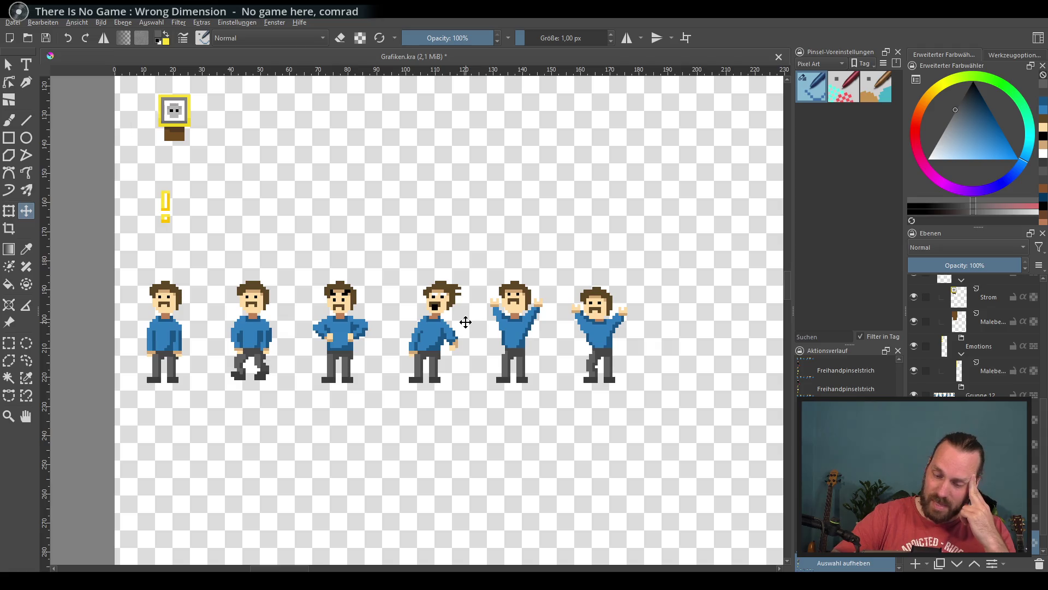
pyautogui.moveTo(201, 343); pyautogui.dragTo(330, 346)
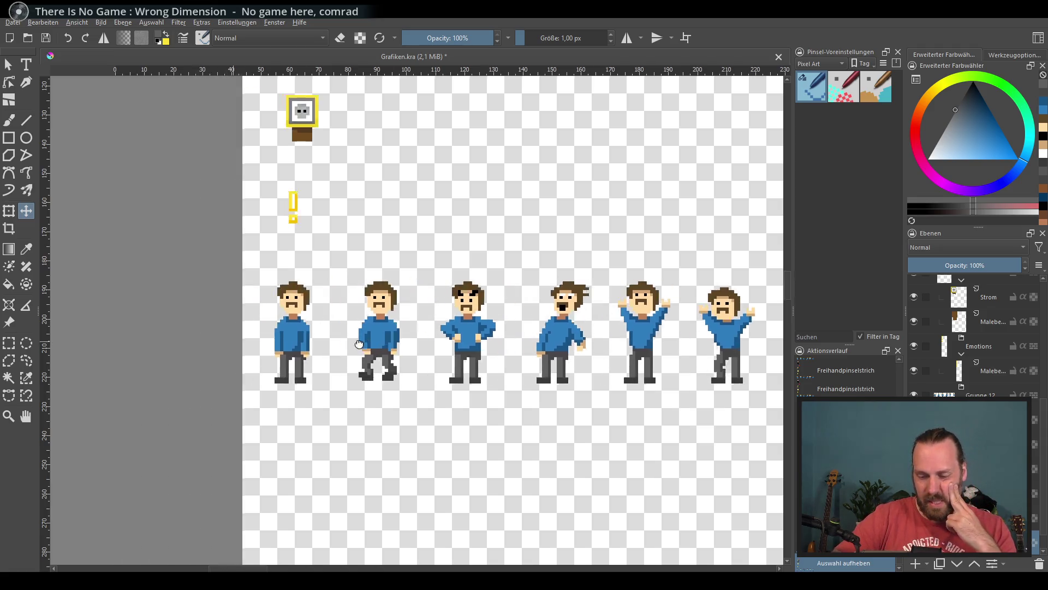
pyautogui.scroll(3, 263, 360)
pyautogui.moveTo(526, 315); pyautogui.dragTo(403, 335)
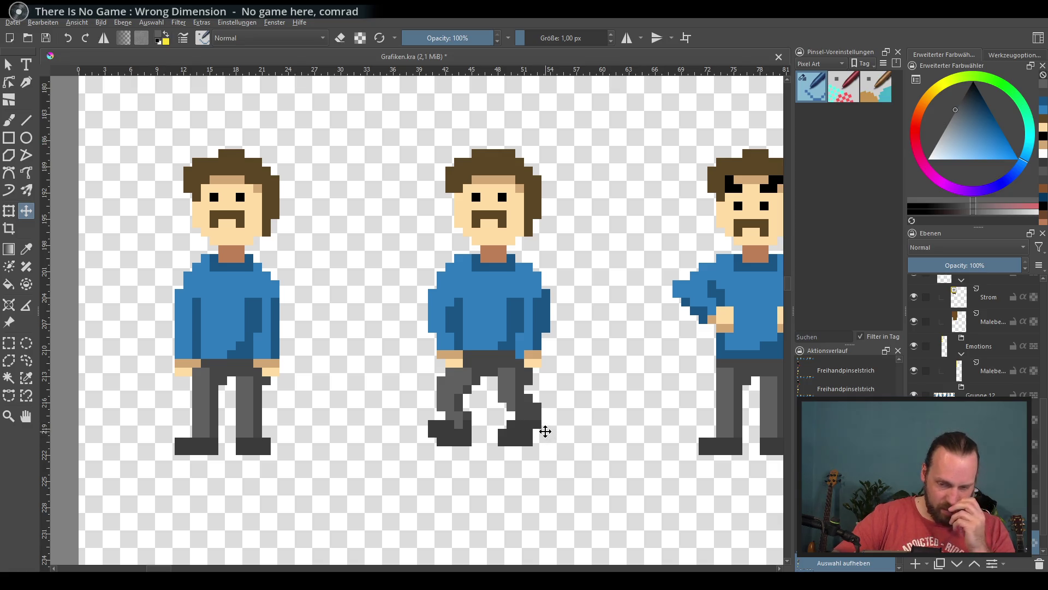
pyautogui.scroll(-4, 546, 432)
pyautogui.moveTo(569, 424); pyautogui.dragTo(344, 355)
pyautogui.scroll(1, 344, 355)
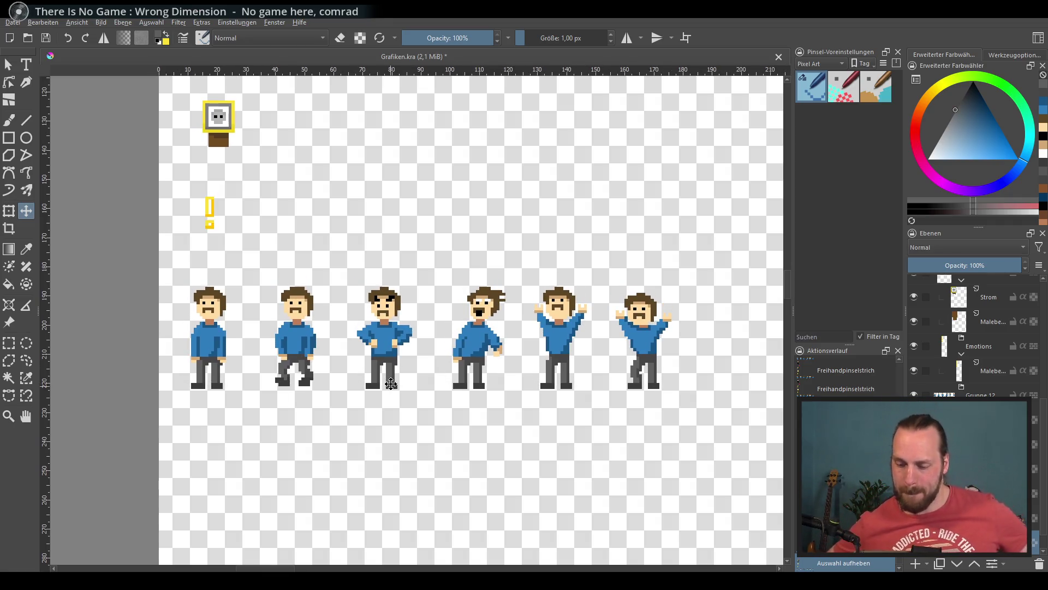
pyautogui.moveTo(545, 351); pyautogui.dragTo(487, 326)
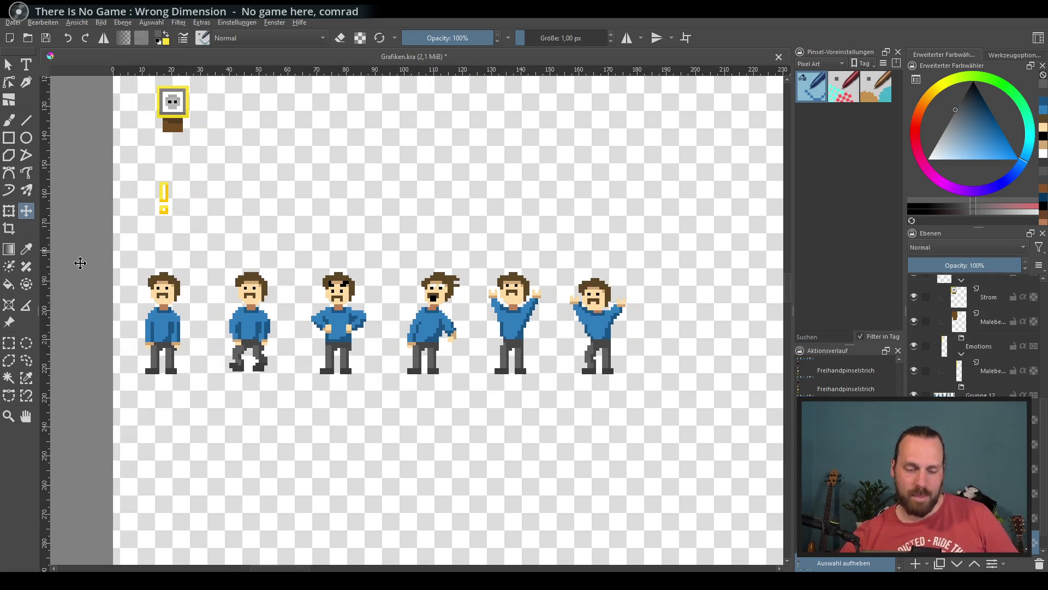
pyautogui.click(9, 343)
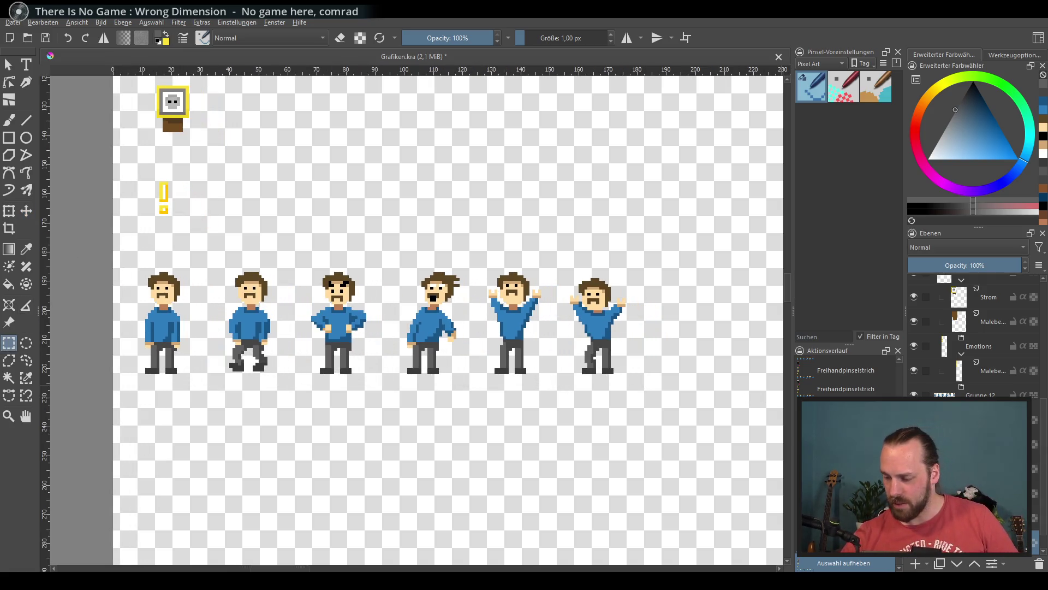
pyautogui.scroll(-1, 972, 336)
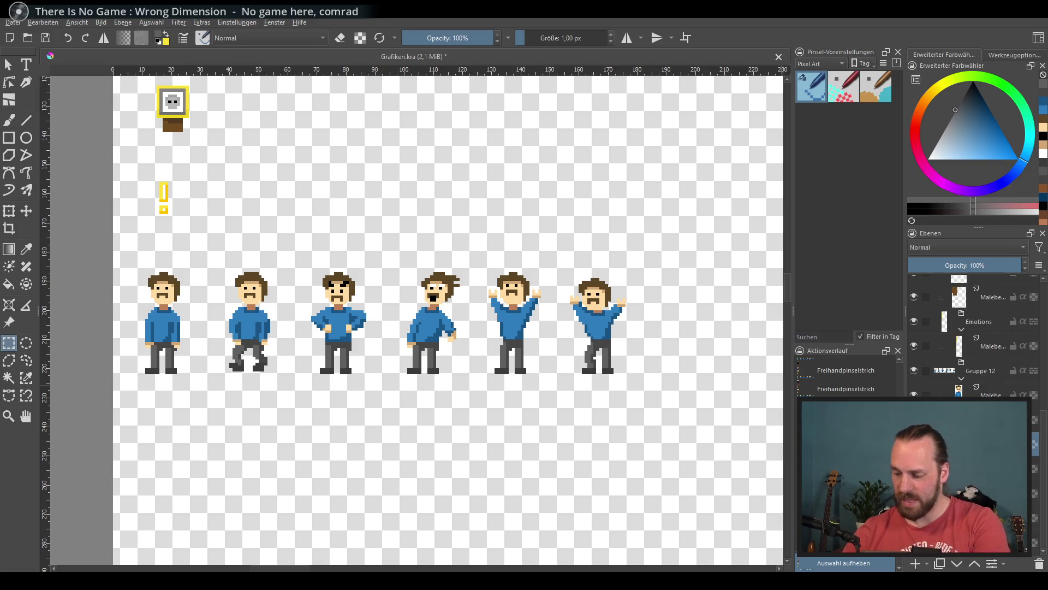
pyautogui.click(26, 210)
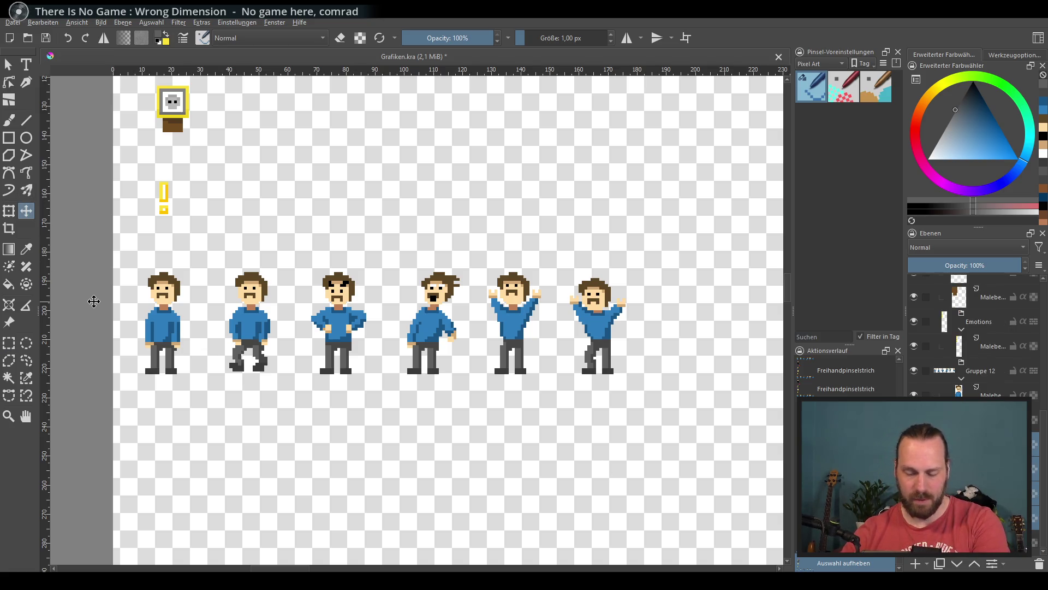
# Shift the last four, then last three, then last two figures right to widen the gaps.
pyautogui.click(339, 327)
pyautogui.hotkey('shift', 'Right')
pyautogui.hotkey('shift', 'Right')
pyautogui.hotkey('shift', 'Right')
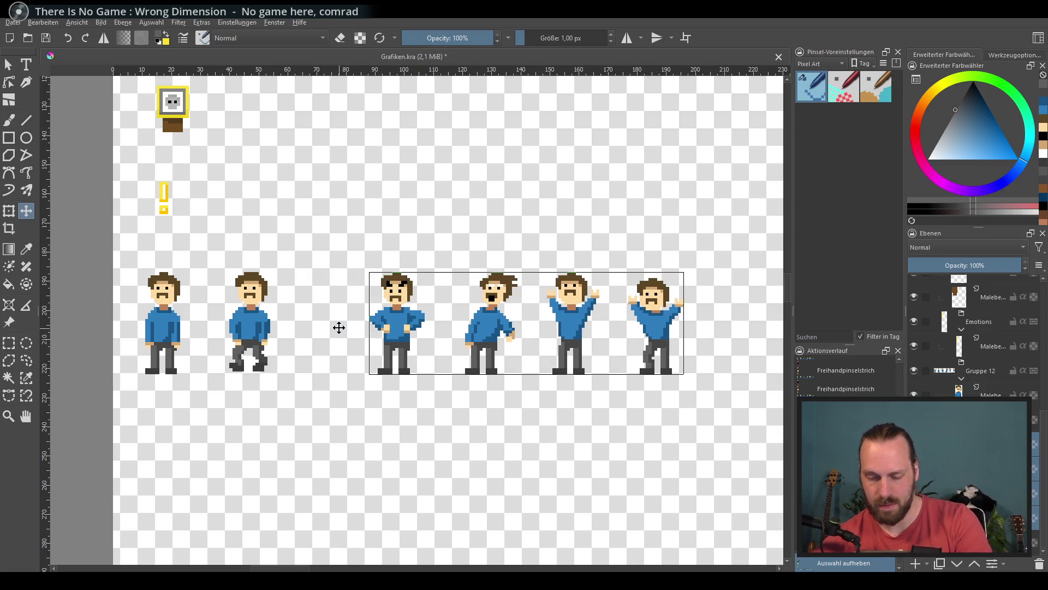
pyautogui.moveTo(469, 383)
pyautogui.mouseDown()
pyautogui.moveTo(418, 398)
pyautogui.moveTo(323, 386)
pyautogui.mouseUp()
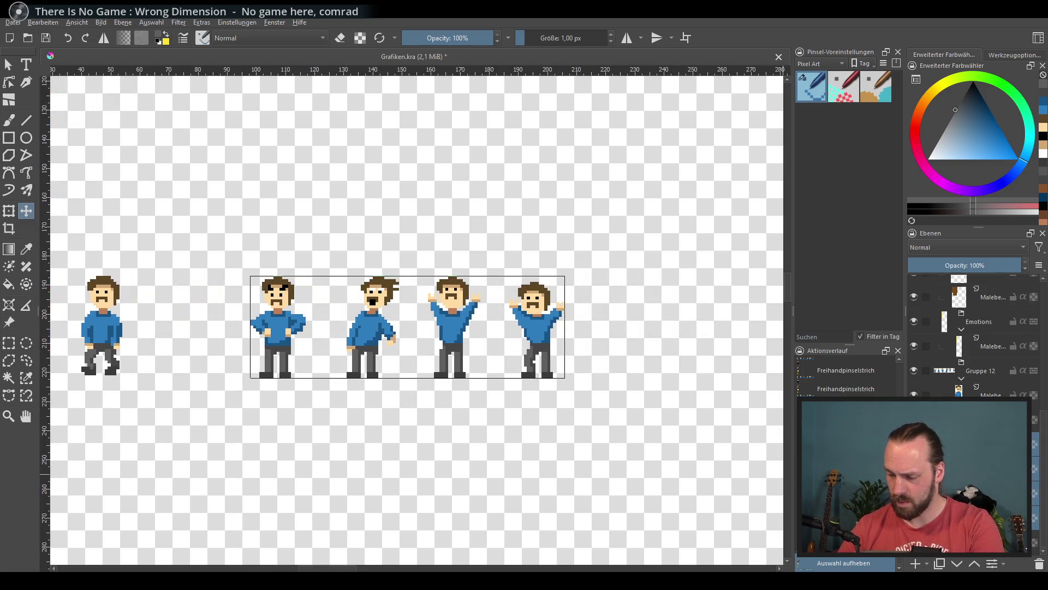
pyautogui.click(386, 324)
pyautogui.hotkey('shift', 'Right')
pyautogui.hotkey('shift', 'Right')
pyautogui.hotkey('shift', 'Right')
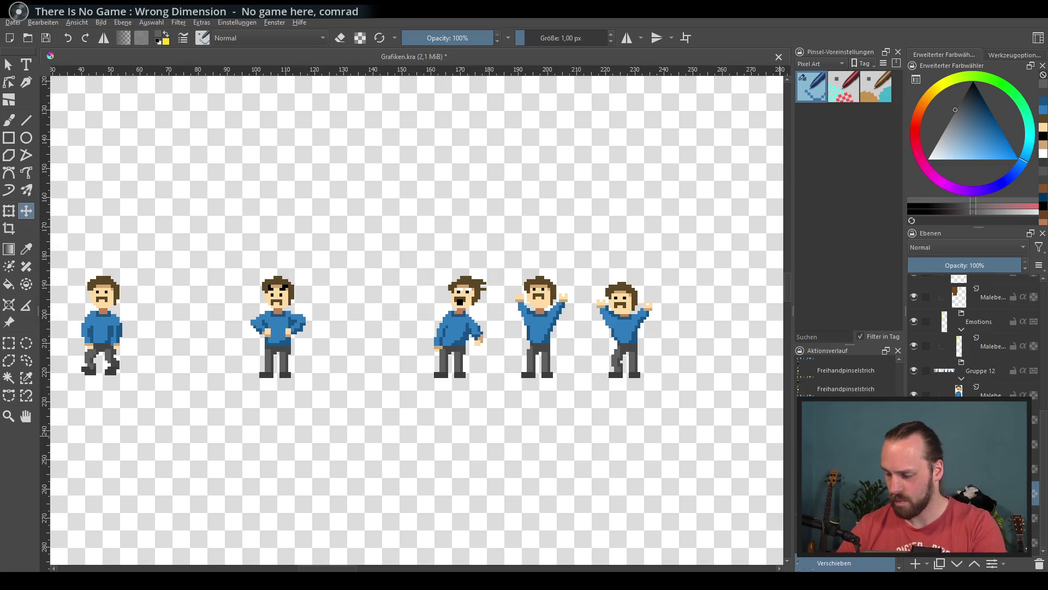
pyautogui.click(533, 325)
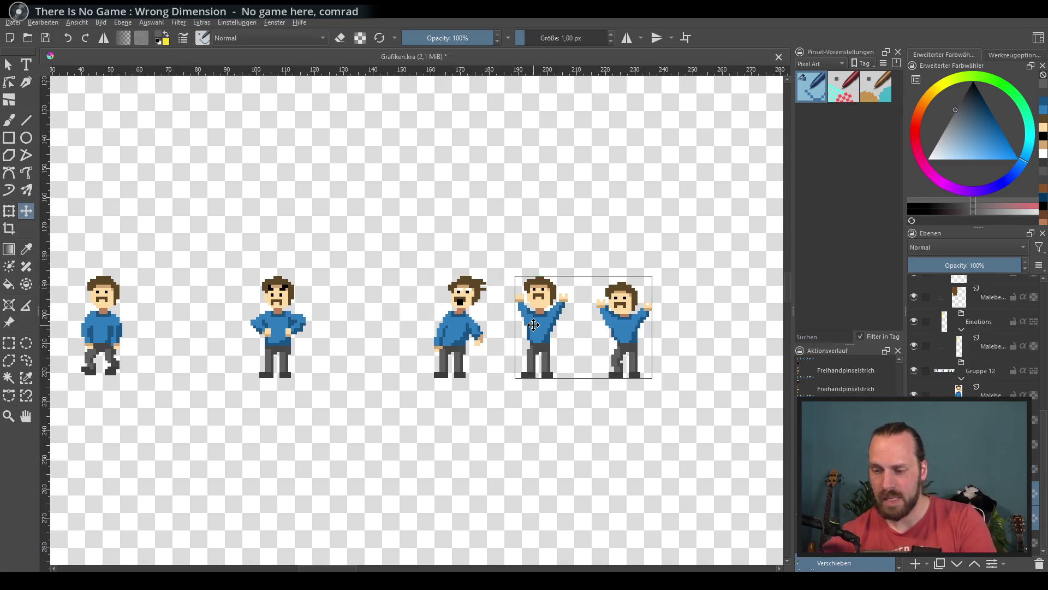
pyautogui.hotkey('shift', 'Right')
pyautogui.hotkey('shift', 'Right')
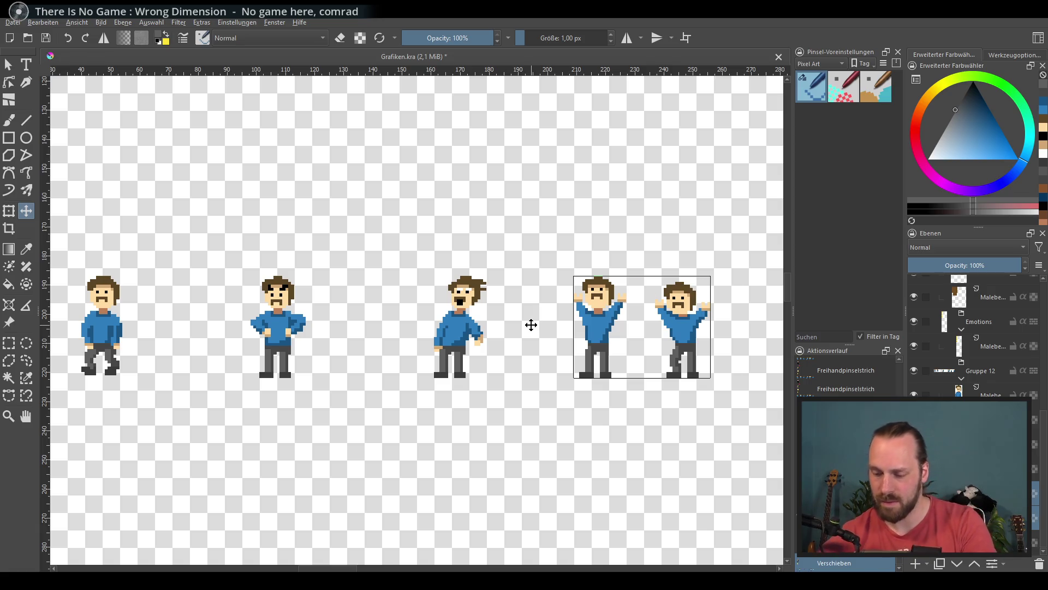
pyautogui.hotkey('shift', 'Right')
# Scroll and pan the canvas to review the six characters beneath the amp and icons.
pyautogui.scroll(-3, 527, 311)
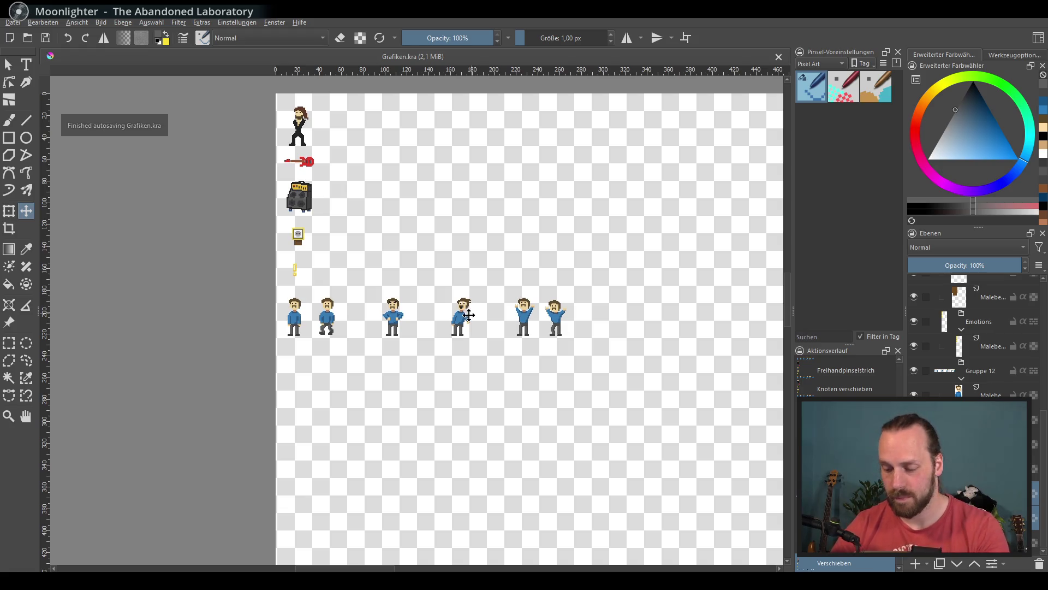
pyautogui.scroll(4, 469, 315)
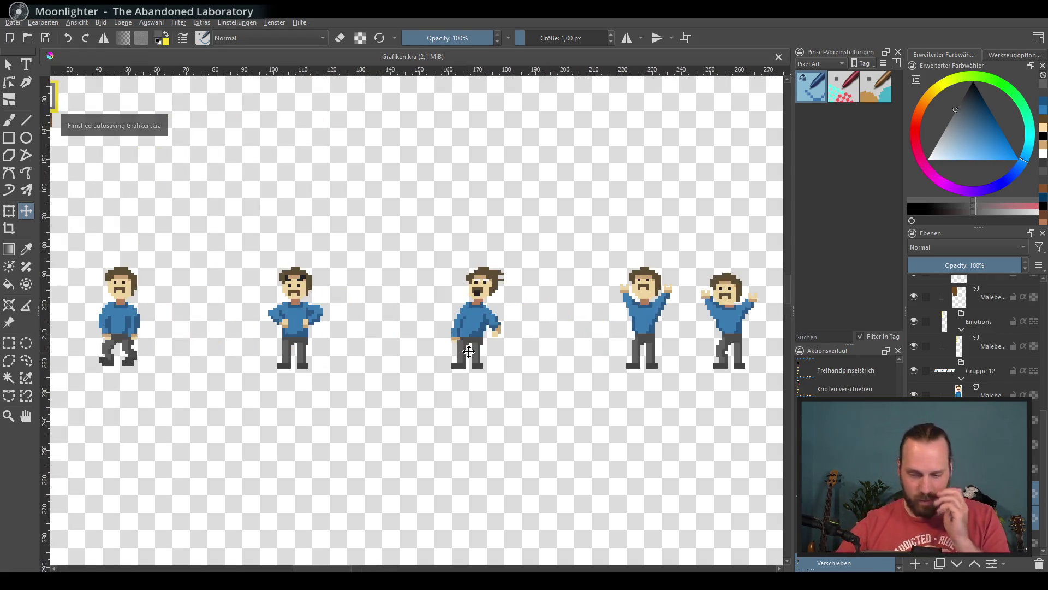
pyautogui.scroll(-2, 469, 351)
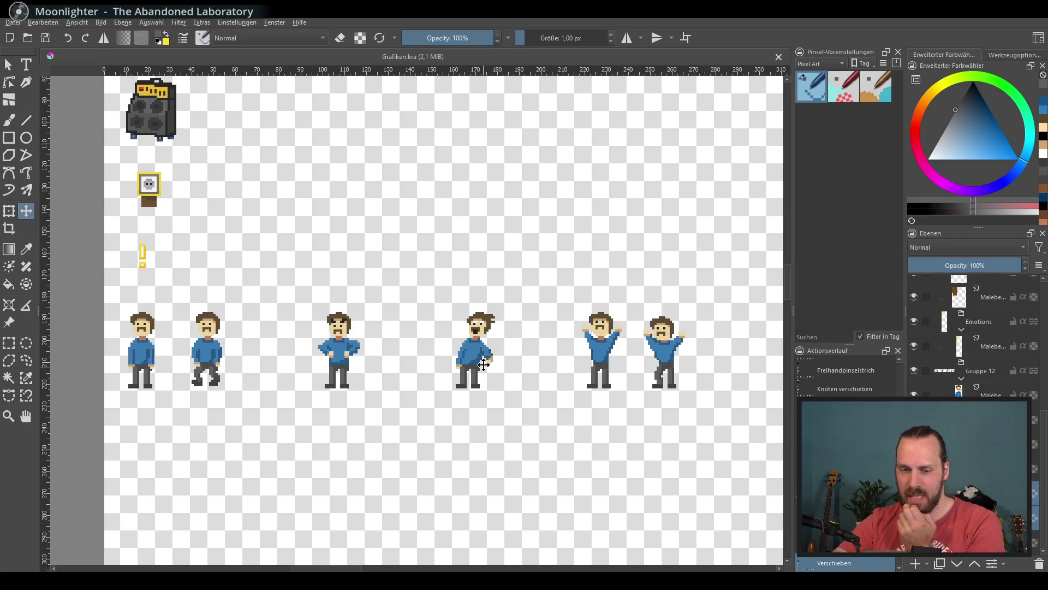
pyautogui.scroll(3, 483, 364)
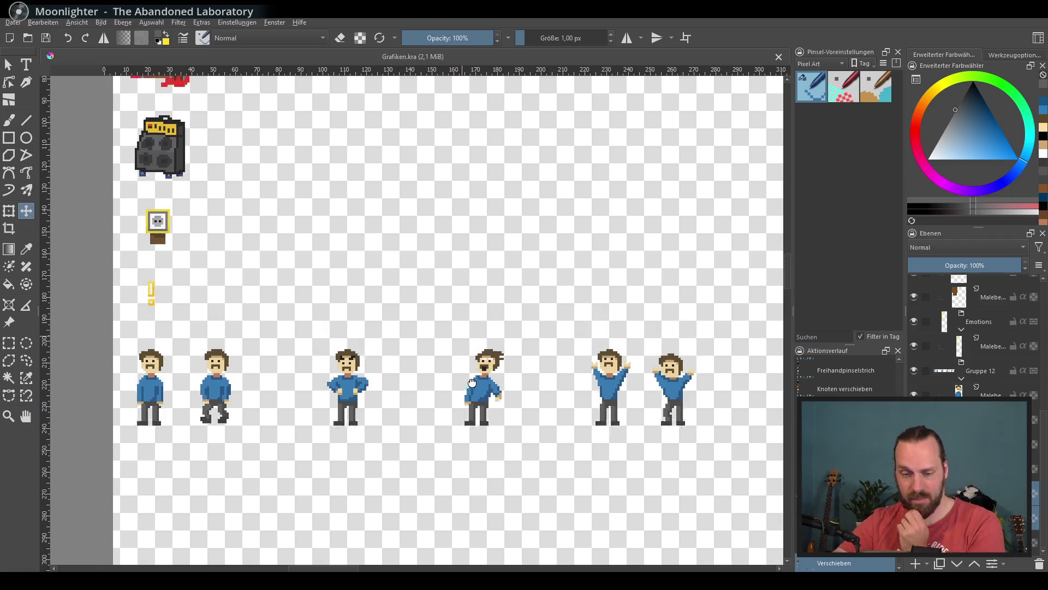
pyautogui.moveTo(351, 285)
pyautogui.mouseDown()
pyautogui.moveTo(420, 363)
pyautogui.moveTo(396, 395)
pyautogui.moveTo(371, 281)
pyautogui.mouseUp()
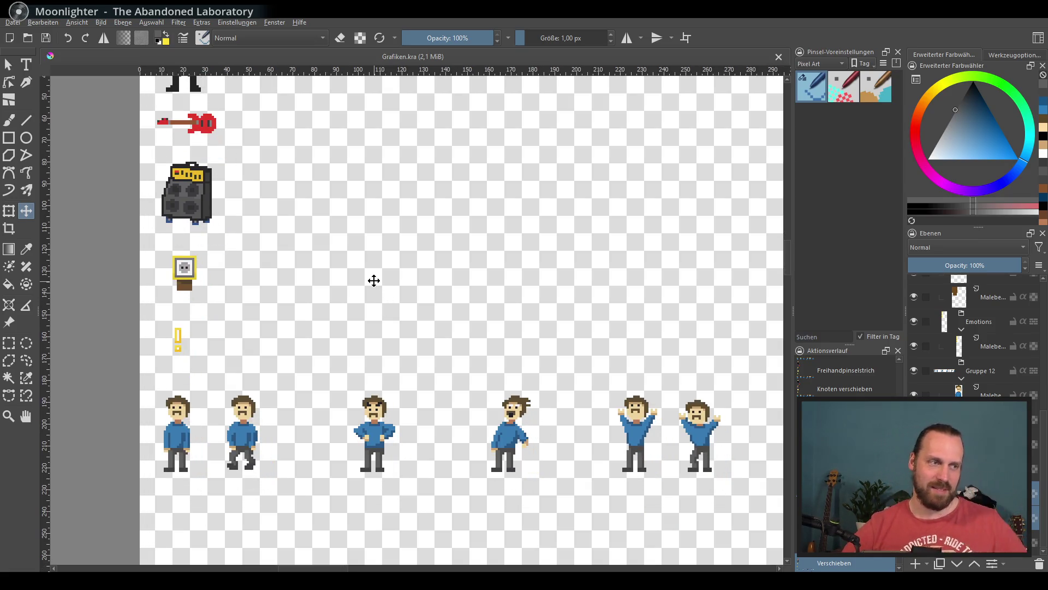
pyautogui.scroll(-3, 382, 262)
pyautogui.scroll(1, 376, 307)
pyautogui.moveTo(409, 346); pyautogui.dragTo(392, 311)
pyautogui.scroll(-1, 398, 323)
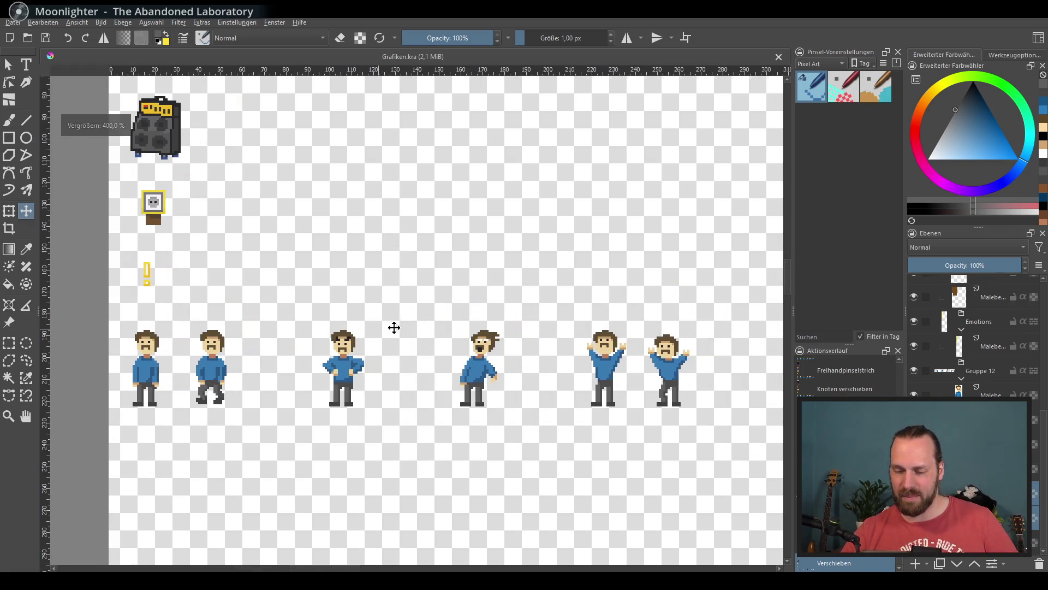
pyautogui.hotkey('alt', 'd')
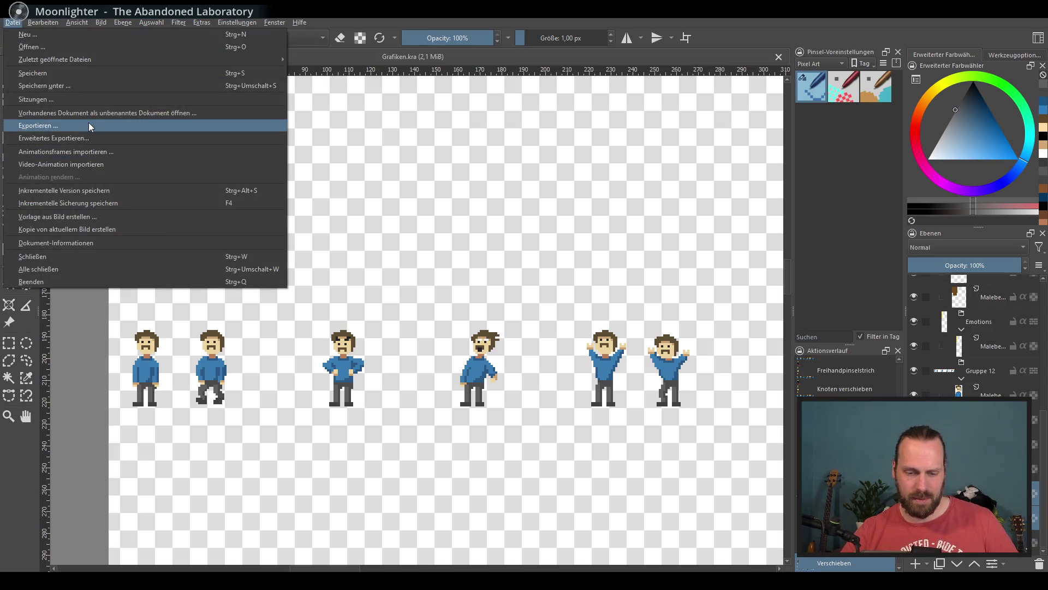
# Export the image over Assets/Grafik.png, confirming the file replacement.
pyautogui.press('Escape')
pyautogui.hotkey('ctrl', 'shift', 'e')
pyautogui.doubleClick(219, 104)
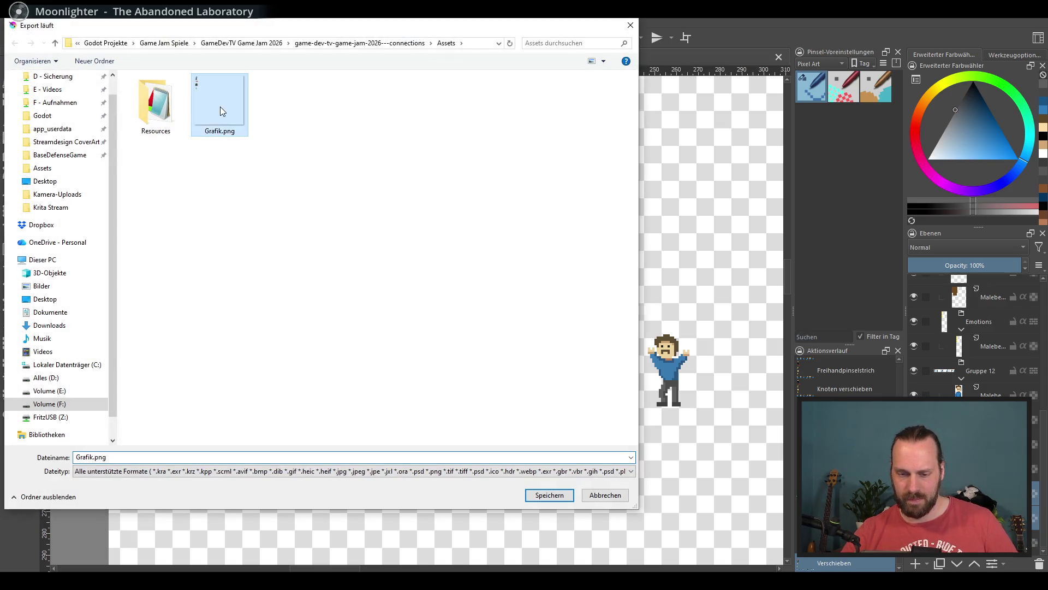
pyautogui.press('j')
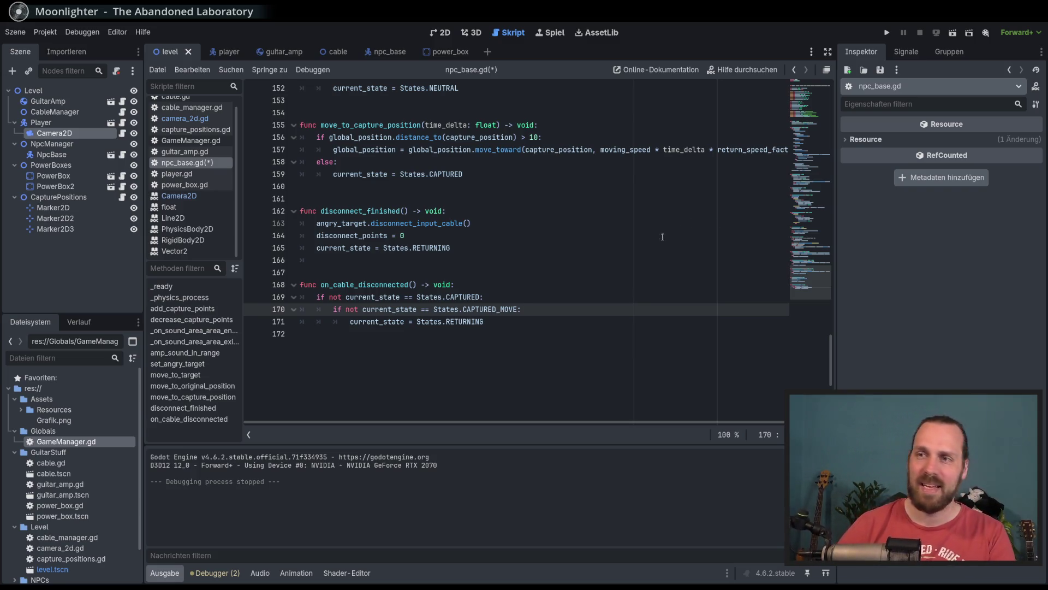
# Inspect the Grafik.png texture in Godot and confirm the pending PNG export settings.
pyautogui.click(682, 247)
pyautogui.click(601, 174)
pyautogui.scroll(3, 491, 219)
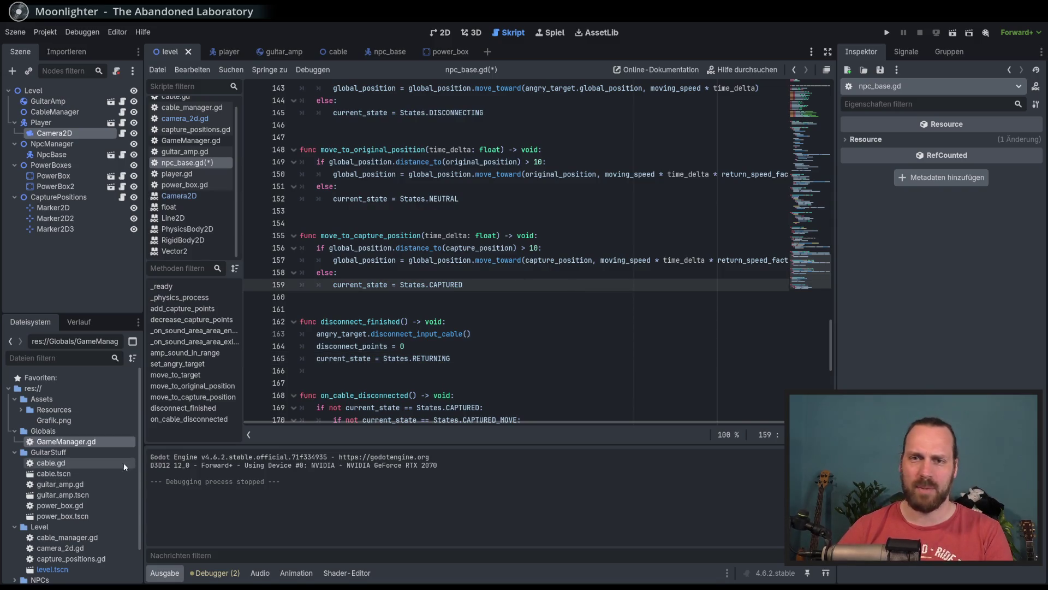
pyautogui.click(54, 420)
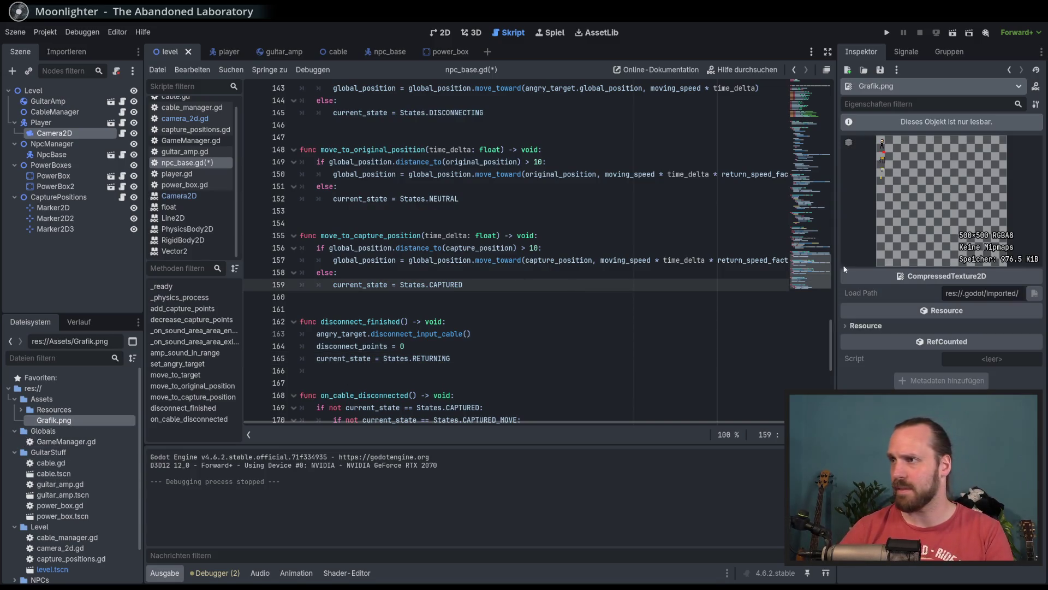
pyautogui.moveTo(765, 257)
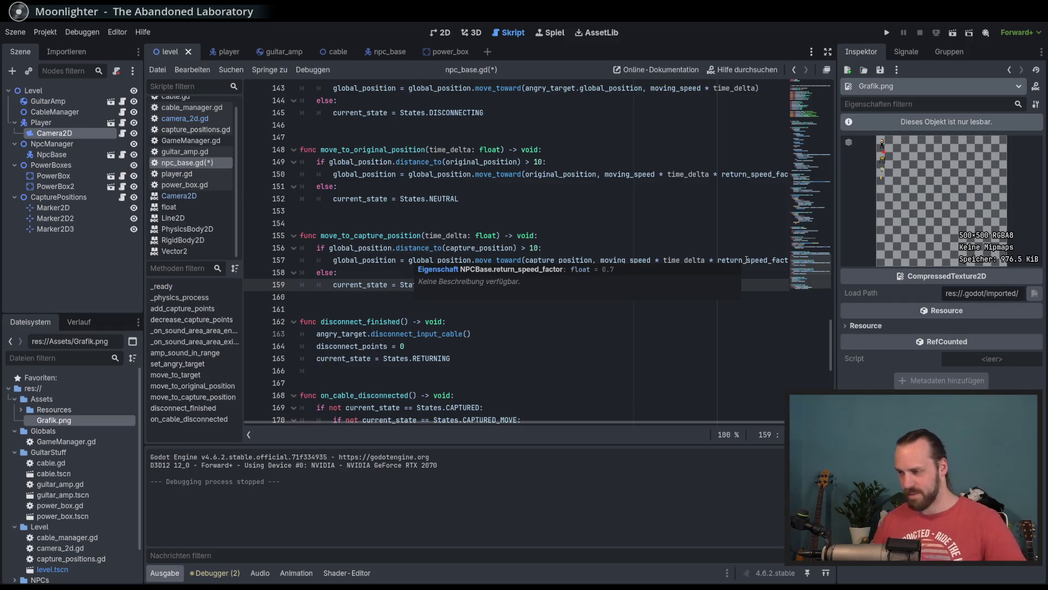
pyautogui.hotkey('ctrl', 's')
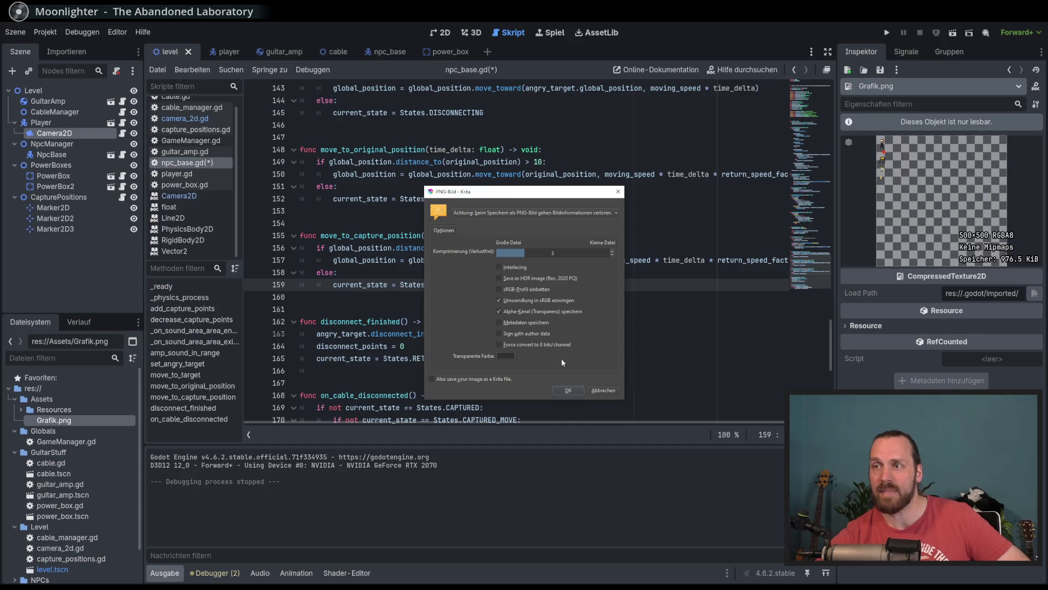
pyautogui.click(568, 390)
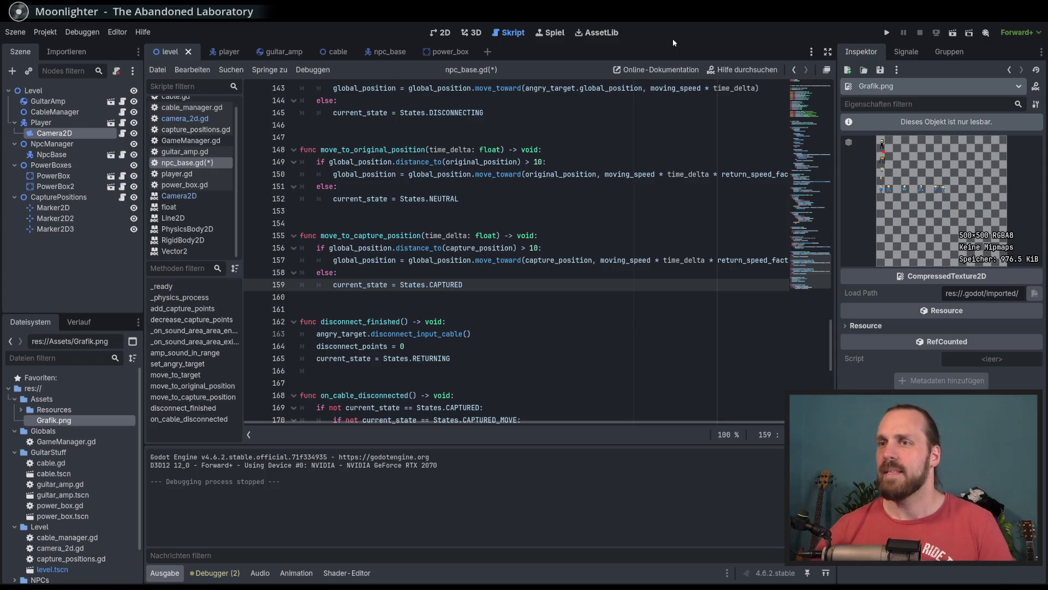
# Switch to the npc_base scene and zoom in on the NPC sprite.
pyautogui.scroll(2, 511, 159)
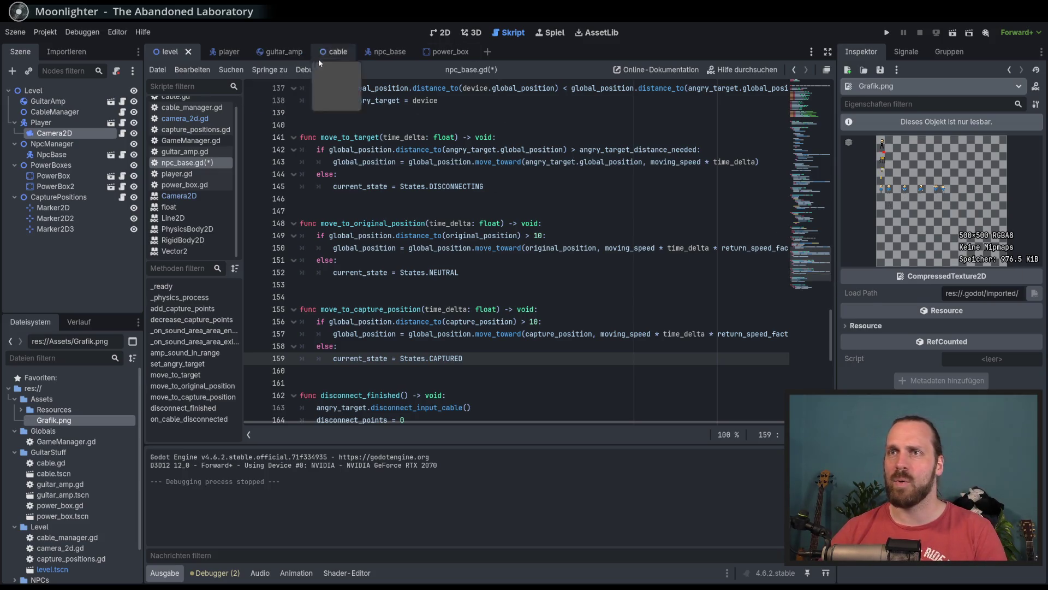
pyautogui.click(382, 54)
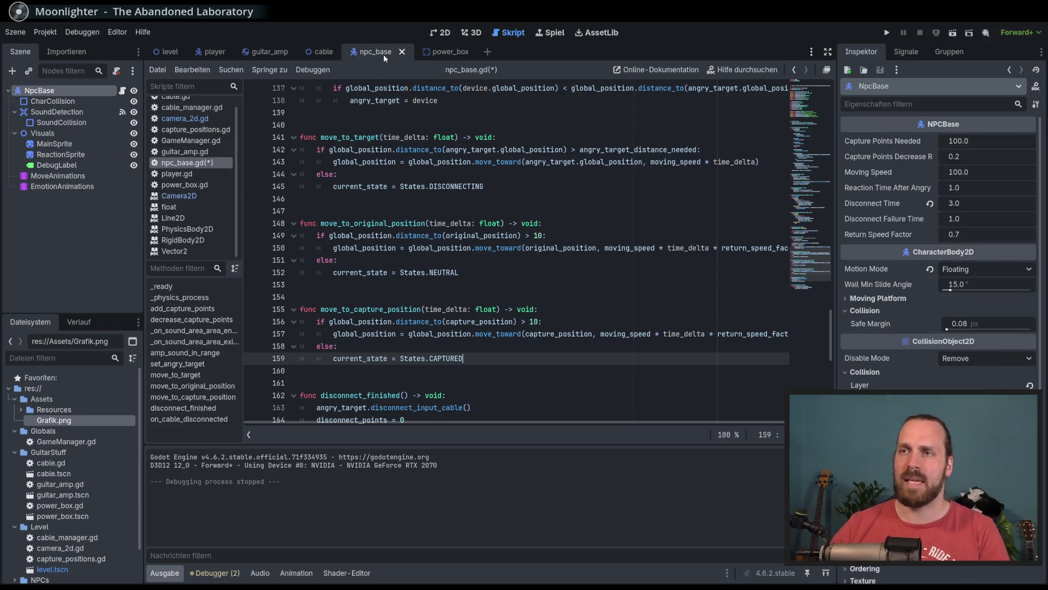
pyautogui.scroll(6, 492, 240)
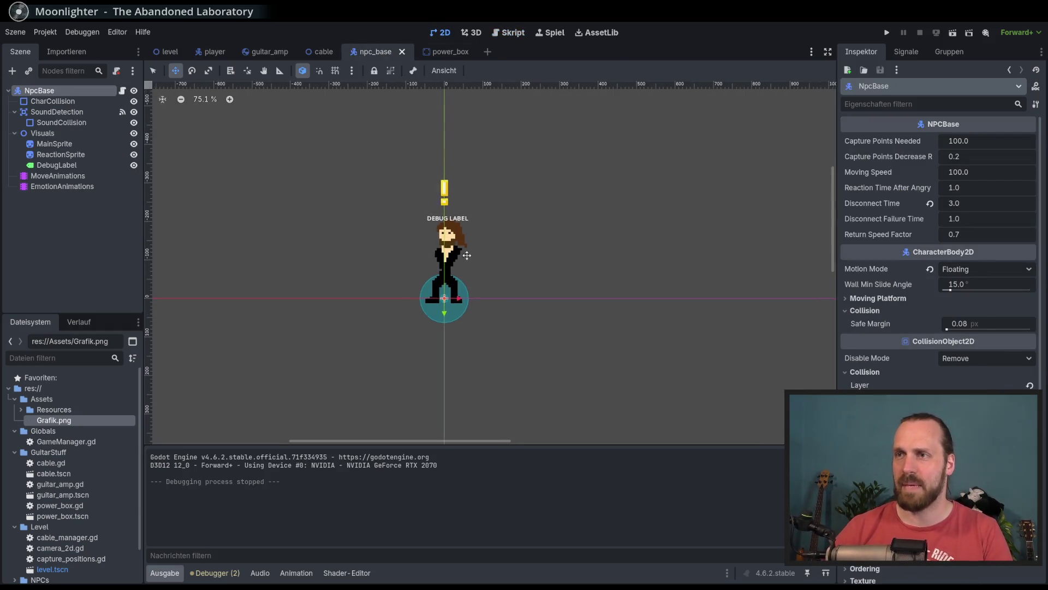
# Select MainSprite and open its texture region editor on the character sheet.
pyautogui.click(58, 144)
pyautogui.click(1029, 152)
pyautogui.click(1030, 152)
pyautogui.click(976, 255)
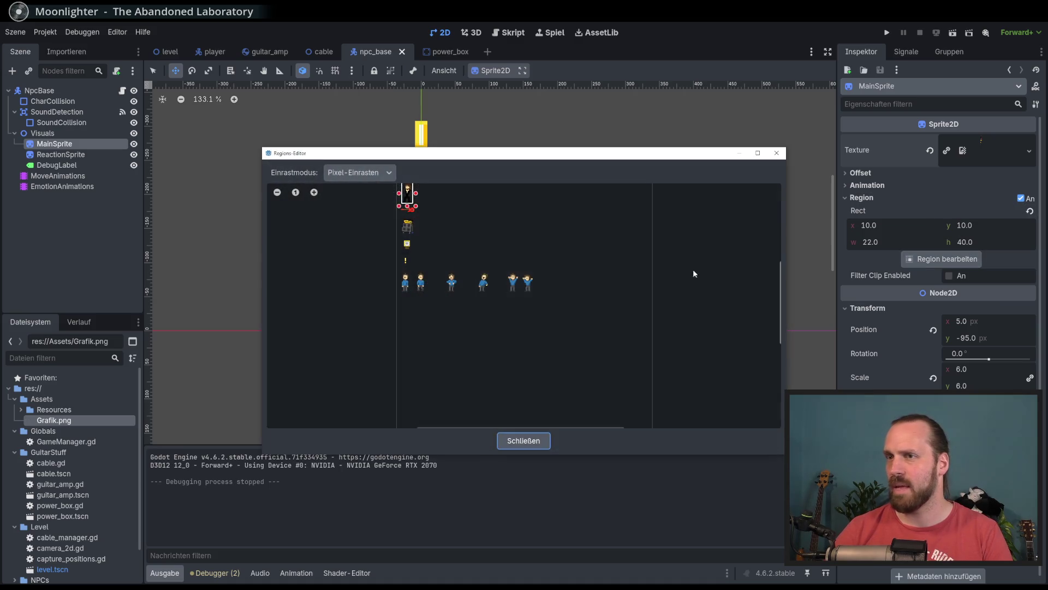
pyautogui.scroll(3, 456, 288)
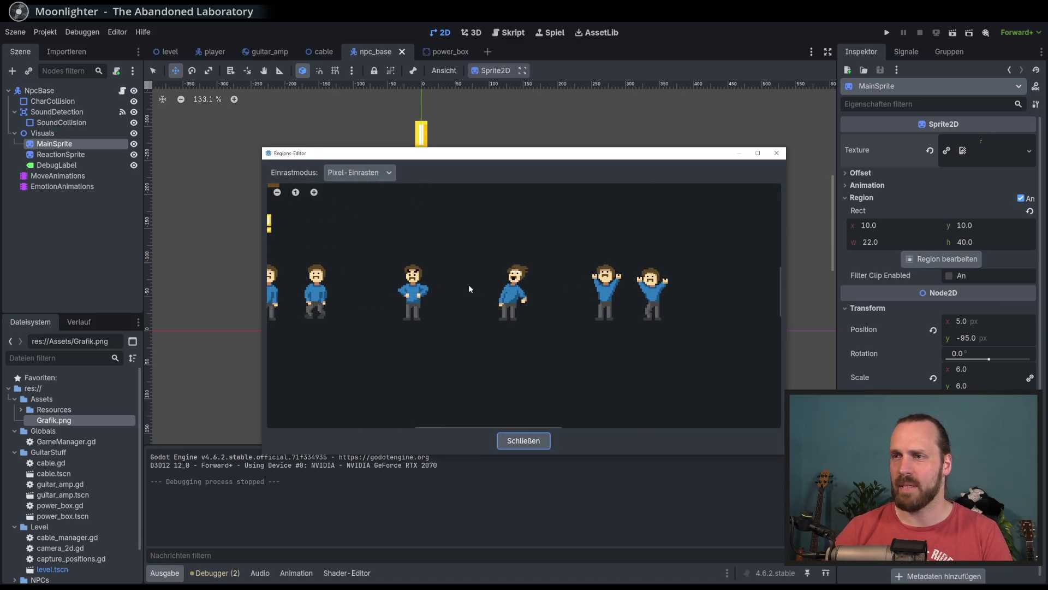
pyautogui.moveTo(463, 286); pyautogui.dragTo(555, 286)
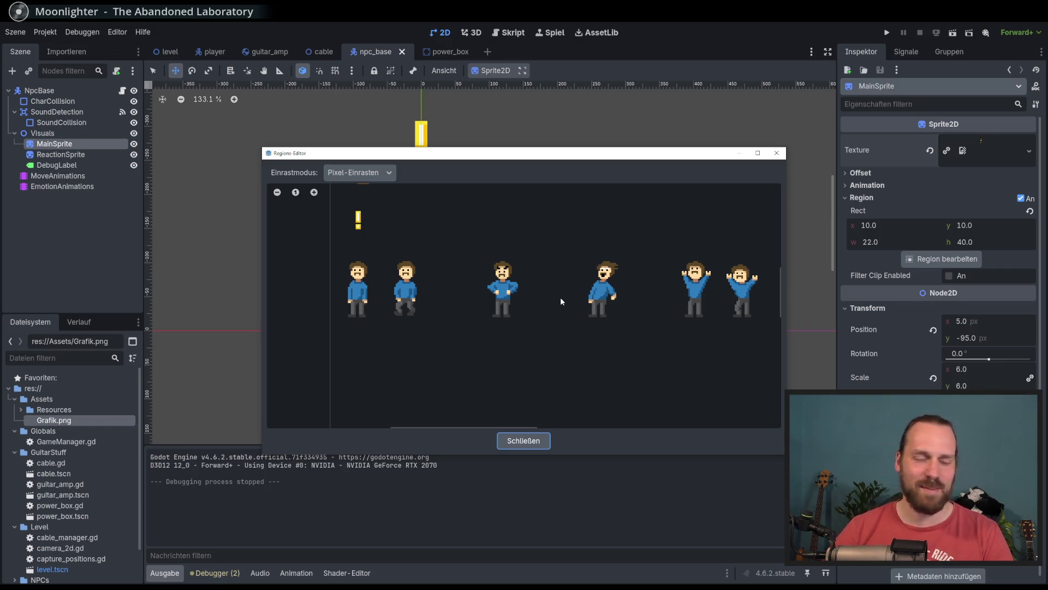
pyautogui.moveTo(563, 300); pyautogui.dragTo(498, 299)
pyautogui.hscroll(-3, 500, 310)
pyautogui.scroll(3, 424, 313)
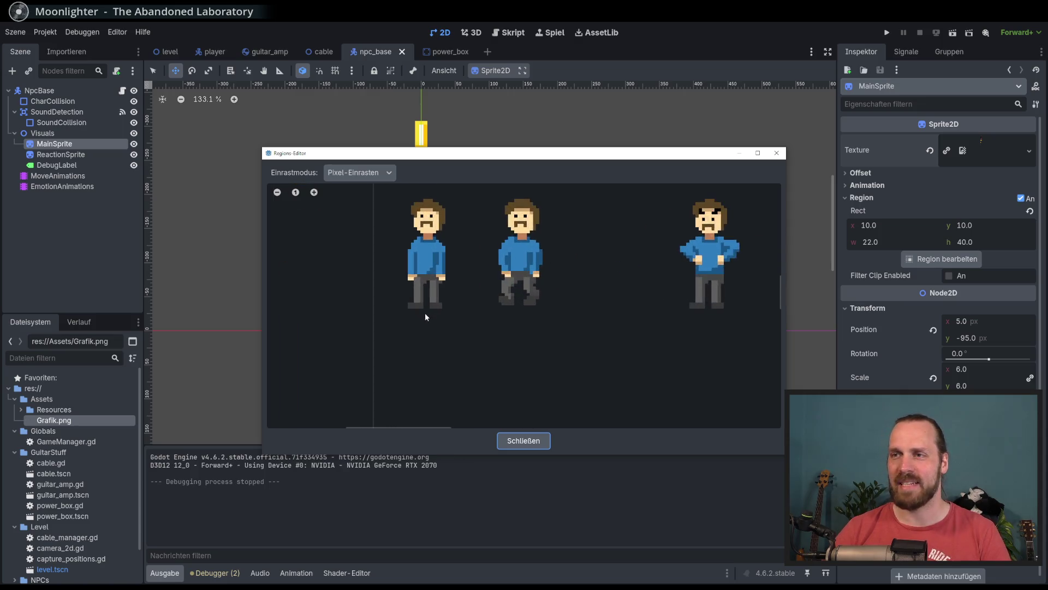
# Frame the first blue-shirted character as region 4, 183, 26 × 42 and close the editor.
pyautogui.moveTo(381, 229)
pyautogui.mouseDown()
pyautogui.moveTo(459, 373)
pyautogui.moveTo(373, 229)
pyautogui.moveTo(371, 241)
pyautogui.mouseUp()
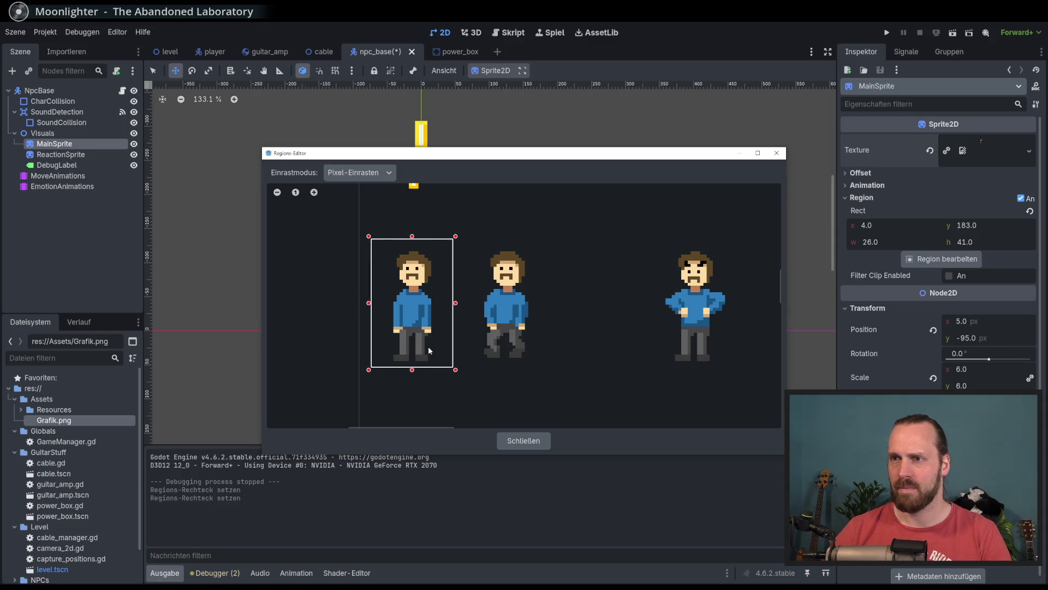
pyautogui.moveTo(412, 369); pyautogui.dragTo(414, 374)
pyautogui.click(414, 236)
pyautogui.click(524, 441)
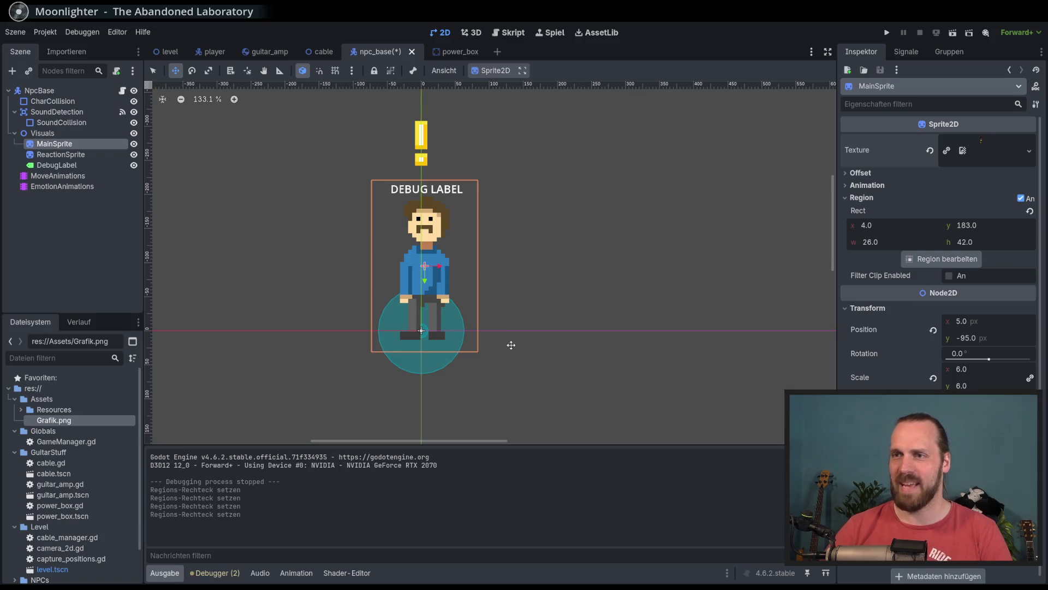
pyautogui.press('F5')
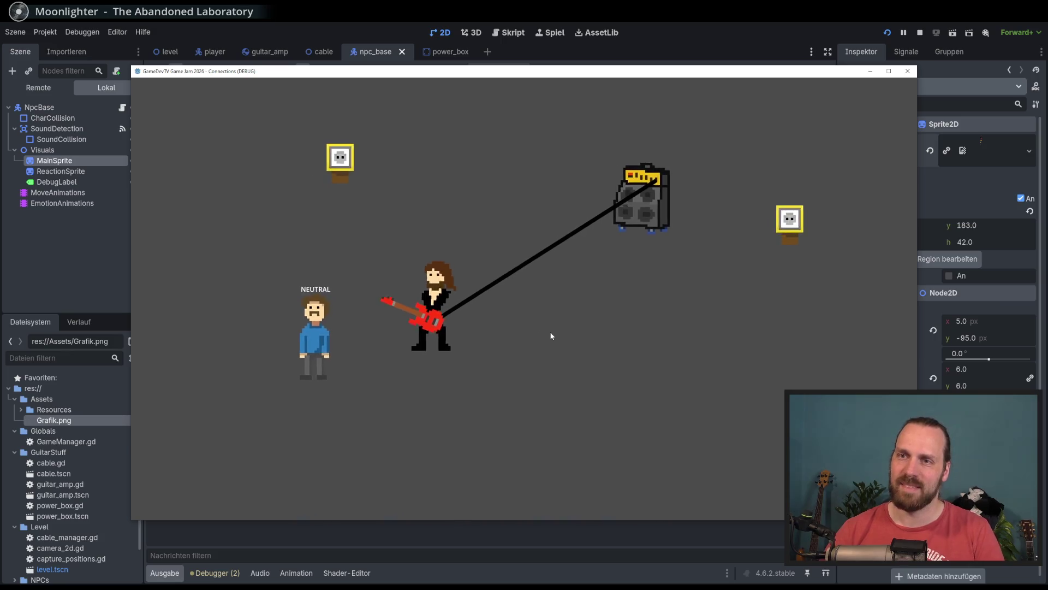
# Walk the guitarist with the amp to the NPC and play until it is captured.
pyautogui.press('d')
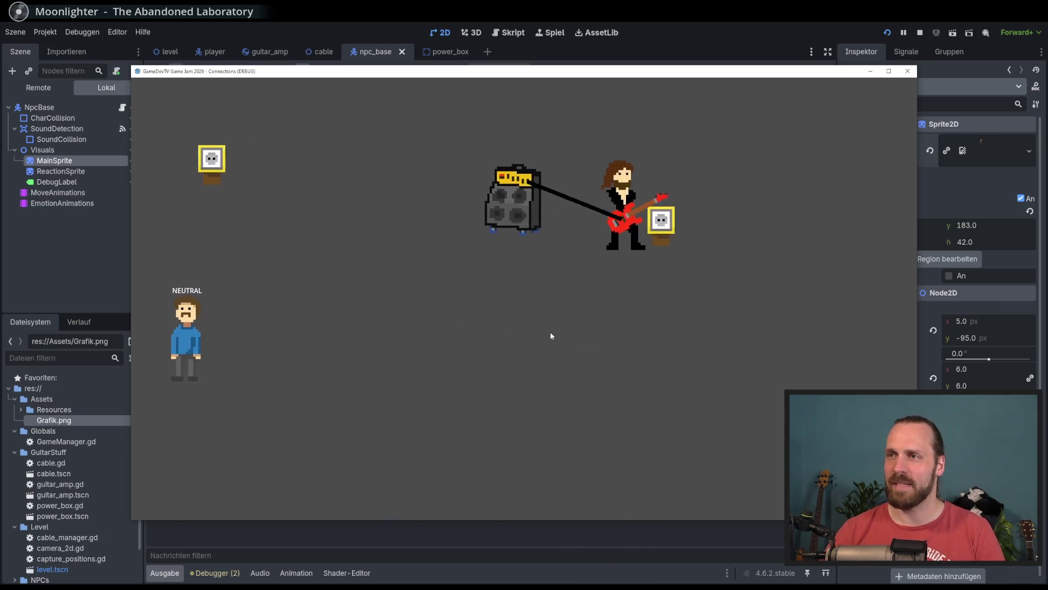
pyautogui.press('a')
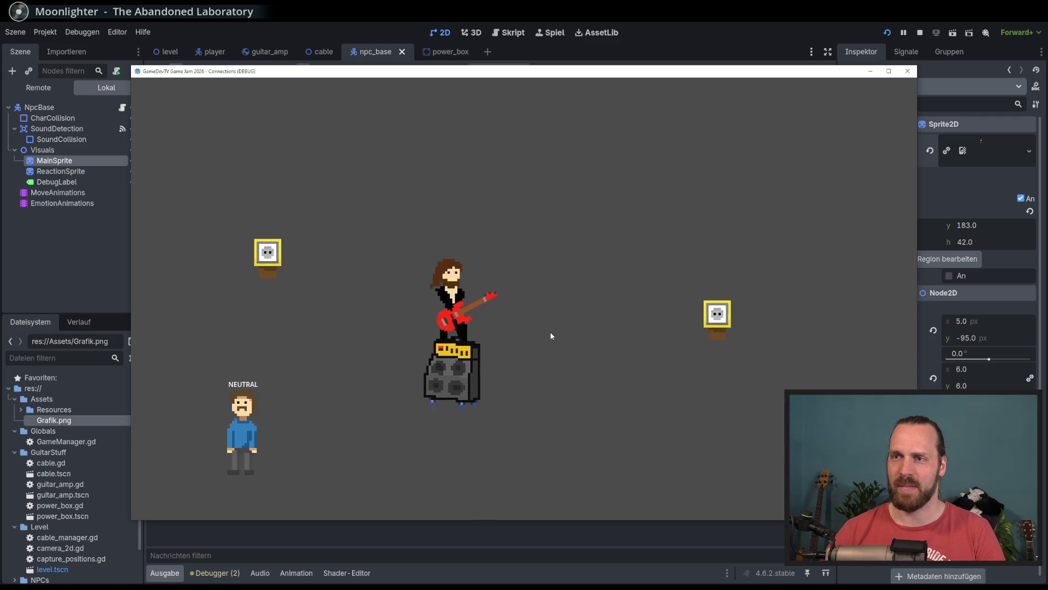
pyautogui.press('a')
pyautogui.press('a')
pyautogui.press('s')
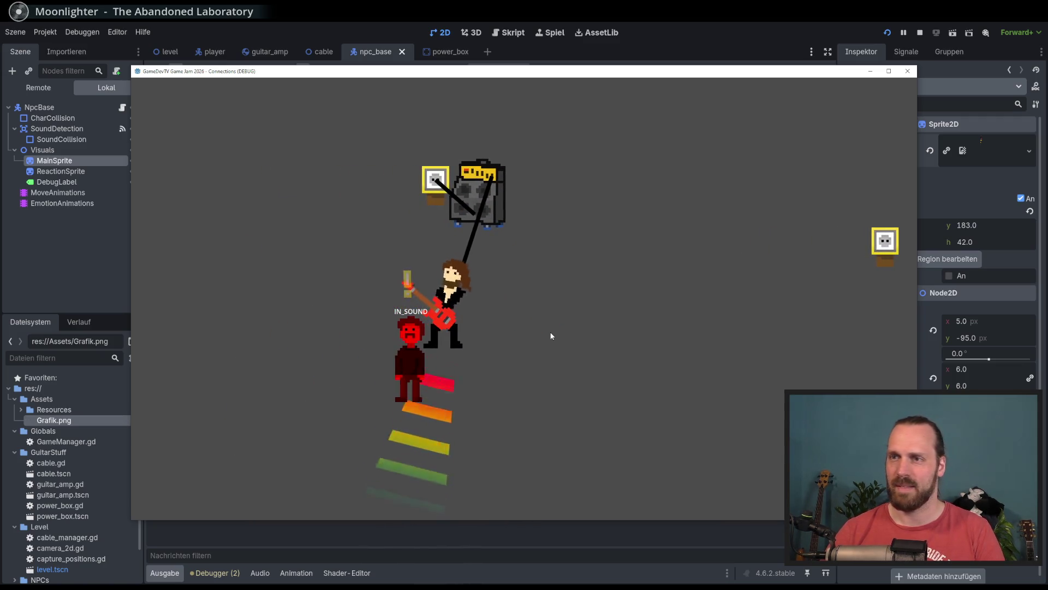
pyautogui.press('d')
pyautogui.press('a')
# Move the guitarist around the amp and captured NPC, then stop the game.
pyautogui.press('w')
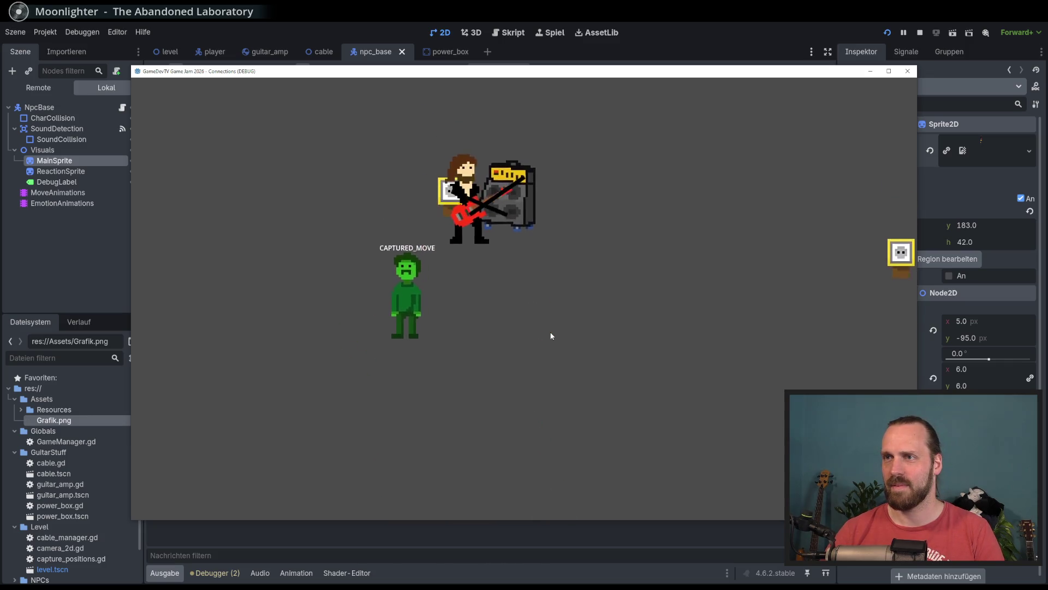
pyautogui.press('d')
pyautogui.press('s')
pyautogui.press('w')
pyautogui.press('a')
pyautogui.press('d')
pyautogui.press('a')
pyautogui.press('s')
pyautogui.press('a')
pyautogui.press('w')
pyautogui.press('d')
pyautogui.press('s')
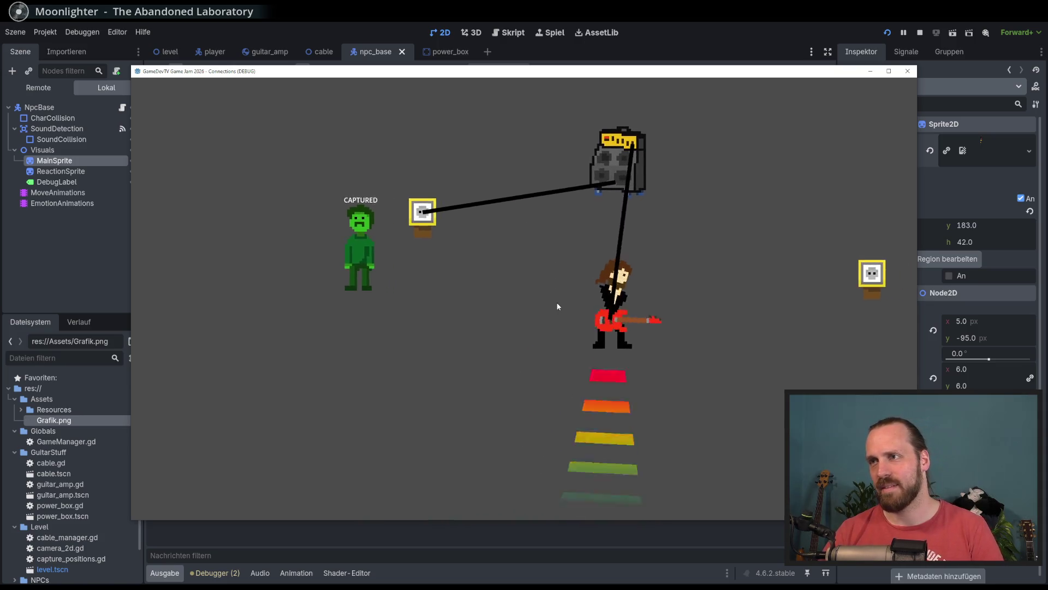
pyautogui.press('F8')
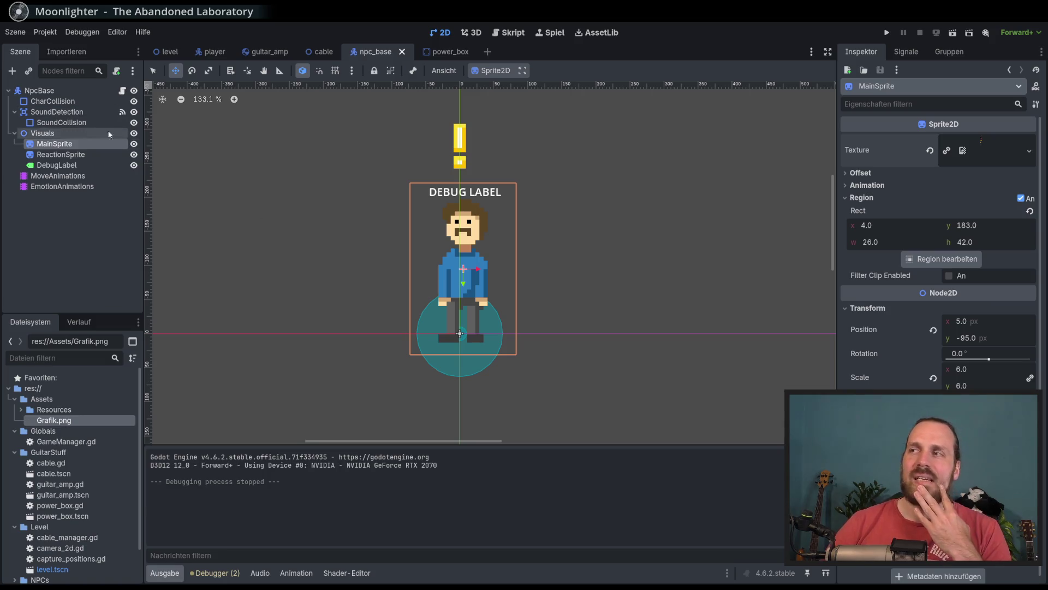
# Read the top of npc_base.gd, then select MoveAnimations back in the 2D scene.
pyautogui.moveTo(879, 250)
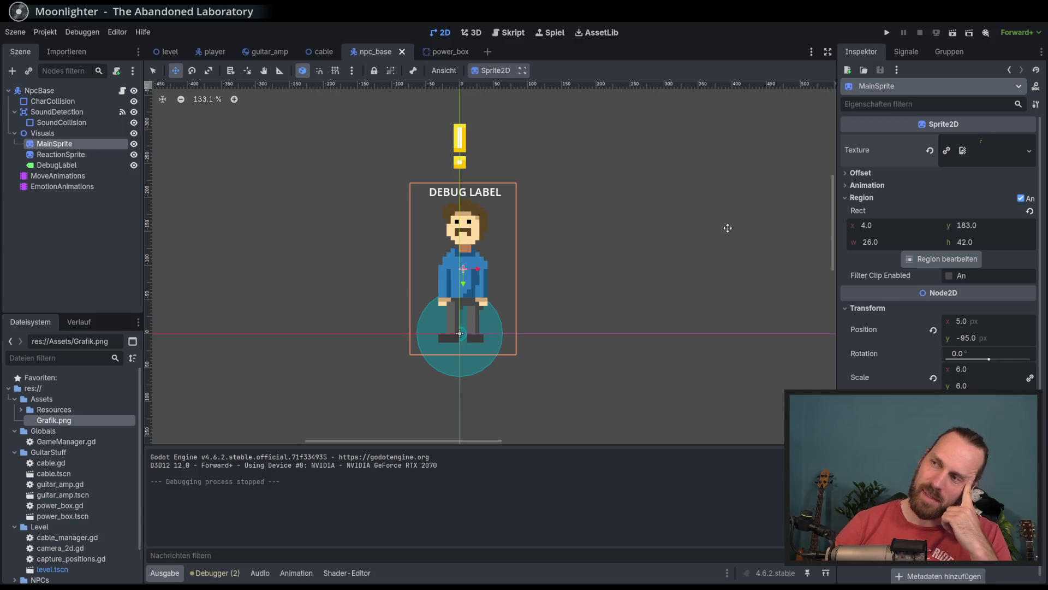
pyautogui.click(122, 91)
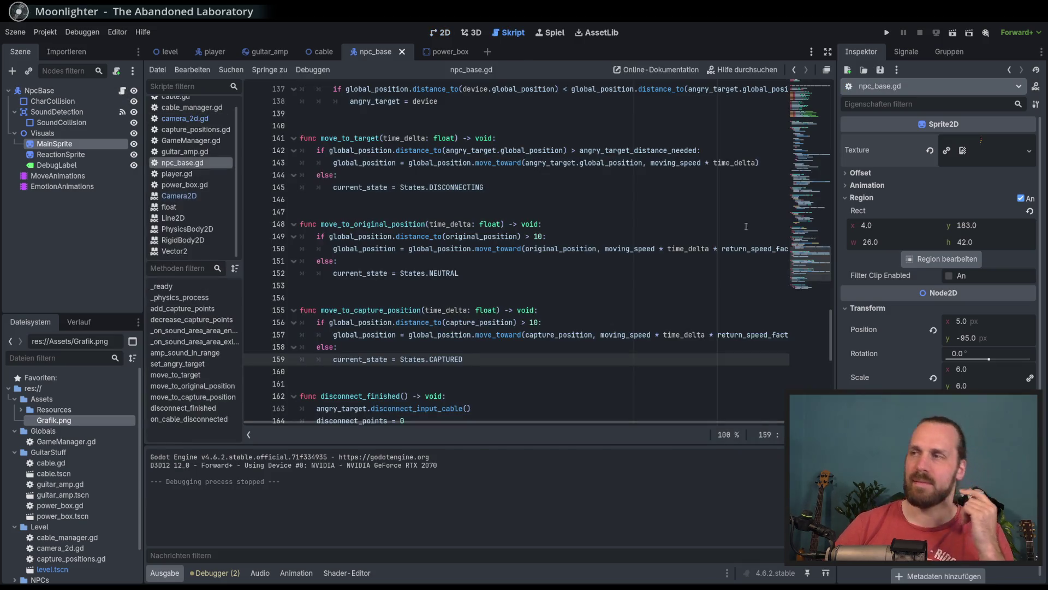
pyautogui.scroll(3, 781, 99)
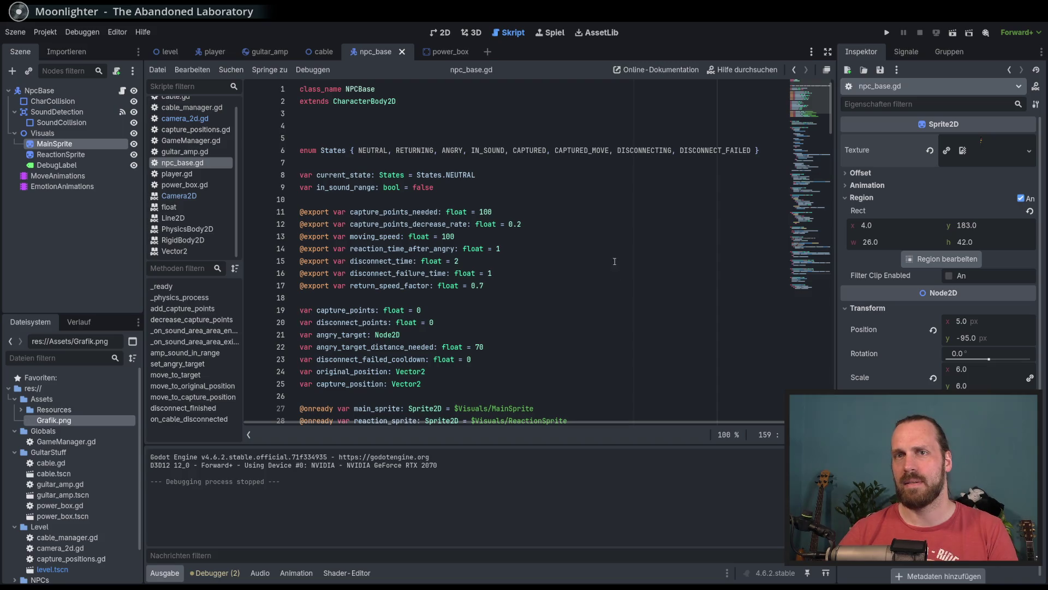
pyautogui.click(443, 33)
pyautogui.click(39, 176)
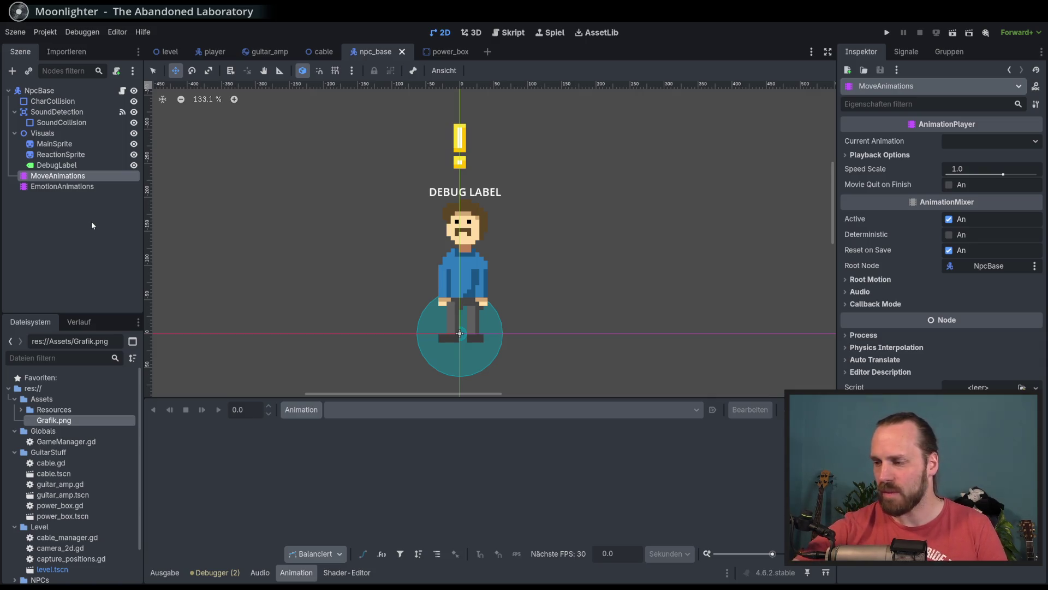
# Delete the MoveAnimations node from the NpcBase scene tree.
pyautogui.click(94, 187)
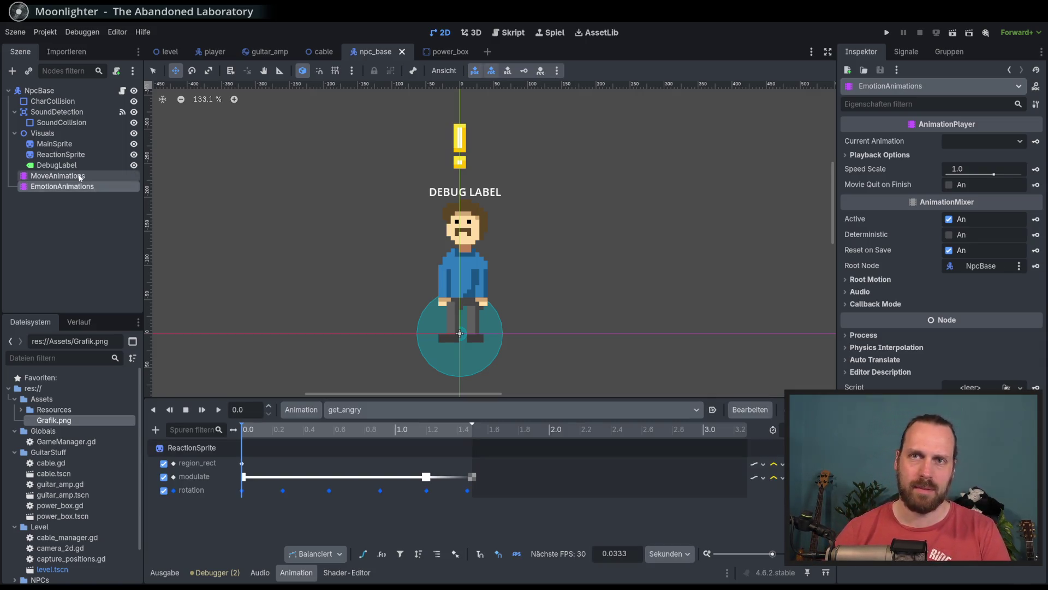
pyautogui.rightClick(68, 176)
pyautogui.click(131, 427)
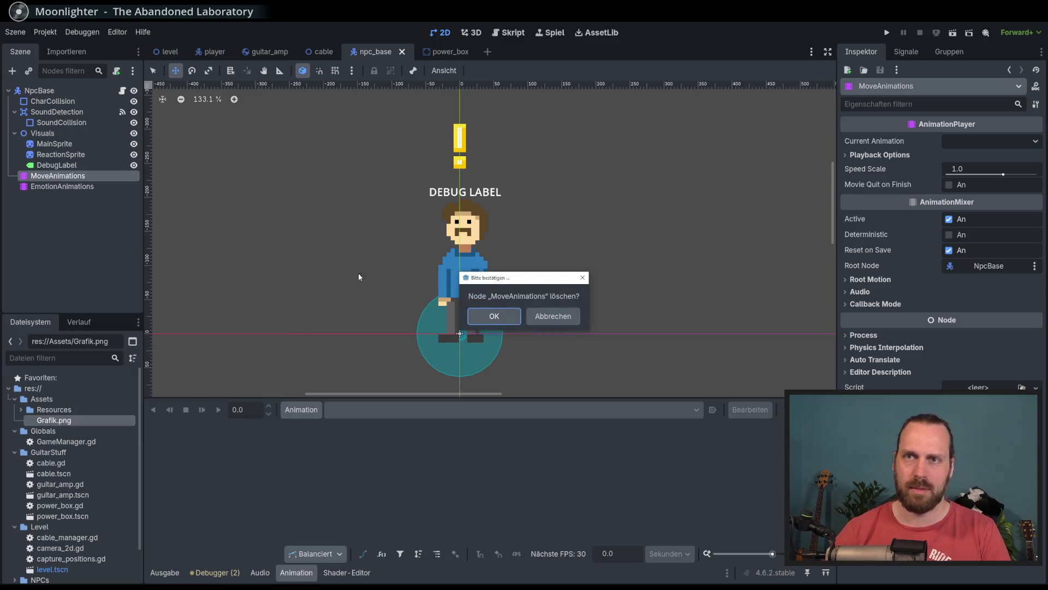
pyautogui.click(494, 316)
# Review npc_base.gd's onready variables and start an empty line after them.
pyautogui.click(122, 90)
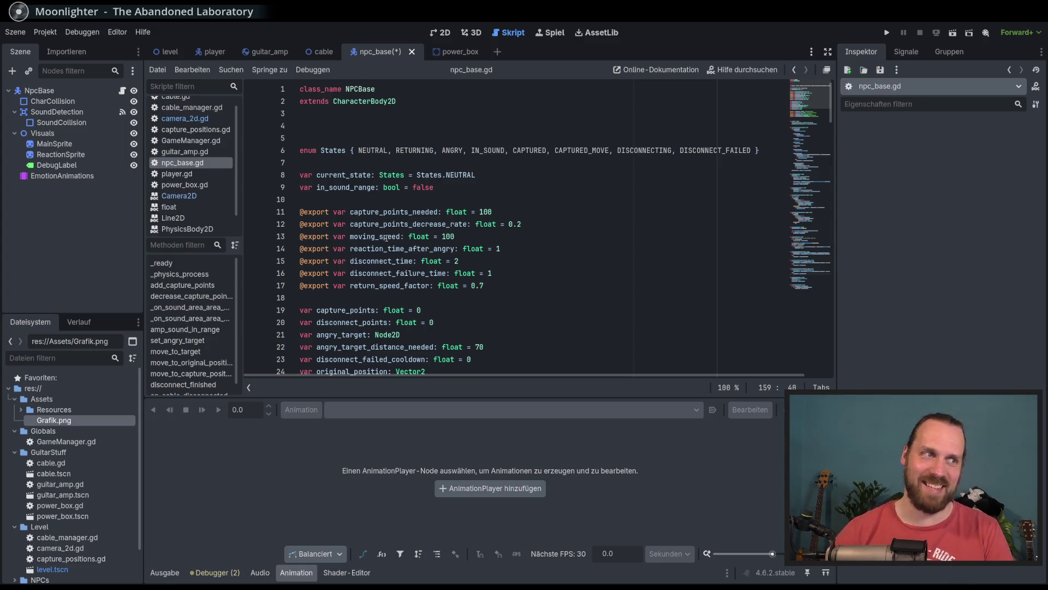
pyautogui.scroll(-2, 784, 137)
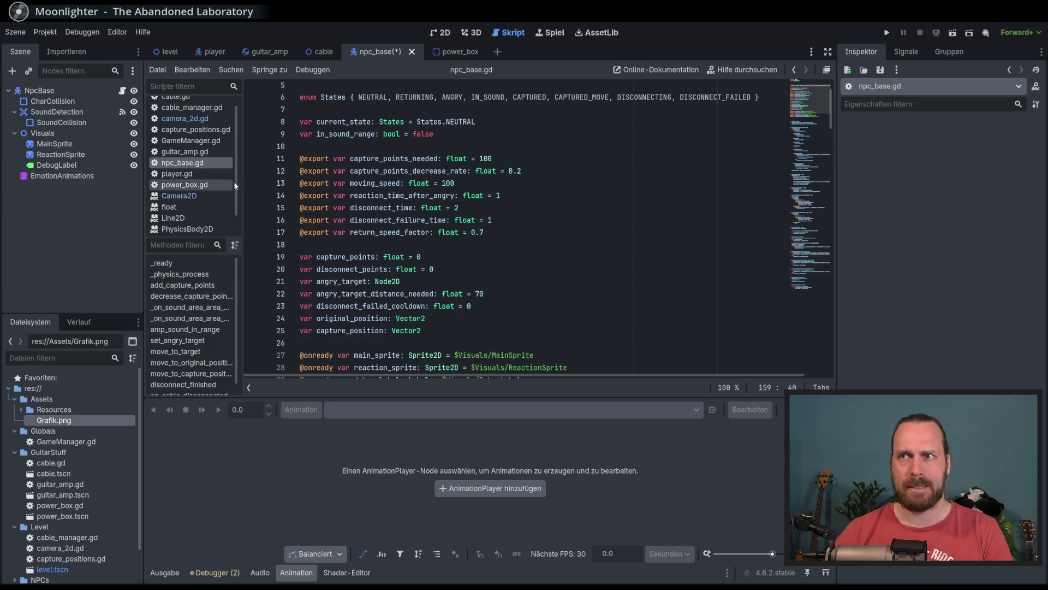
pyautogui.scroll(-5, 543, 249)
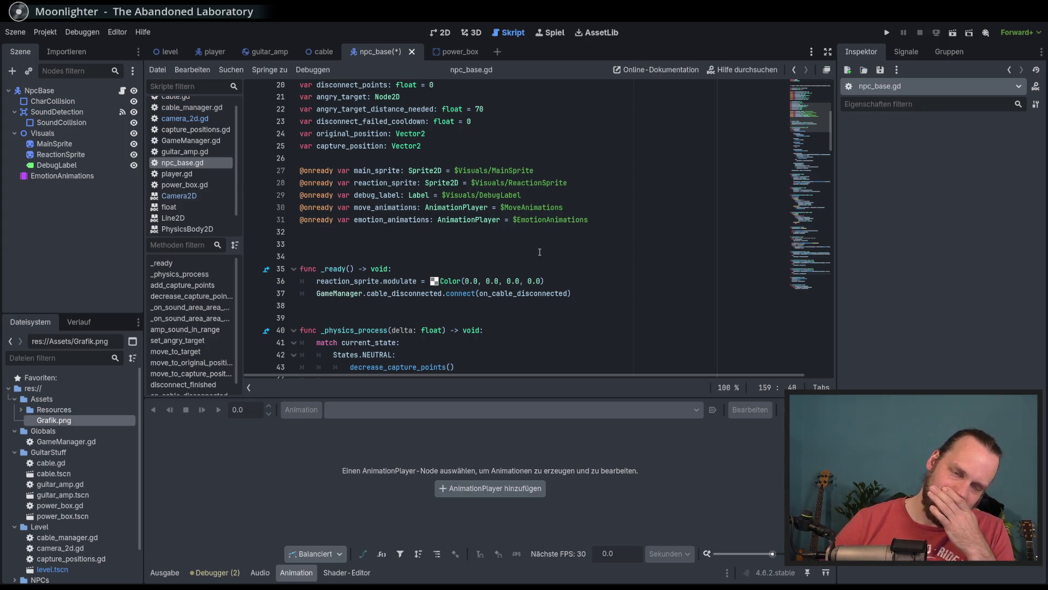
pyautogui.scroll(4, 539, 251)
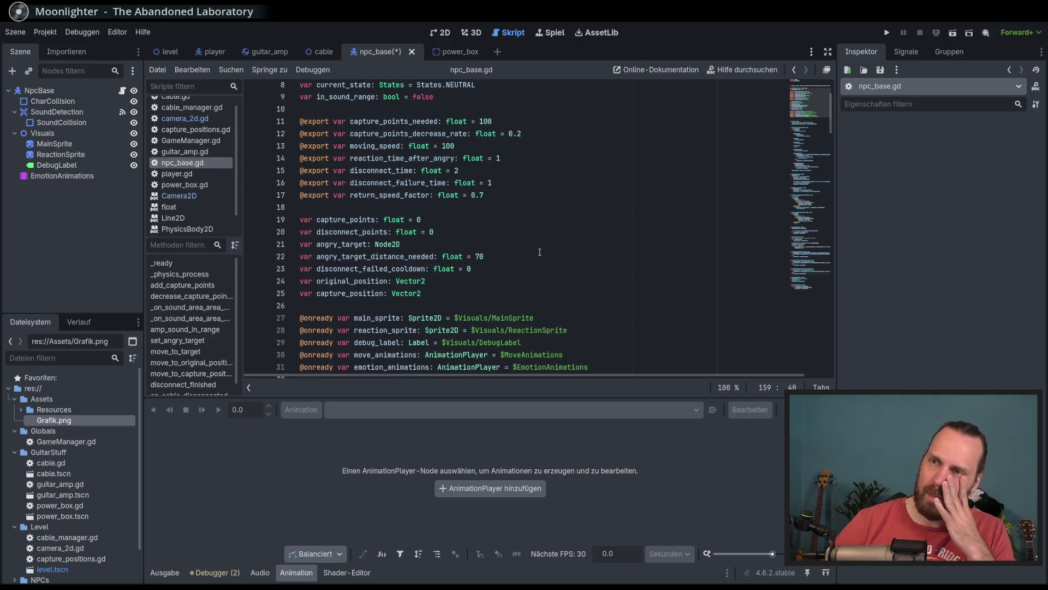
pyautogui.scroll(-2, 539, 252)
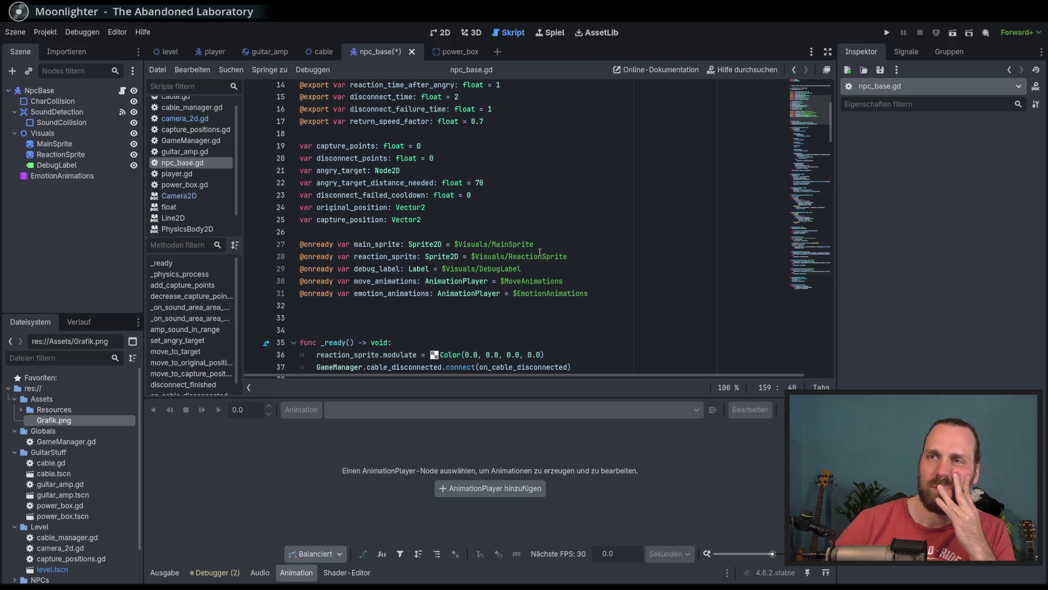
pyautogui.moveTo(453, 107)
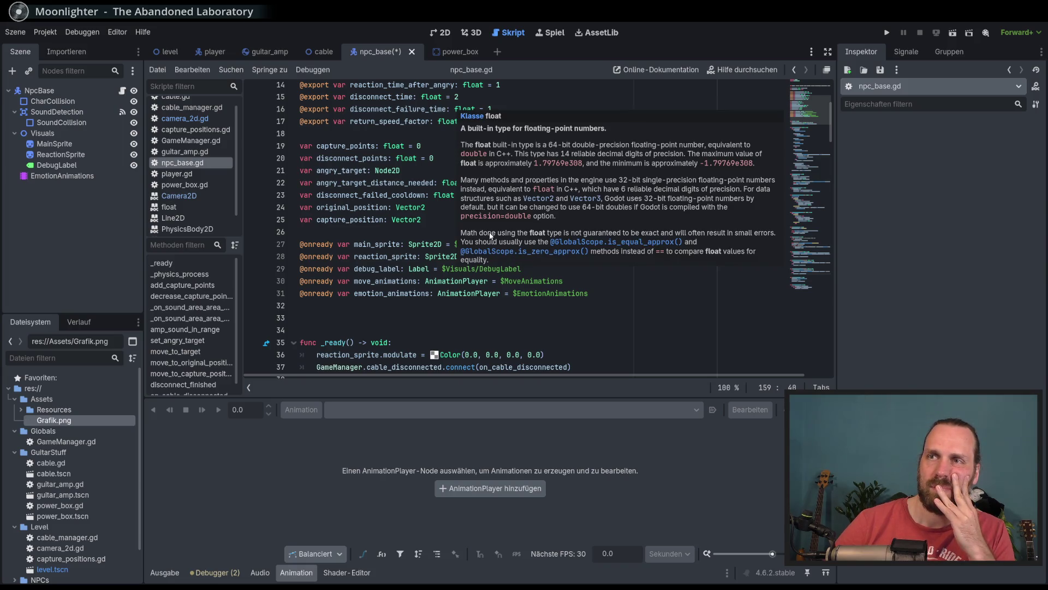
pyautogui.click(520, 305)
pyautogui.scroll(-2, 520, 306)
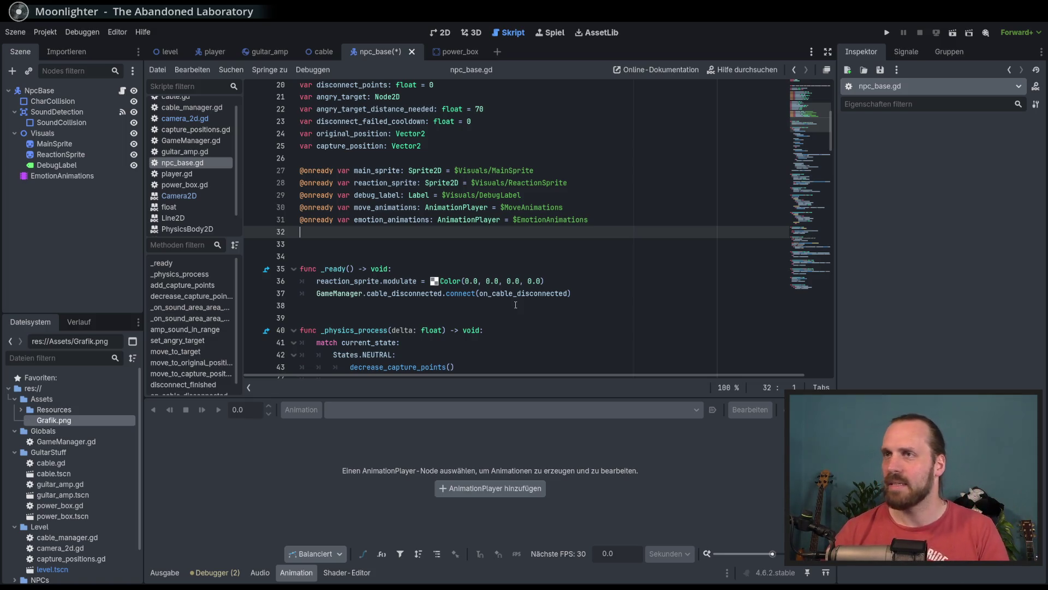
# Select MainSprite in the 2D scene and open its Modulate colour picker.
pyautogui.click(447, 31)
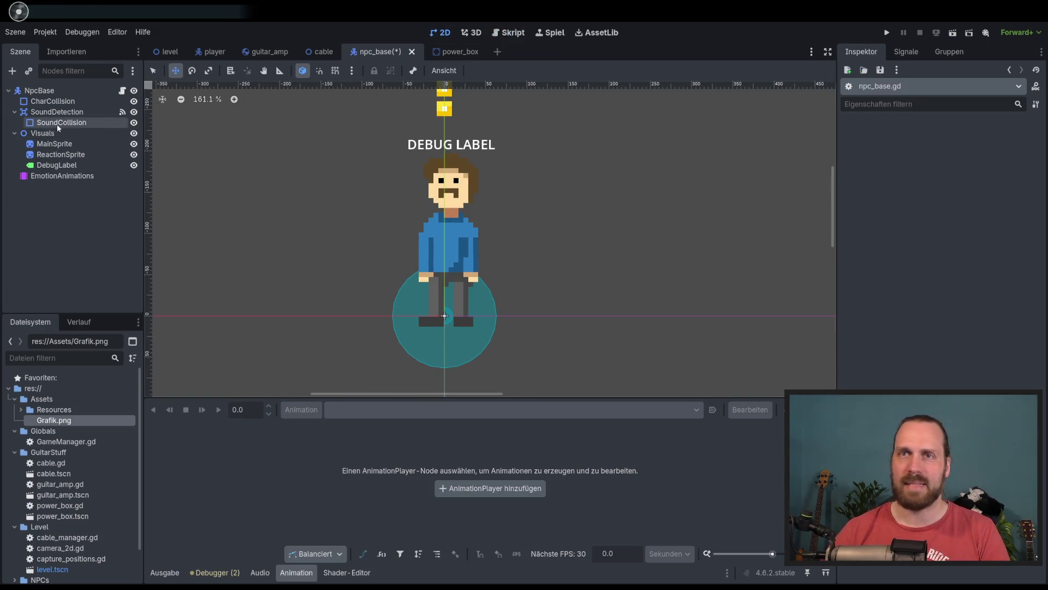
pyautogui.click(66, 145)
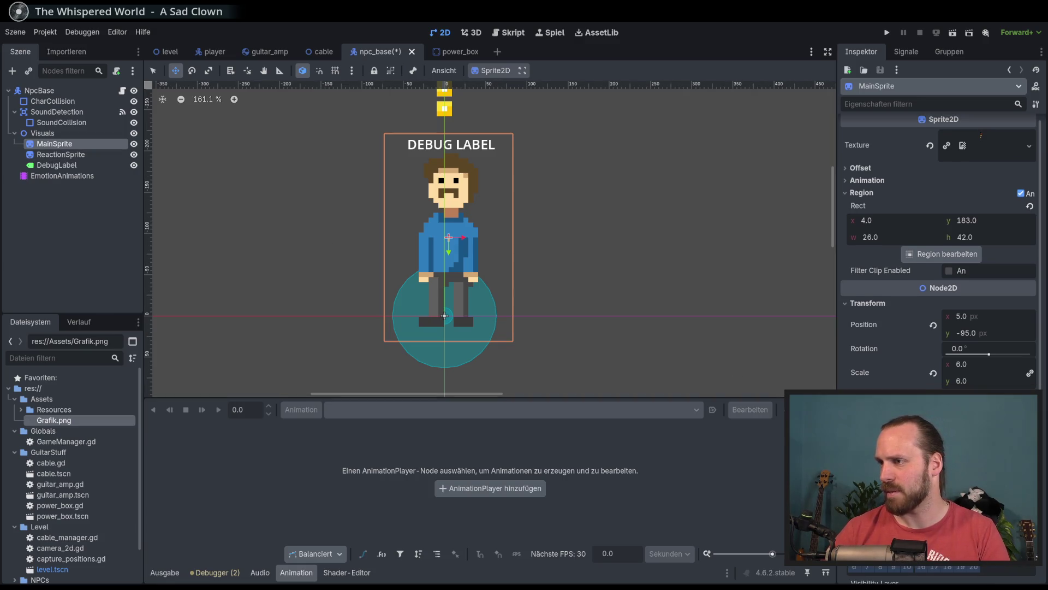
pyautogui.click(989, 460)
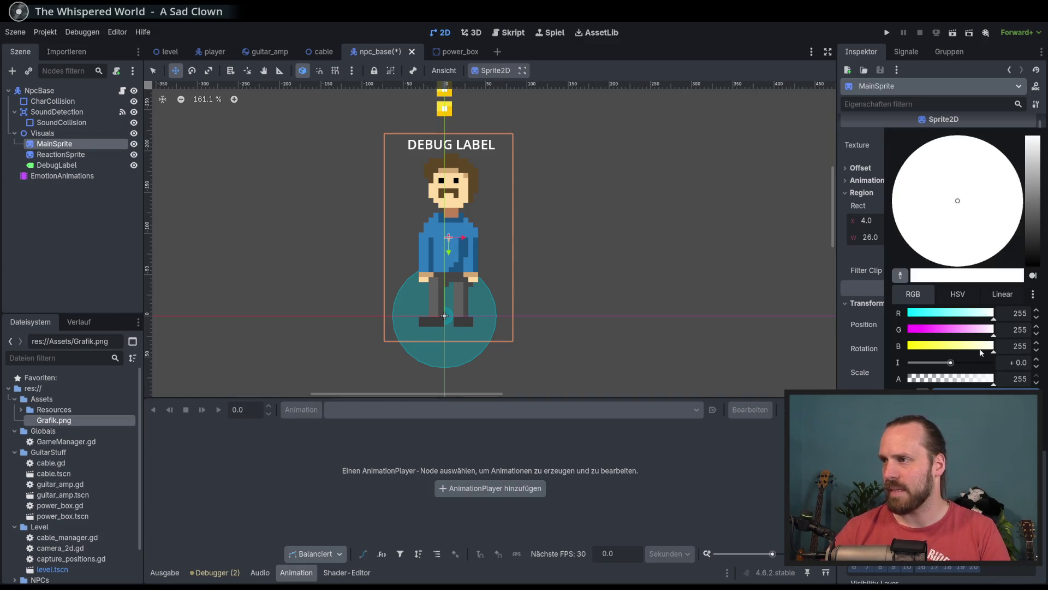
# Reset MainSprite's Modulate colour to pure white (255, 255, 255) and close the picker.
pyautogui.moveTo(987, 350)
pyautogui.mouseDown()
pyautogui.moveTo(964, 350)
pyautogui.moveTo(993, 348)
pyautogui.moveTo(981, 332)
pyautogui.moveTo(1011, 334)
pyautogui.moveTo(987, 318)
pyautogui.mouseUp()
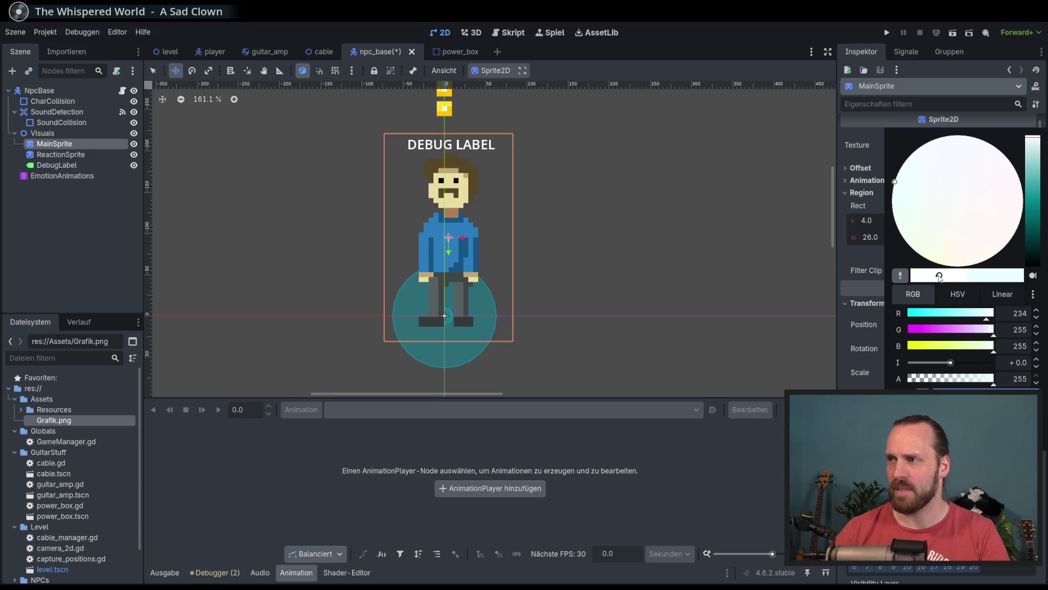
pyautogui.click(940, 278)
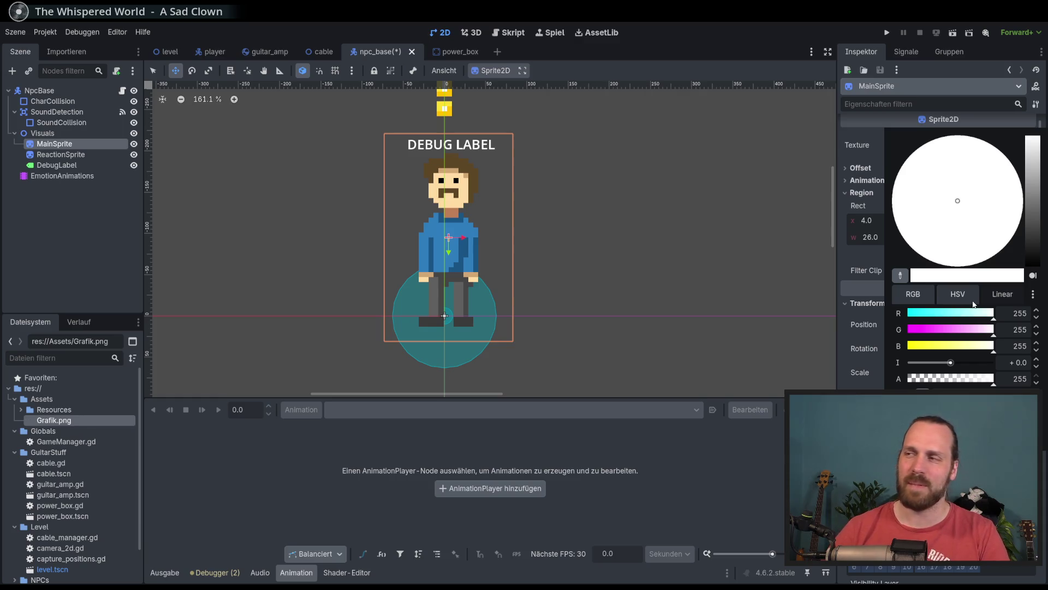
pyautogui.click(690, 115)
pyautogui.scroll(4, 618, 133)
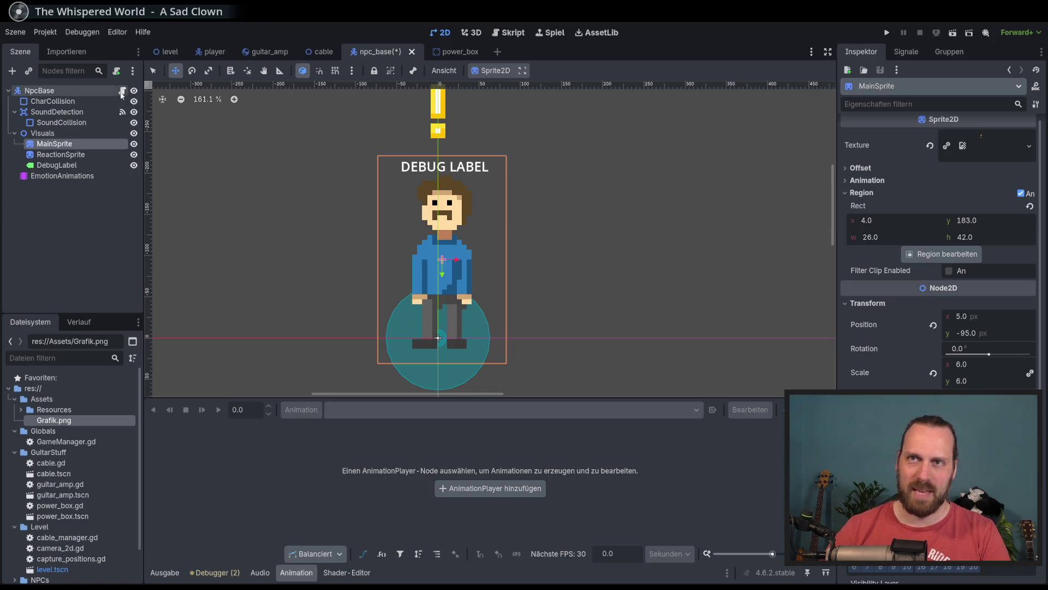
pyautogui.hotkey('ctrl', 'F3')
pyautogui.scroll(-1, 594, 265)
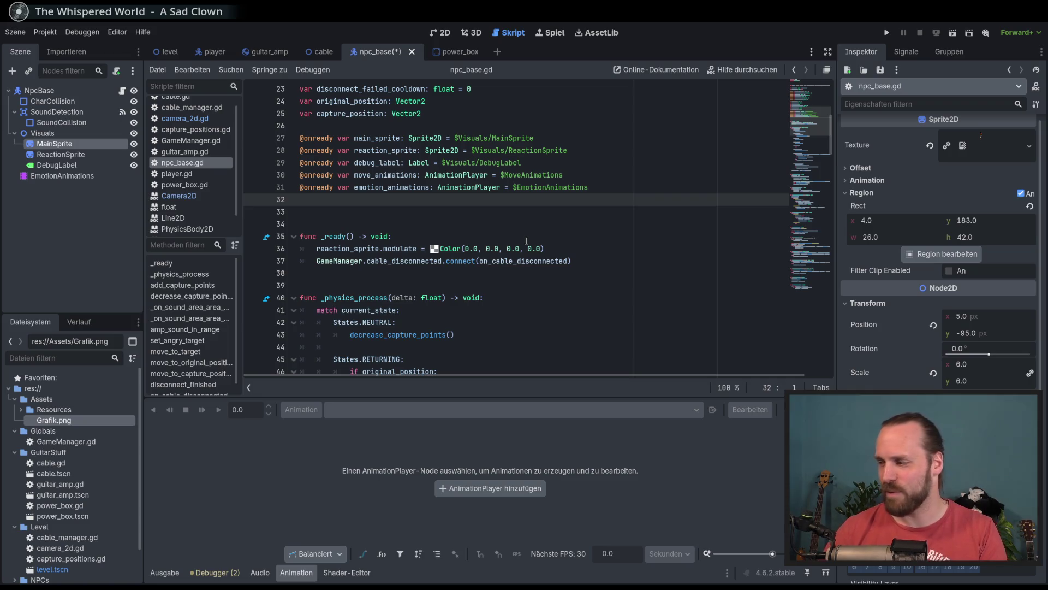
pyautogui.press('Return')
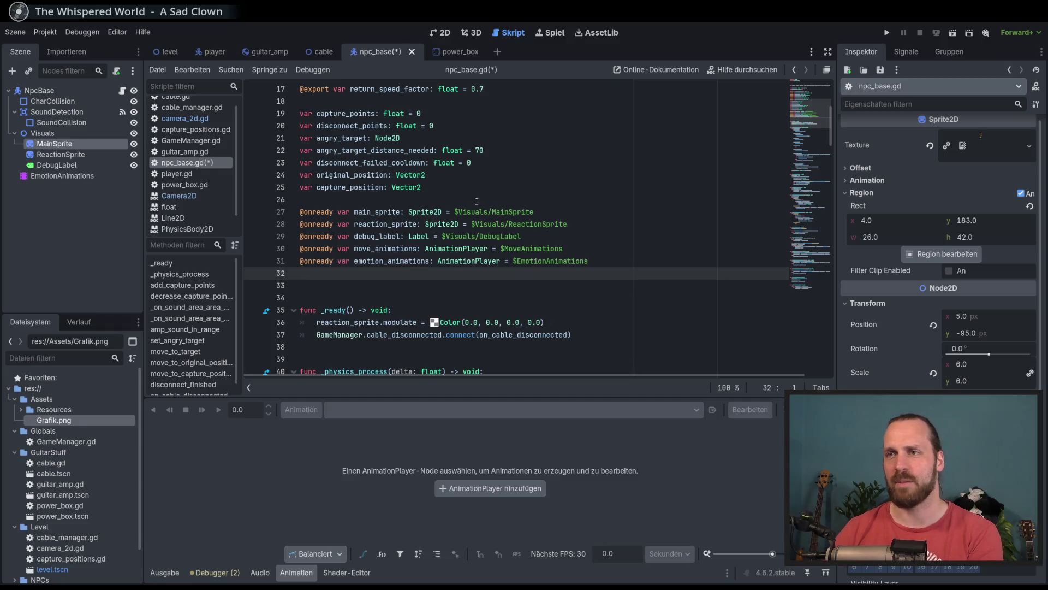
pyautogui.hotkey('alt', 'Up')
pyautogui.hotkey('alt', 'Up')
pyautogui.hotkey('alt', 'Up')
pyautogui.write('var')
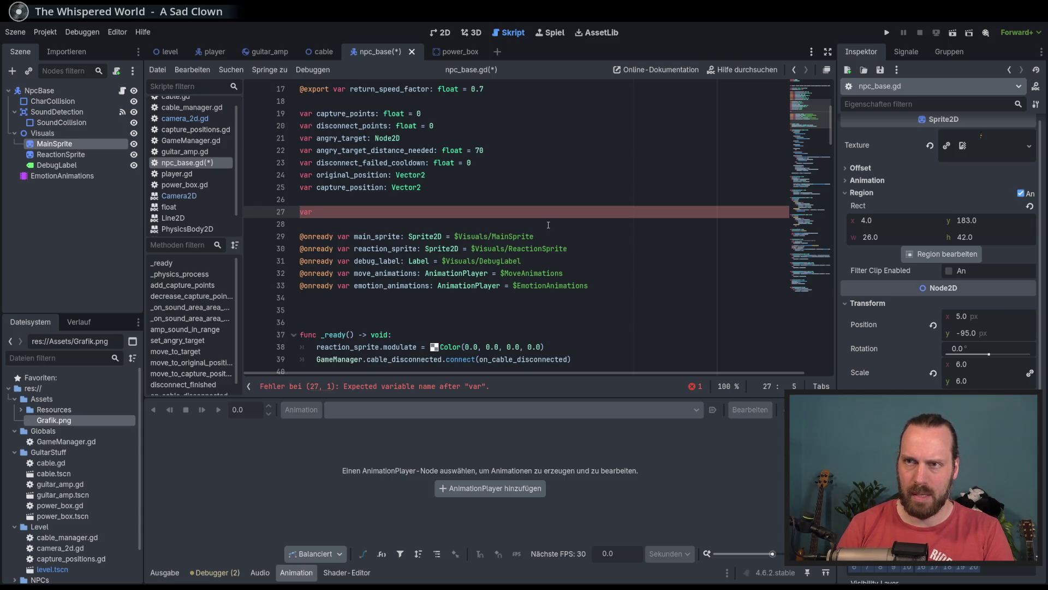
pyautogui.write('sprite_')
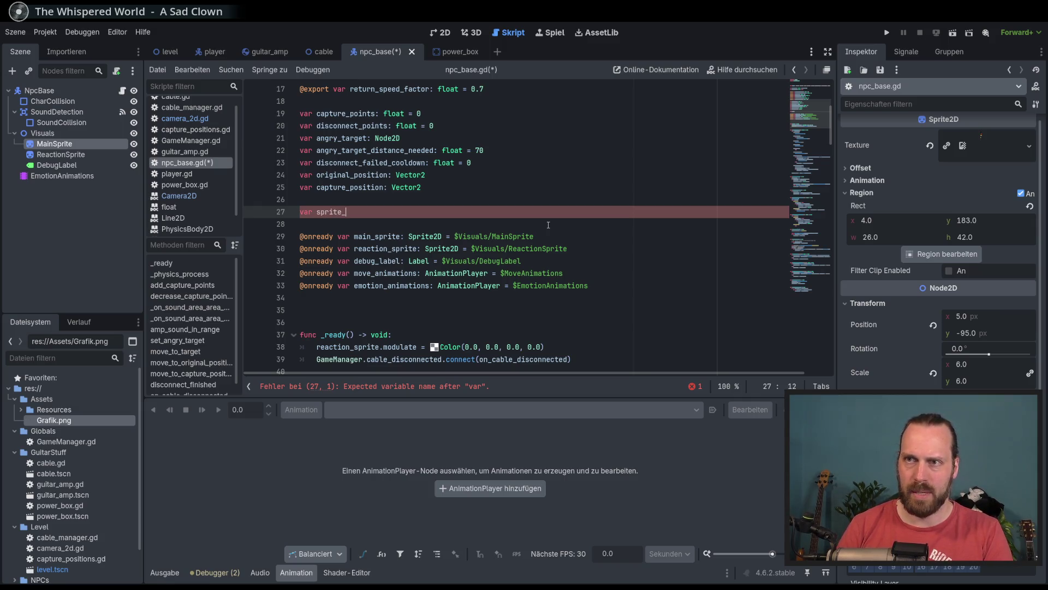
pyautogui.write('offset')
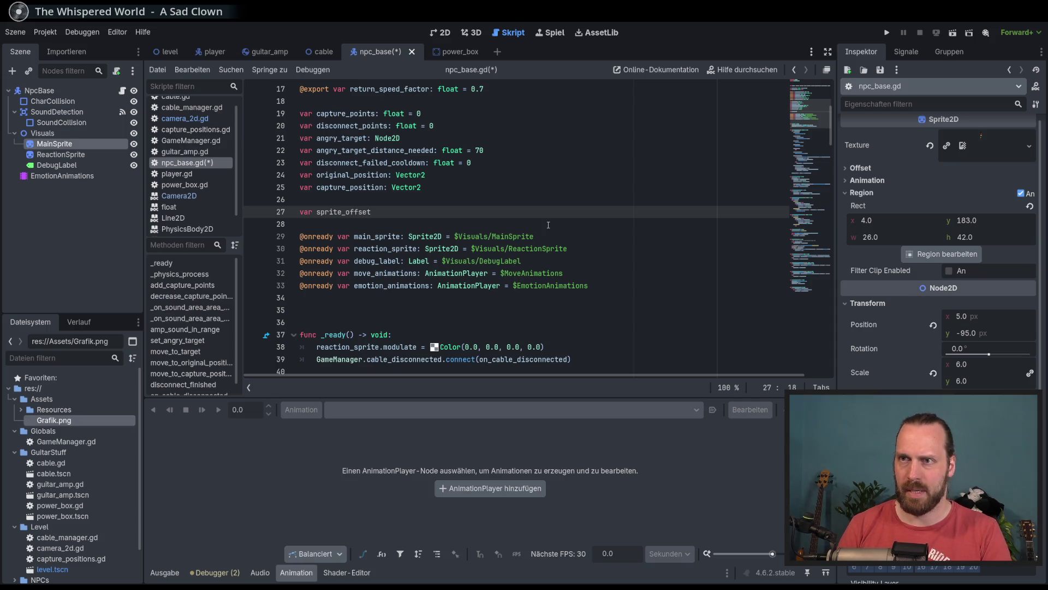
pyautogui.write(': int')
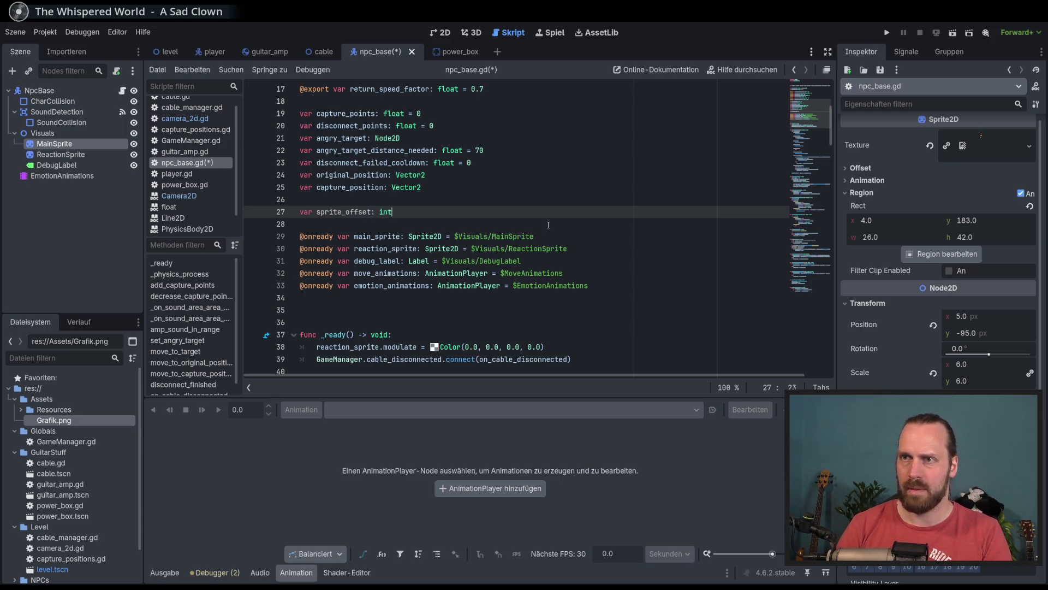
pyautogui.write(' = 30')
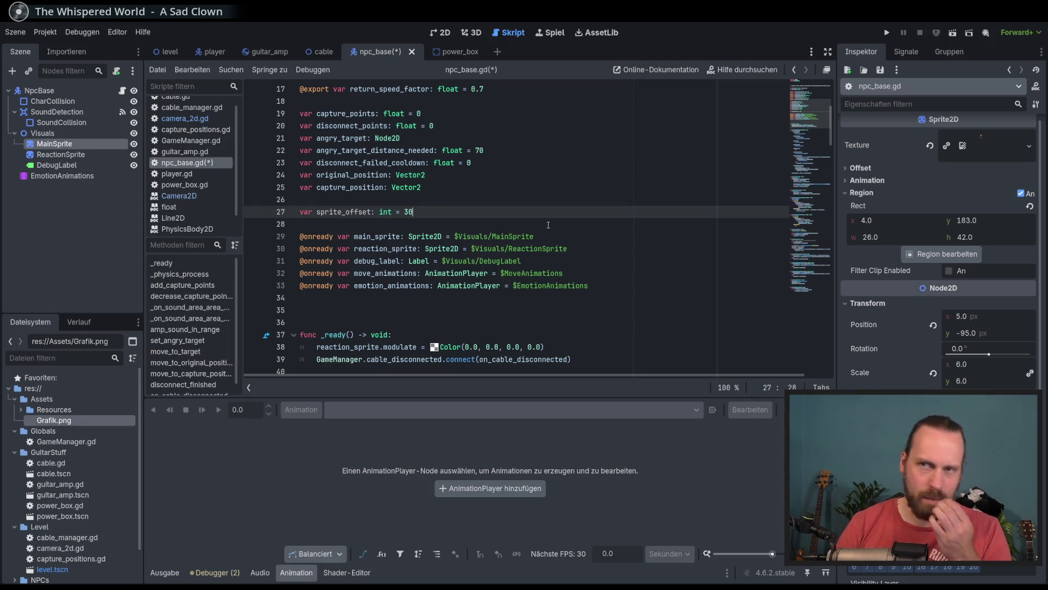
pyautogui.press('Return')
pyautogui.write('var sprite_')
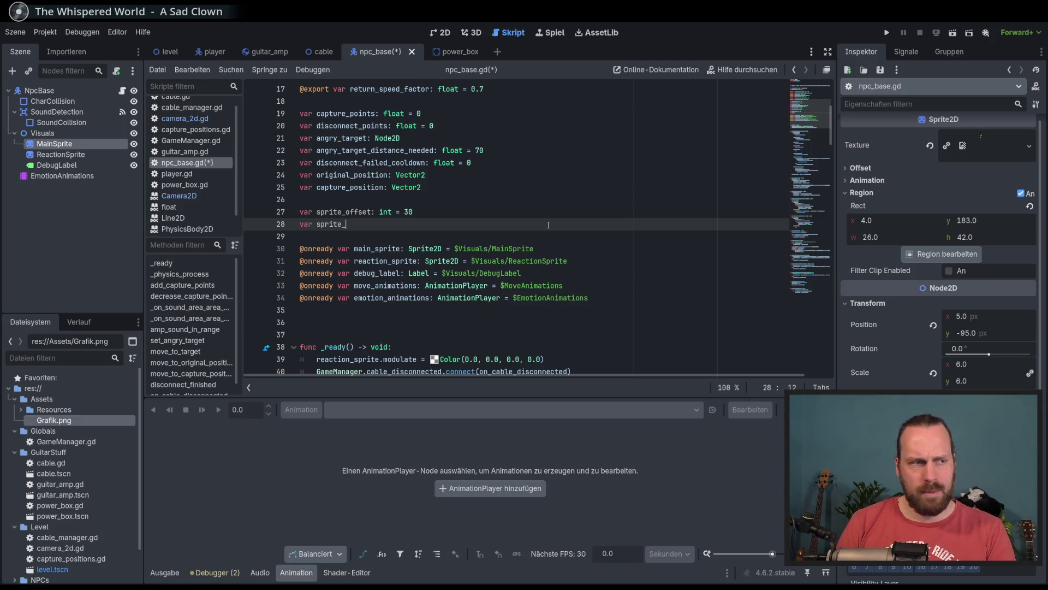
pyautogui.write('positions')
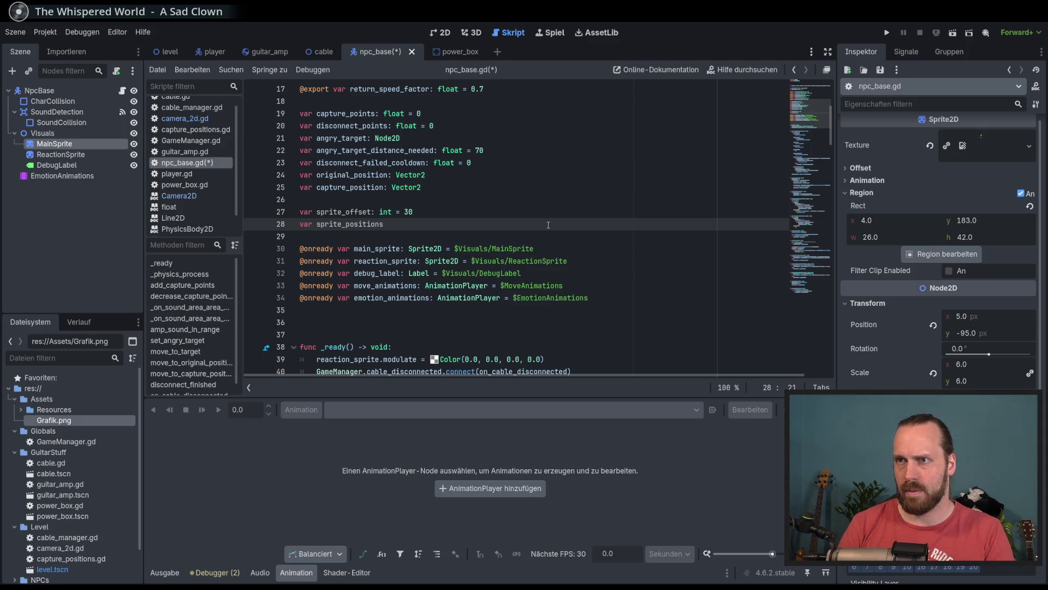
pyautogui.write(': Dic')
pyautogui.press('Return')
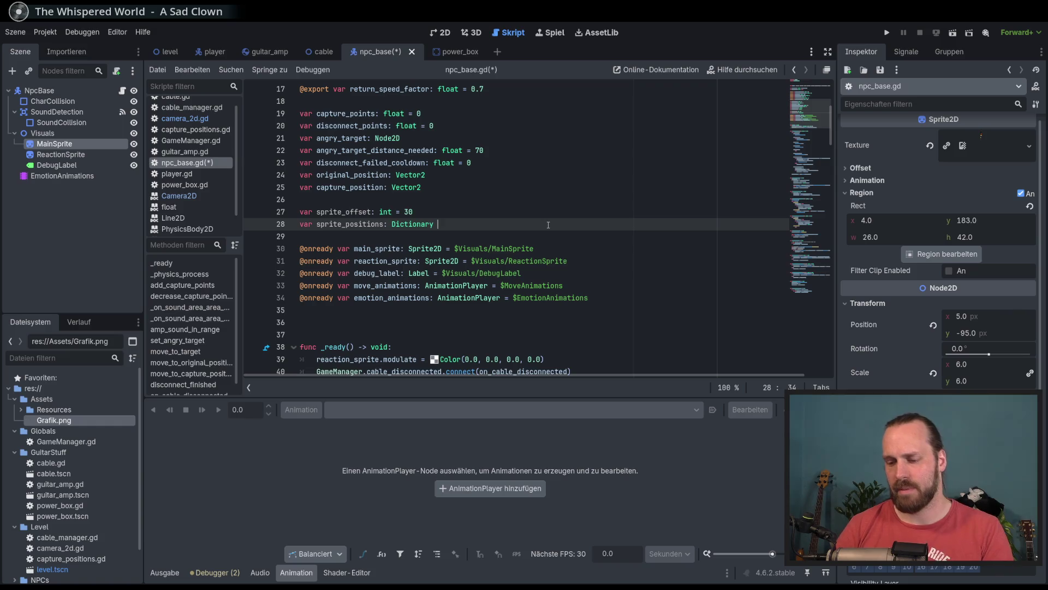
# Open the sprite_positions dictionary with = { and add the "neutral": 0 entry.
pyautogui.write('= ')
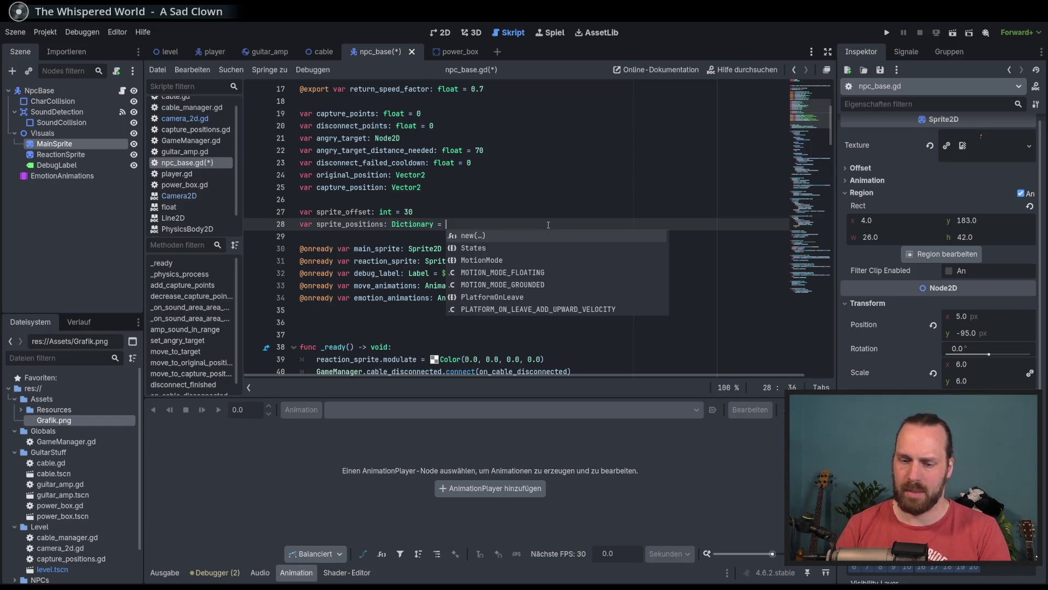
pyautogui.write('{')
pyautogui.press('Return')
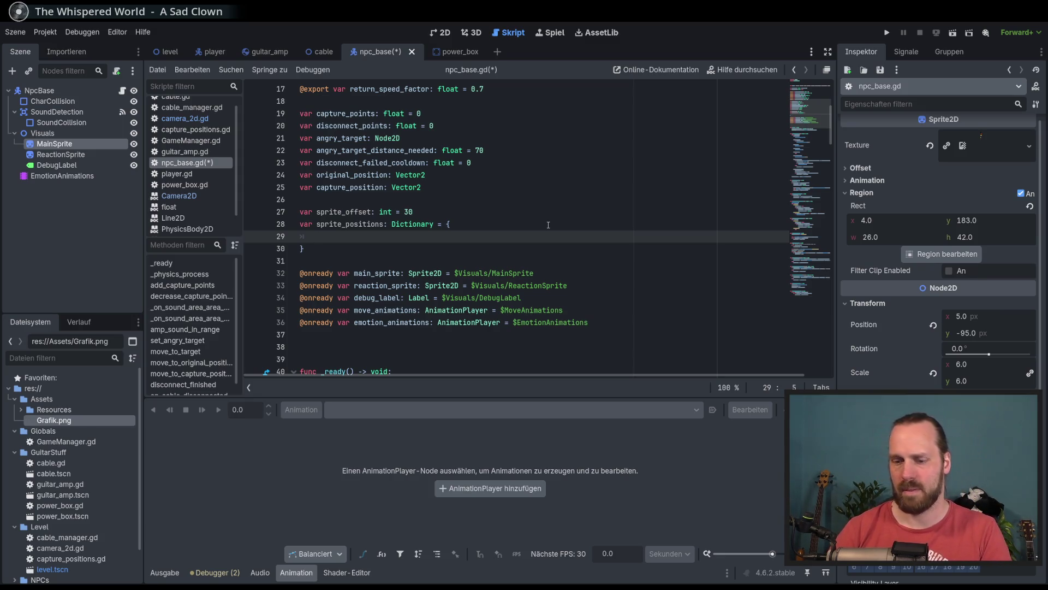
pyautogui.write('"norma')
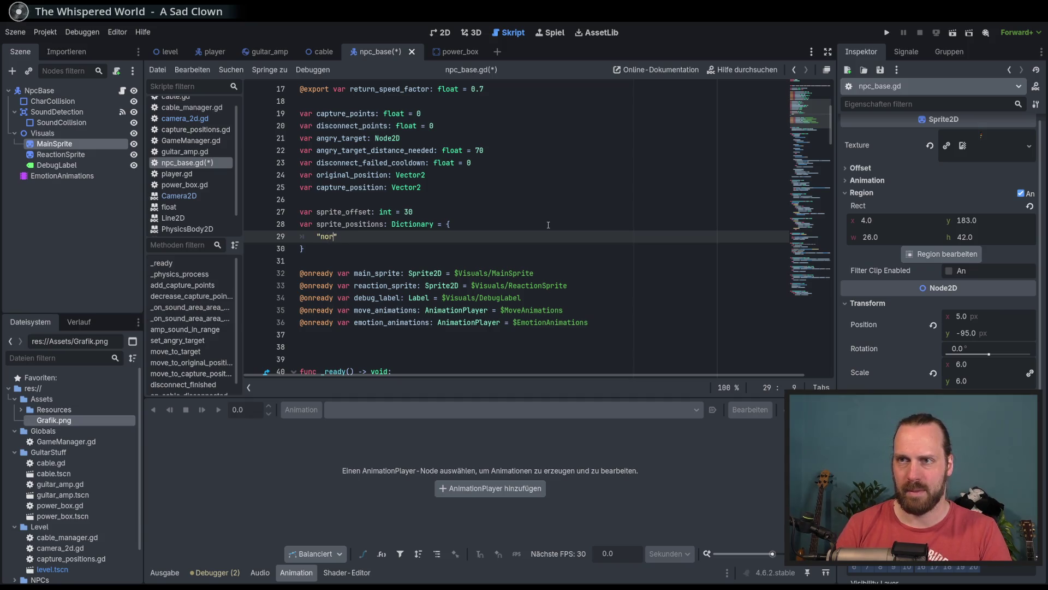
pyautogui.press('BackSpace')
pyautogui.press('BackSpace')
pyautogui.press('BackSpace')
pyautogui.write('eurtal')
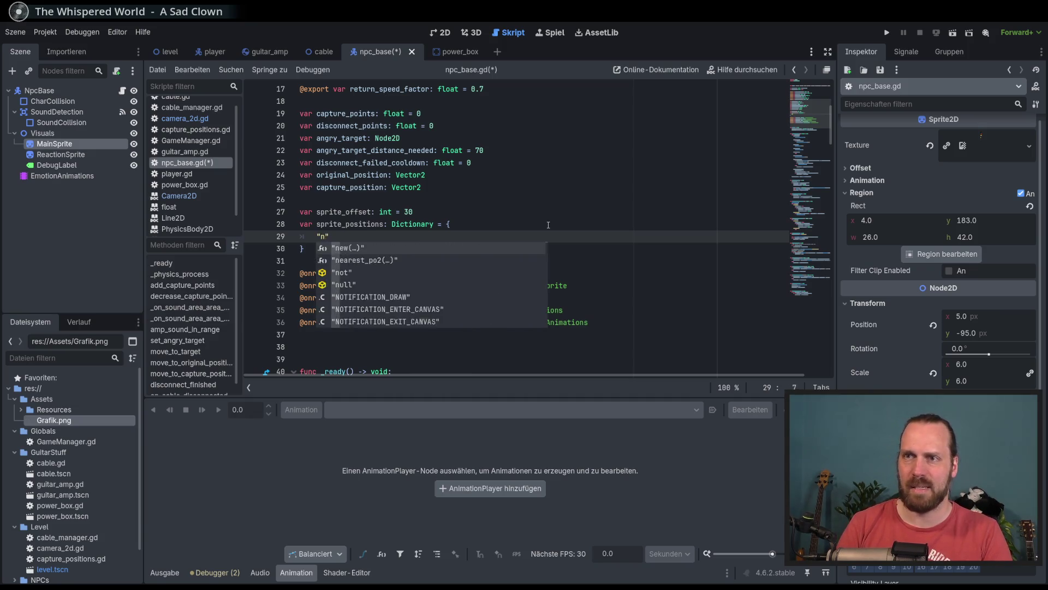
pyautogui.press('BackSpace')
pyautogui.press('BackSpace')
pyautogui.press('BackSpace')
pyautogui.write('tral": ')
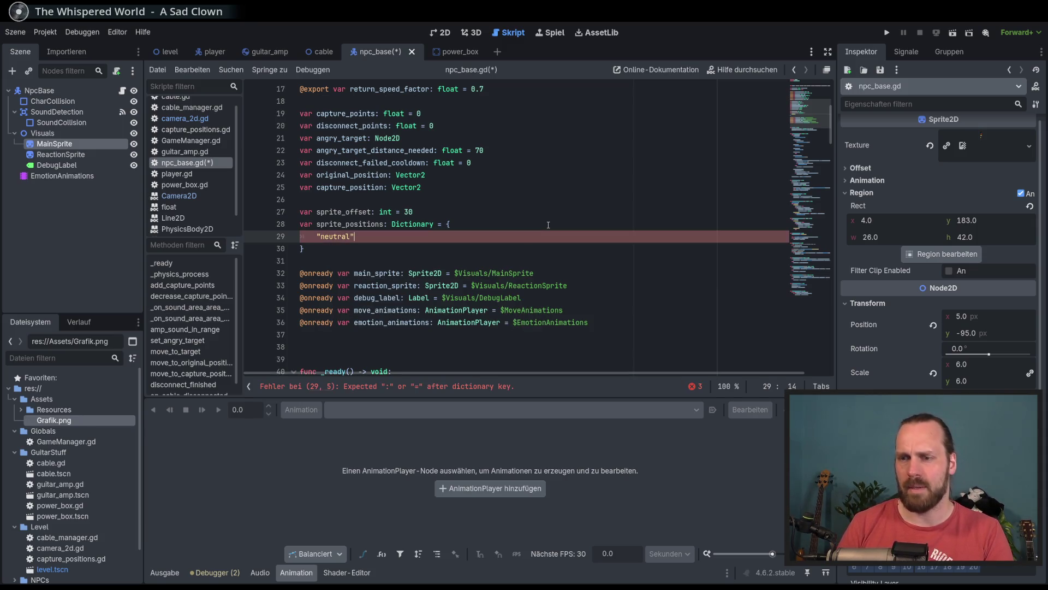
pyautogui.write('0,')
pyautogui.press('Return')
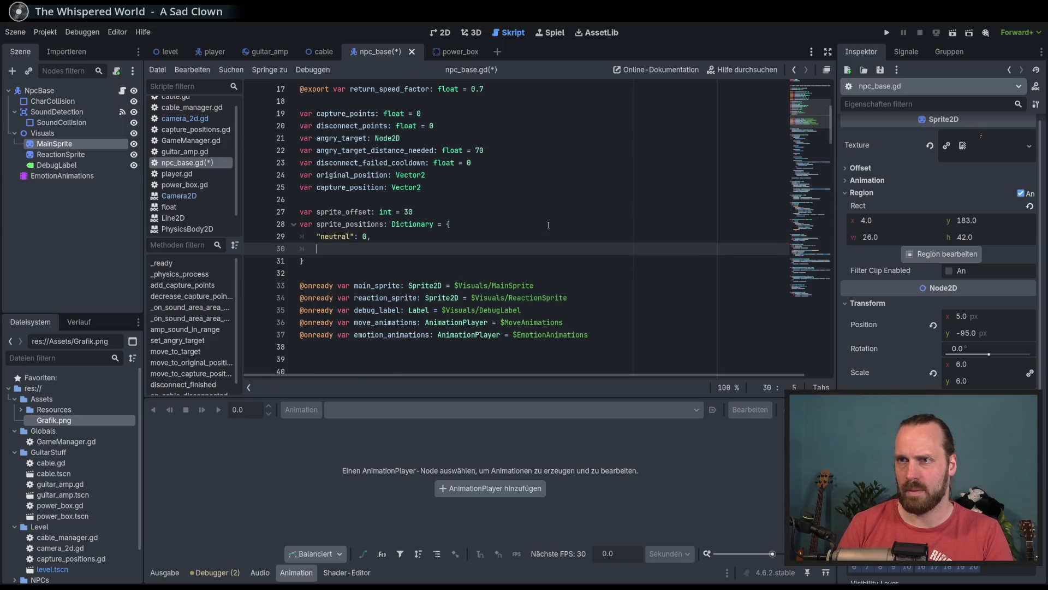
# Add the "walking": 1 and "angry": 3 entries on their own lines.
pyautogui.write('"')
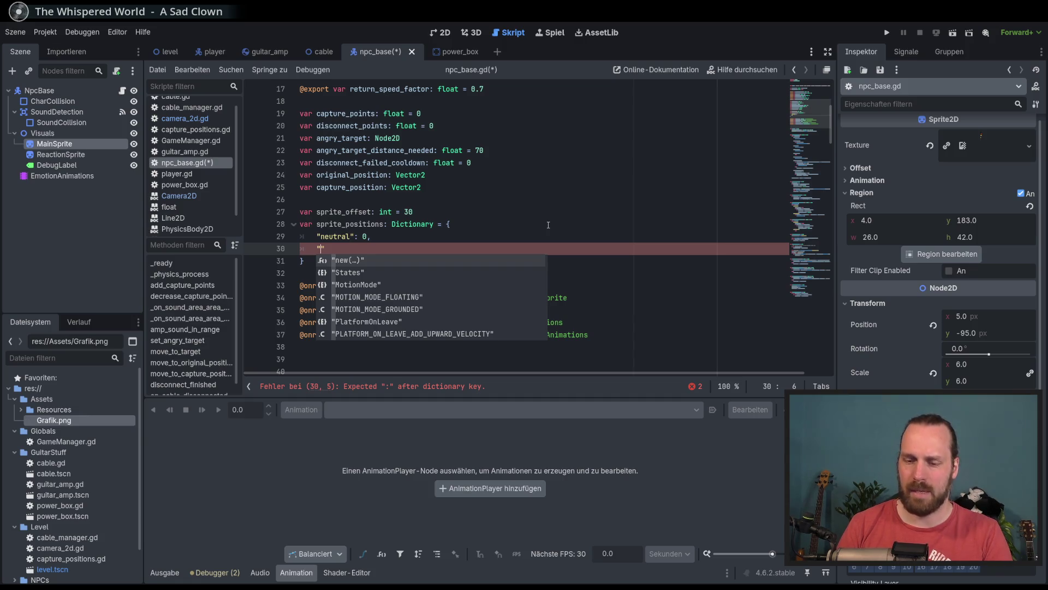
pyautogui.write('wak')
pyautogui.press('BackSpace')
pyautogui.write('lking')
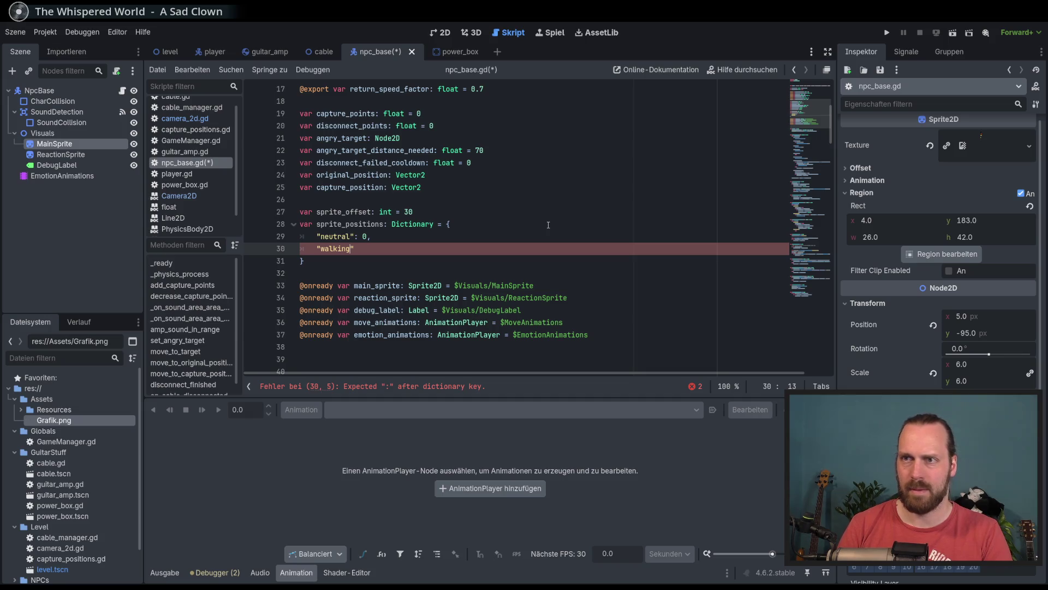
pyautogui.press('Right')
pyautogui.write(': ')
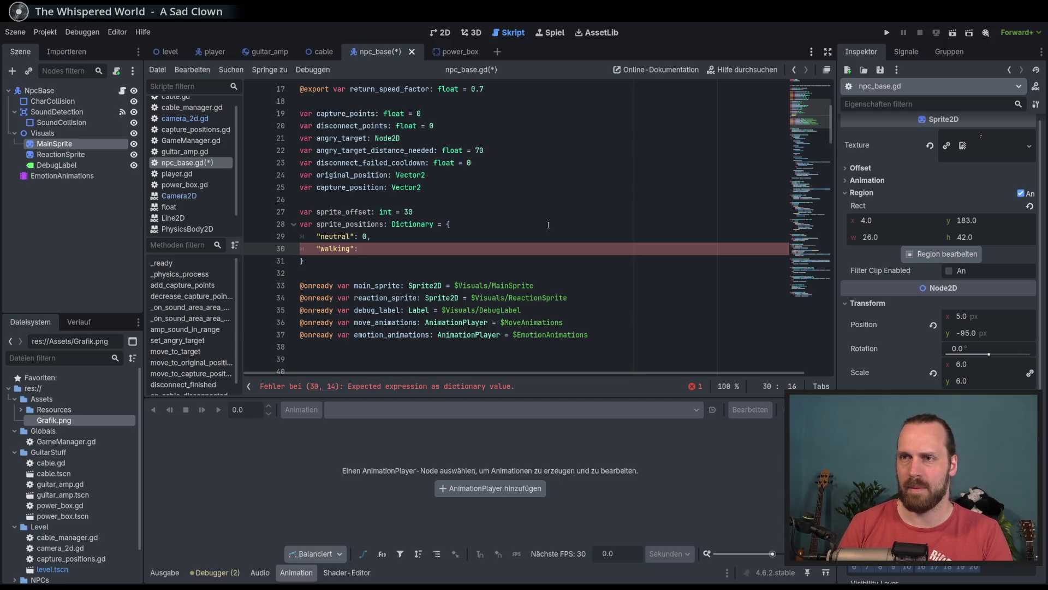
pyautogui.write('1,')
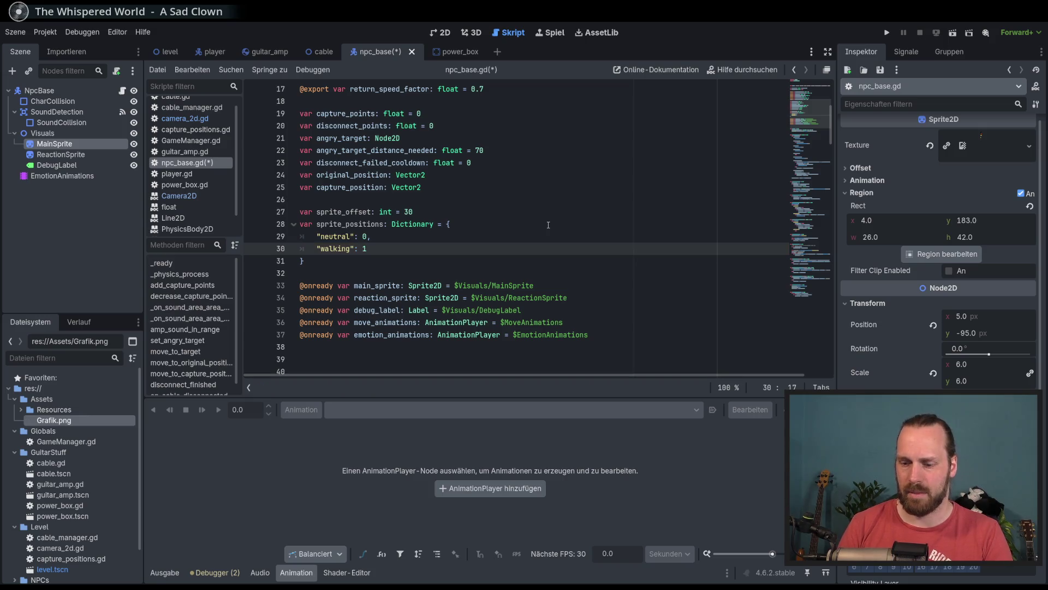
pyautogui.press('Return')
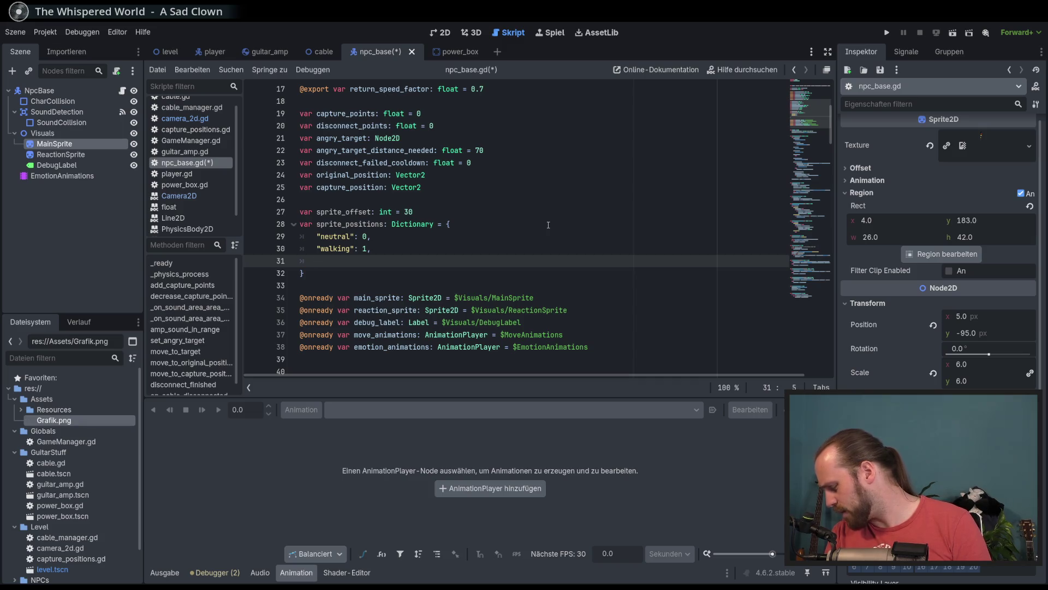
pyautogui.write('"angry": 3')
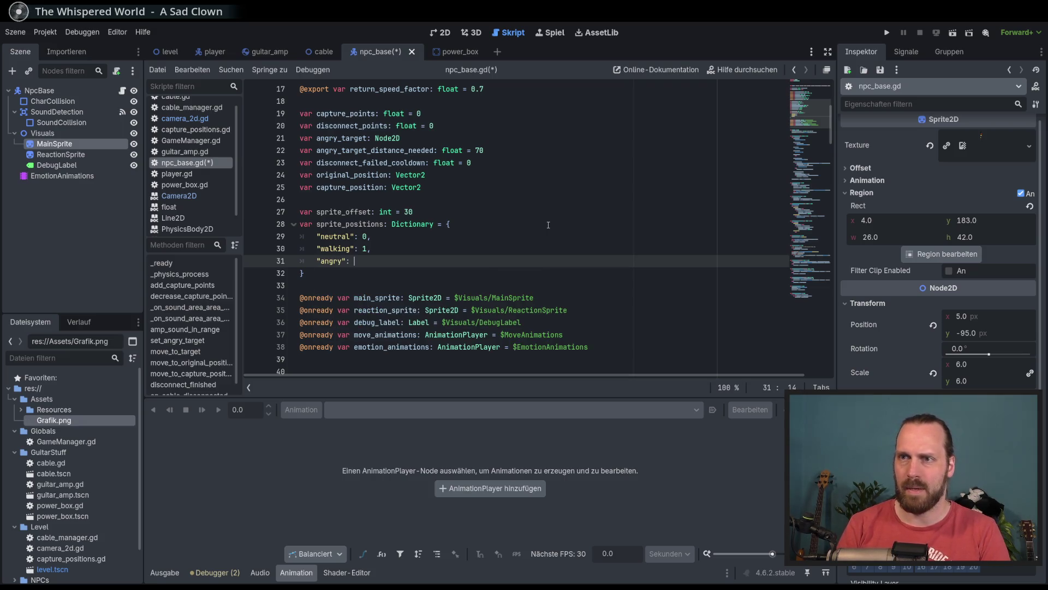
pyautogui.press('Return')
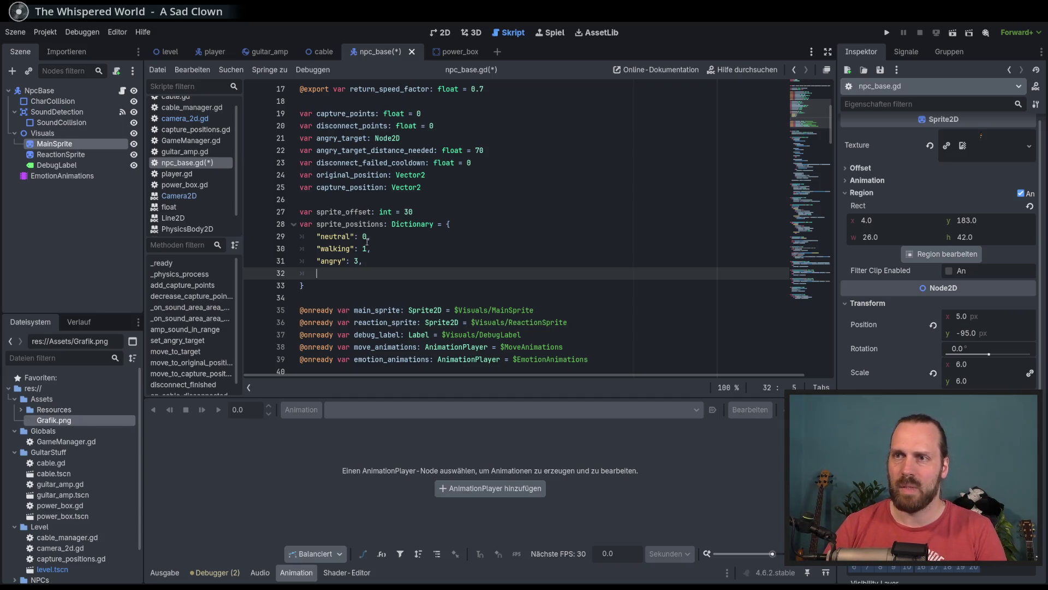
# Rename the walking key to "walking_1".
pyautogui.click(350, 248)
pyautogui.write('_l')
pyautogui.press('BackSpace')
pyautogui.write('1')
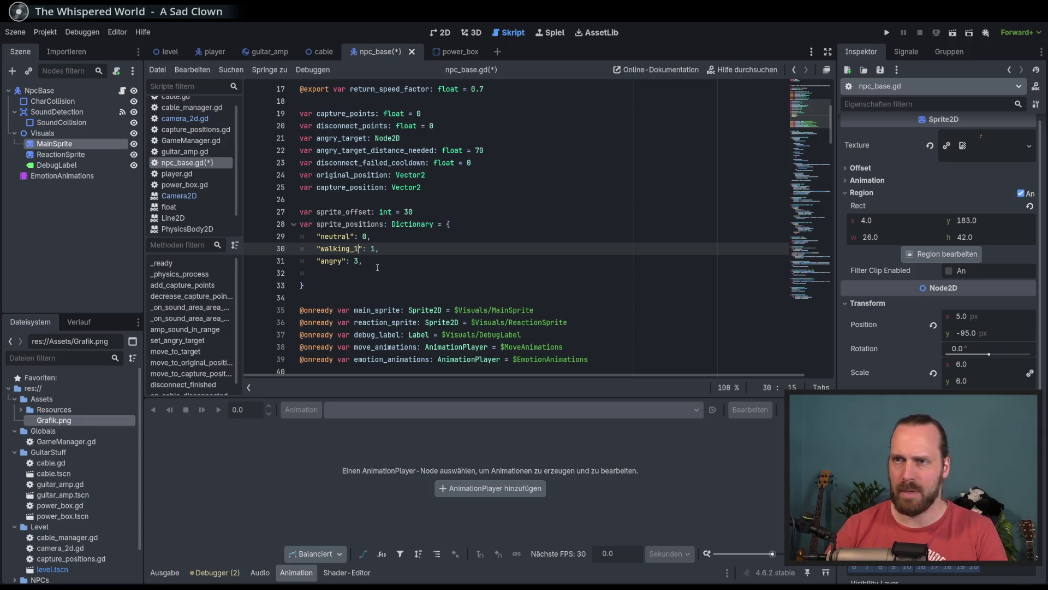
# Add the "in_sound_1": 4 entry on line 32.
pyautogui.click(384, 272)
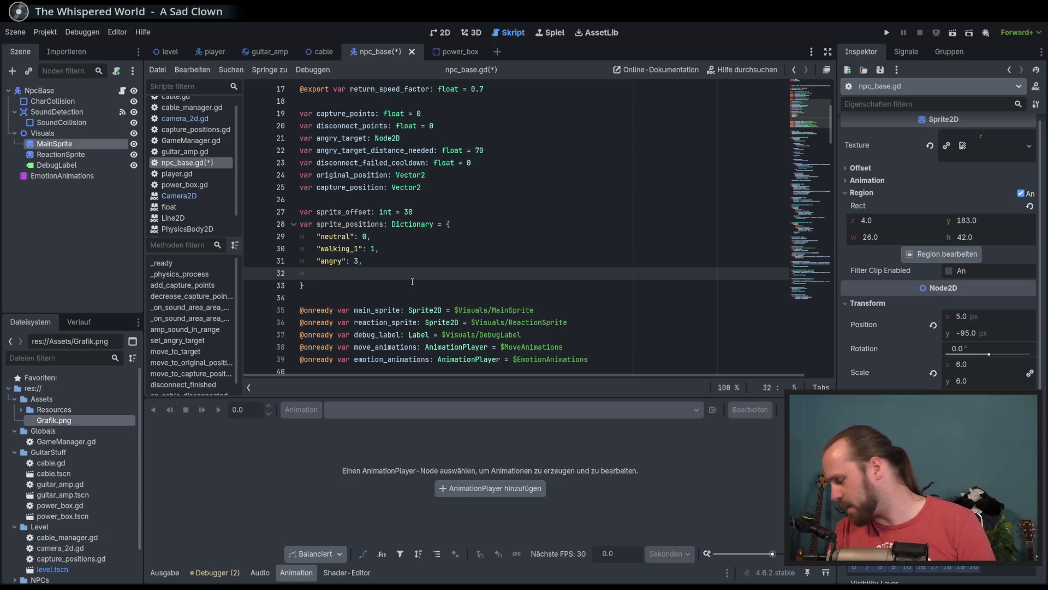
pyautogui.write('"')
pyautogui.write('in_soiund')
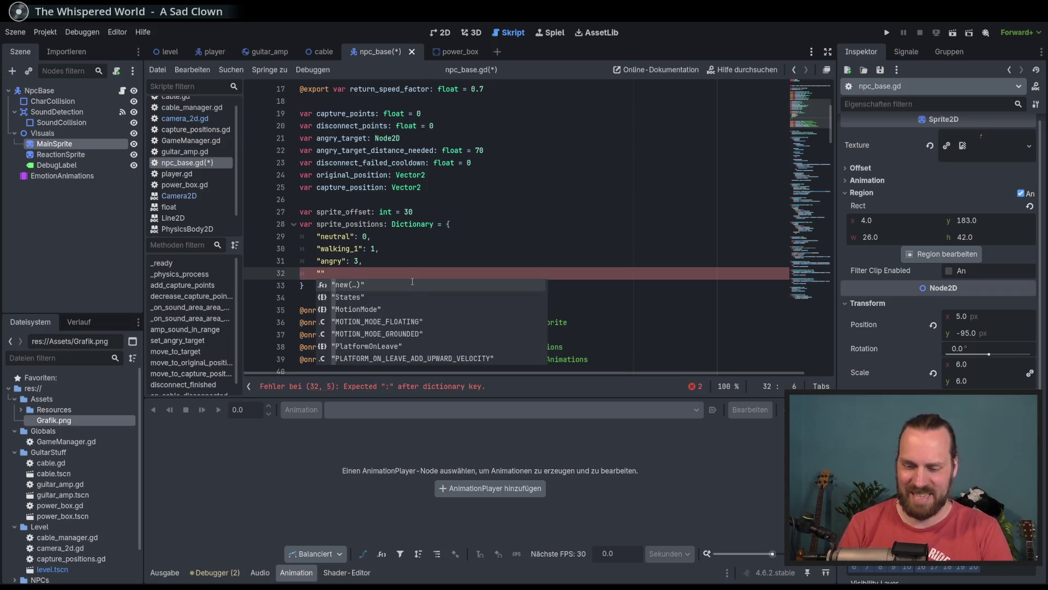
pyautogui.press('BackSpace')
pyautogui.press('BackSpace')
pyautogui.press('BackSpace')
pyautogui.write('und')
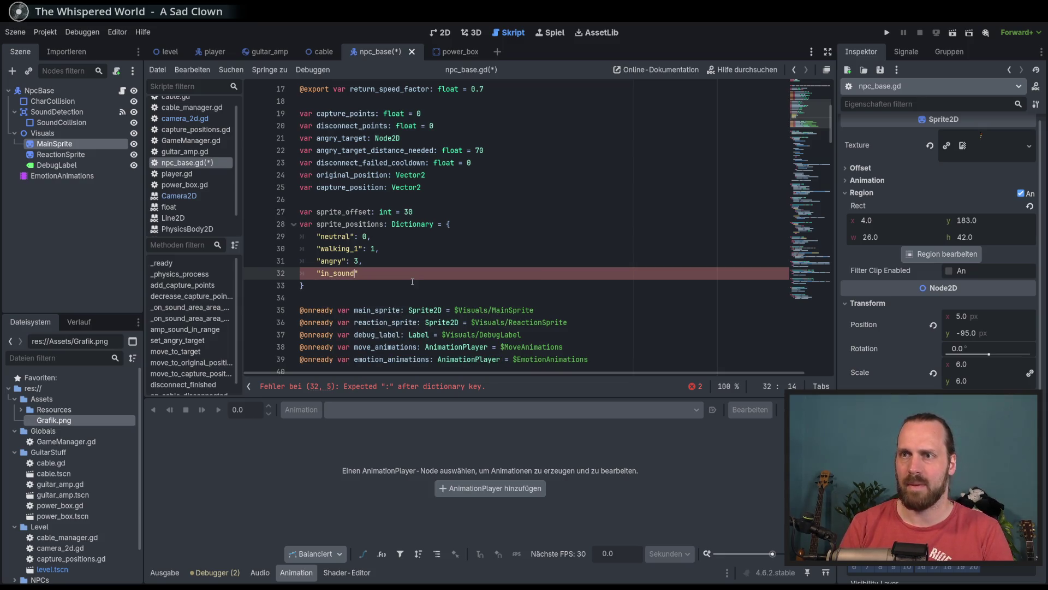
pyautogui.write('_!')
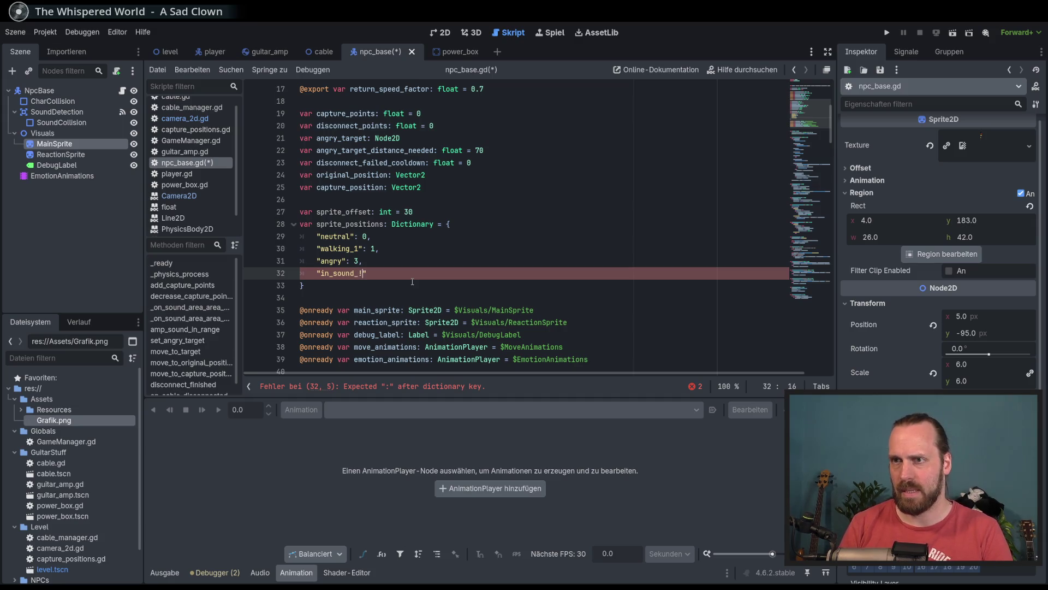
pyautogui.press('BackSpace')
pyautogui.write('1')
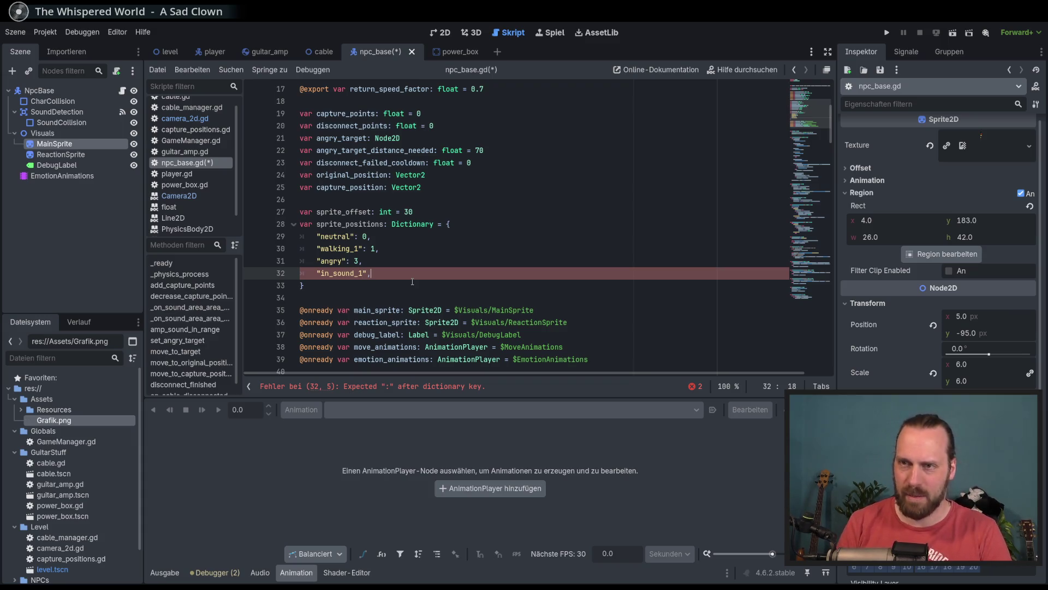
pyautogui.press('BackSpace')
pyautogui.write('4')
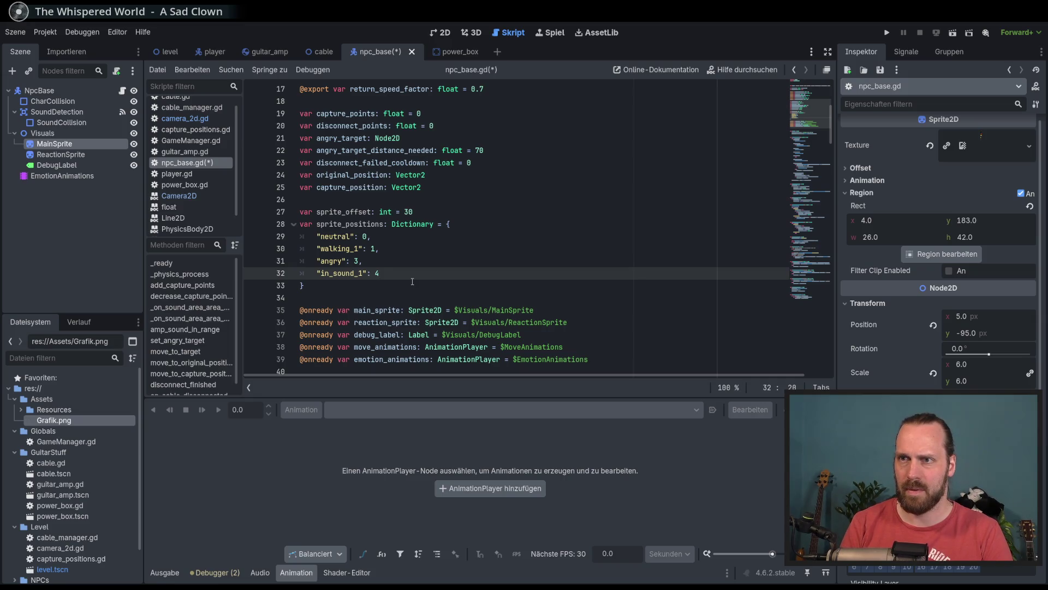
pyautogui.write(',')
pyautogui.press('Return')
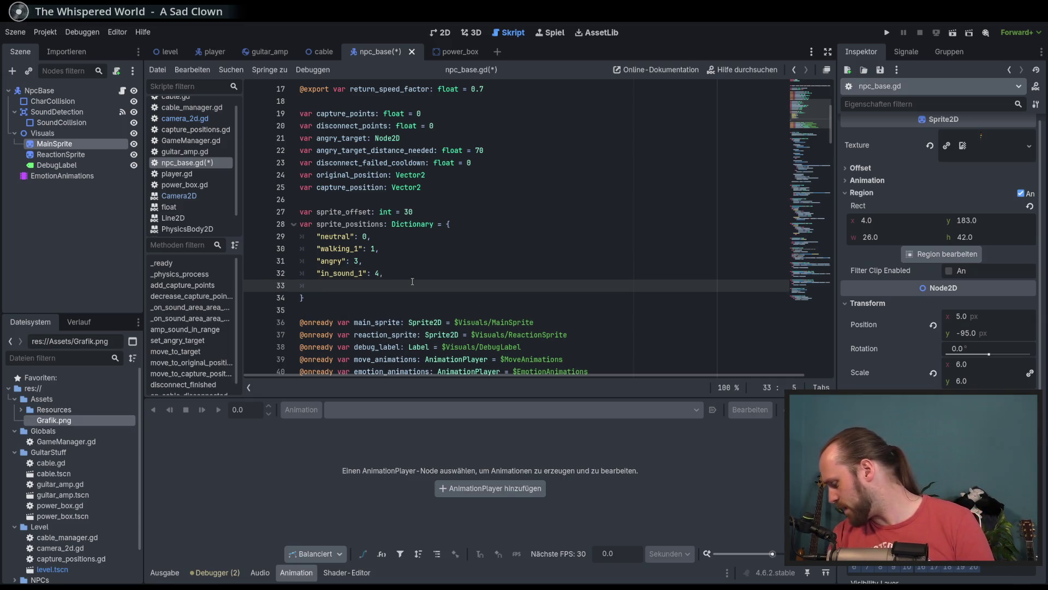
# Add "captured_1": 6 and "captured_2": 7 entries and save npc_base.gd.
pyautogui.write('"')
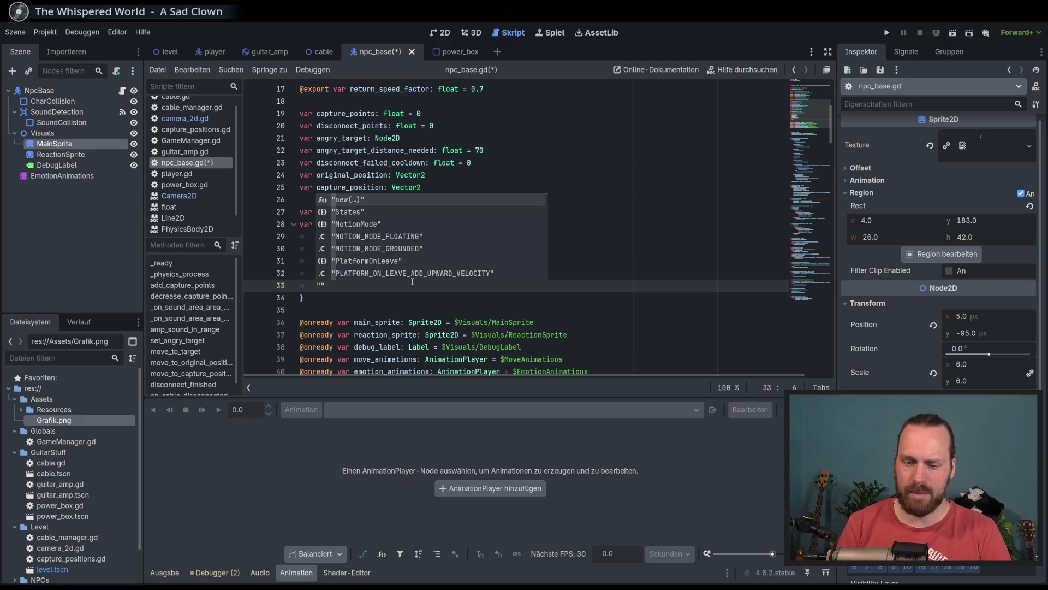
pyautogui.write('captured_1')
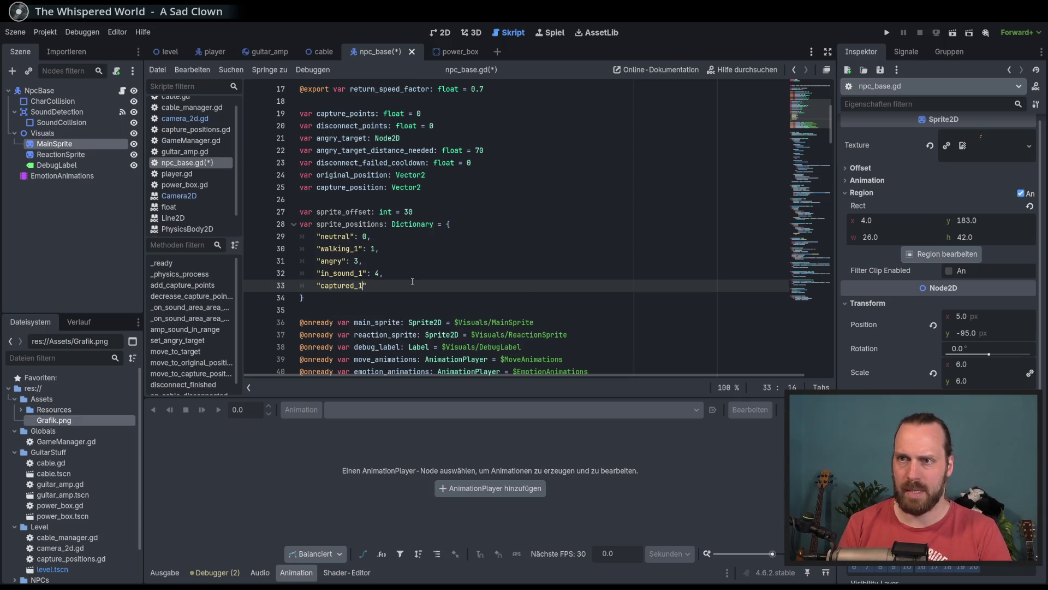
pyautogui.write('" :')
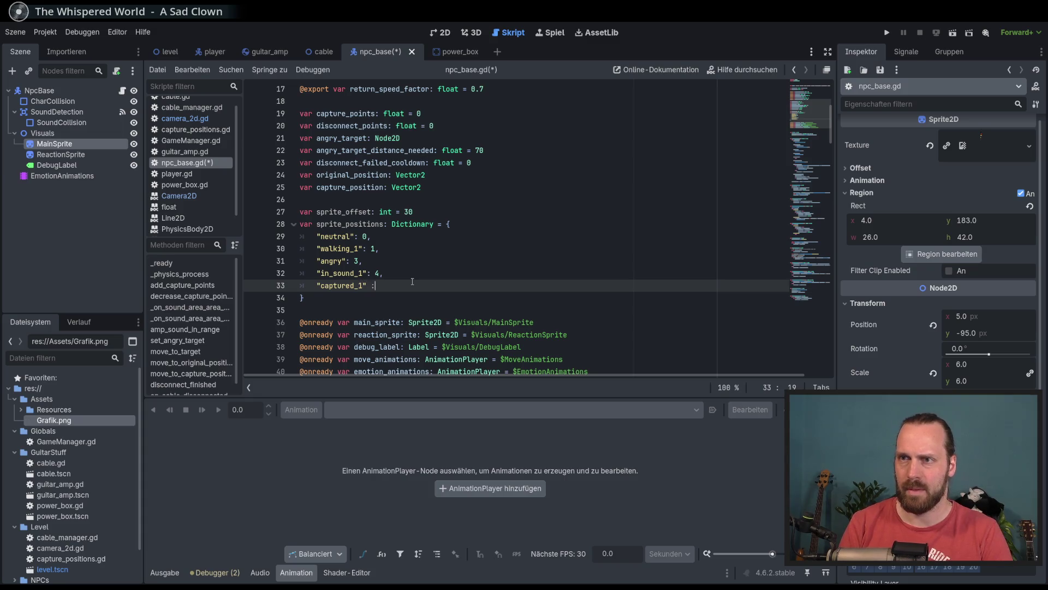
pyautogui.press('BackSpace')
pyautogui.press('BackSpace')
pyautogui.write(': ')
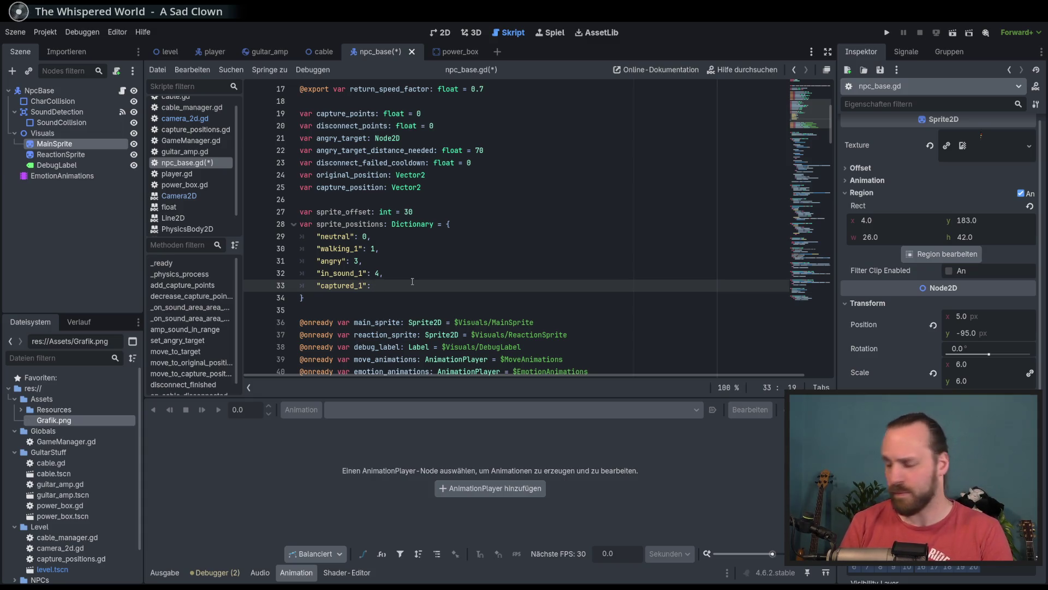
pyautogui.write('6')
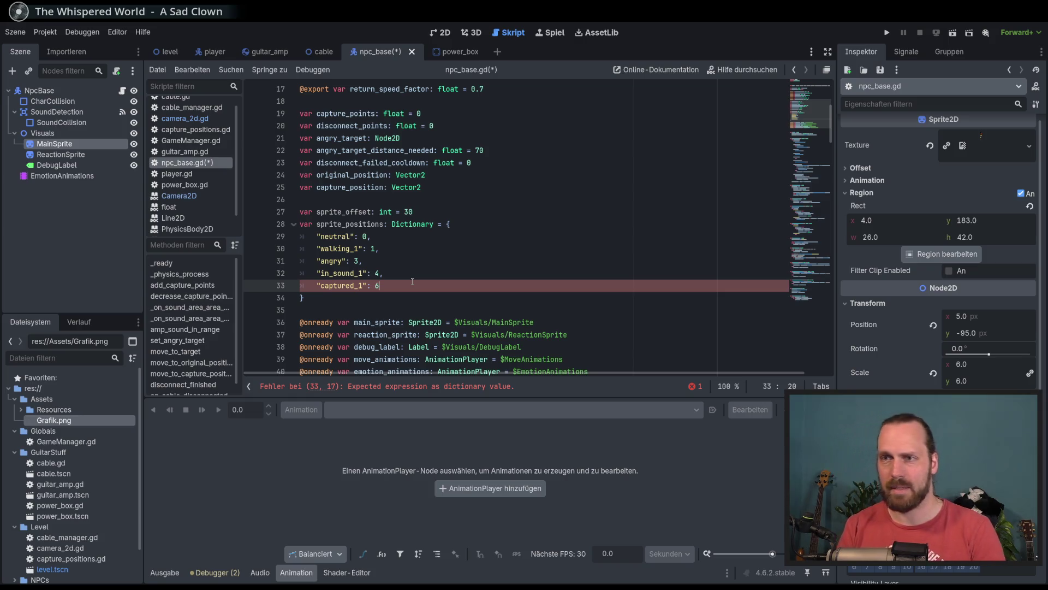
pyautogui.write(',')
pyautogui.press('Return')
pyautogui.write('"')
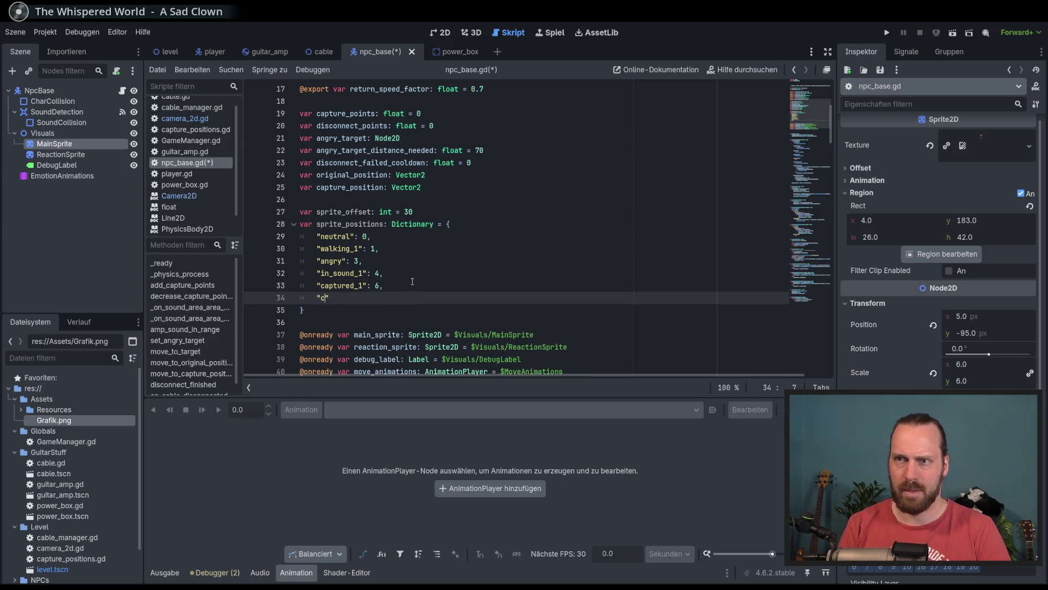
pyautogui.write('captured_2"')
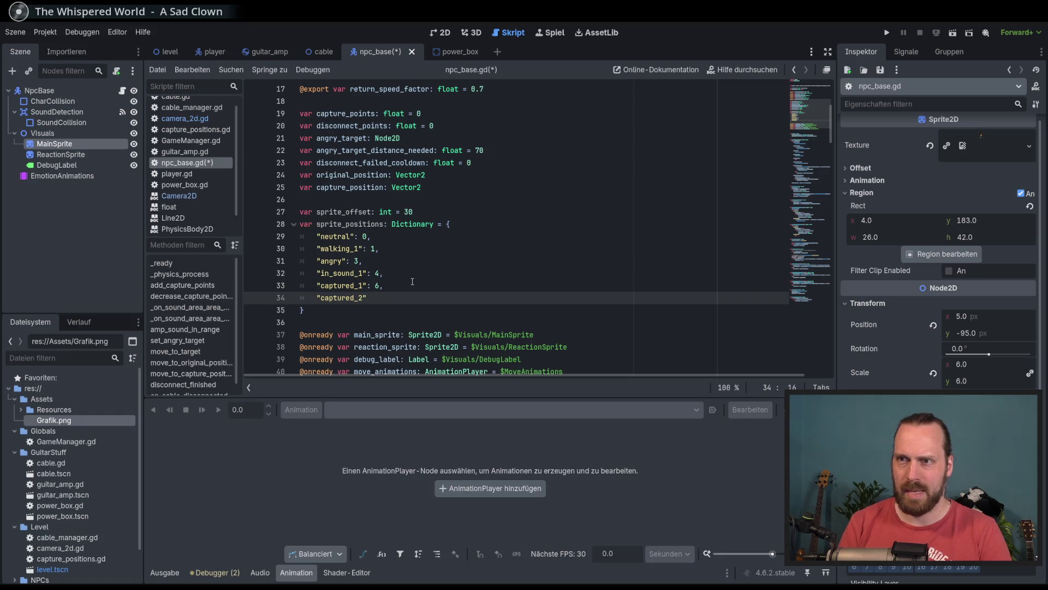
pyautogui.write(': 7,')
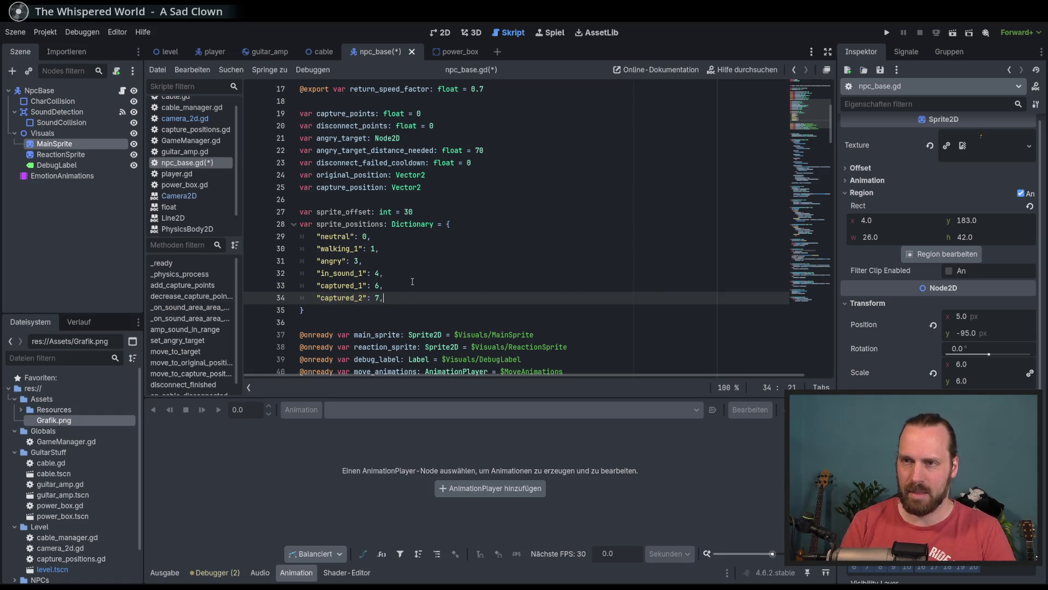
pyautogui.hotkey('ctrl', 's')
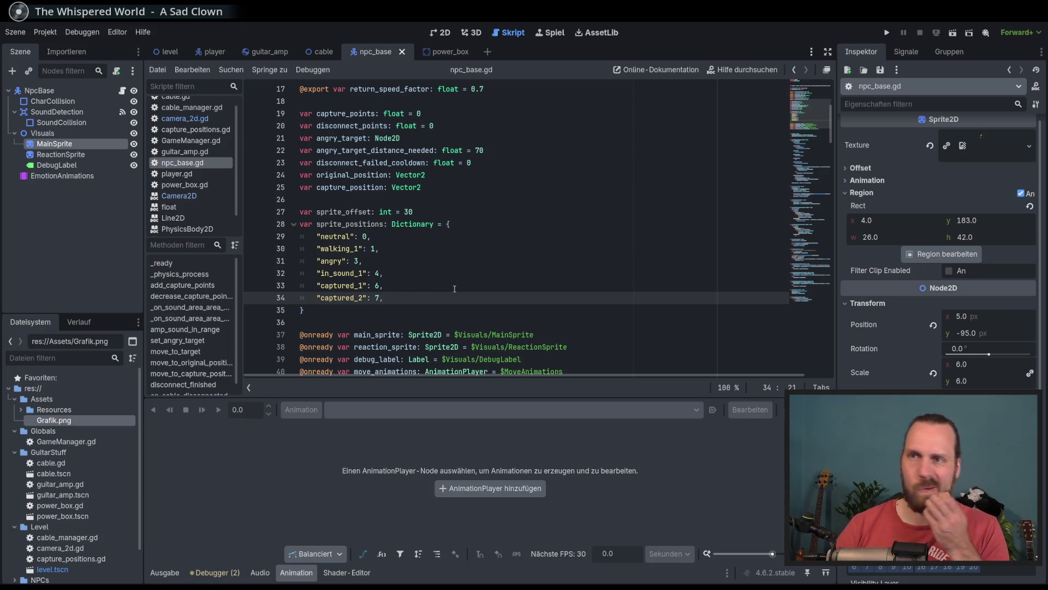
pyautogui.scroll(-3, 454, 288)
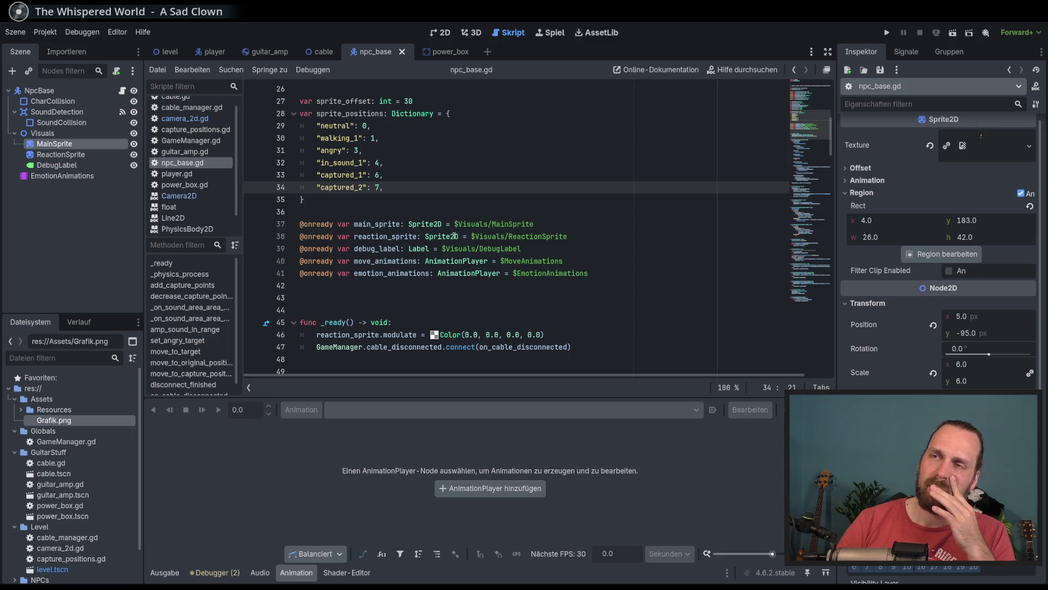
pyautogui.click(379, 163)
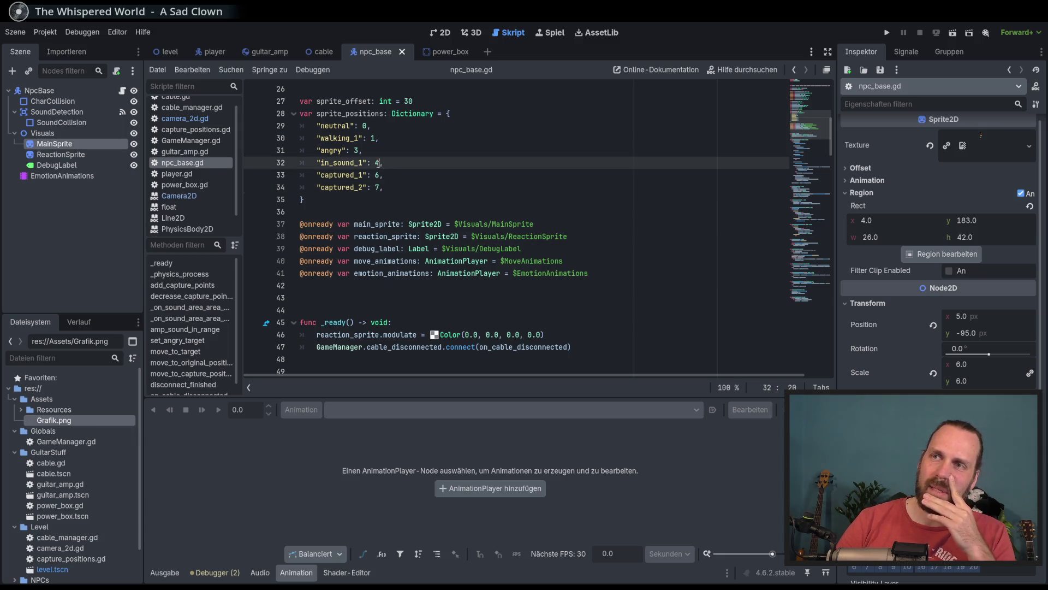
pyautogui.press('Down')
pyautogui.press('End')
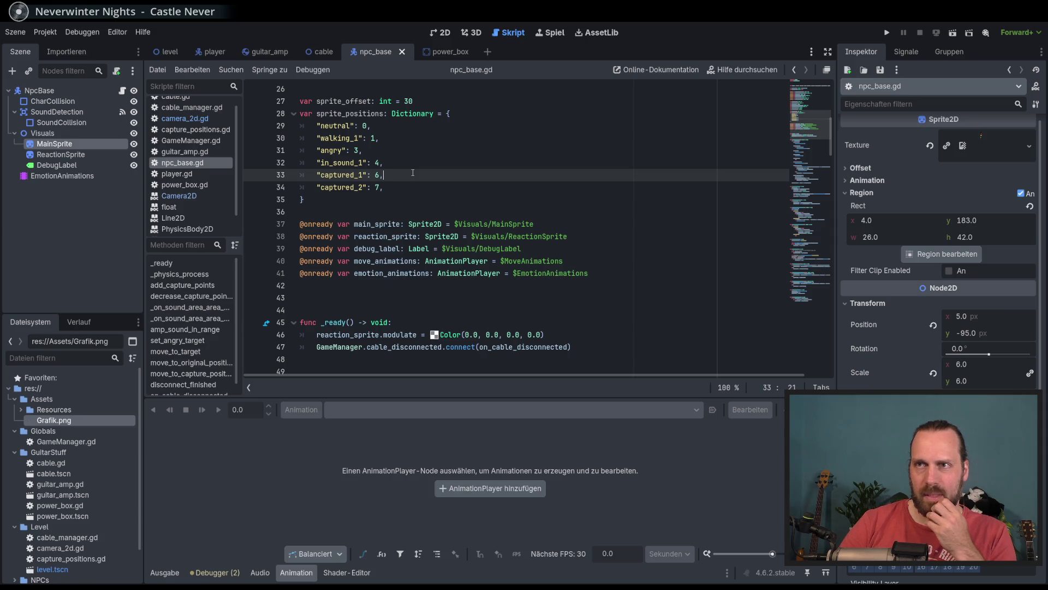
# Drop the _1 suffixes from walking, in_sound and captured, and delete the captured_2 entry.
pyautogui.click(361, 137)
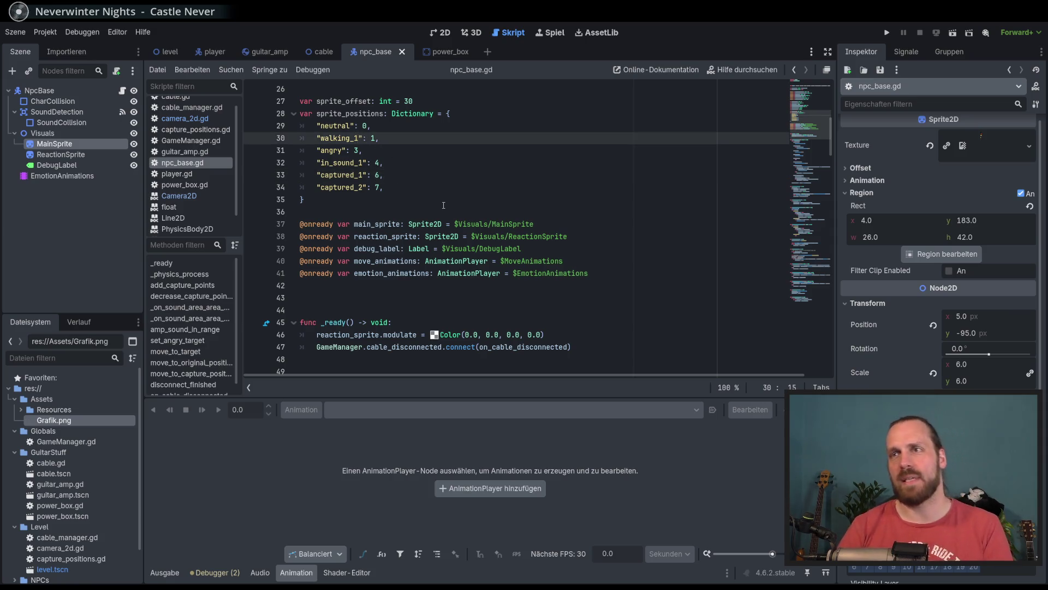
pyautogui.press('BackSpace')
pyautogui.press('BackSpace')
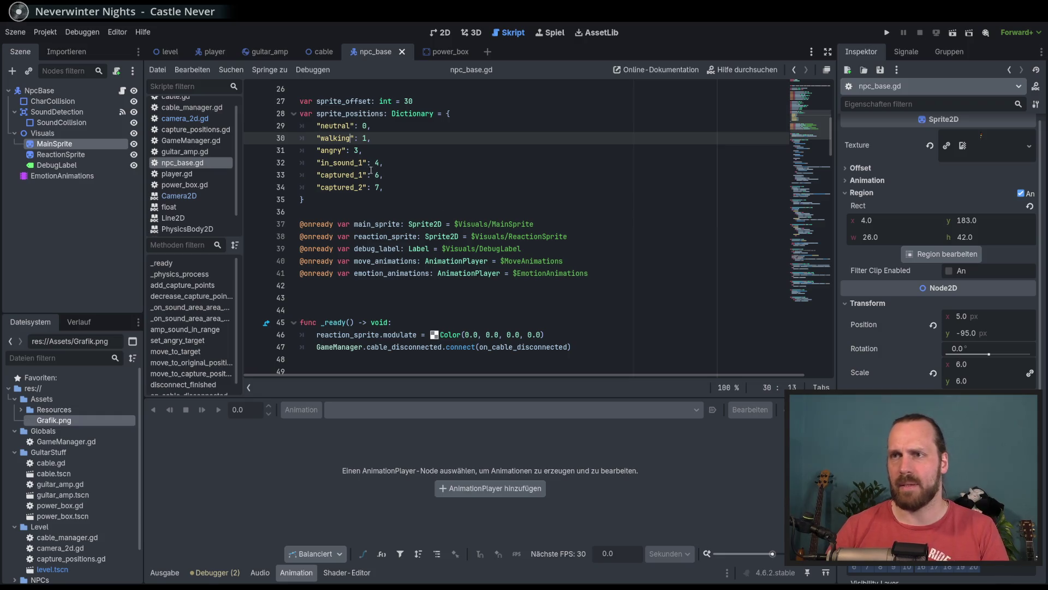
pyautogui.click(364, 163)
pyautogui.press('BackSpace')
pyautogui.press('BackSpace')
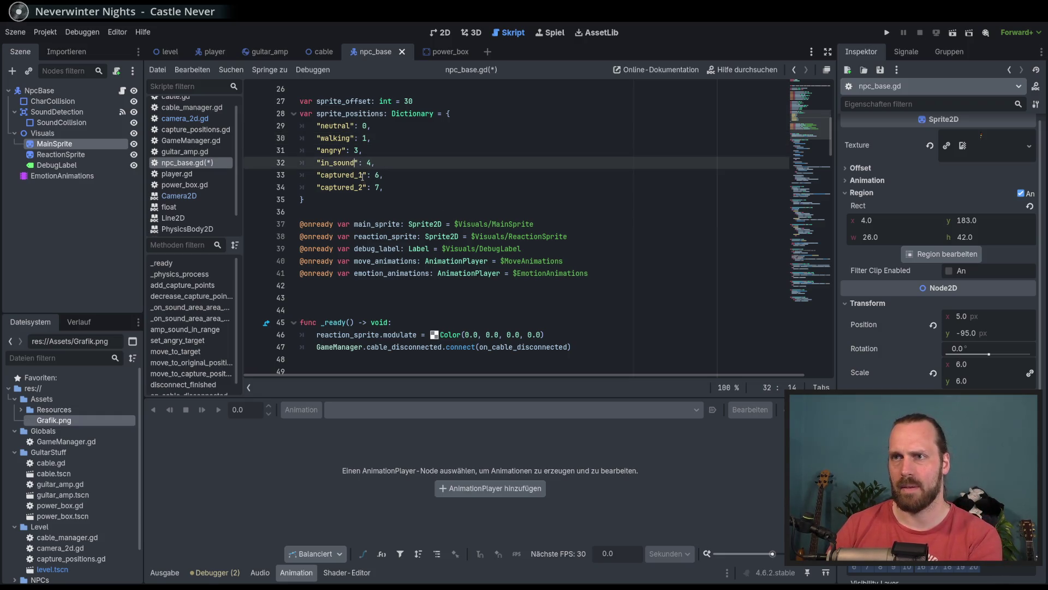
pyautogui.click(364, 175)
pyautogui.press('BackSpace')
pyautogui.press('BackSpace')
pyautogui.moveTo(397, 187); pyautogui.dragTo(400, 177)
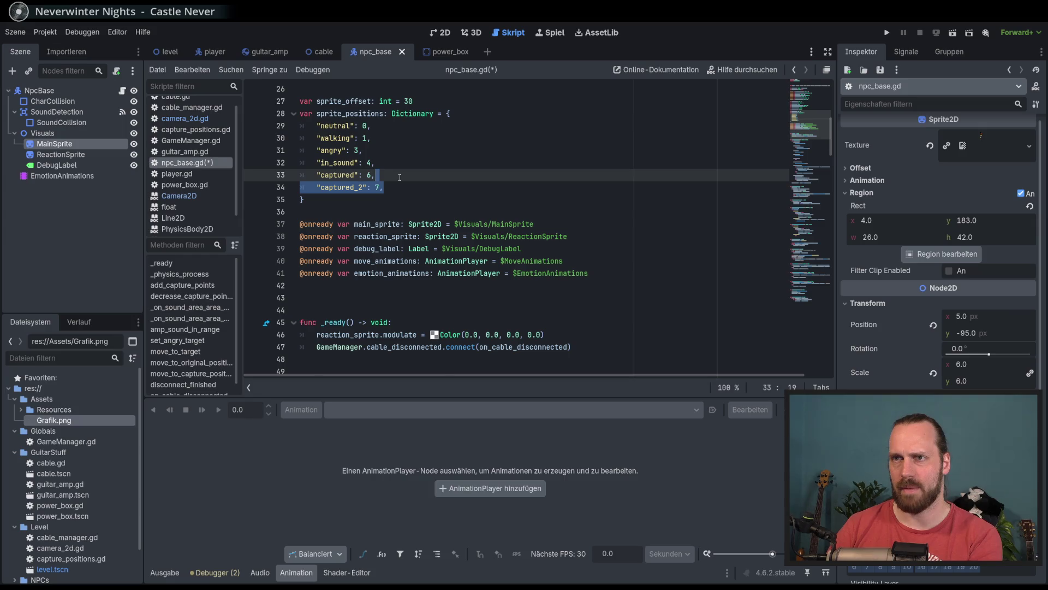
pyautogui.press('BackSpace')
# Turn the neutral and walking values into frame lists [0] and [0, 1].
pyautogui.click(364, 126)
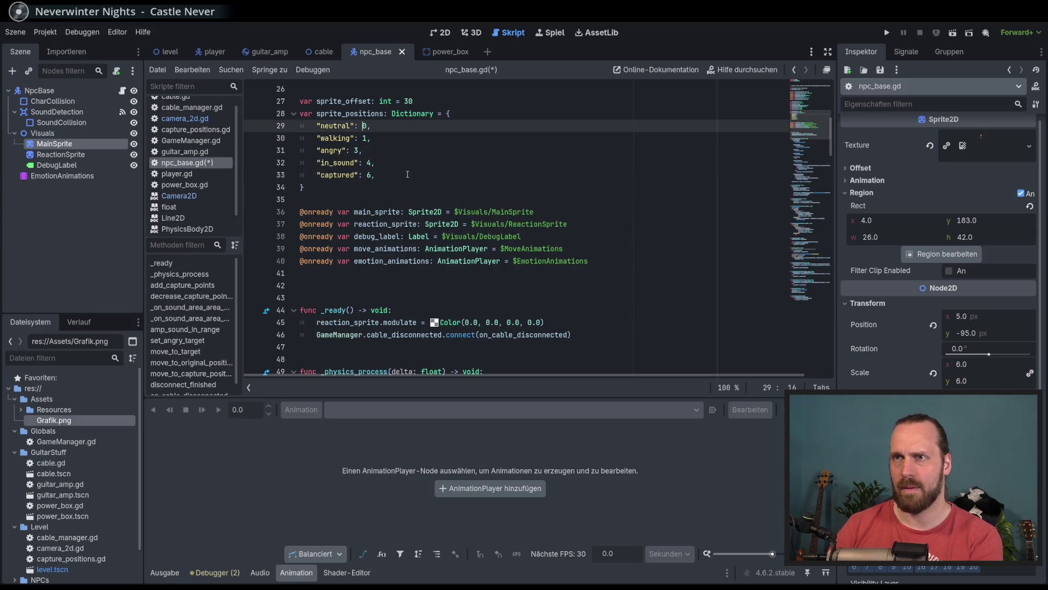
pyautogui.press('Down')
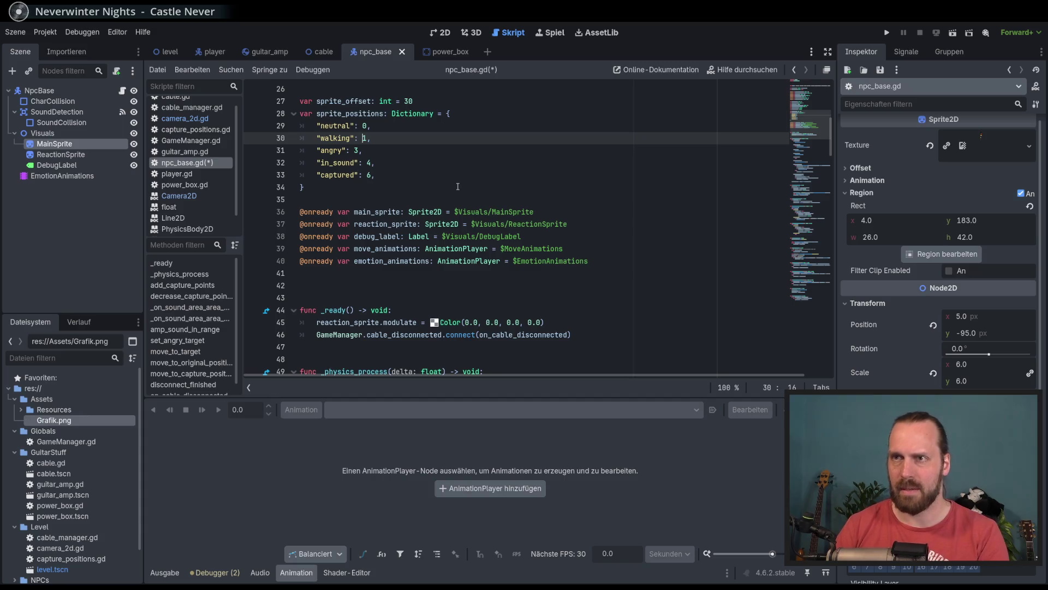
pyautogui.press('Up')
pyautogui.write('[0')
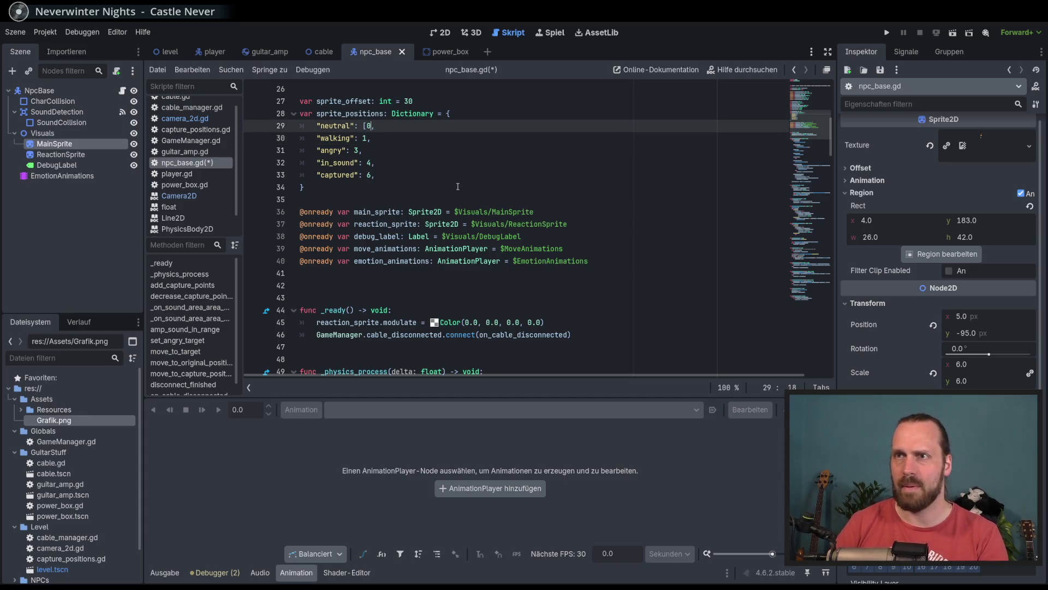
pyautogui.write(']')
pyautogui.press('Down')
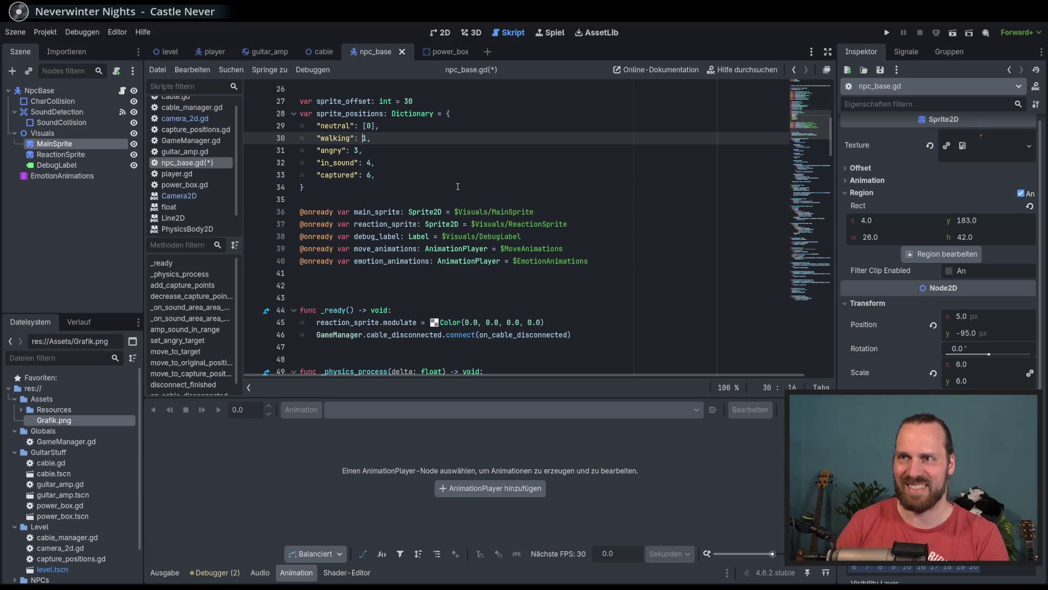
pyautogui.write('[')
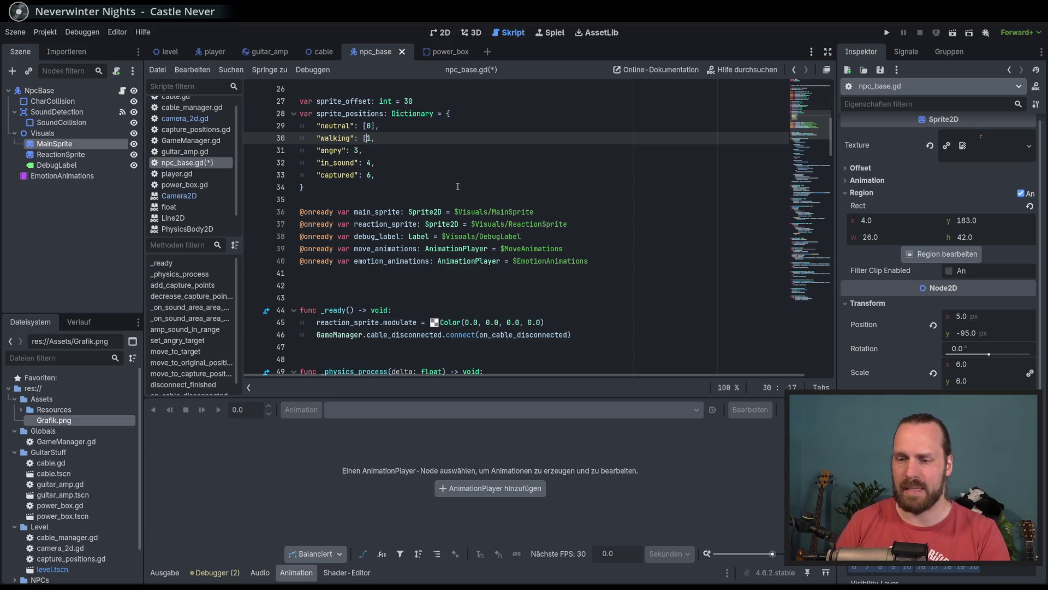
pyautogui.write('0,')
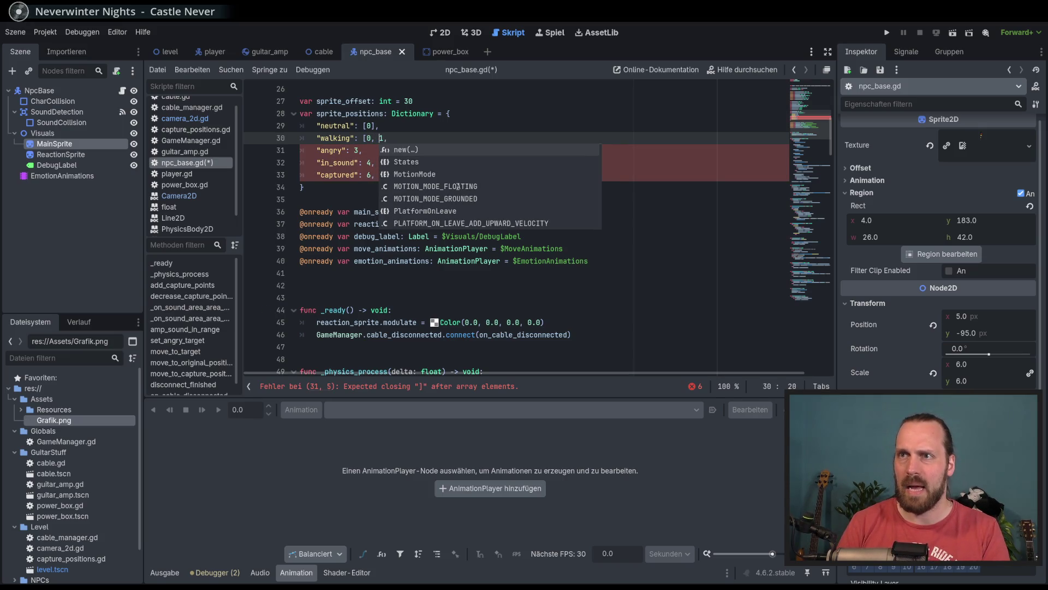
pyautogui.press('End')
pyautogui.write(']')
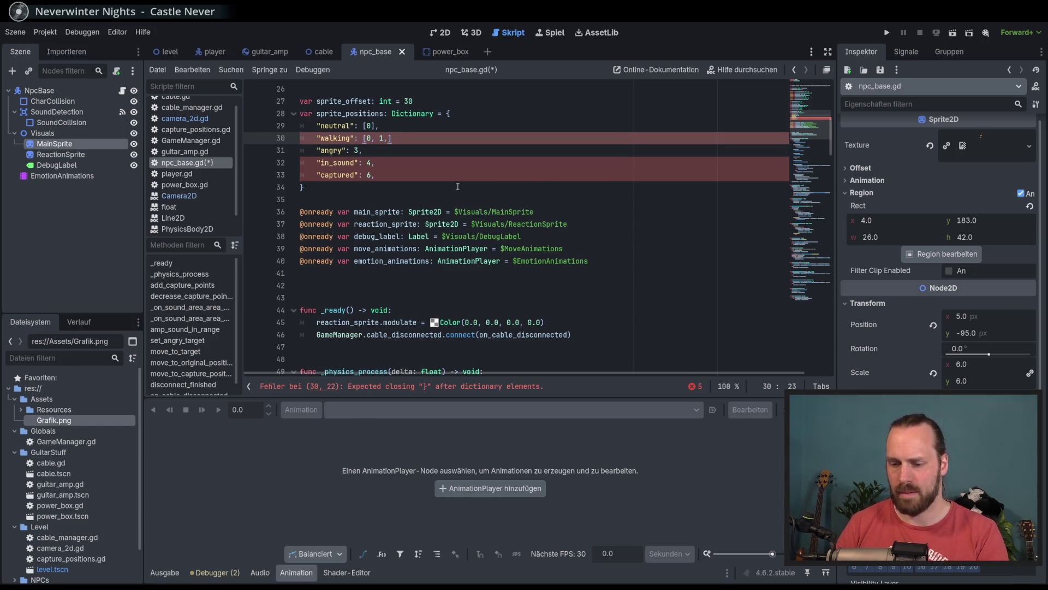
pyautogui.press('Left')
# Turn angry, in_sound and captured into frame lists [3], [4] and [6, 7].
pyautogui.press('Down')
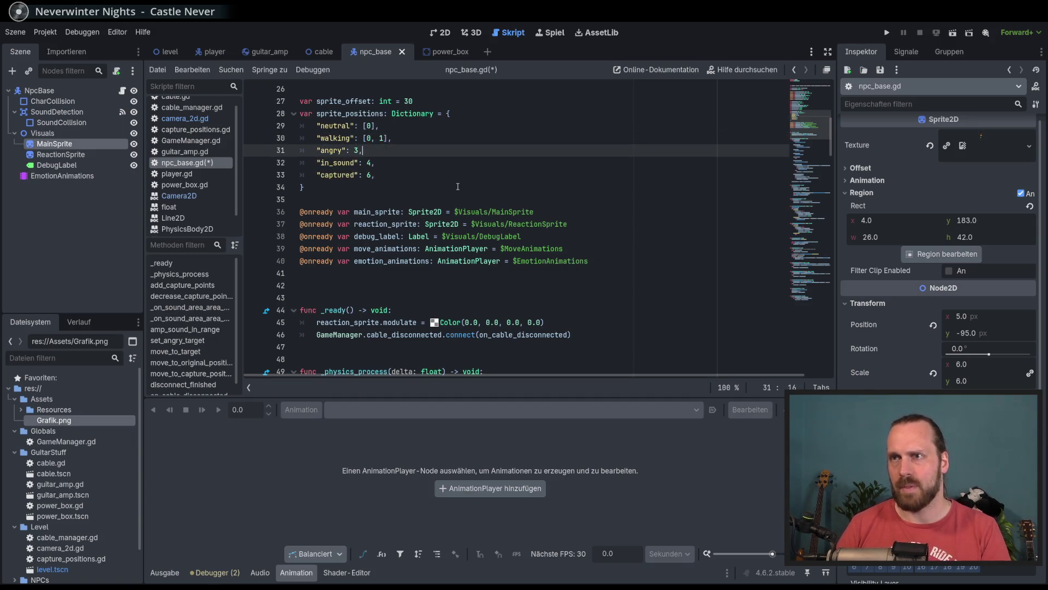
pyautogui.write('[3')
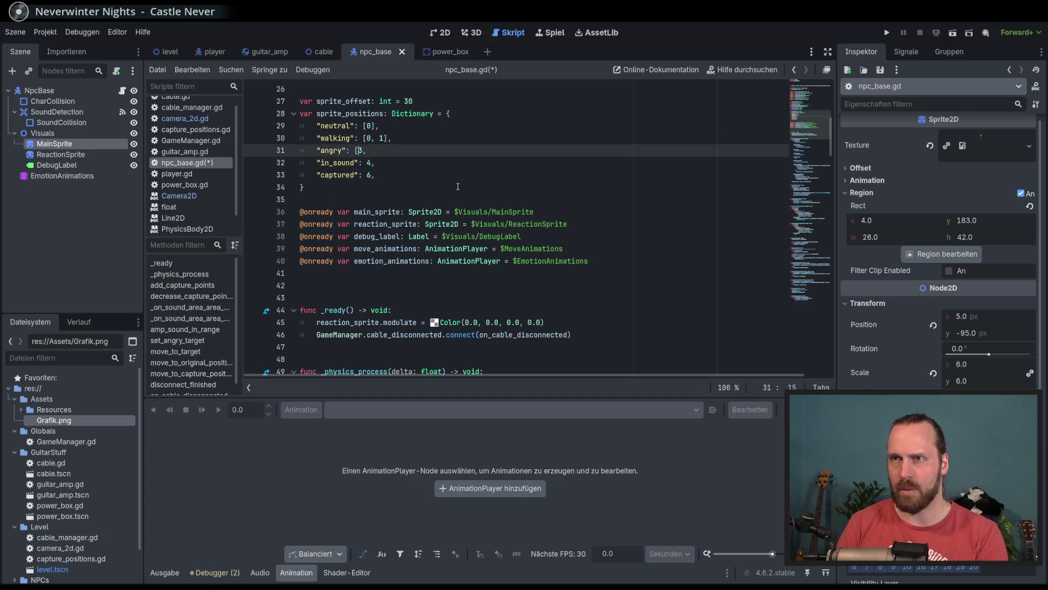
pyautogui.write(']')
pyautogui.press('Down')
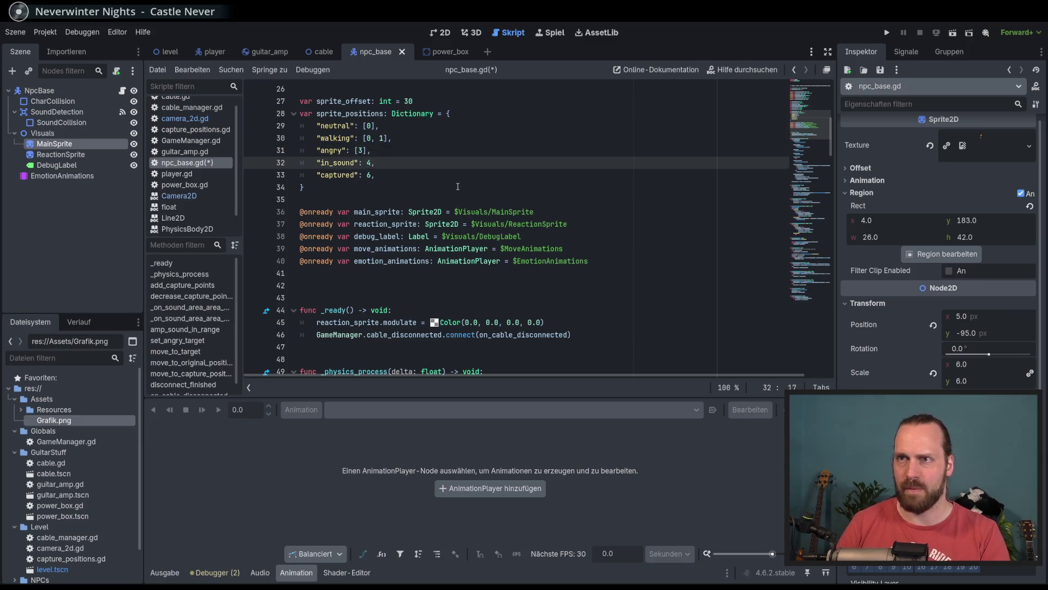
pyautogui.write('[')
pyautogui.press('Right')
pyautogui.write(']')
pyautogui.press('Down')
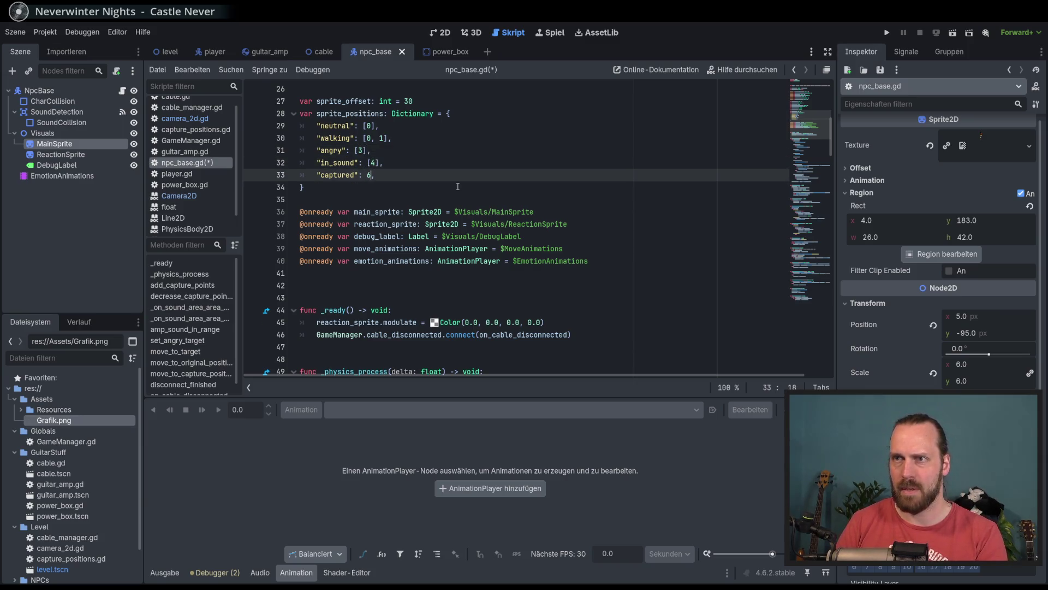
pyautogui.write('[6,')
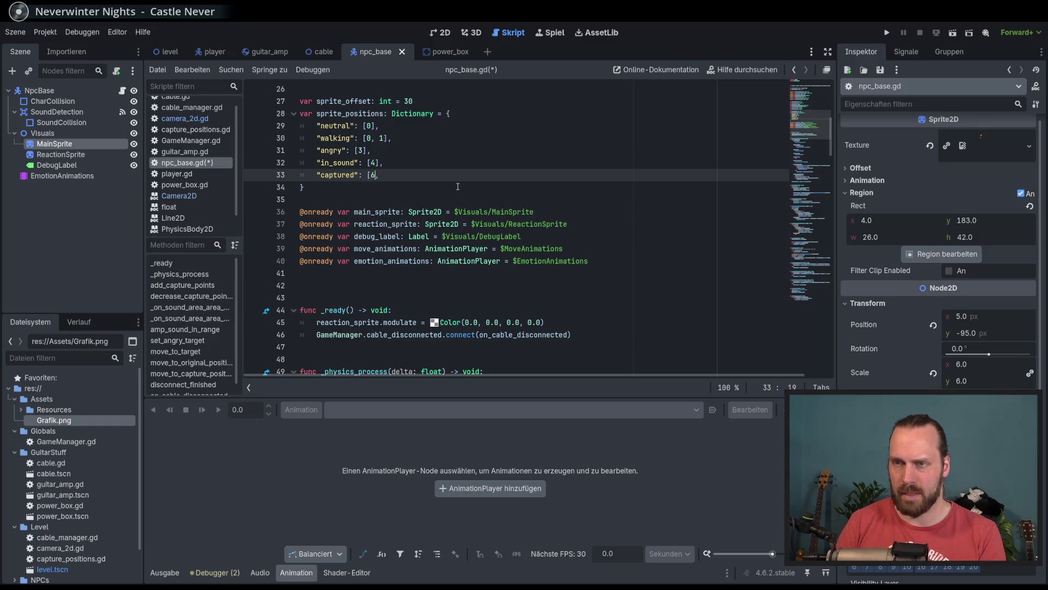
pyautogui.write(' 7],')
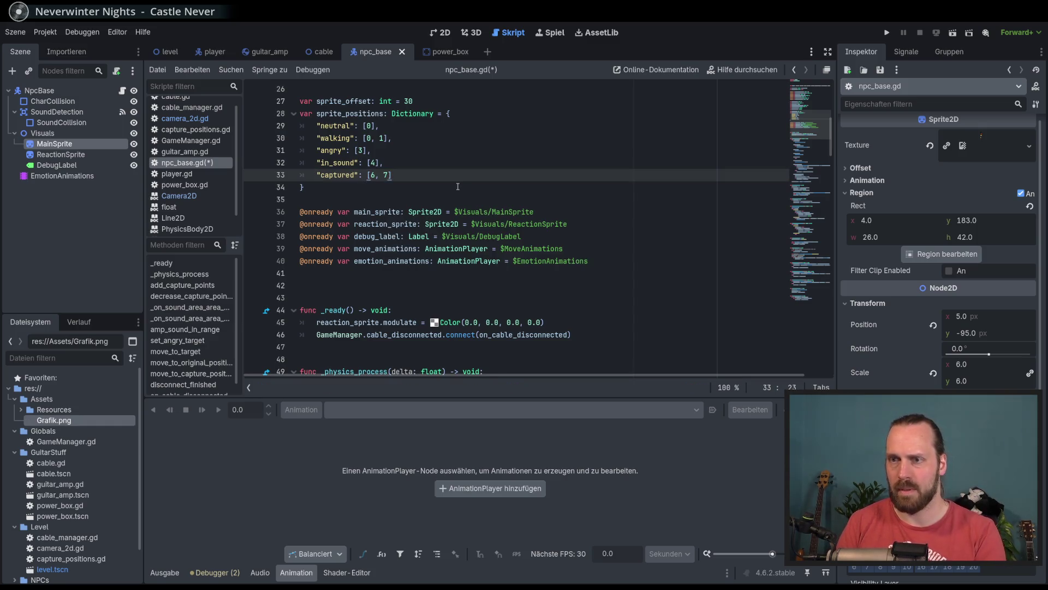
# Save npc_base.gd and review the finished dictionary lines.
pyautogui.hotkey('ctrl', 's')
pyautogui.click(375, 126)
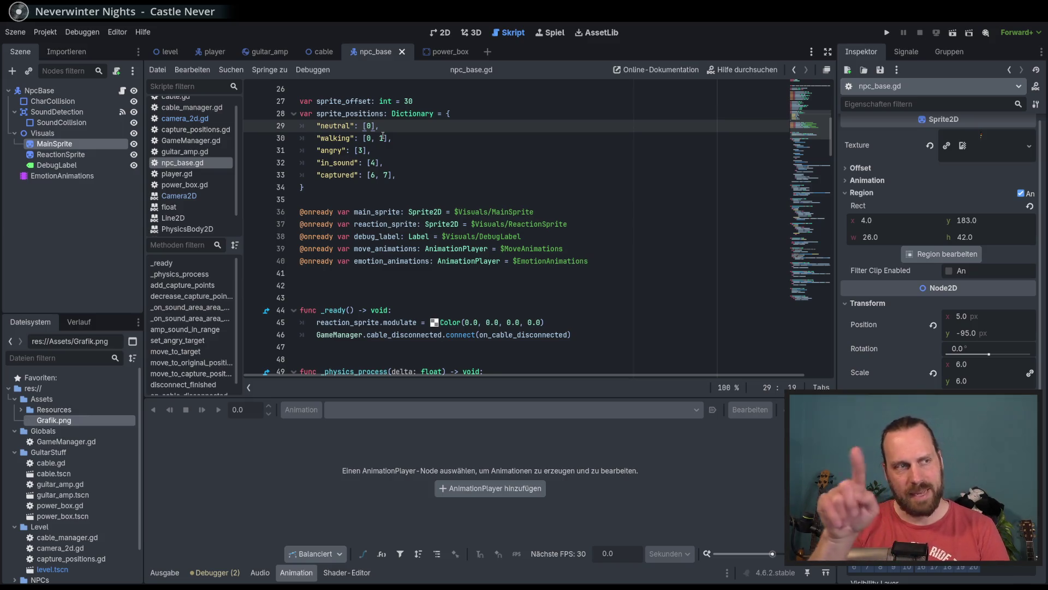
pyautogui.click(399, 136)
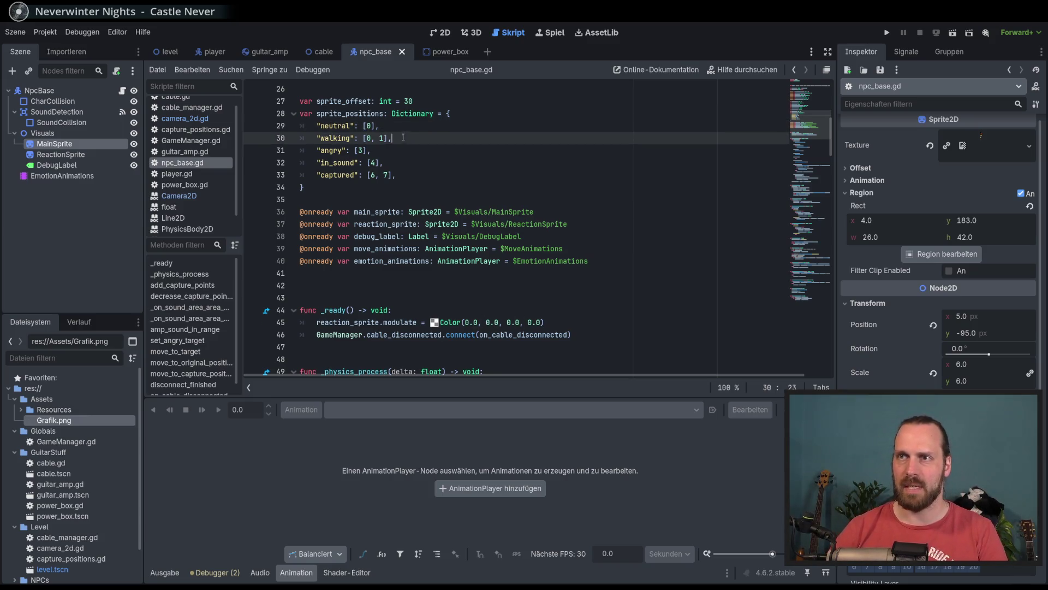
pyautogui.scroll(5, 448, 186)
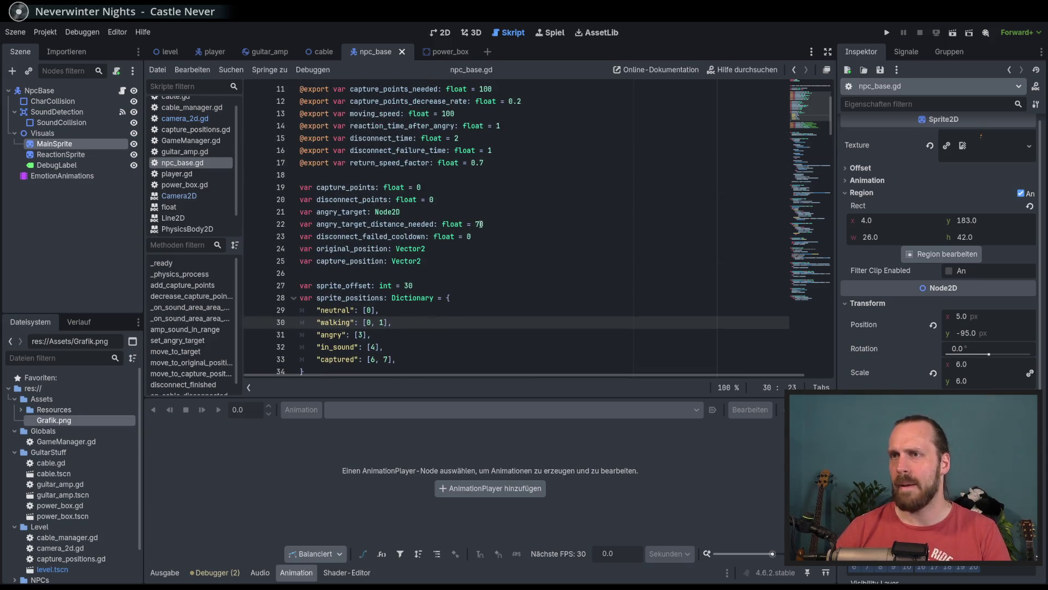
pyautogui.scroll(-2, 481, 224)
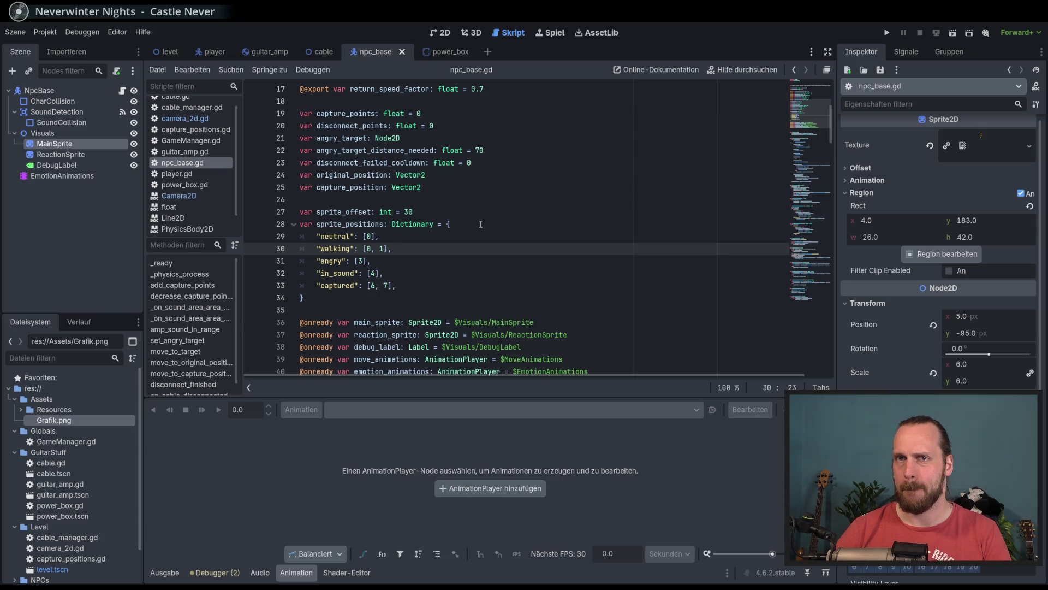
pyautogui.click(94, 214)
# Add a Timer child node under NpcBase.
pyautogui.click(44, 90)
pyautogui.click(12, 71)
pyautogui.write('Timer')
pyautogui.press('Return')
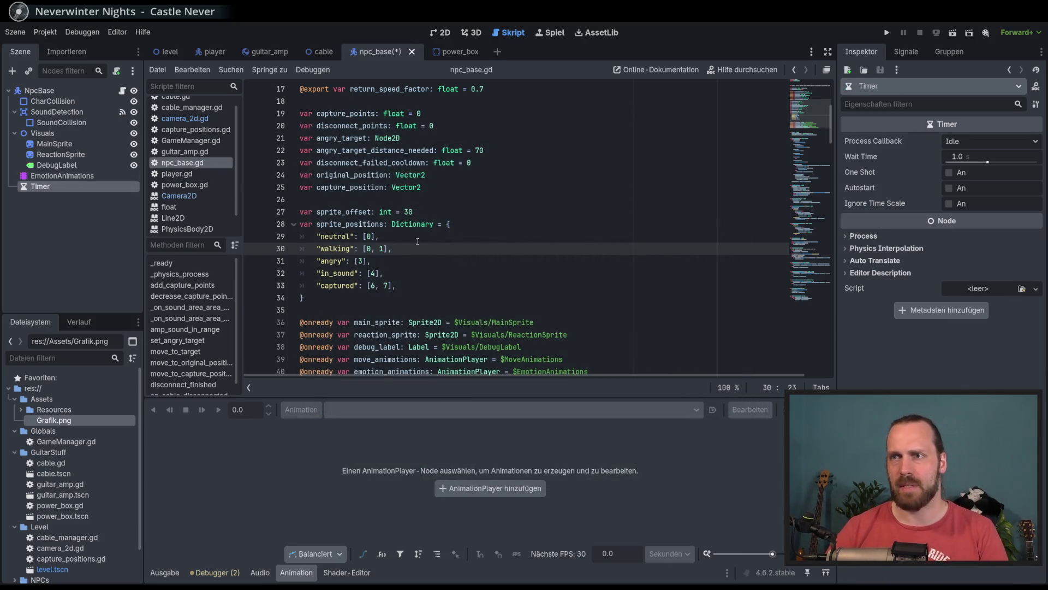
# Give the Timer a 0.3 s wait time with Autostart on, then view its signals.
pyautogui.click(977, 156)
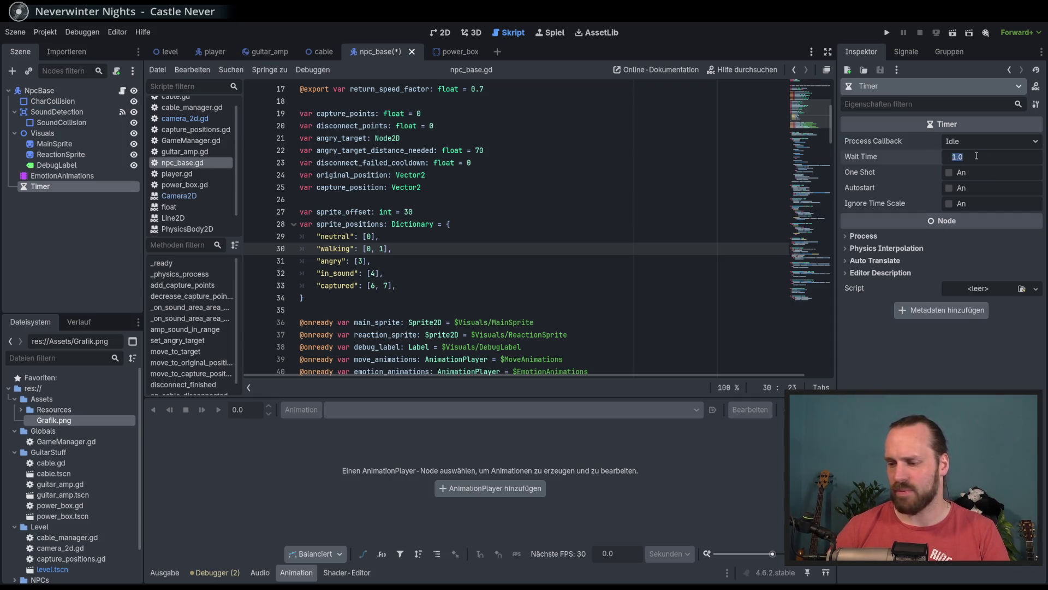
pyautogui.write('0.')
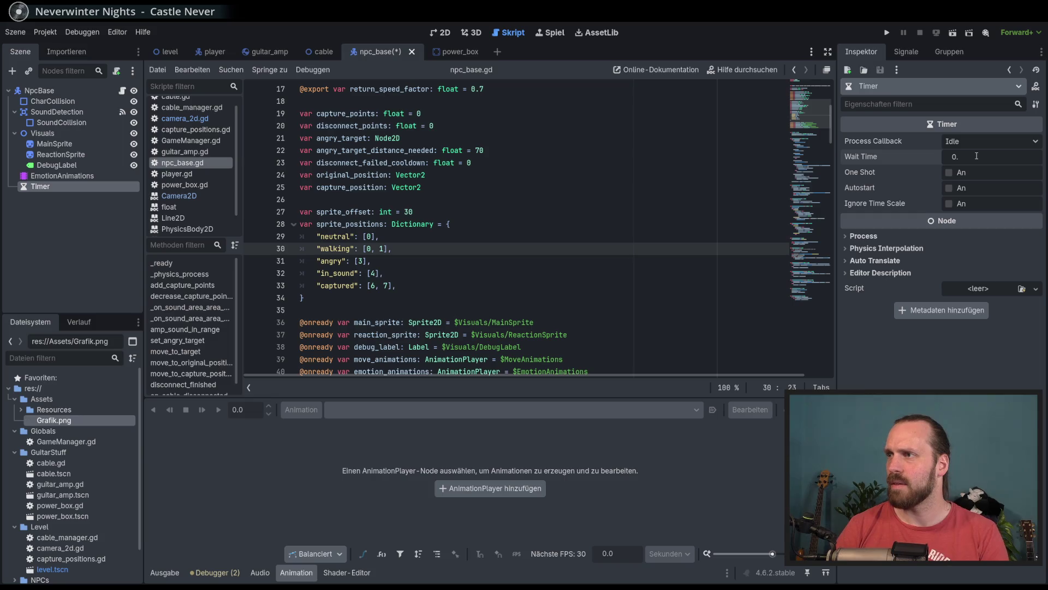
pyautogui.write('4')
pyautogui.press('Return')
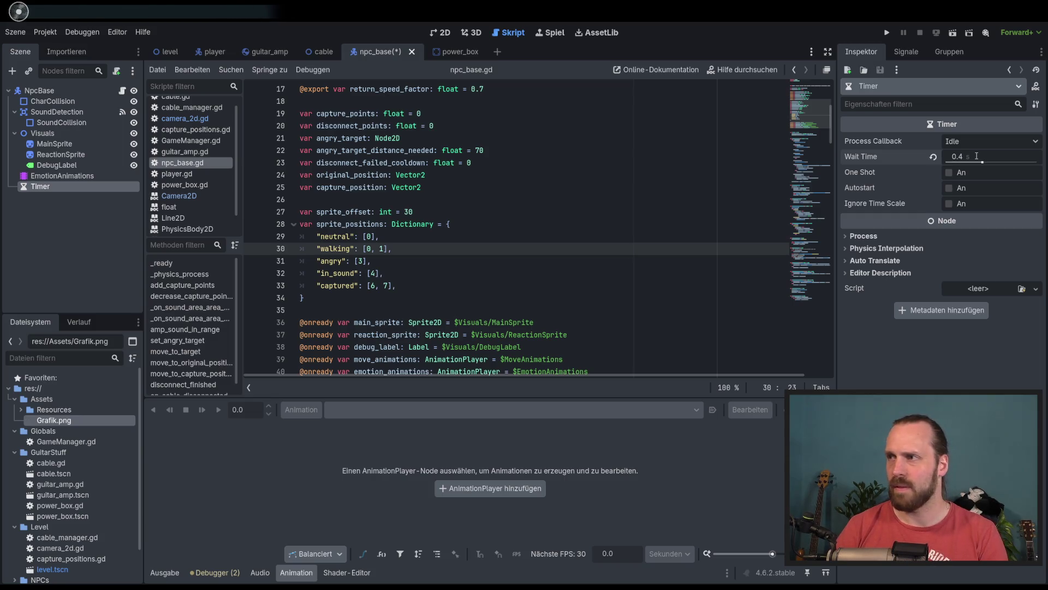
pyautogui.click(976, 156)
pyautogui.press('BackSpace')
pyautogui.write('3')
pyautogui.press('Return')
pyautogui.hotkey('ctrl', 's')
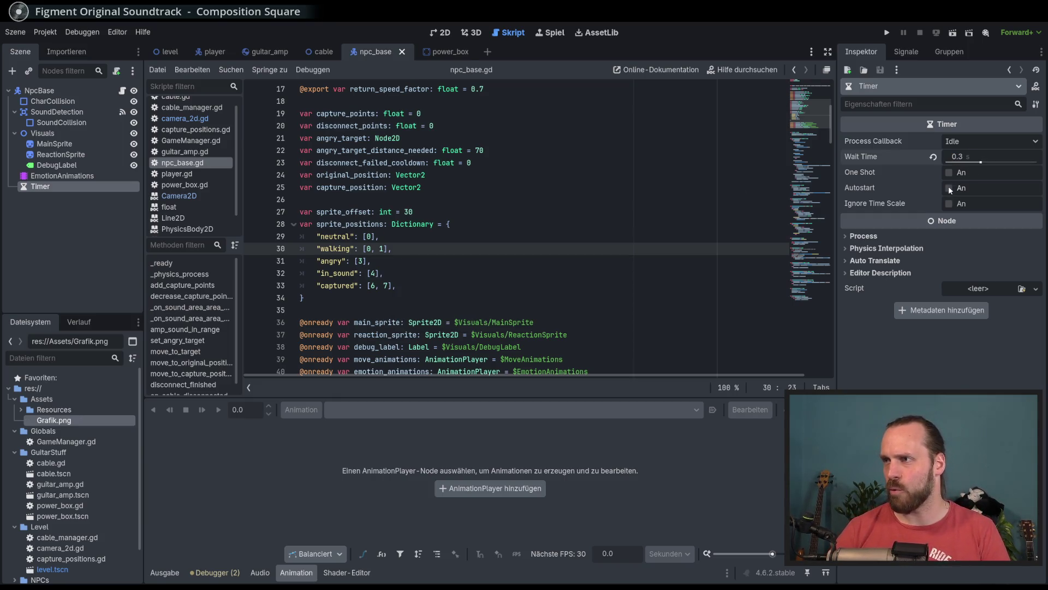
pyautogui.click(949, 188)
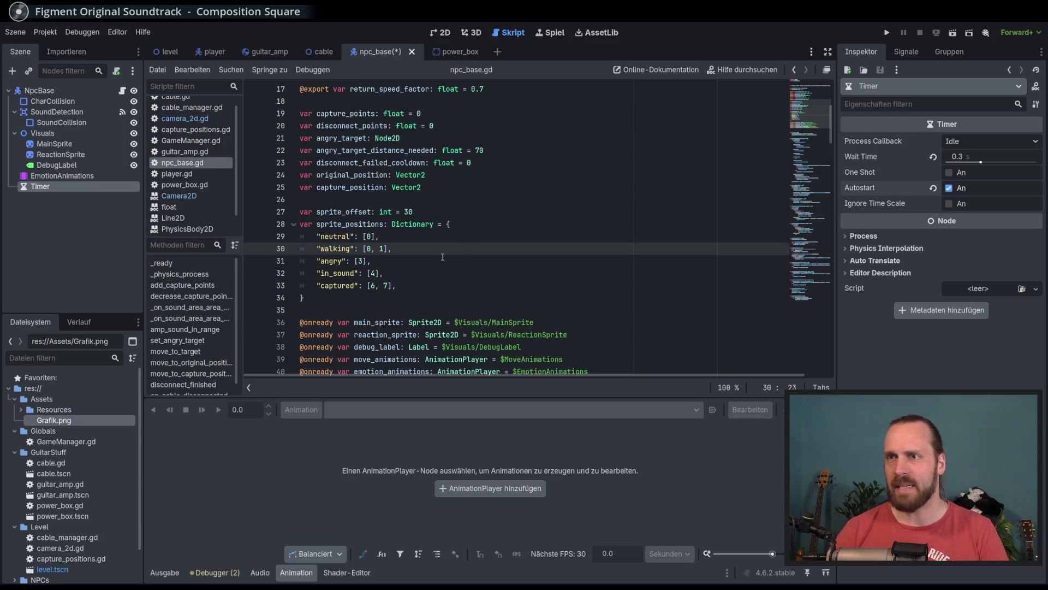
pyautogui.click(475, 259)
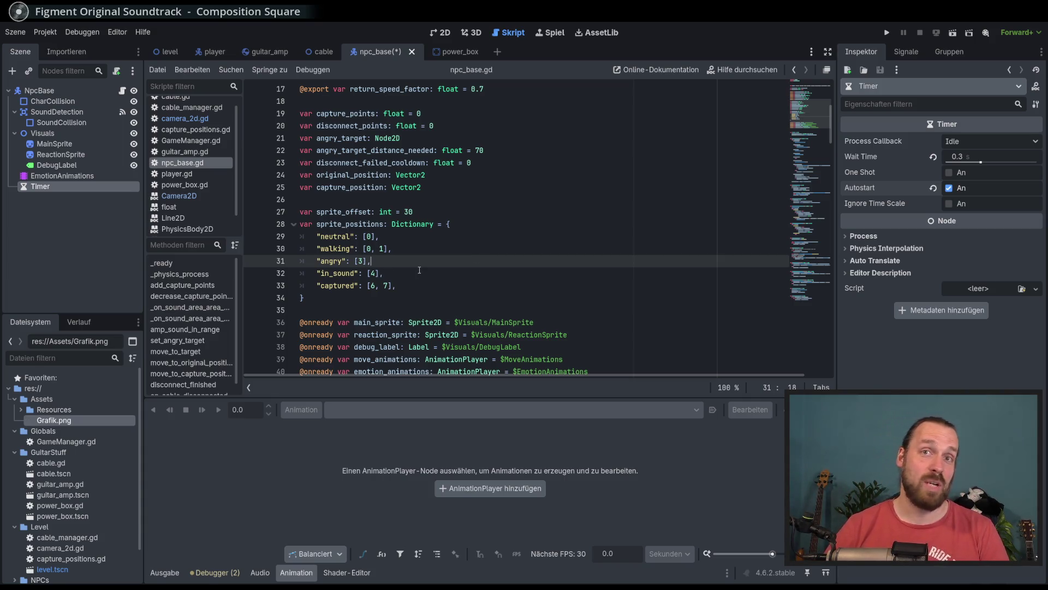
pyautogui.click(907, 52)
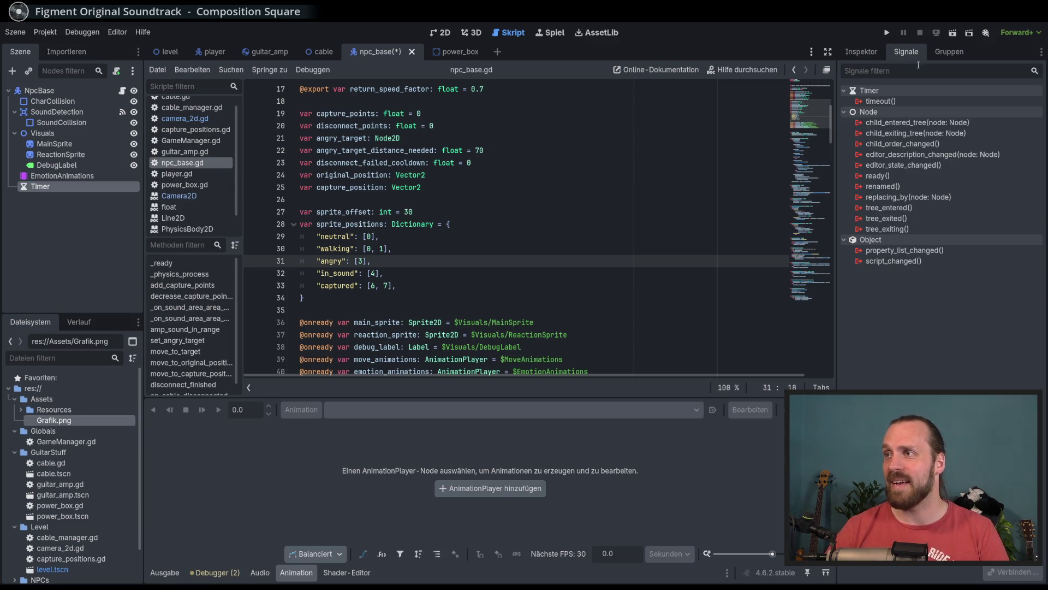
# Connect the Timer's timeout signal to a new _on_timer_timeout function in npc_base.gd.
pyautogui.doubleClick(881, 102)
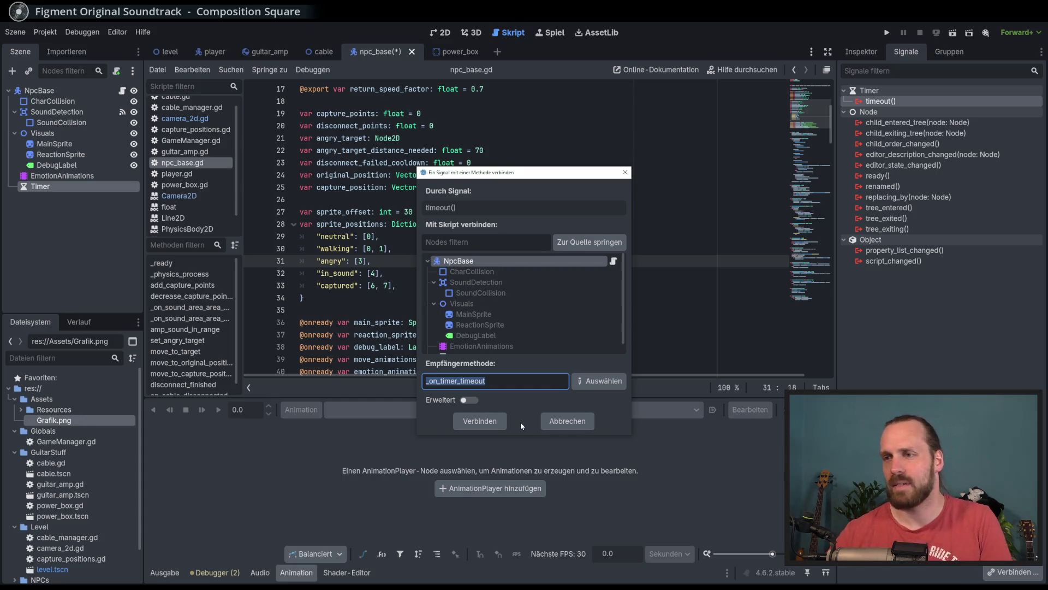
pyautogui.click(480, 424)
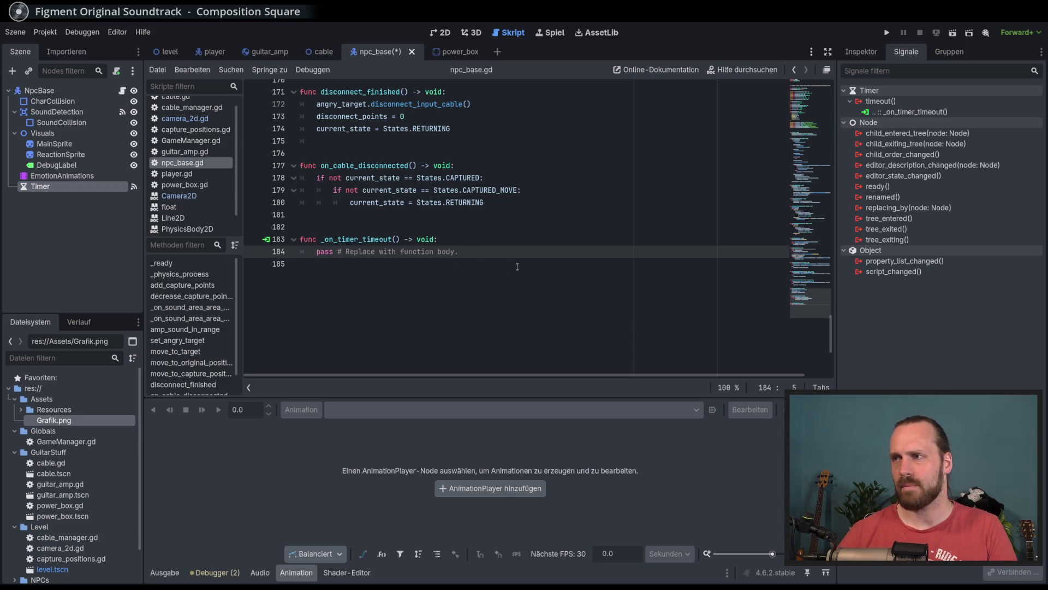
pyautogui.moveTo(490, 398); pyautogui.dragTo(490, 437)
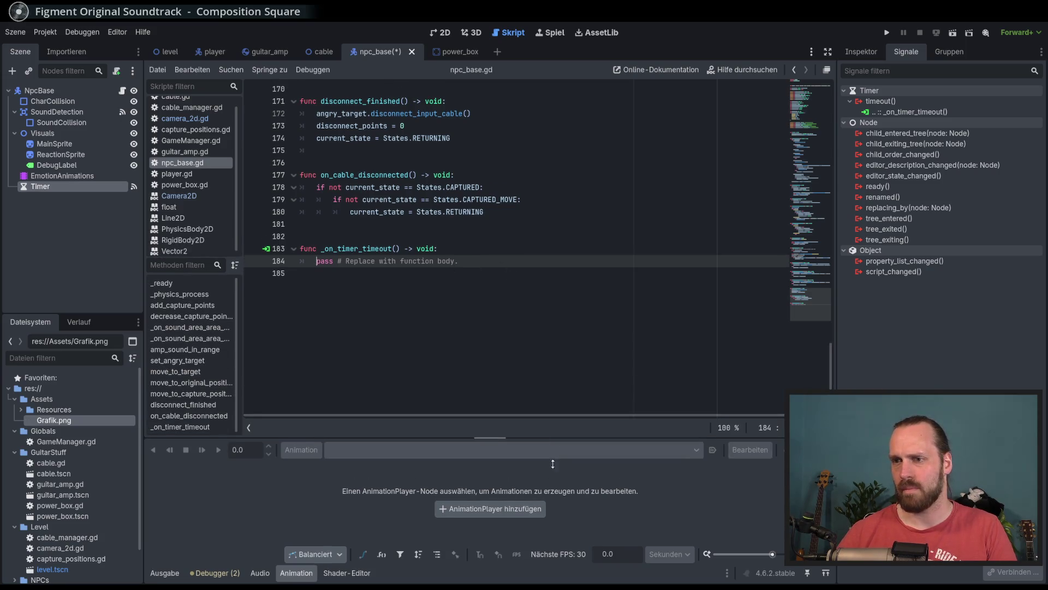
# Show the Output log and review the move_to_original_position code.
pyautogui.click(164, 573)
pyautogui.moveTo(813, 257); pyautogui.dragTo(824, 107)
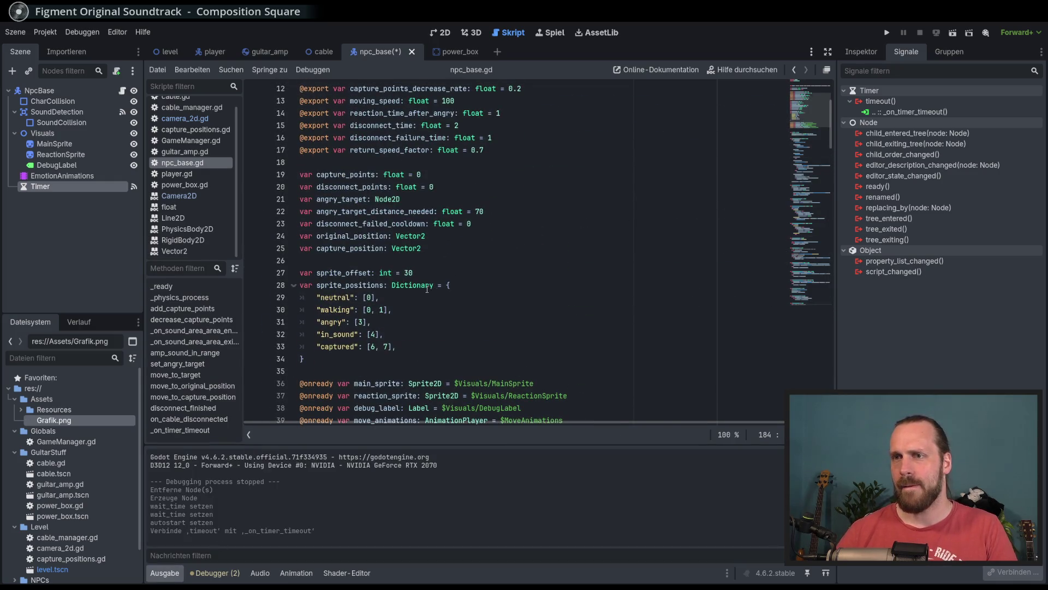
pyautogui.scroll(-9, 506, 277)
pyautogui.scroll(-3, 506, 277)
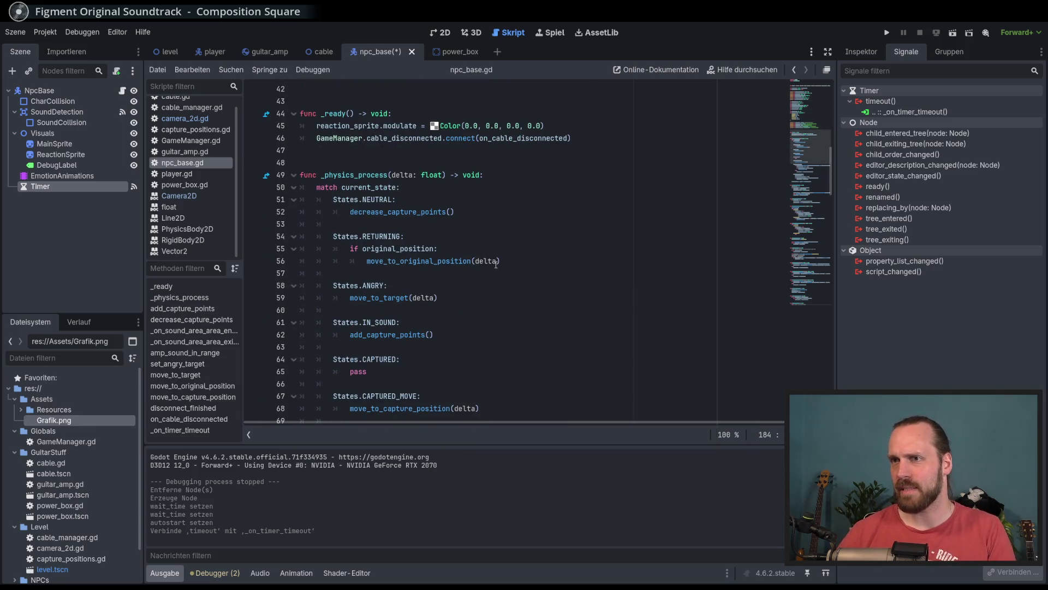
pyautogui.scroll(4, 495, 265)
pyautogui.scroll(-4, 475, 259)
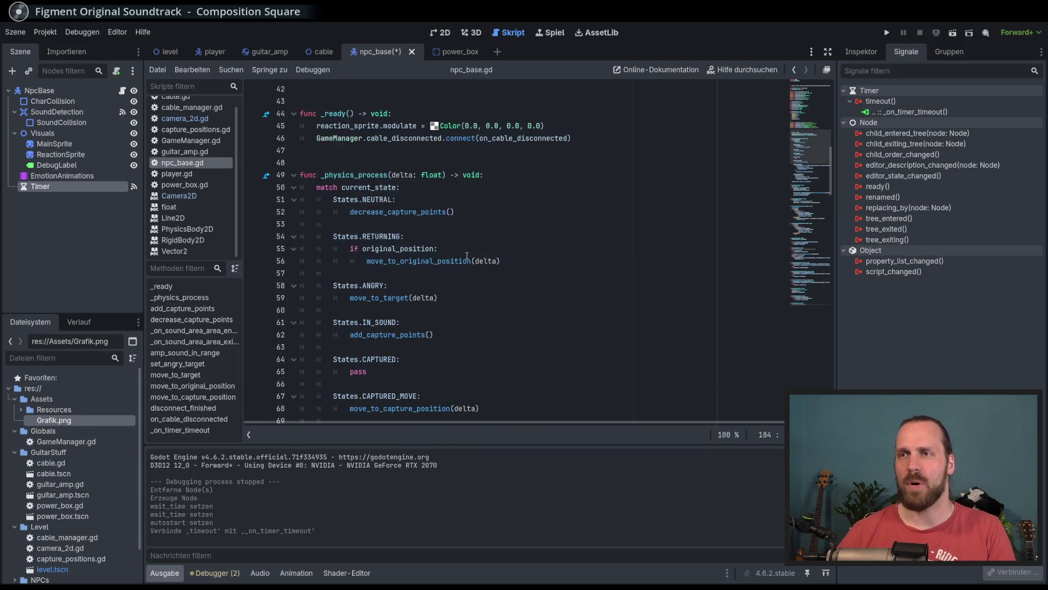
pyautogui.click(522, 187)
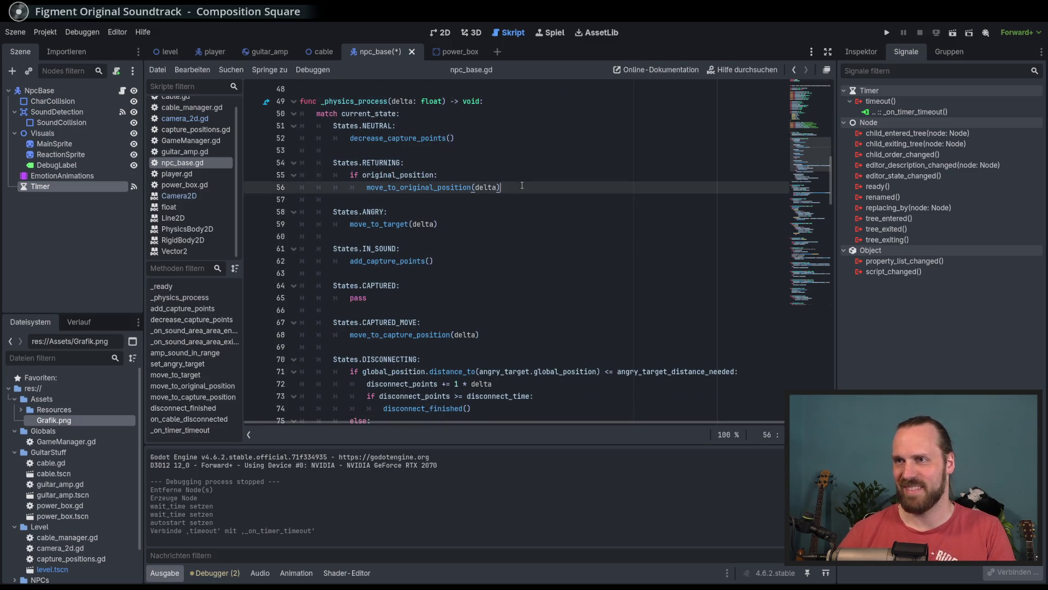
pyautogui.scroll(2, 569, 249)
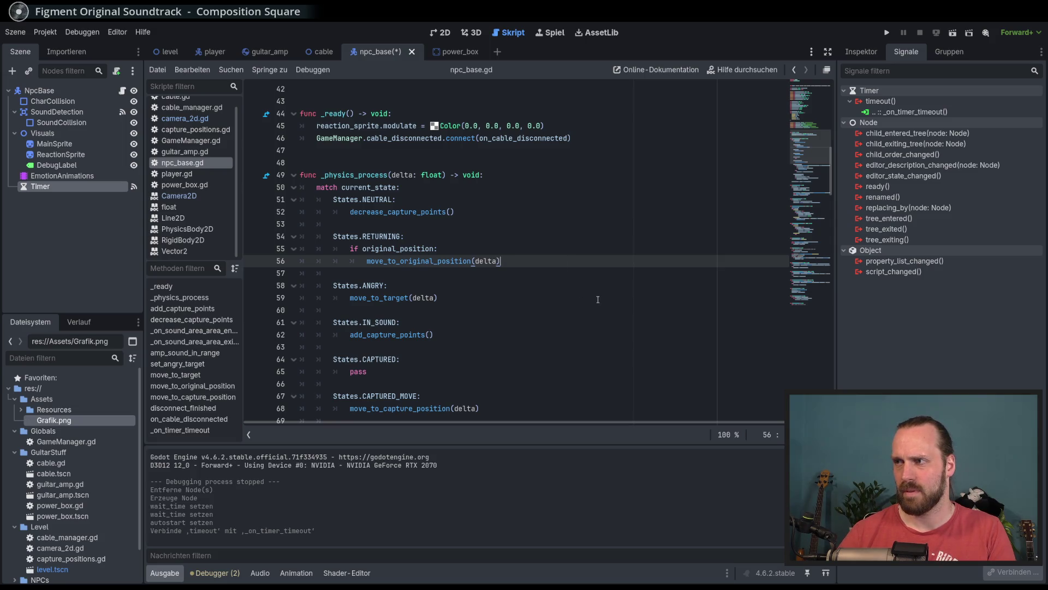
pyautogui.click(559, 249)
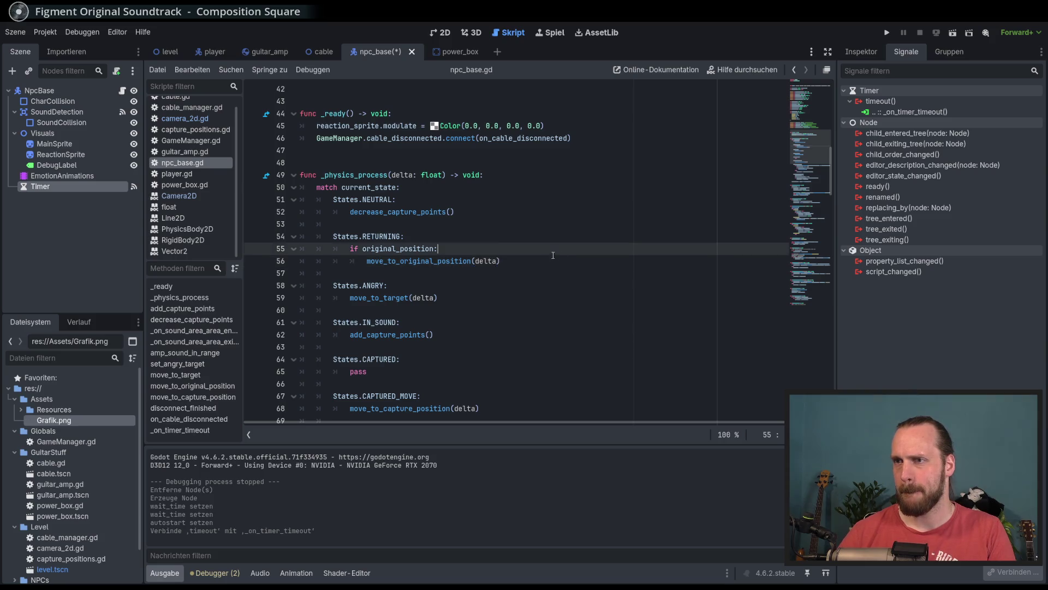
pyautogui.click(558, 262)
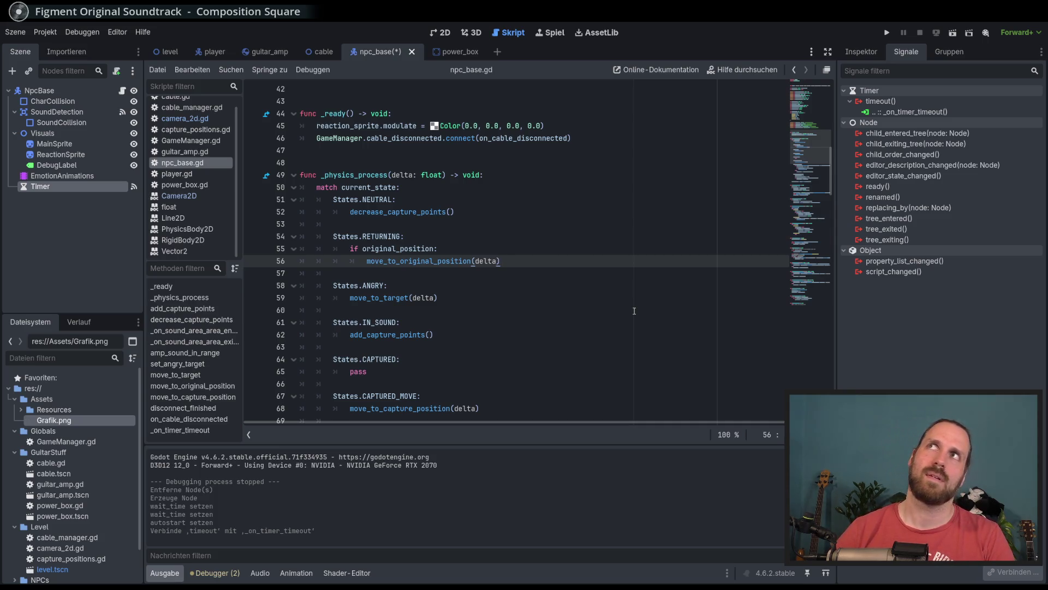
pyautogui.scroll(-20, 634, 310)
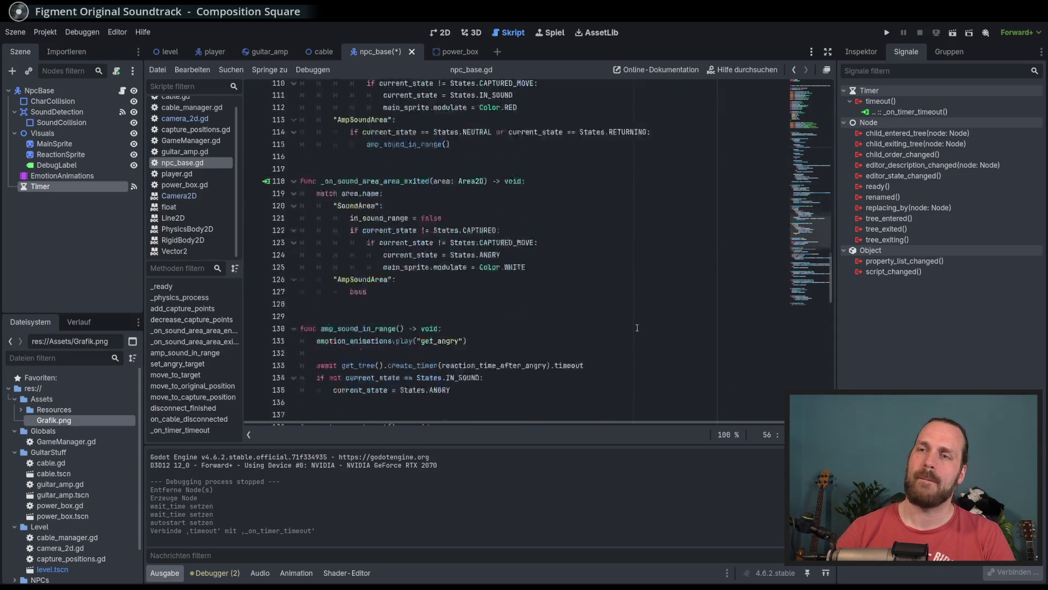
pyautogui.scroll(-11, 636, 328)
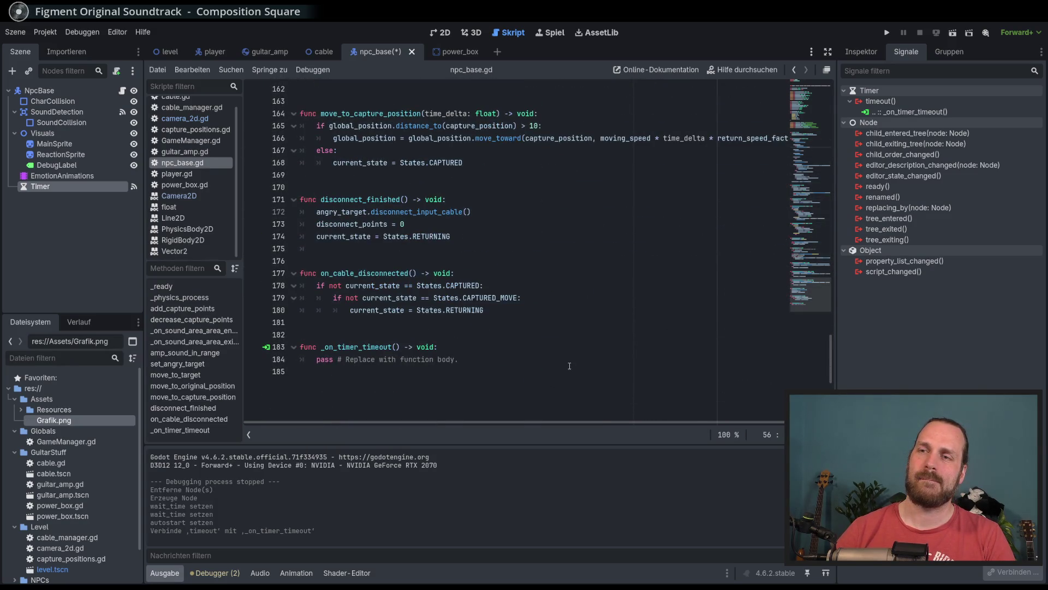
pyautogui.click(557, 359)
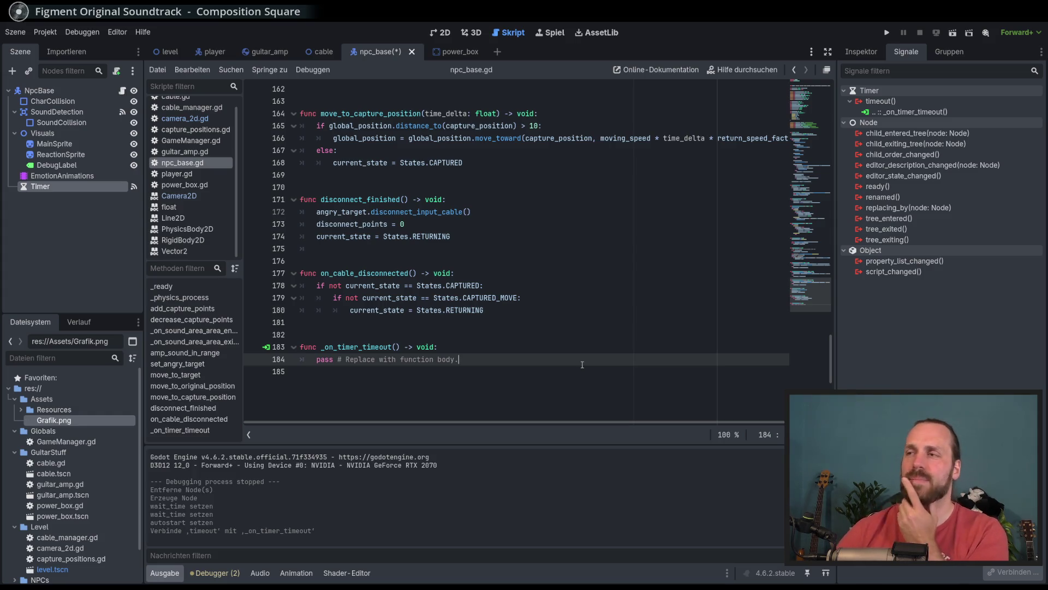
pyautogui.scroll(20, 339, 274)
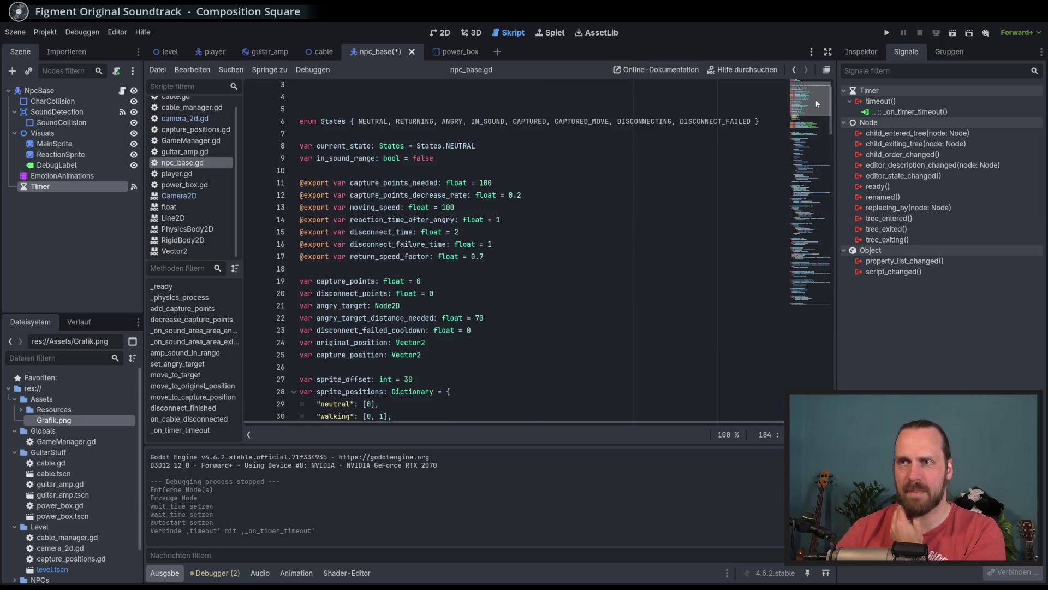
pyautogui.scroll(-4, 339, 274)
pyautogui.moveTo(339, 257); pyautogui.dragTo(415, 295)
pyautogui.click(433, 293)
pyautogui.click(443, 306)
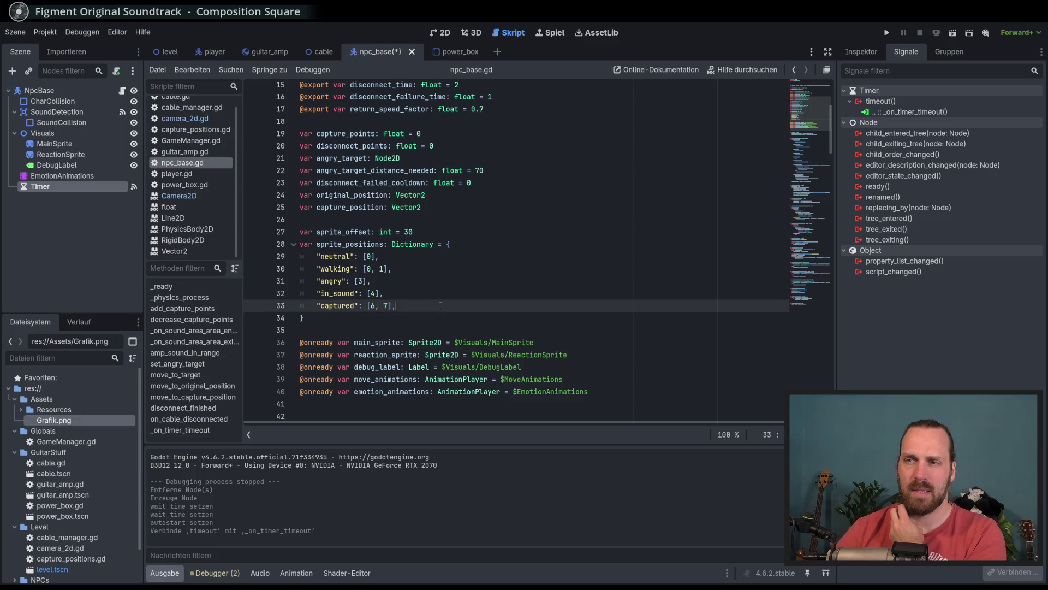
pyautogui.scroll(-8, 445, 307)
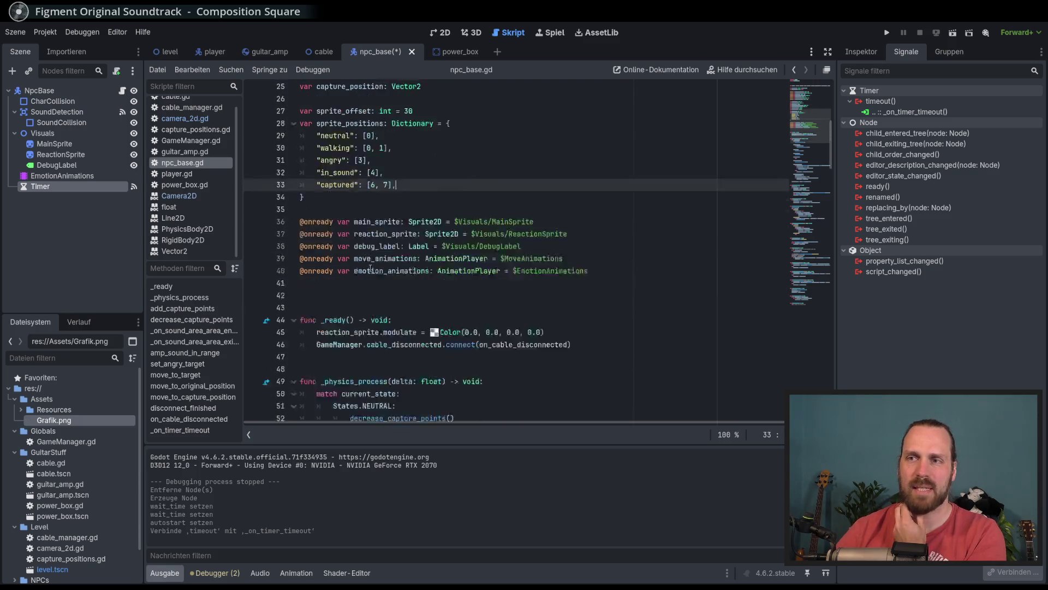
pyautogui.moveTo(388, 206); pyautogui.dragTo(397, 366)
pyautogui.click(401, 355)
pyautogui.scroll(6, 487, 303)
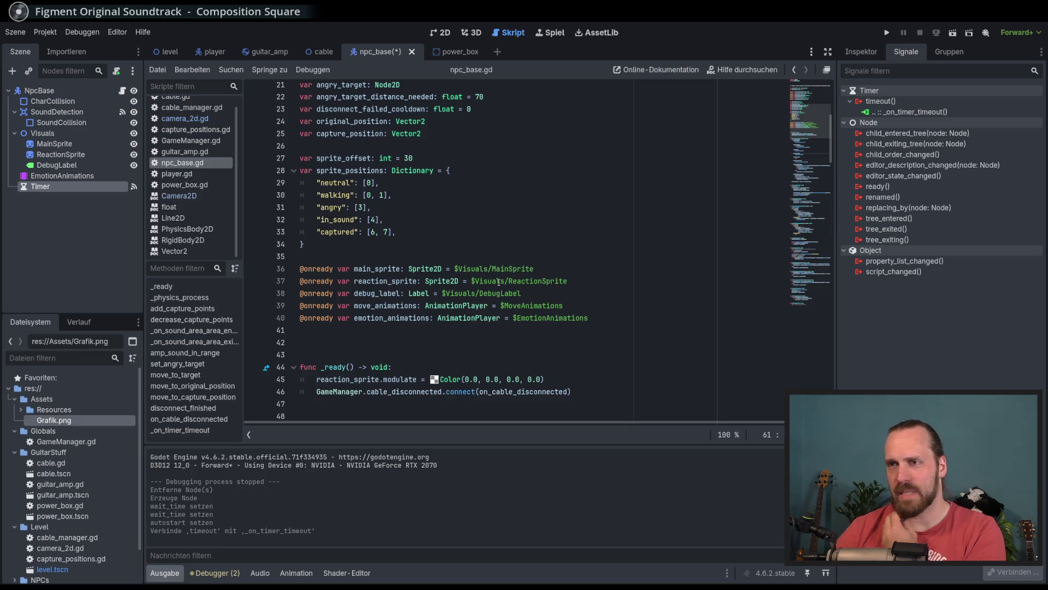
pyautogui.scroll(-3, 498, 282)
pyautogui.click(468, 342)
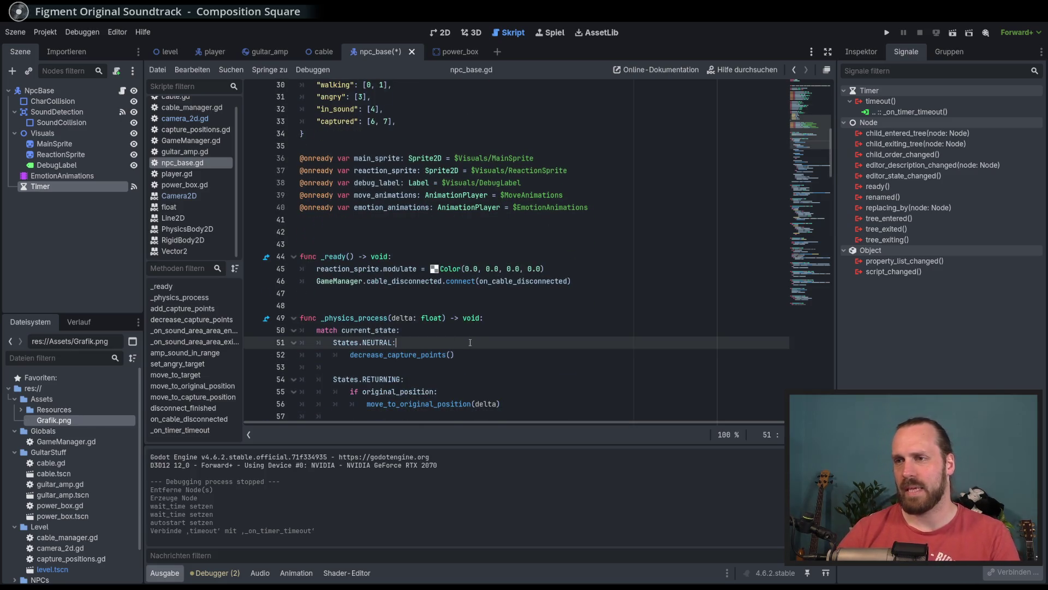
pyautogui.scroll(-3, 472, 342)
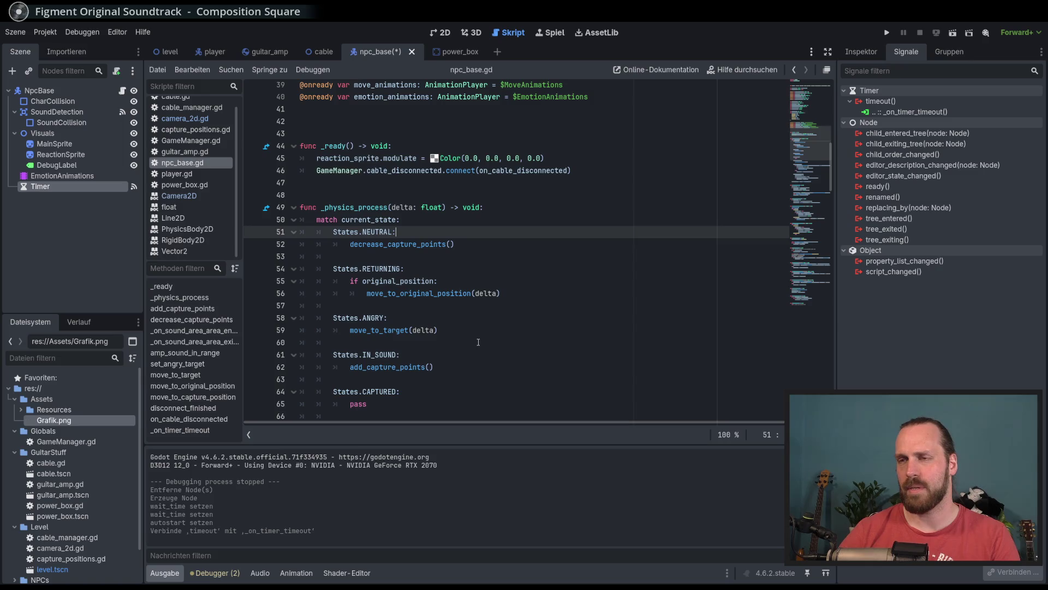
pyautogui.scroll(4, 479, 341)
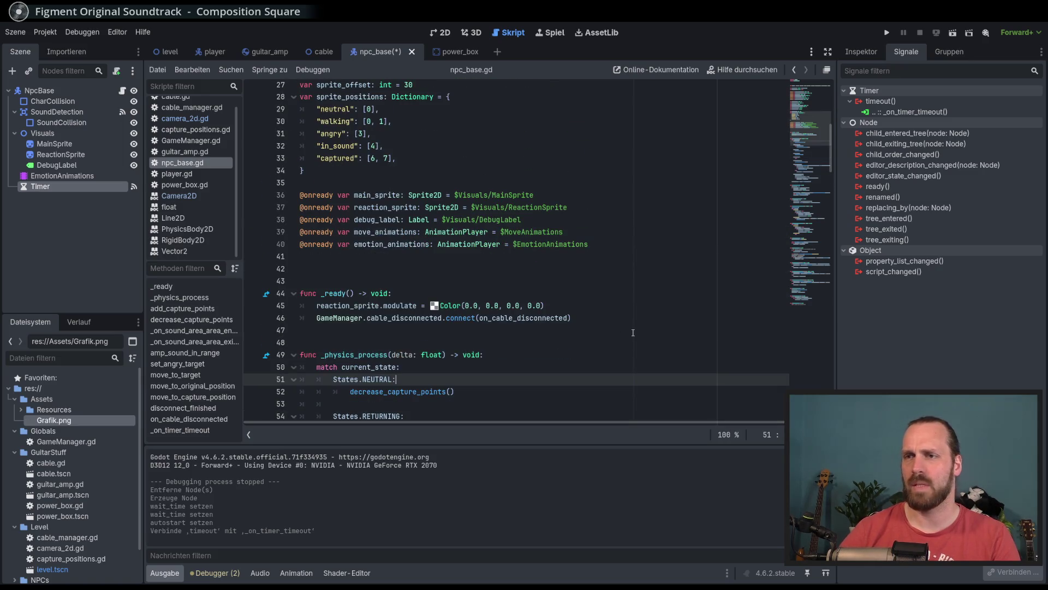
pyautogui.click(390, 110)
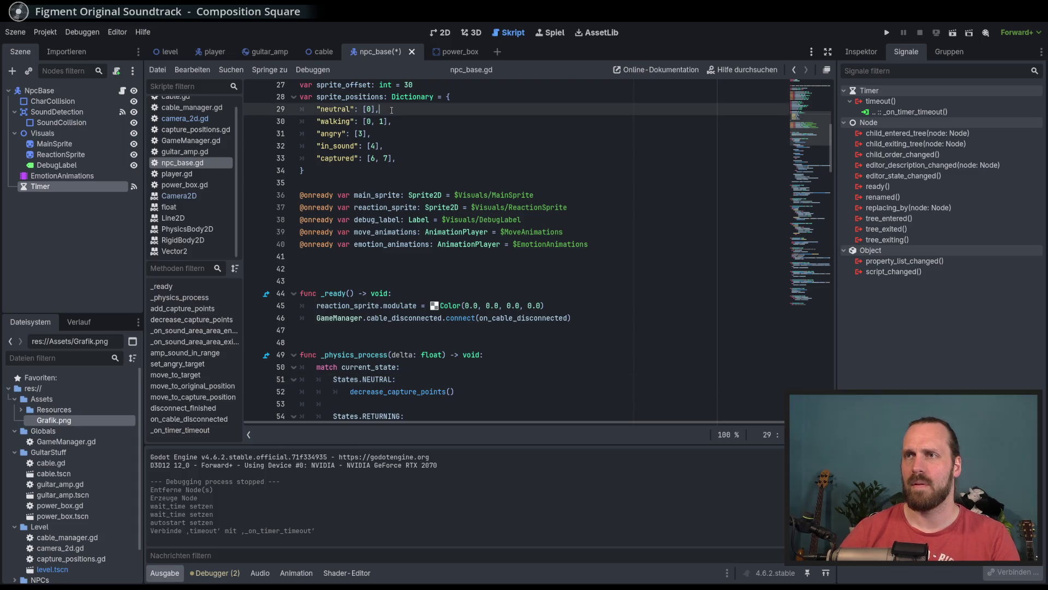
# Check MainSprite's texture region (4, 183, 26 × 42) in the Inspector's region editor.
pyautogui.click(863, 55)
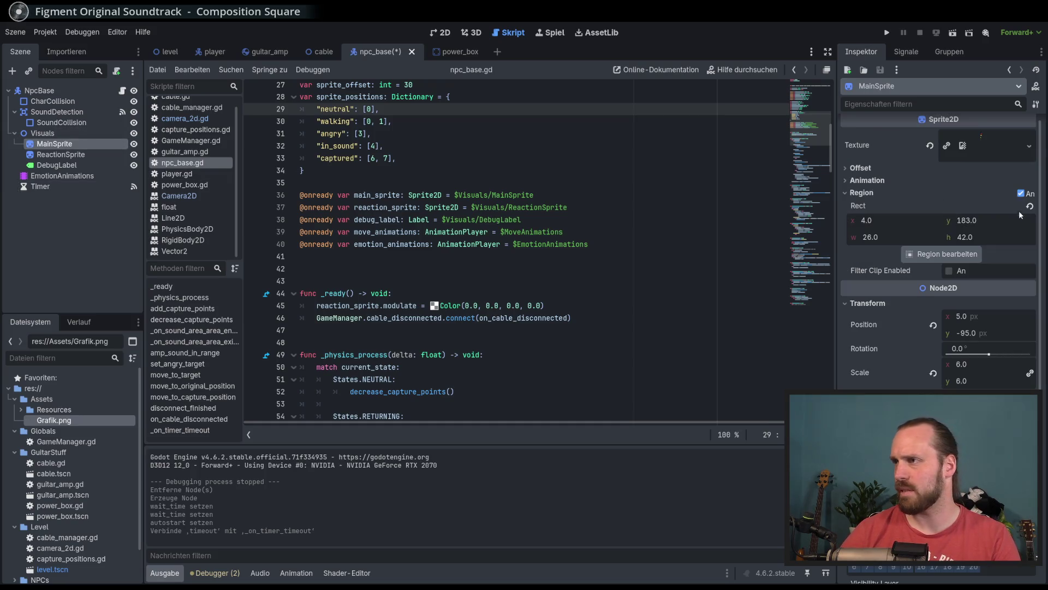
pyautogui.click(949, 254)
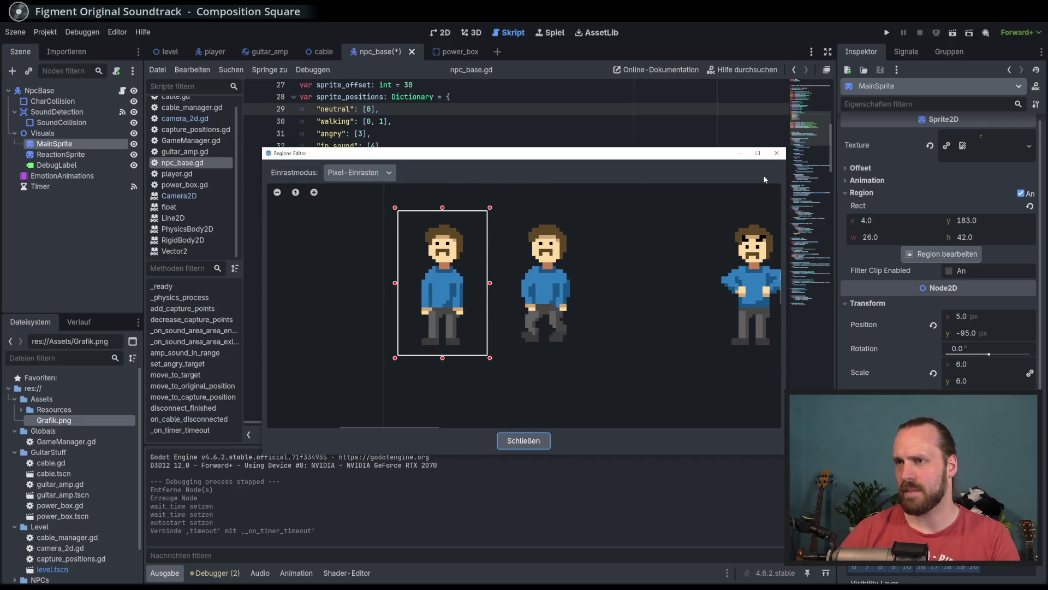
pyautogui.click(781, 154)
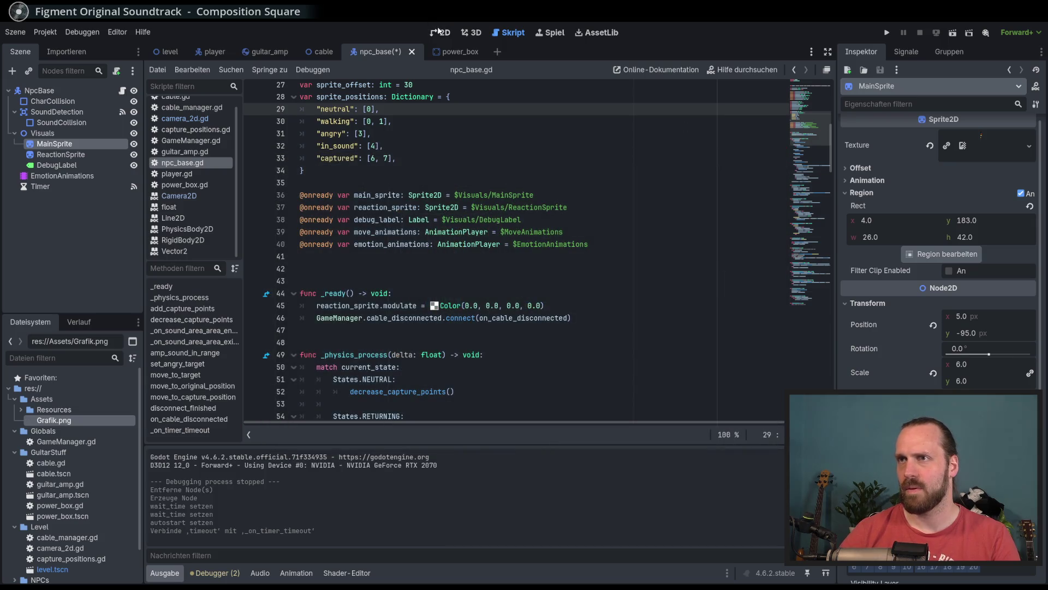
pyautogui.click(444, 28)
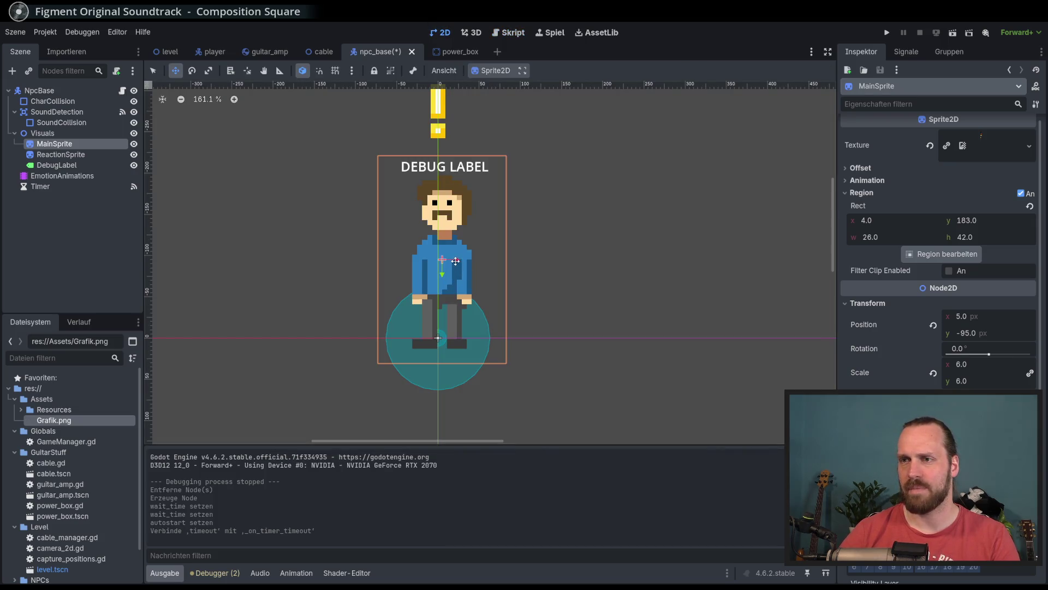
# Move MainSprite to position 0, -102 so it stands on the teal circle, and save the scene.
pyautogui.hscroll(2, 520, 264)
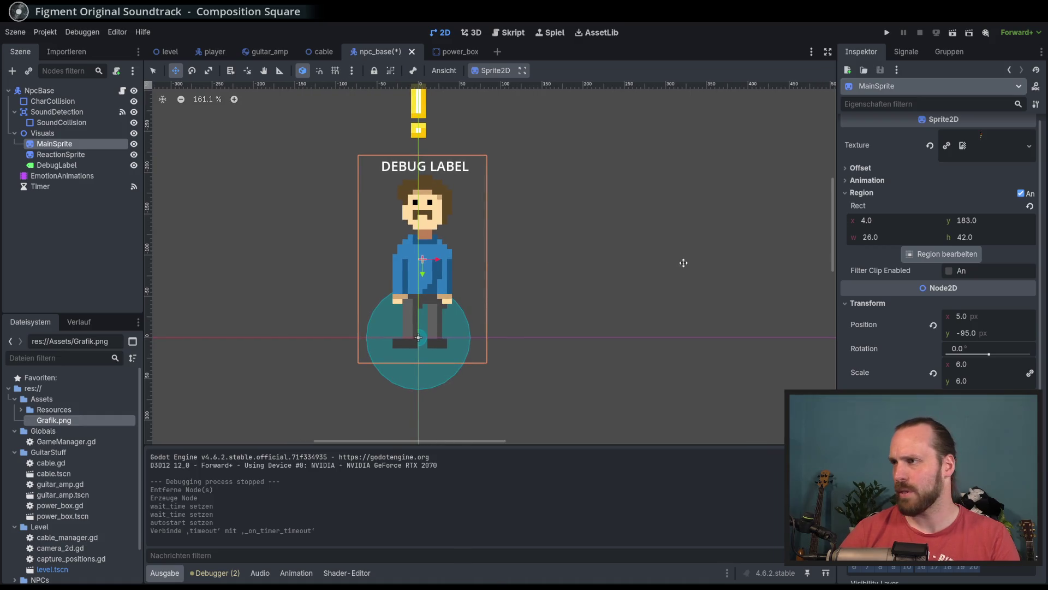
pyautogui.moveTo(423, 267); pyautogui.dragTo(414, 255)
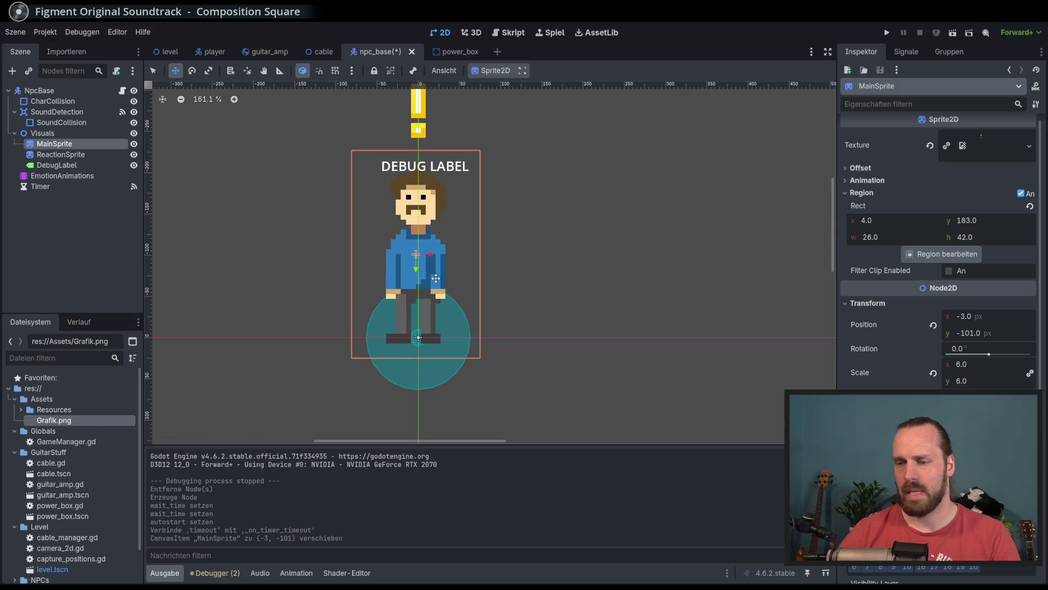
pyautogui.hotkey('ctrl', 'z')
pyautogui.click(935, 326)
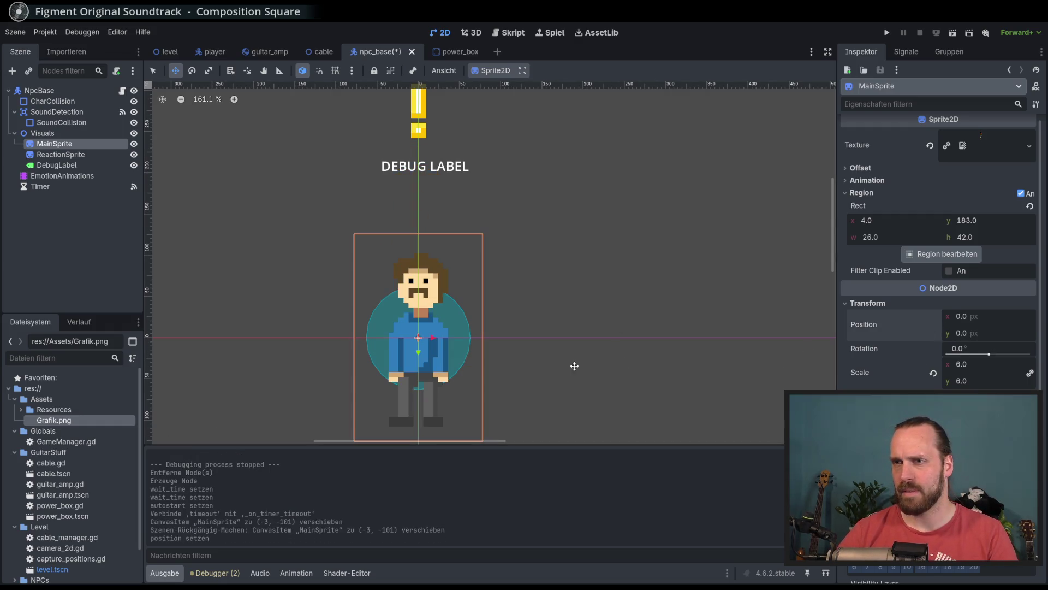
pyautogui.moveTo(420, 360)
pyautogui.mouseDown()
pyautogui.moveTo(420, 260)
pyautogui.moveTo(419, 270)
pyautogui.moveTo(447, 277)
pyautogui.mouseUp()
pyautogui.hotkey('ctrl', 's')
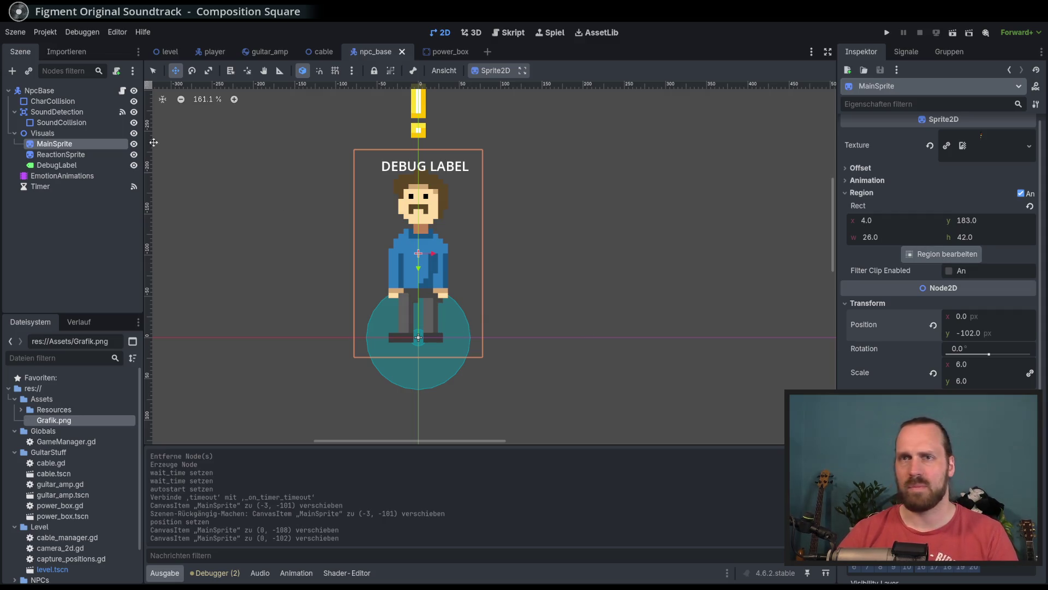
pyautogui.click(122, 90)
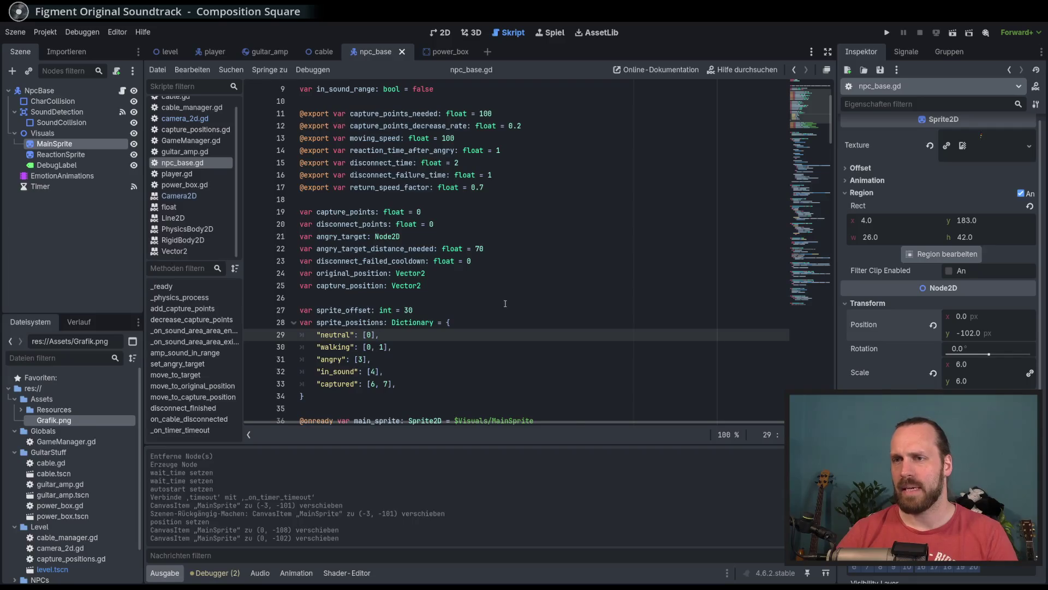
# Declare var sprite_region = Rect2i(4, 183, 26, 42) on a new line and save the script.
pyautogui.scroll(-1, 505, 303)
pyautogui.click(436, 263)
pyautogui.press('Return')
pyautogui.write('ar origi')
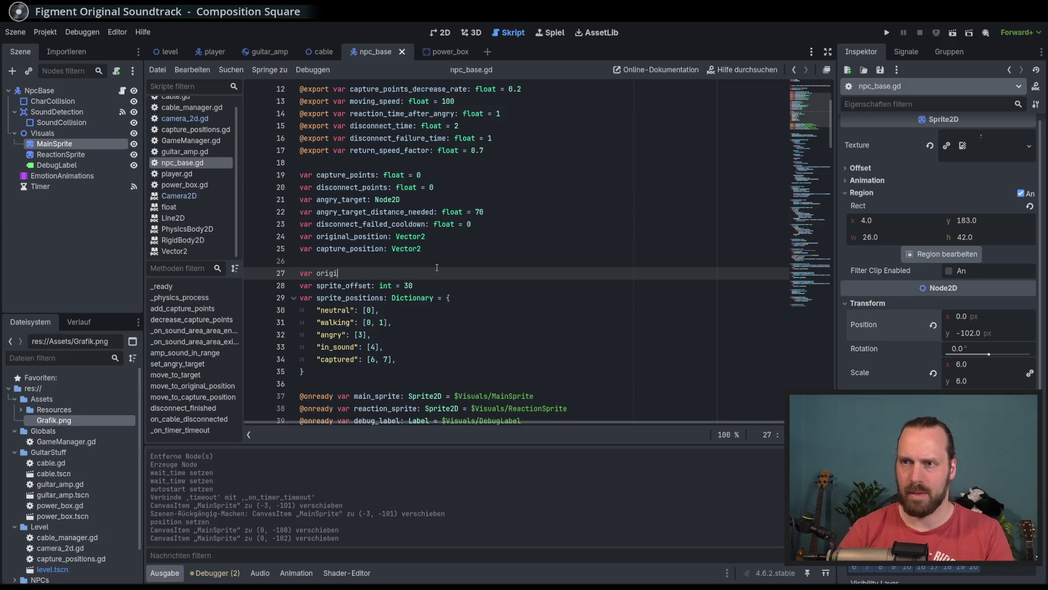
pyautogui.press('BackSpace')
pyautogui.press('BackSpace')
pyautogui.press('BackSpace')
pyautogui.press('BackSpace')
pyautogui.press('BackSpace')
pyautogui.write('sprite_')
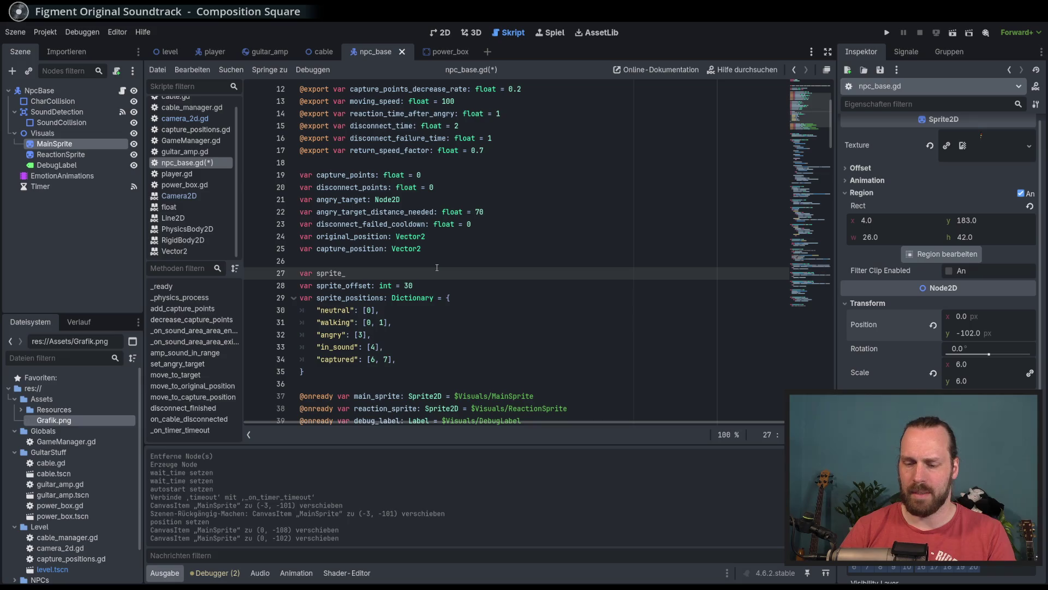
pyautogui.write('region ')
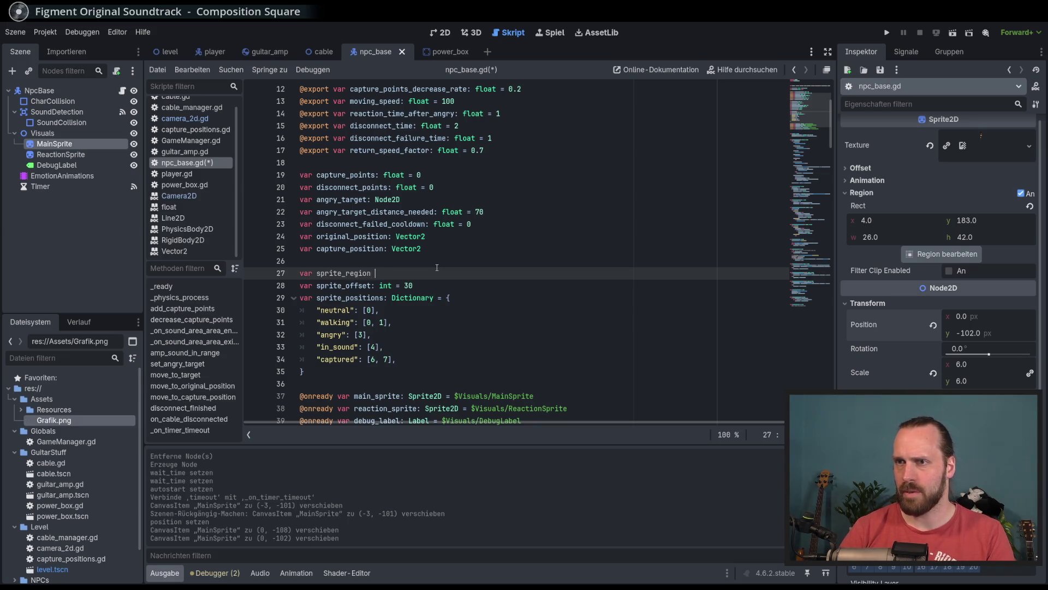
pyautogui.write('= ')
pyautogui.write('REc')
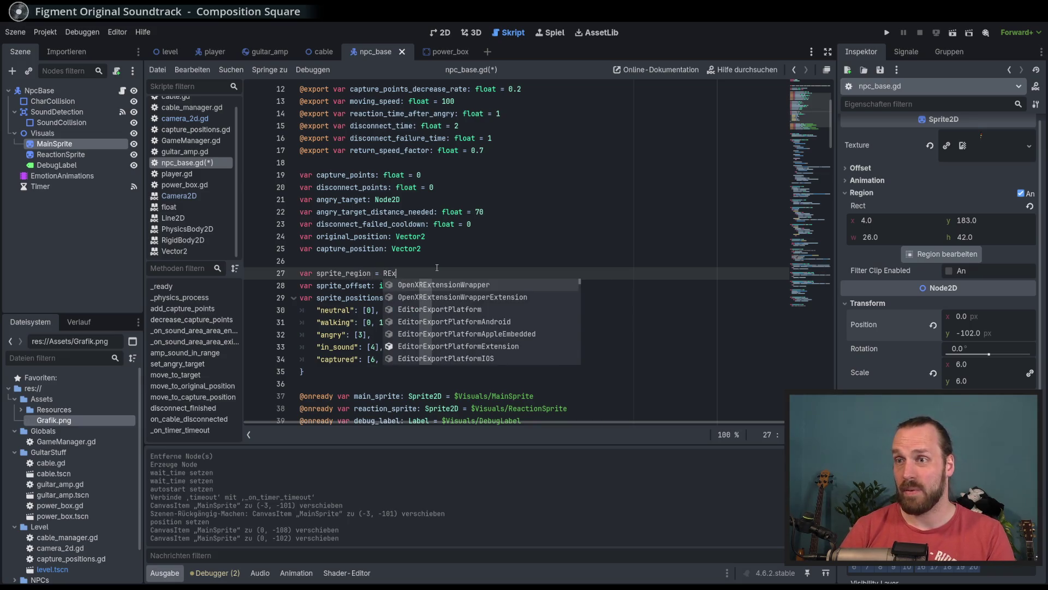
pyautogui.press('Down')
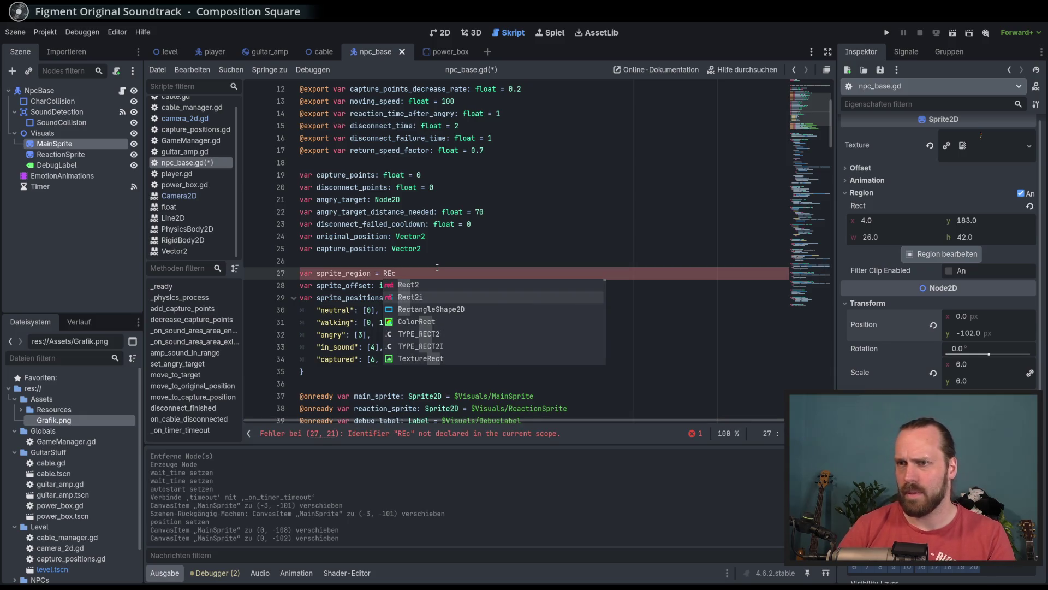
pyautogui.press('Return')
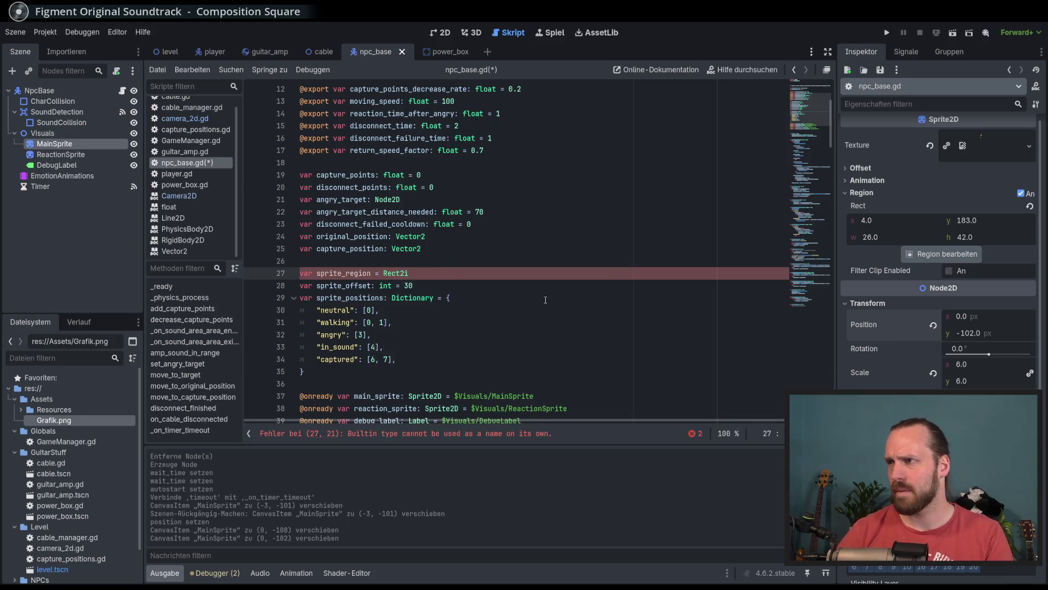
pyautogui.write('(')
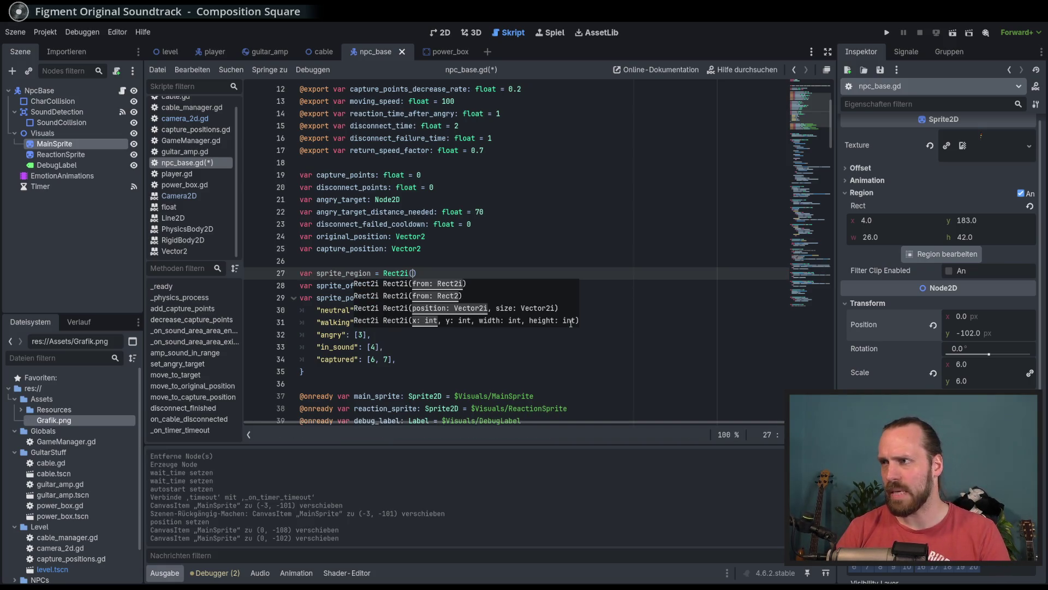
pyautogui.write('4, ')
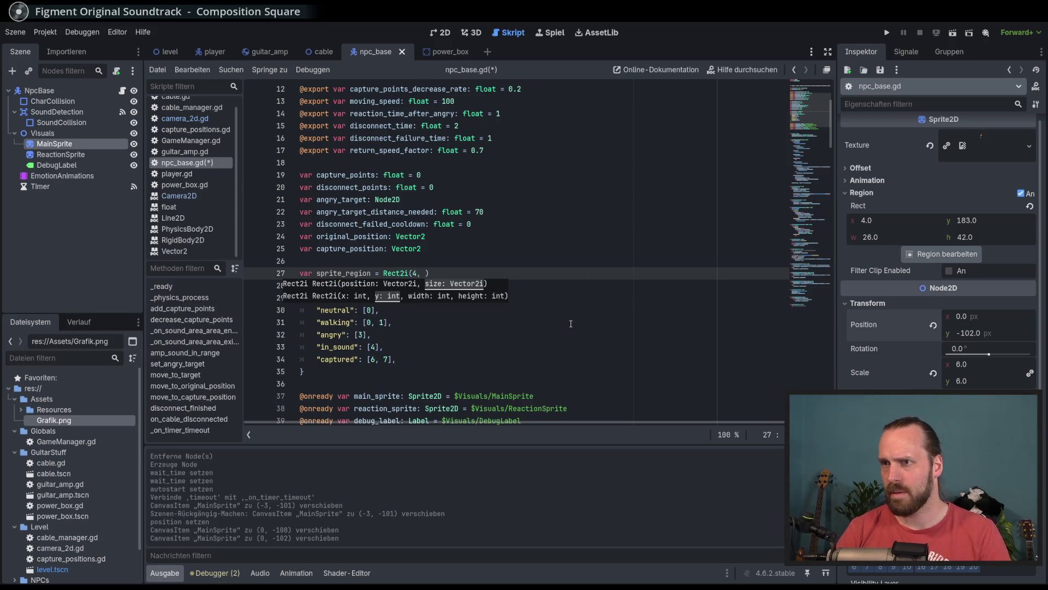
pyautogui.write('183, ')
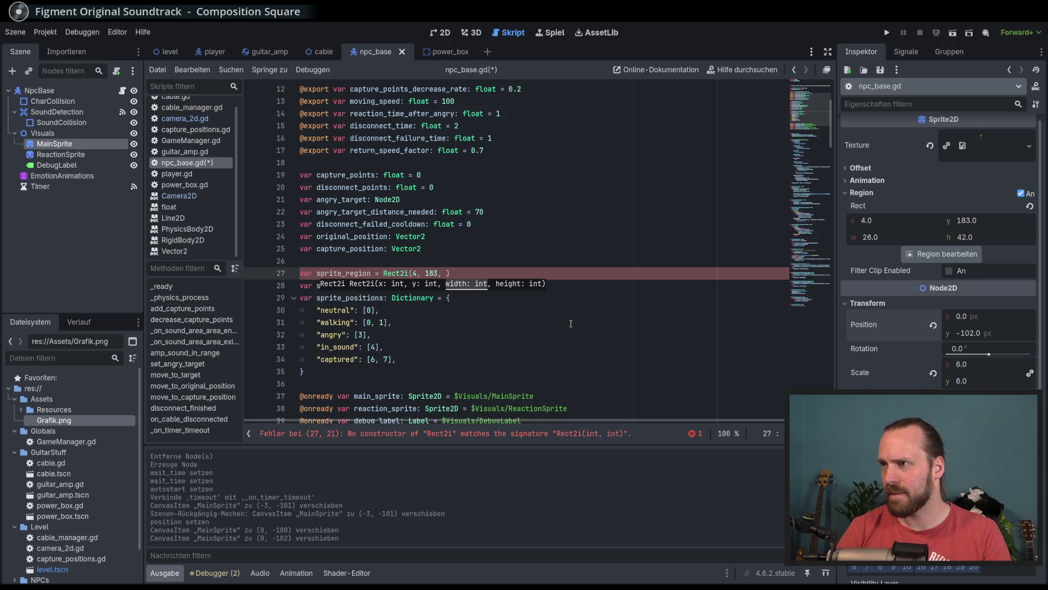
pyautogui.write('26, ')
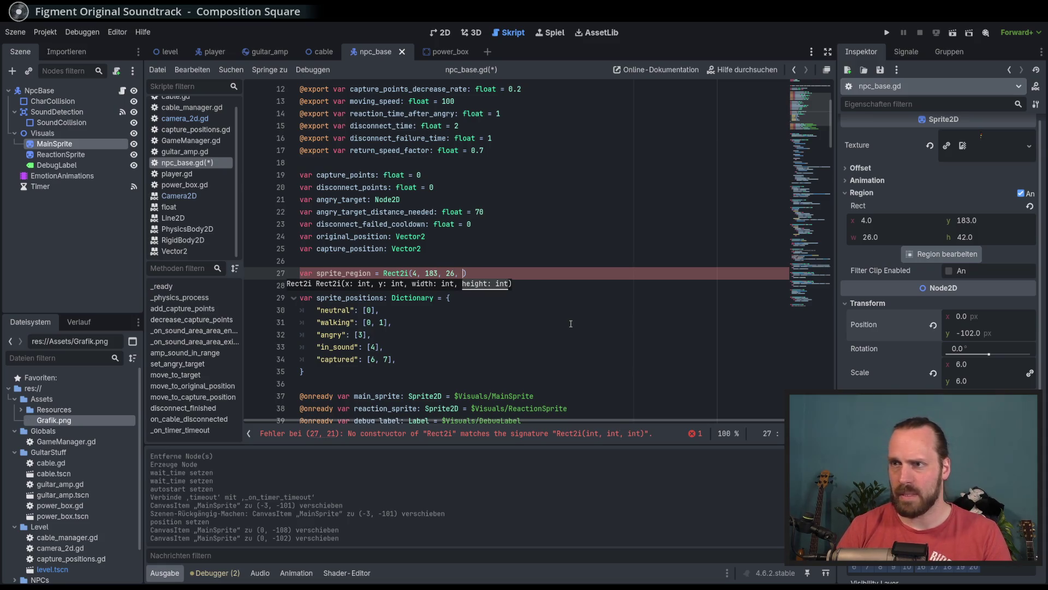
pyautogui.write('42')
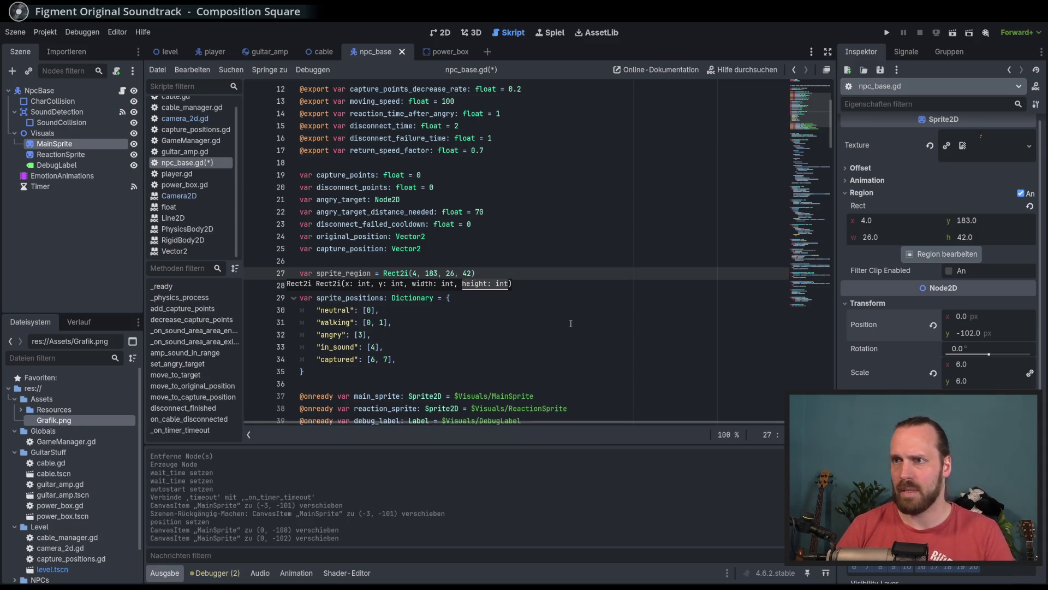
pyautogui.hotkey('ctrl', 's')
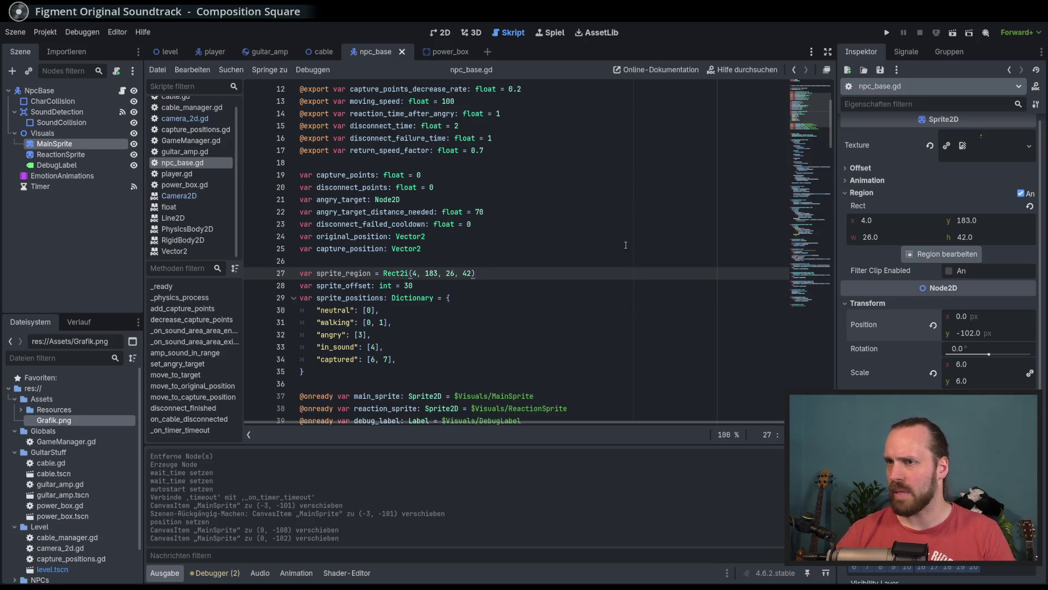
pyautogui.click(456, 284)
pyautogui.click(413, 324)
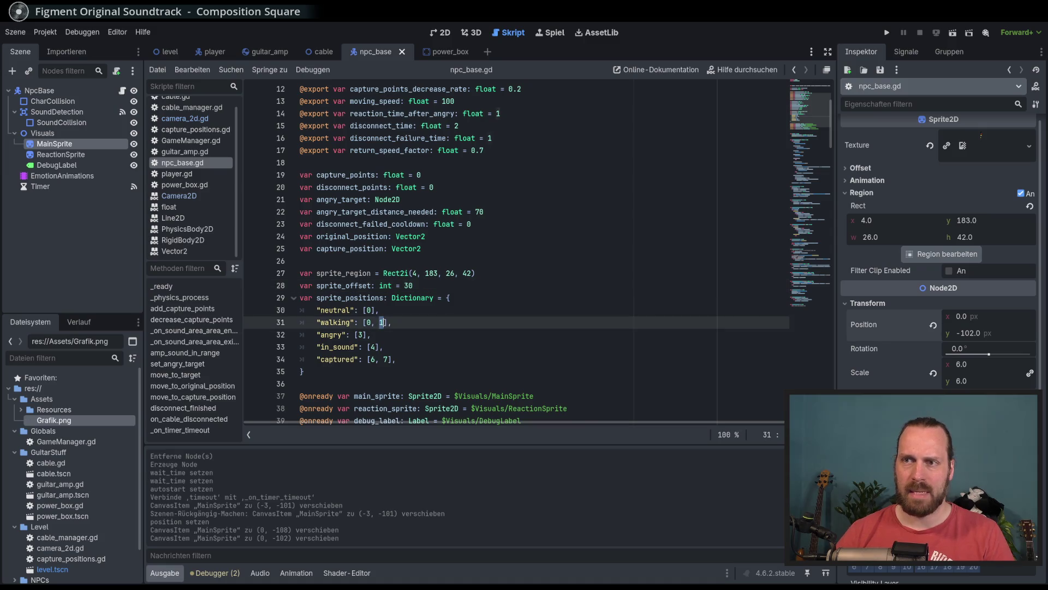
pyautogui.click(403, 288)
pyautogui.click(382, 310)
pyautogui.click(375, 322)
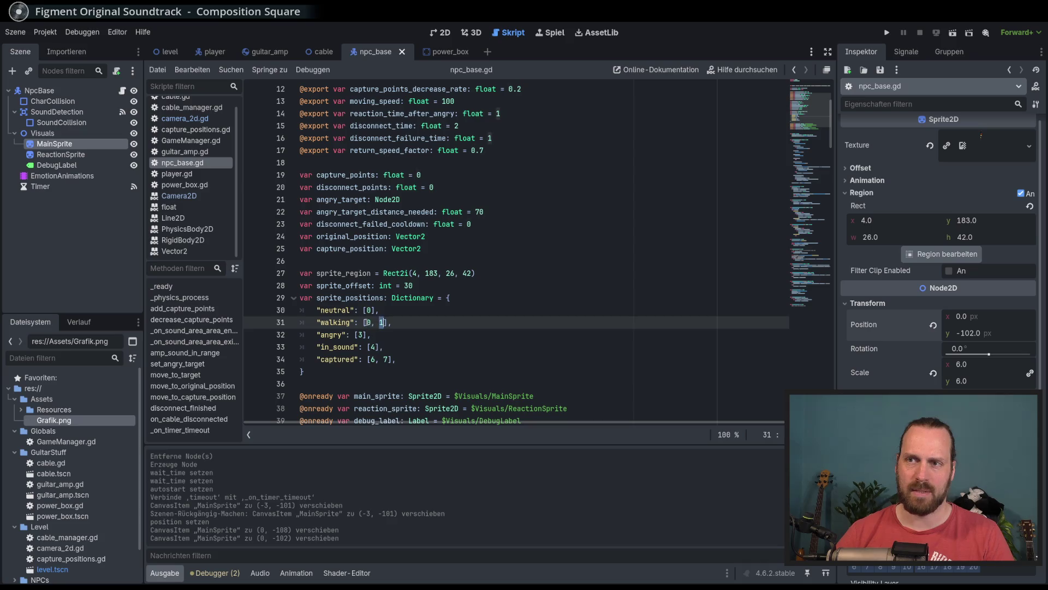
pyautogui.press('Down')
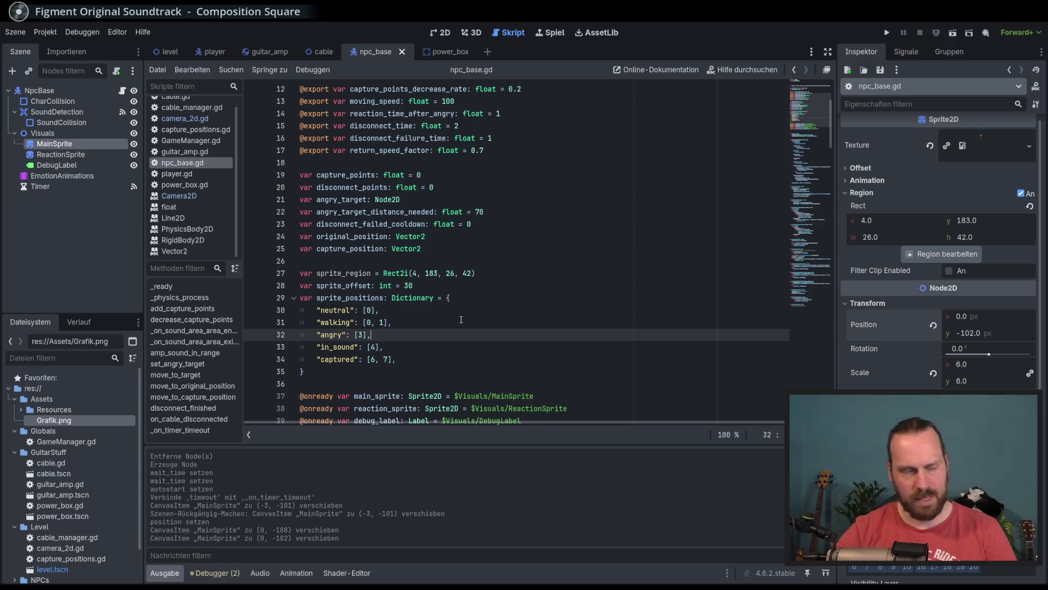
pyautogui.press('Up')
pyautogui.press('Up')
pyautogui.press('Up')
pyautogui.scroll(-3, 492, 312)
pyautogui.scroll(-3, 492, 311)
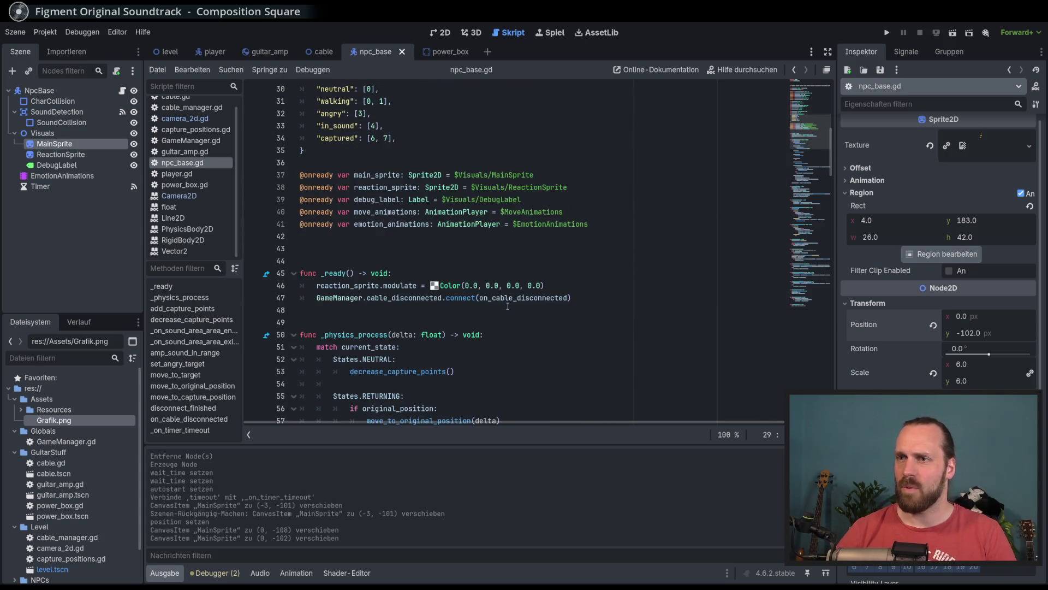
pyautogui.scroll(-5, 517, 308)
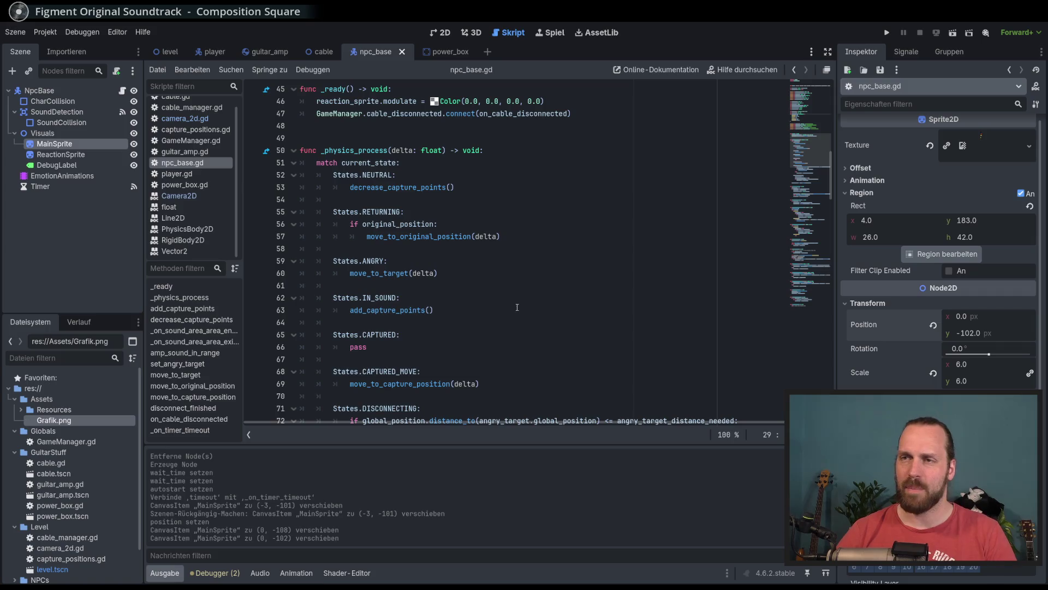
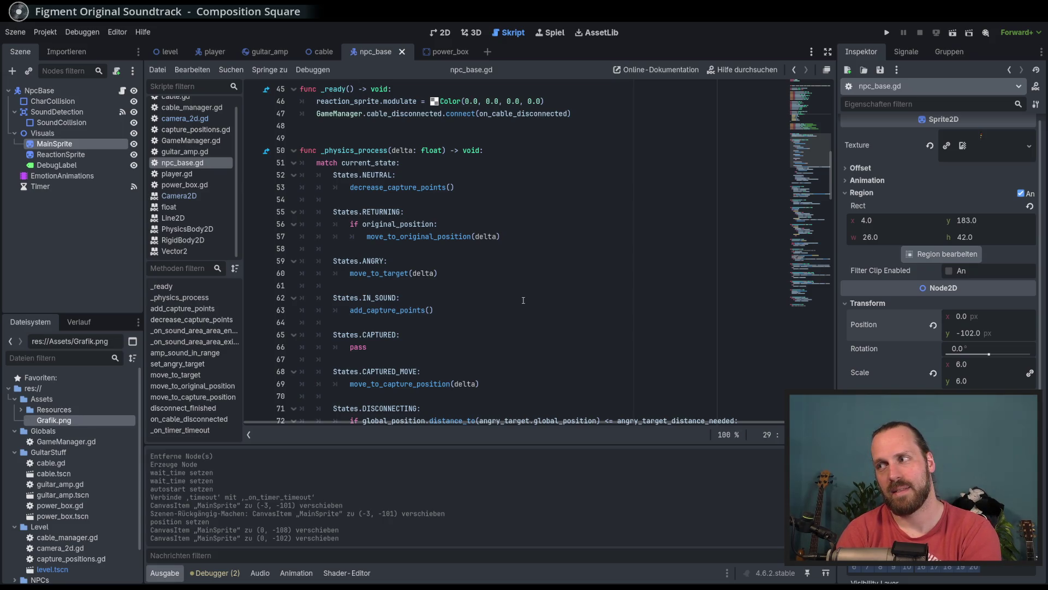
# Disconnect the Timer's timeout signal from _on_timer_timeout.
pyautogui.scroll(-10, 523, 300)
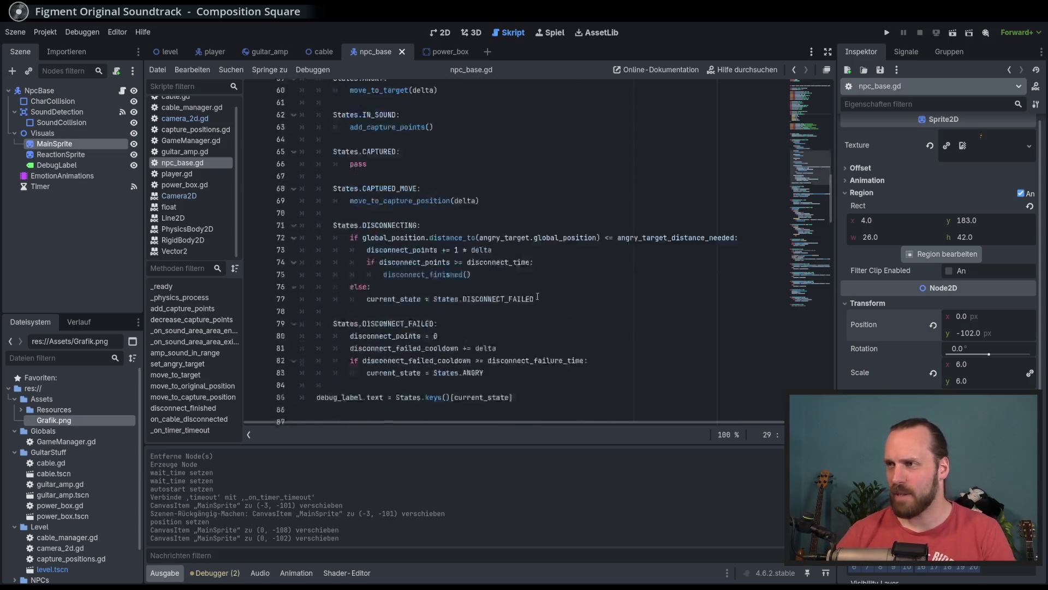
pyautogui.scroll(-20, 575, 294)
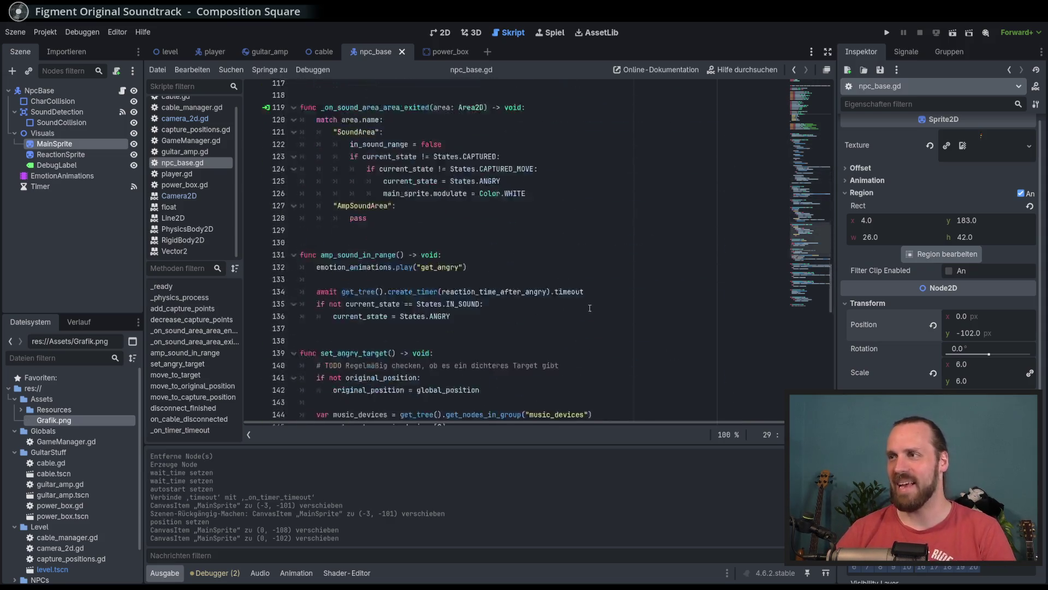
pyautogui.click(621, 298)
pyautogui.click(39, 186)
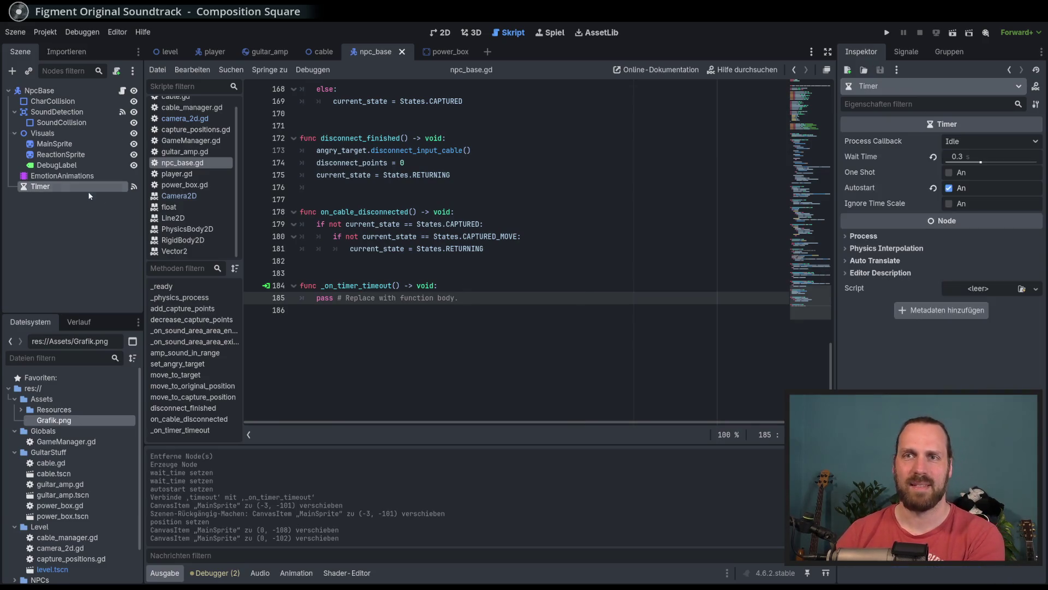
pyautogui.click(907, 51)
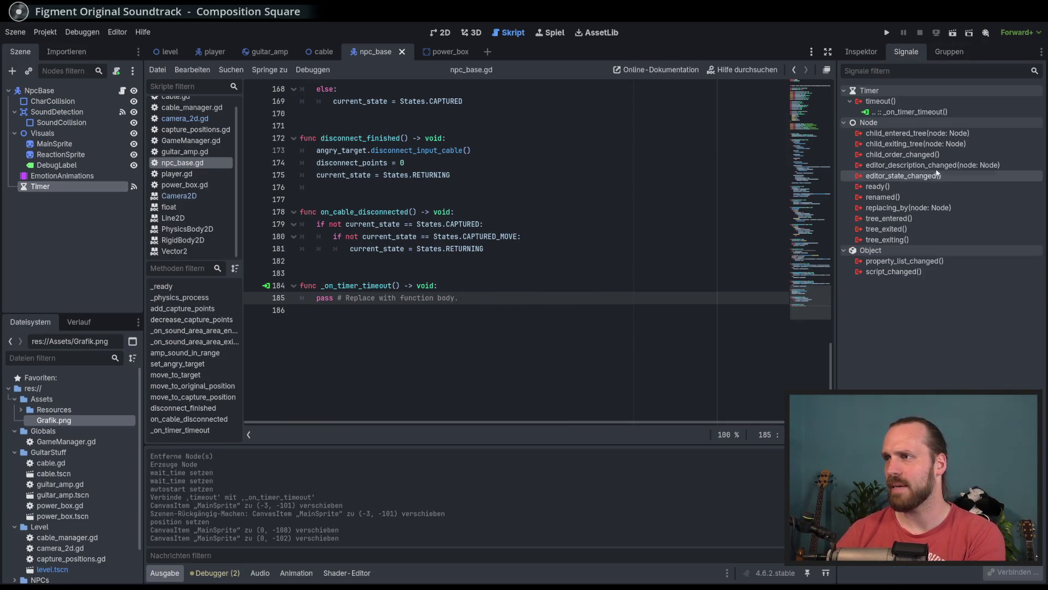
pyautogui.rightClick(911, 112)
pyautogui.click(939, 146)
# Delete the Timer node from the NpcBase scene.
pyautogui.click(547, 305)
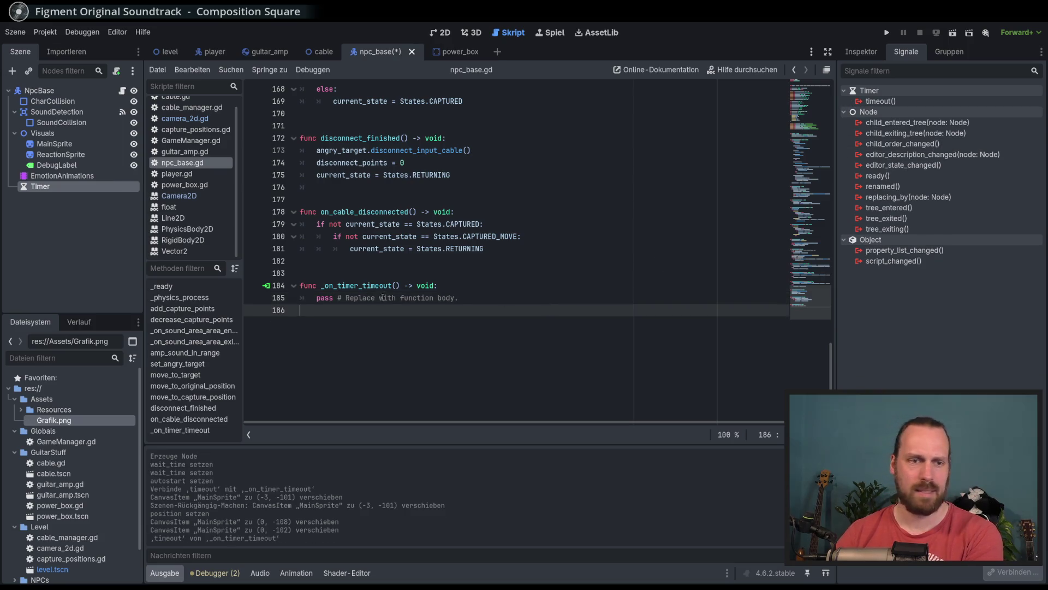
pyautogui.click(116, 227)
pyautogui.click(83, 186)
pyautogui.press('Delete')
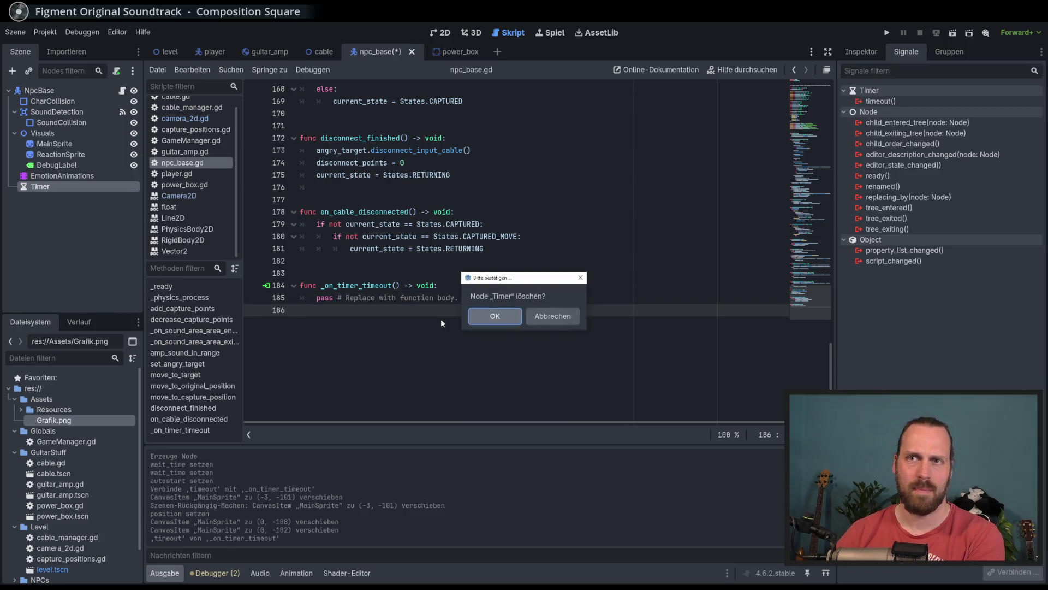
pyautogui.press('Return')
# Delete the _on_timer_timeout function lines from npc_base.gd and save the script.
pyautogui.moveTo(303, 270); pyautogui.dragTo(508, 365)
pyautogui.press('BackSpace')
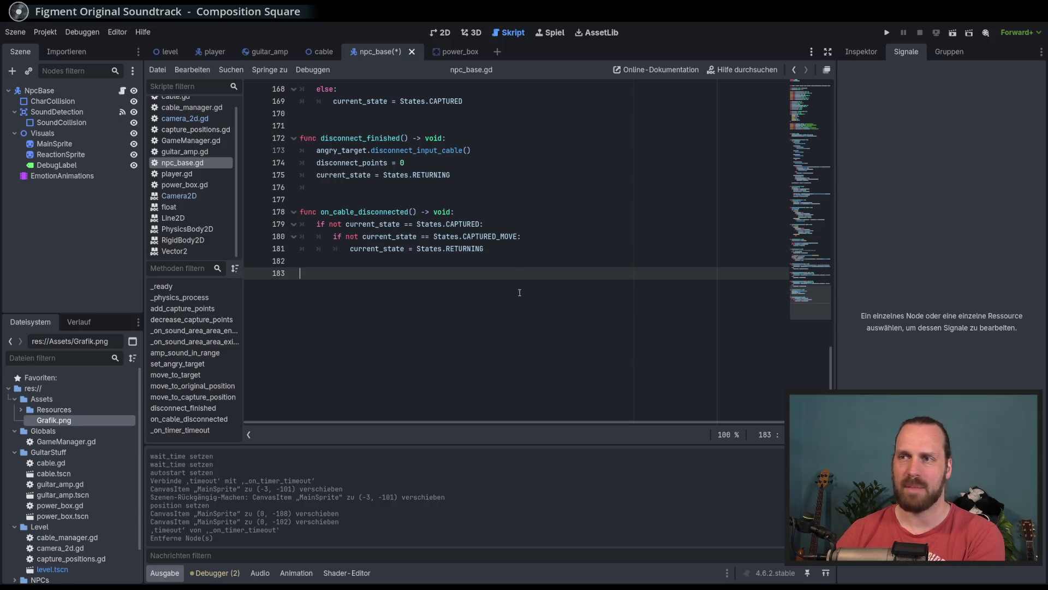
pyautogui.press('BackSpace')
pyautogui.press('BackSpace')
pyautogui.hotkey('ctrl', 's')
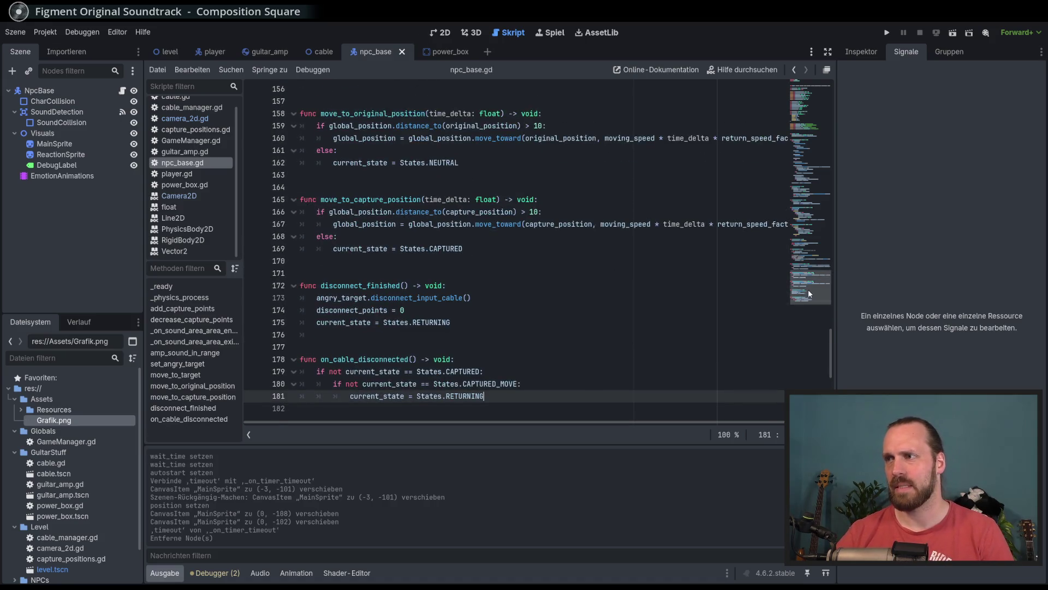
# Undo three script edits, restoring _on_timer_timeout and leaving sprite_region as a bare Rect2i.
pyautogui.moveTo(807, 294); pyautogui.dragTo(815, 116)
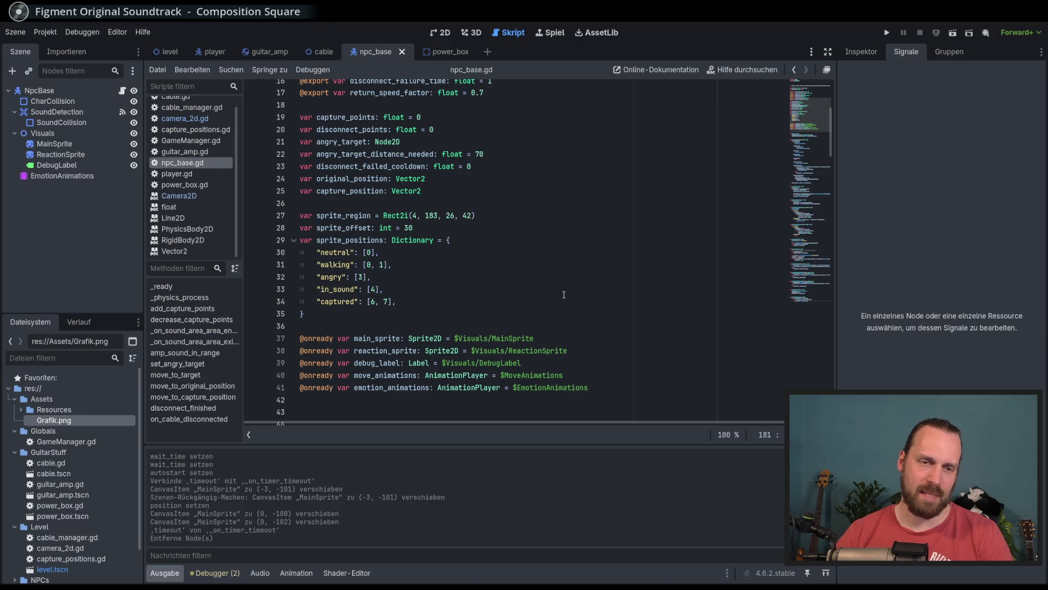
pyautogui.hotkey('ctrl', 'z')
pyautogui.hotkey('ctrl', 'z')
pyautogui.hotkey('ctrl', 'z')
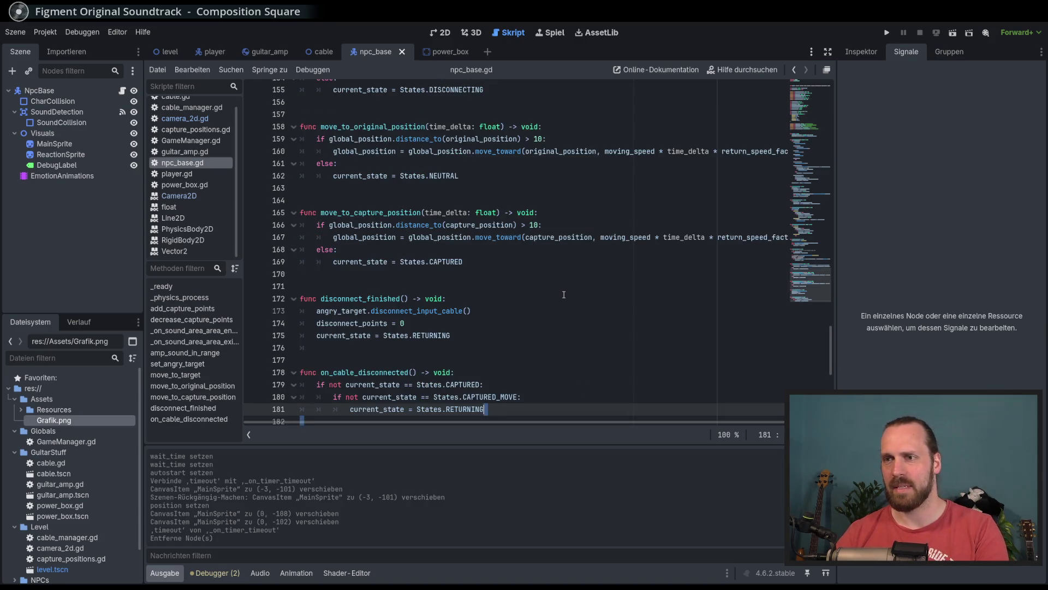
pyautogui.hotkey('ctrl', 'z')
pyautogui.scroll(3, 564, 295)
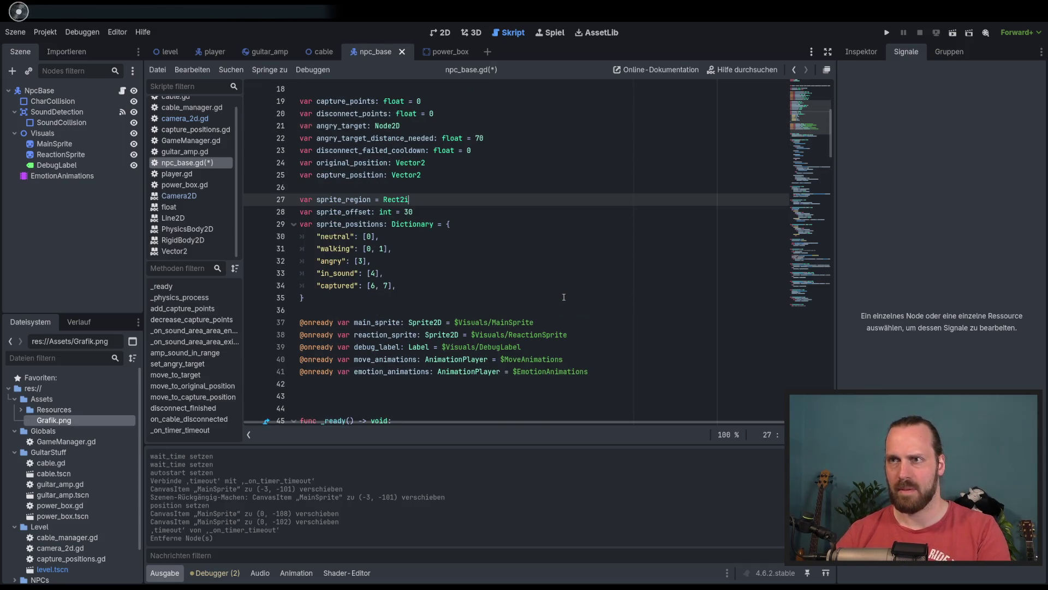
pyautogui.hotkey('ctrl', 'z')
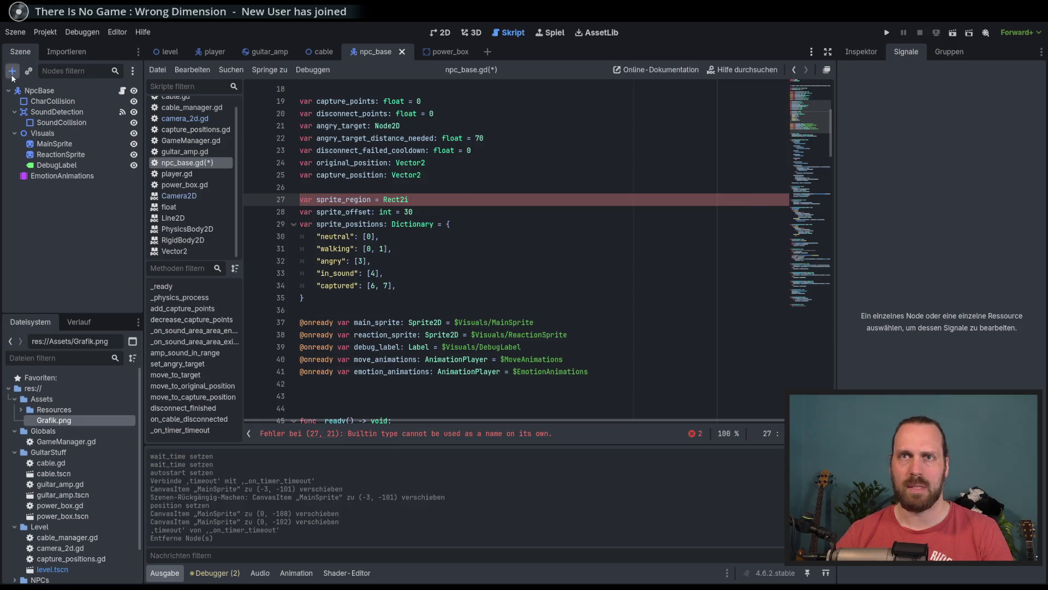
# Add a new Timer node under NpcBase.
pyautogui.click(12, 71)
pyautogui.write('Tmier')
pyautogui.press('BackSpace')
pyautogui.press('BackSpace')
pyautogui.press('BackSpace')
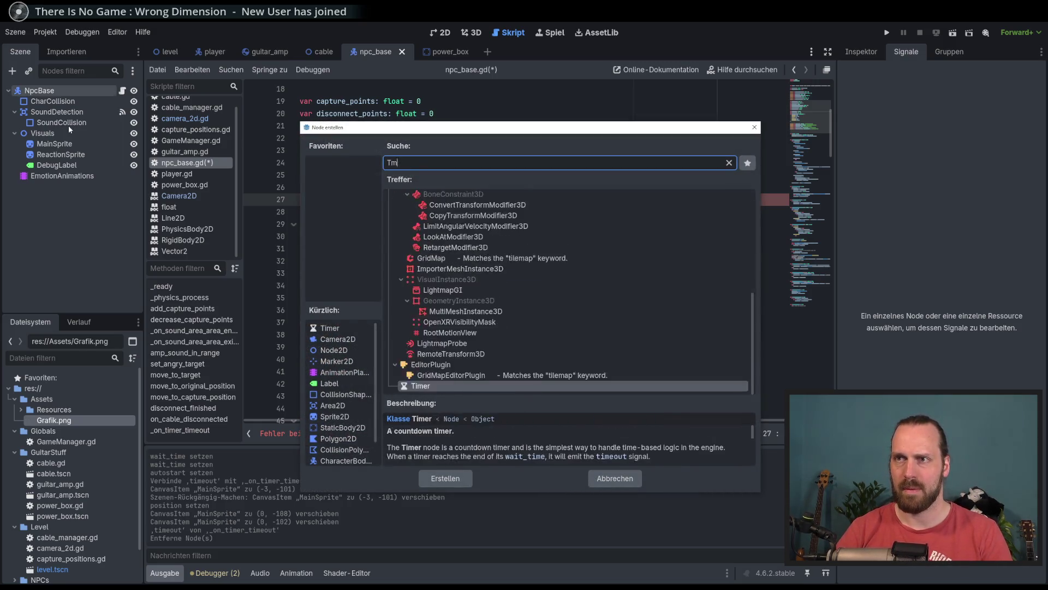
pyautogui.write('imer')
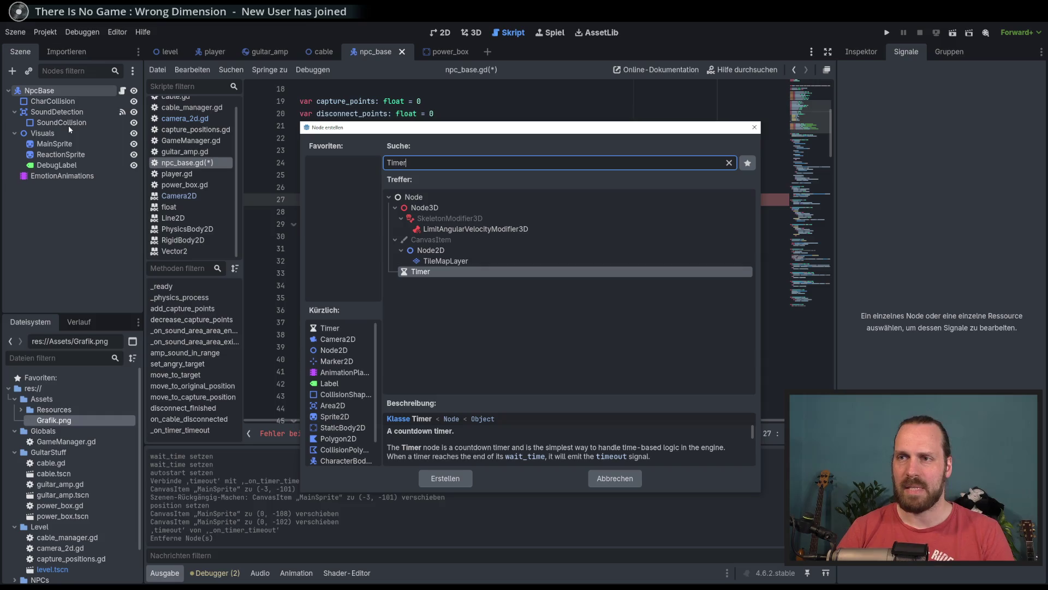
pyautogui.press('Return')
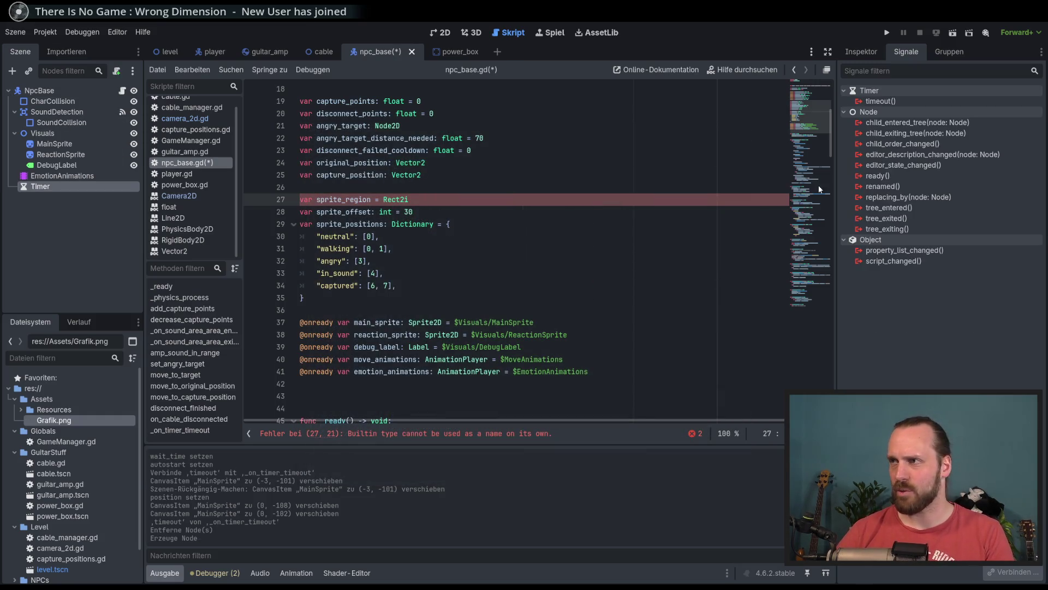
# Connect the new Timer's timeout signal to a new _on_timer_timeout function in npc_base.gd.
pyautogui.doubleClick(885, 103)
pyautogui.click(481, 418)
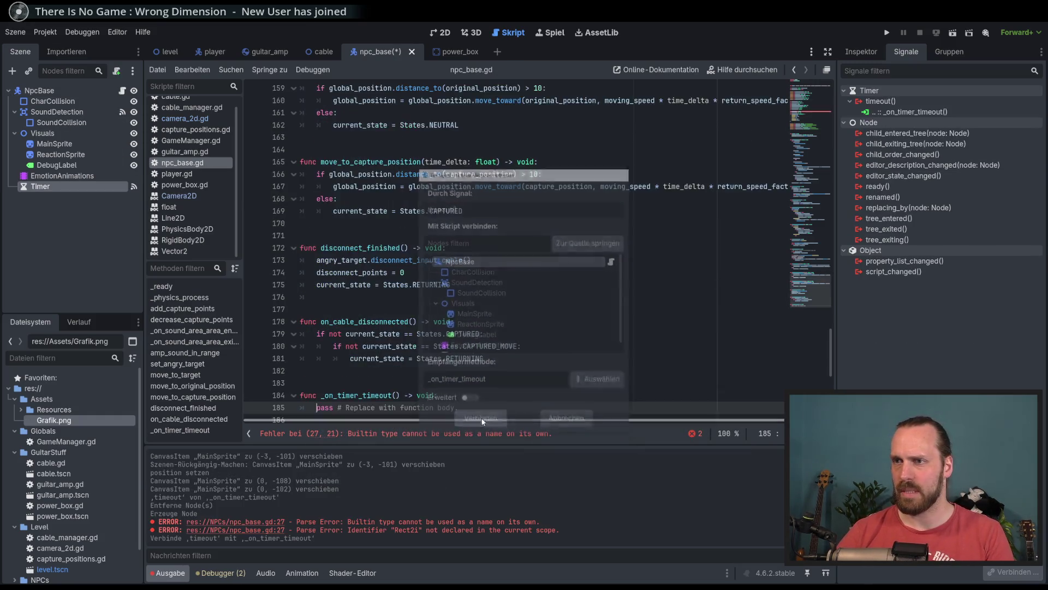
pyautogui.scroll(6, 832, 260)
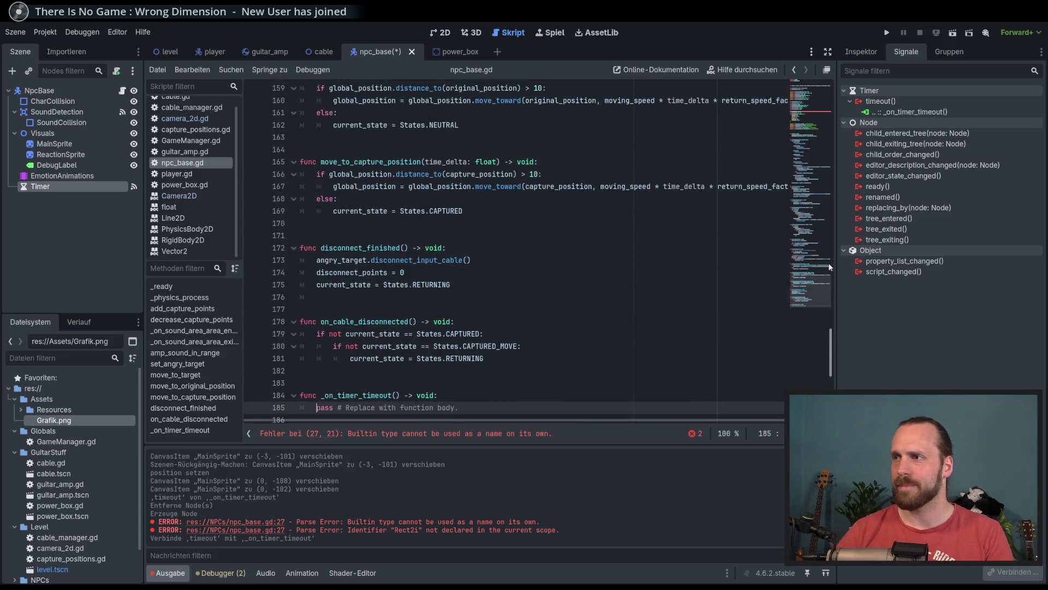
pyautogui.click(820, 106)
# Copy MainSprite's region rect into line 27 as Rect2i(4, 183, 26, 42) and save.
pyautogui.click(427, 276)
pyautogui.write('(')
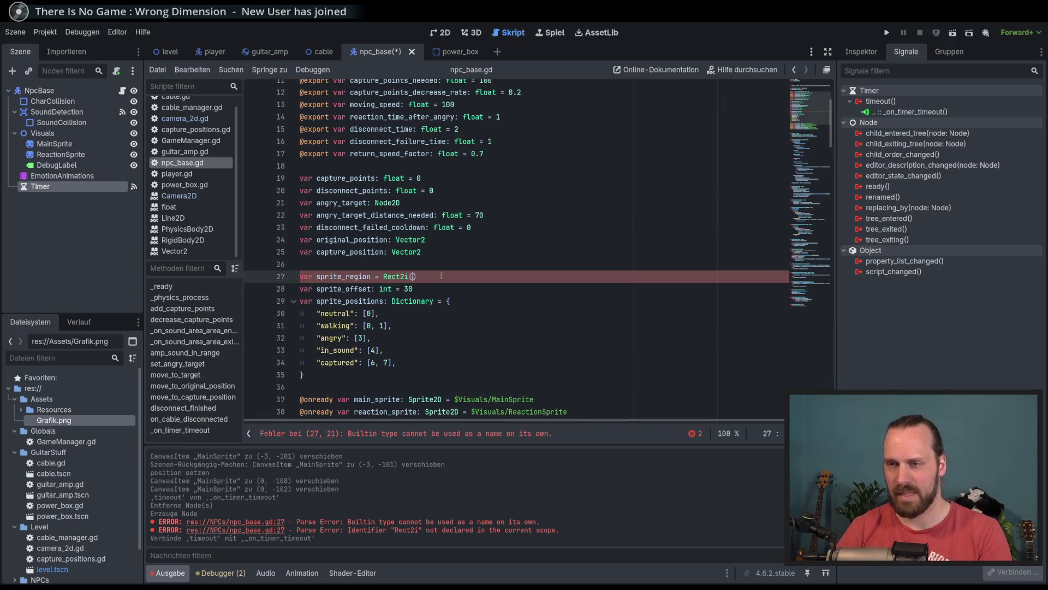
pyautogui.click(54, 143)
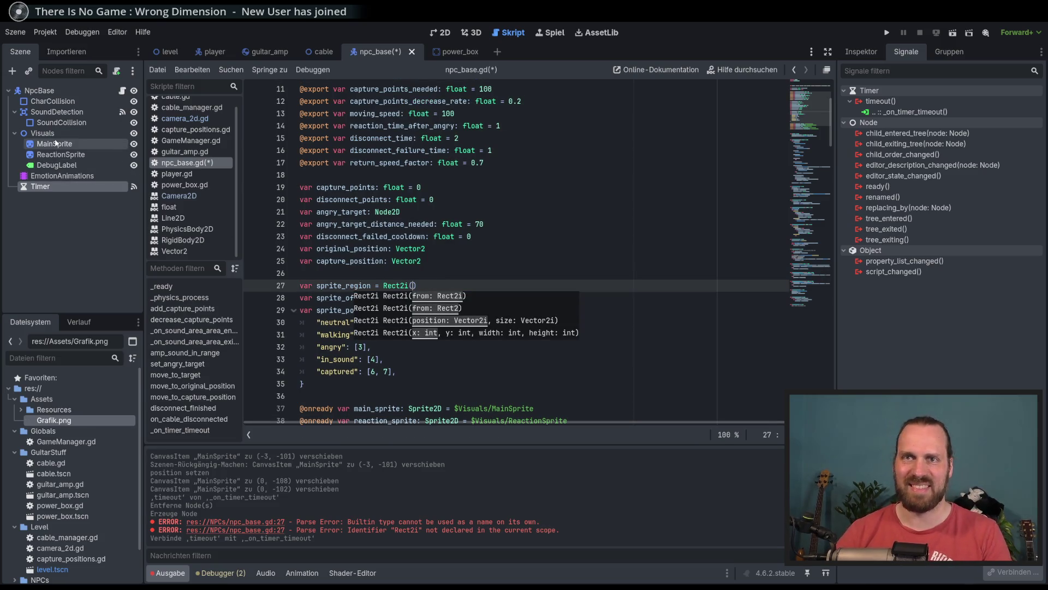
pyautogui.click(441, 33)
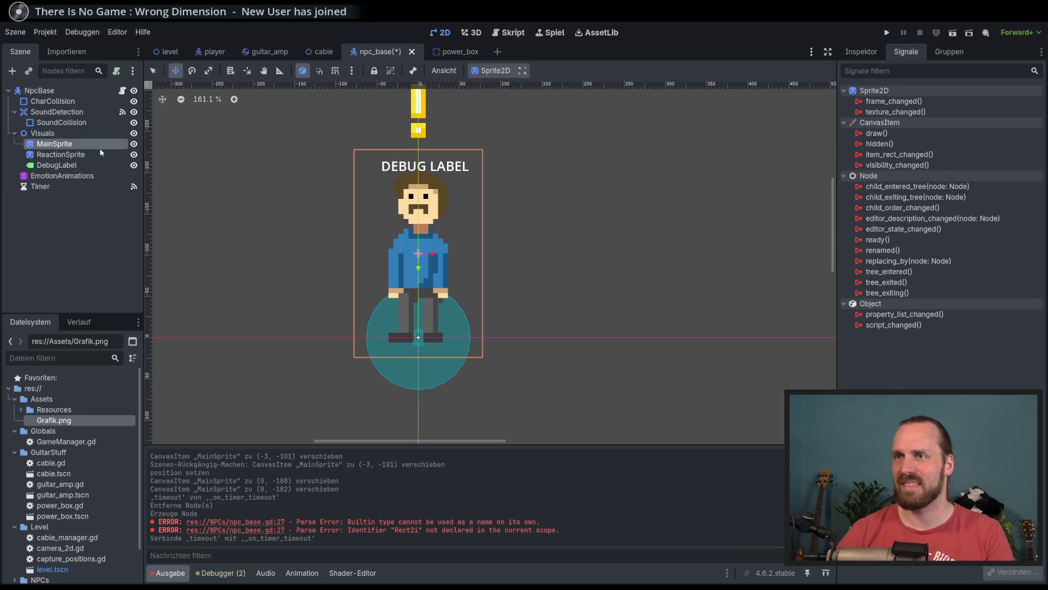
pyautogui.click(861, 51)
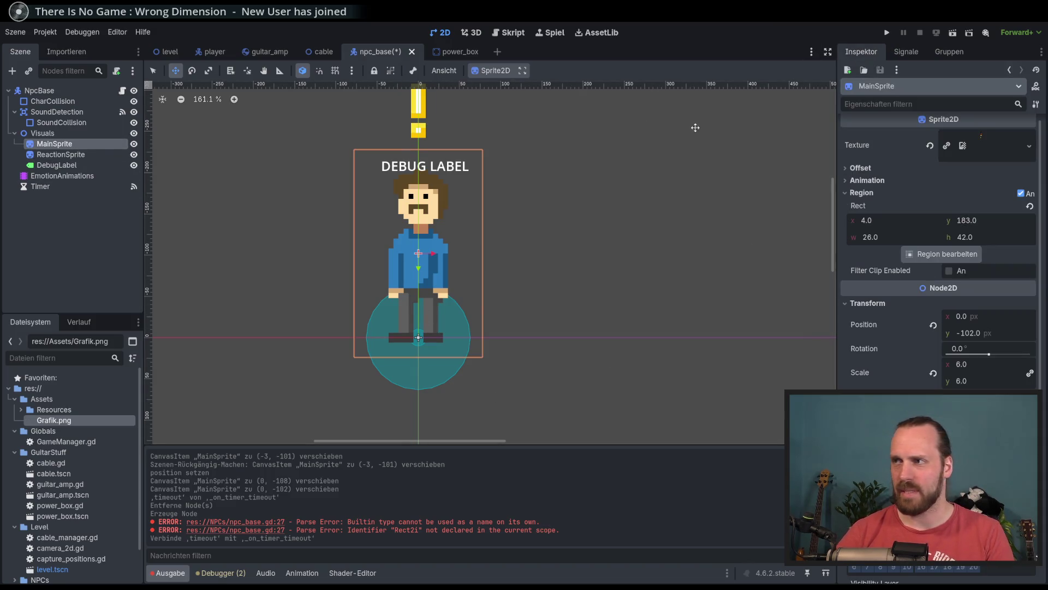
pyautogui.click(513, 33)
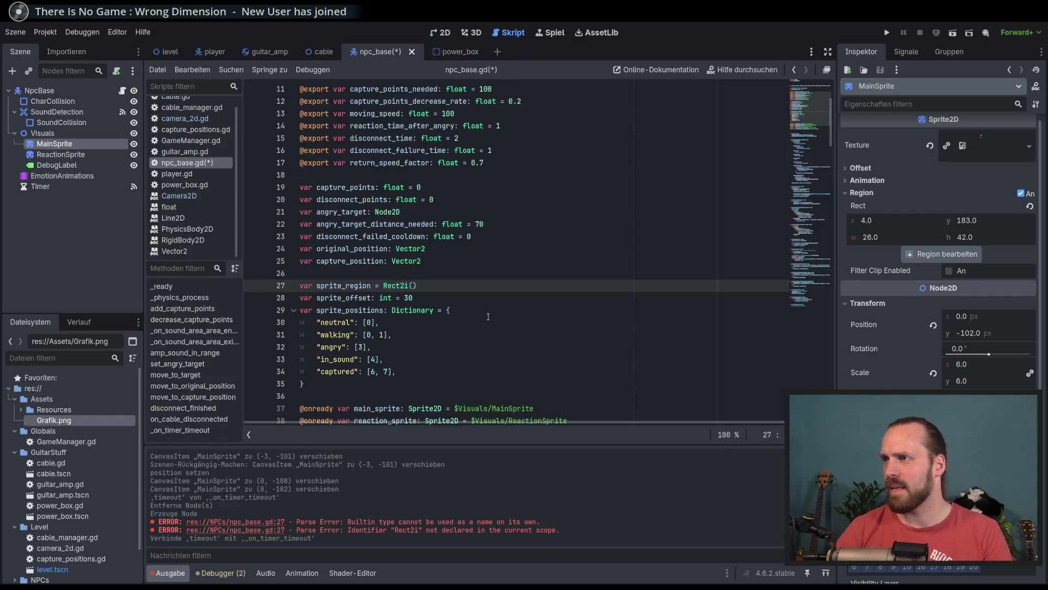
pyautogui.write('4, 18')
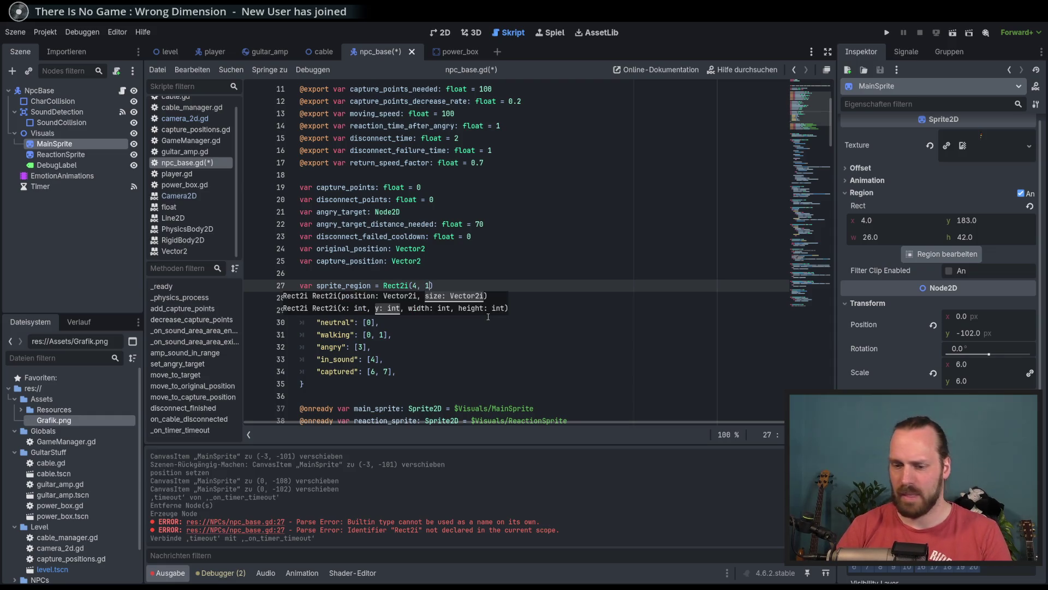
pyautogui.write('3, ')
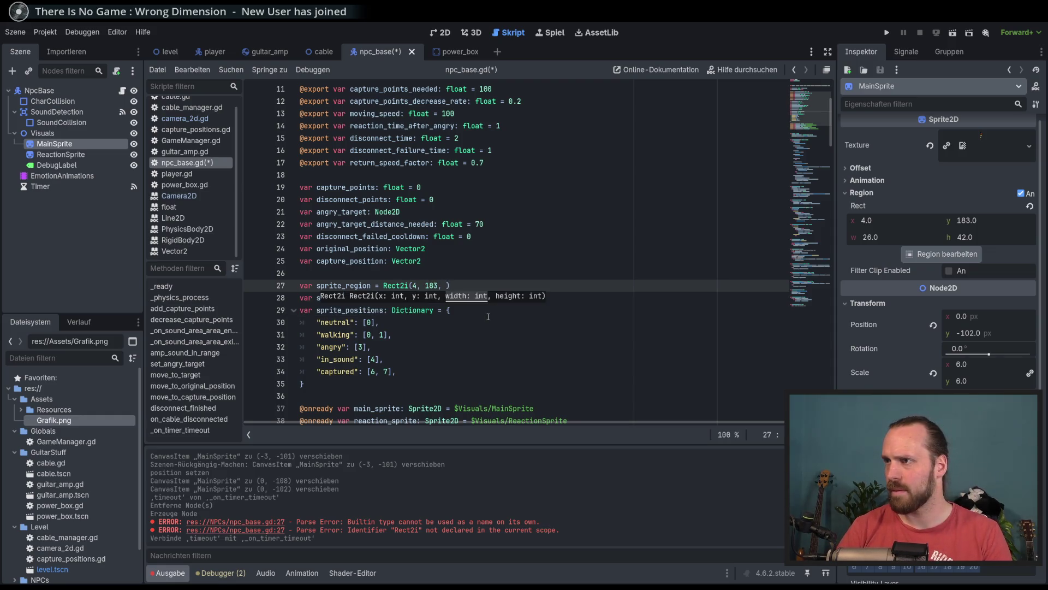
pyautogui.write('26, ')
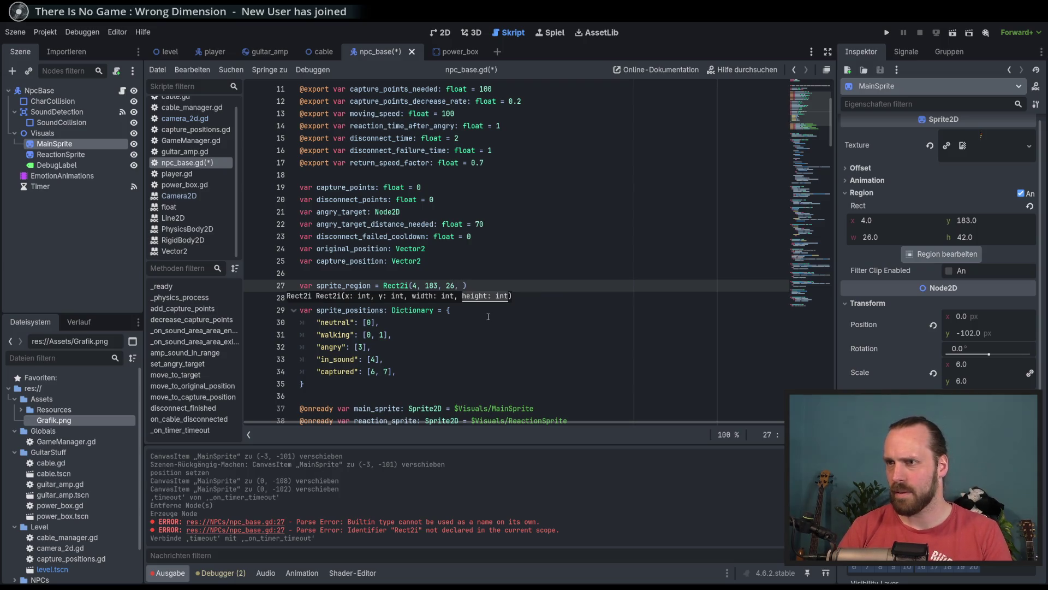
pyautogui.write('42')
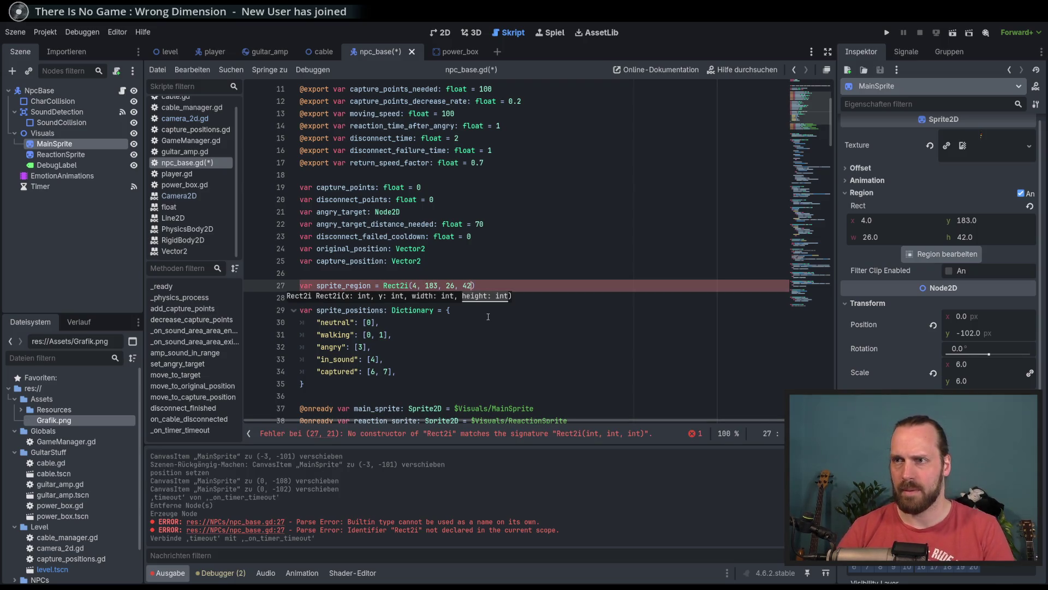
pyautogui.hotkey('ctrl', 's')
# Add a variable sprite_offset: int = 30 below sprite_region.
pyautogui.press('Down')
pyautogui.write('var sprite_offset: int = 30')
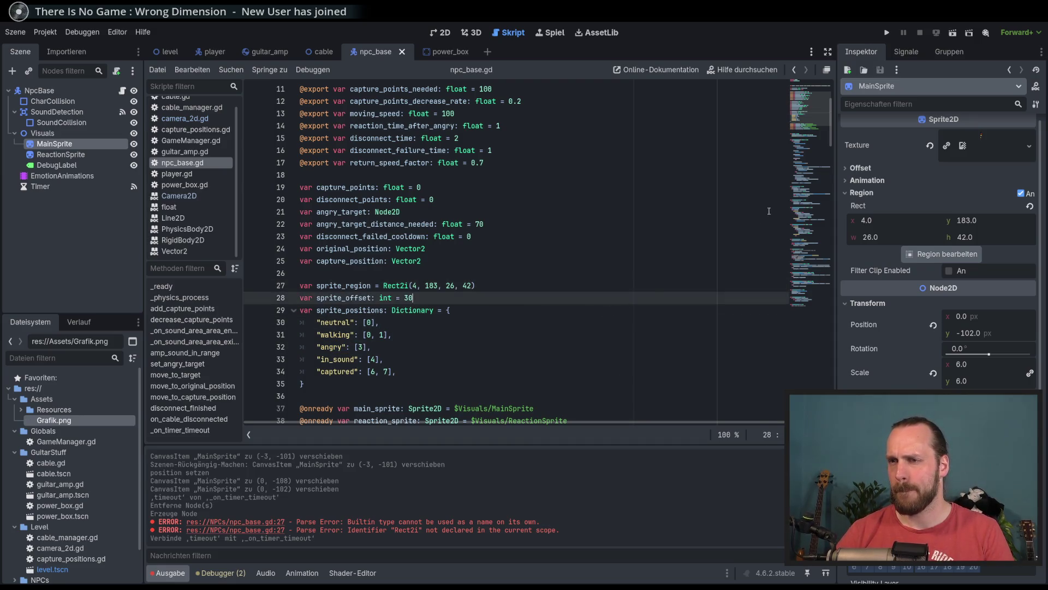
pyautogui.scroll(-5, 804, 137)
pyautogui.moveTo(804, 137); pyautogui.dragTo(808, 310)
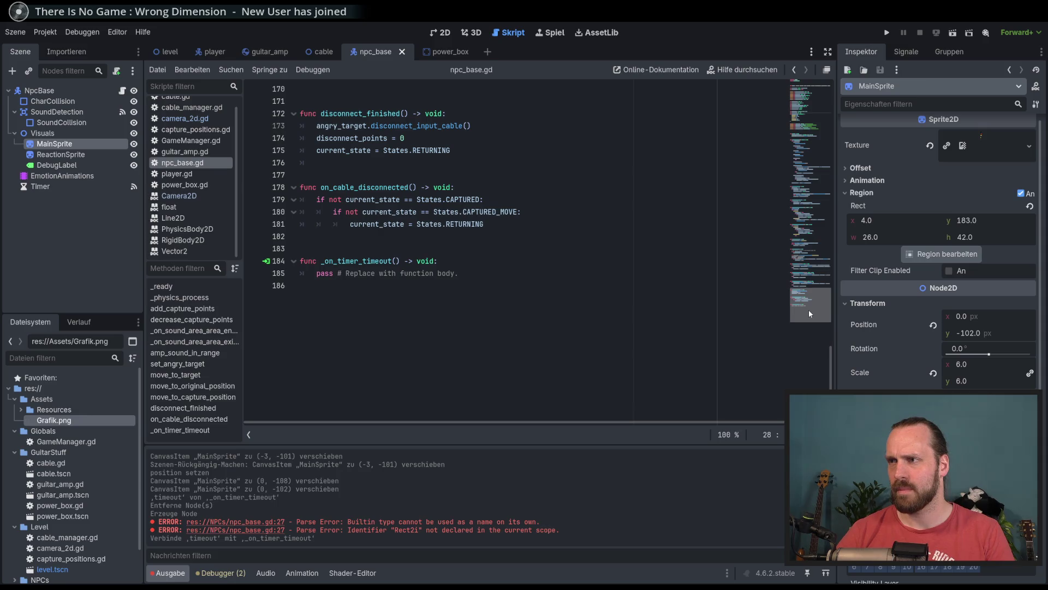
# Add a blank line after the timeout function and give the Timer a 0.3-second wait time.
pyautogui.click(515, 312)
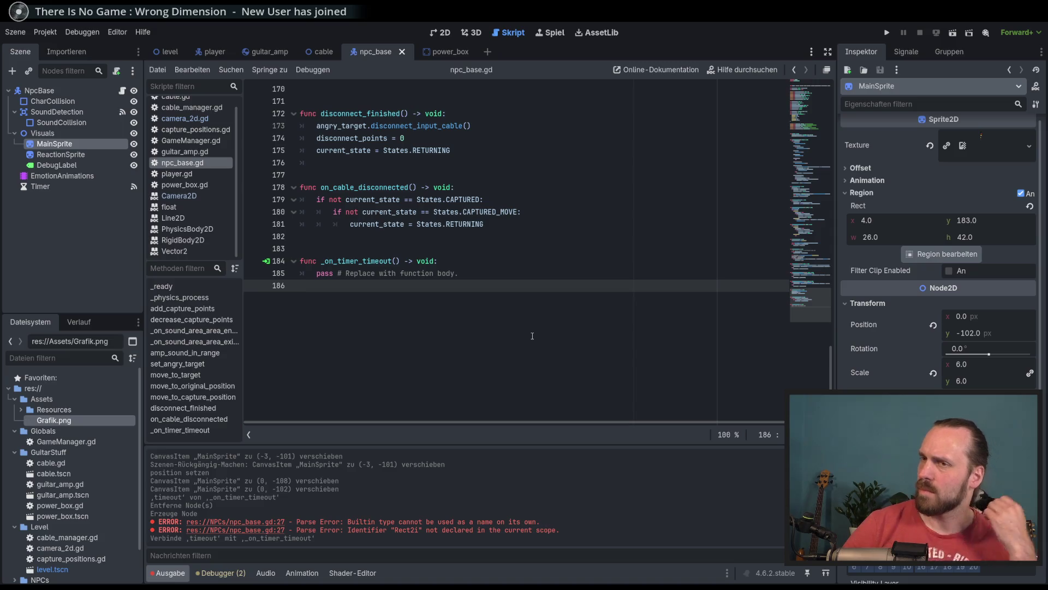
pyautogui.press('Return')
pyautogui.press('Return')
pyautogui.click(60, 186)
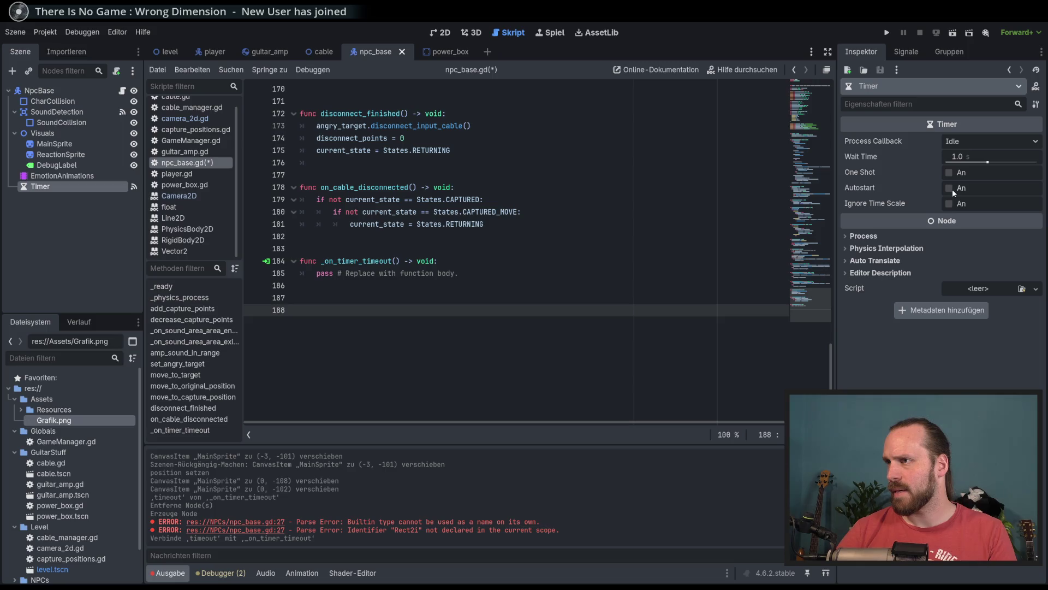
pyautogui.click(972, 161)
pyautogui.write('0.')
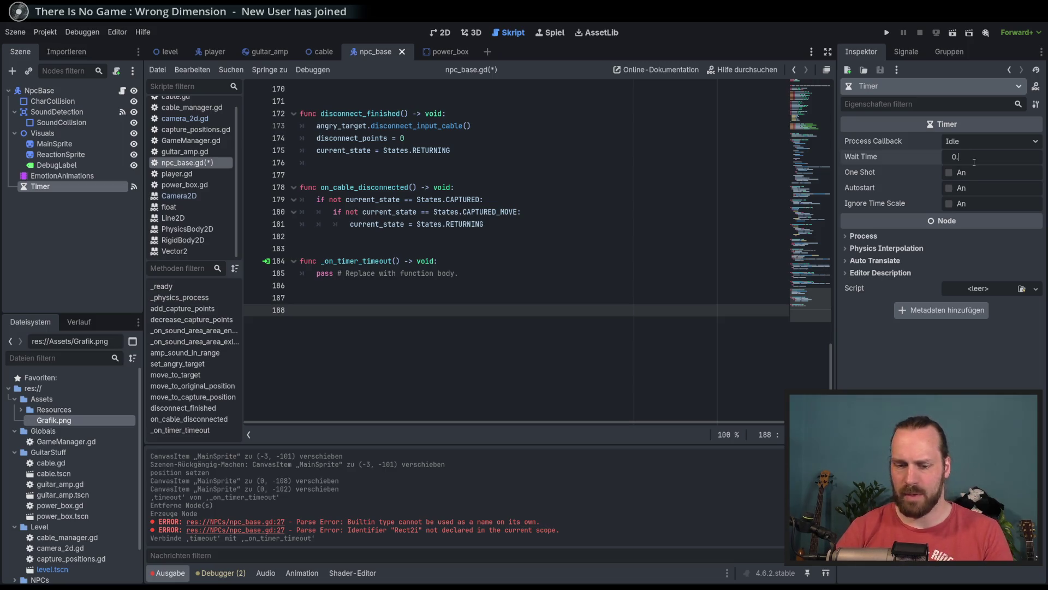
pyautogui.write('3')
pyautogui.press('Return')
# Try a 0.4-second wait time, revert it to 0.3, and save npc_base.gd.
pyautogui.click(975, 158)
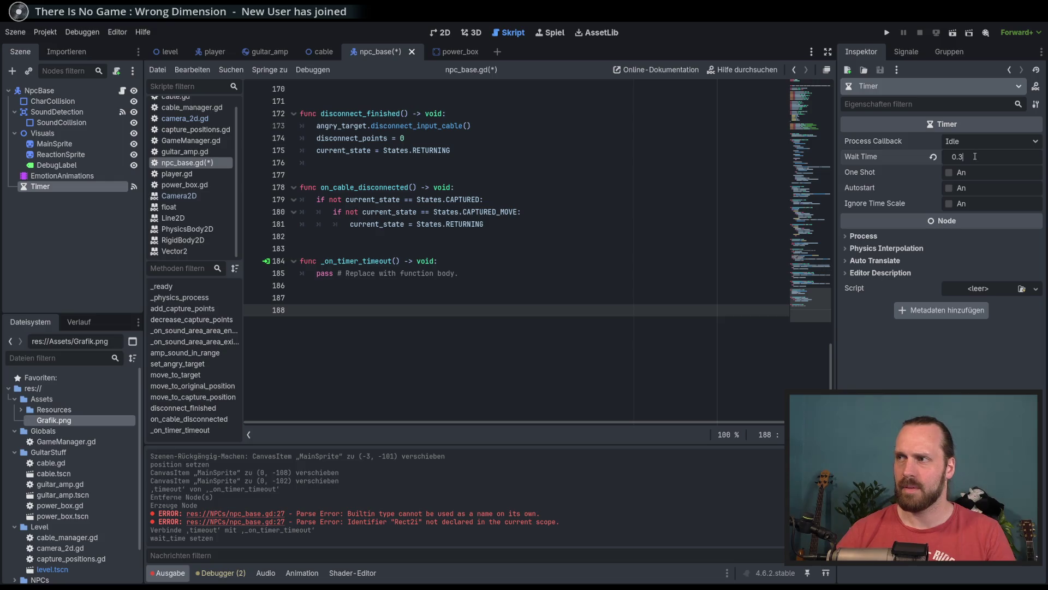
pyautogui.press('BackSpace')
pyautogui.write('4')
pyautogui.press('Return')
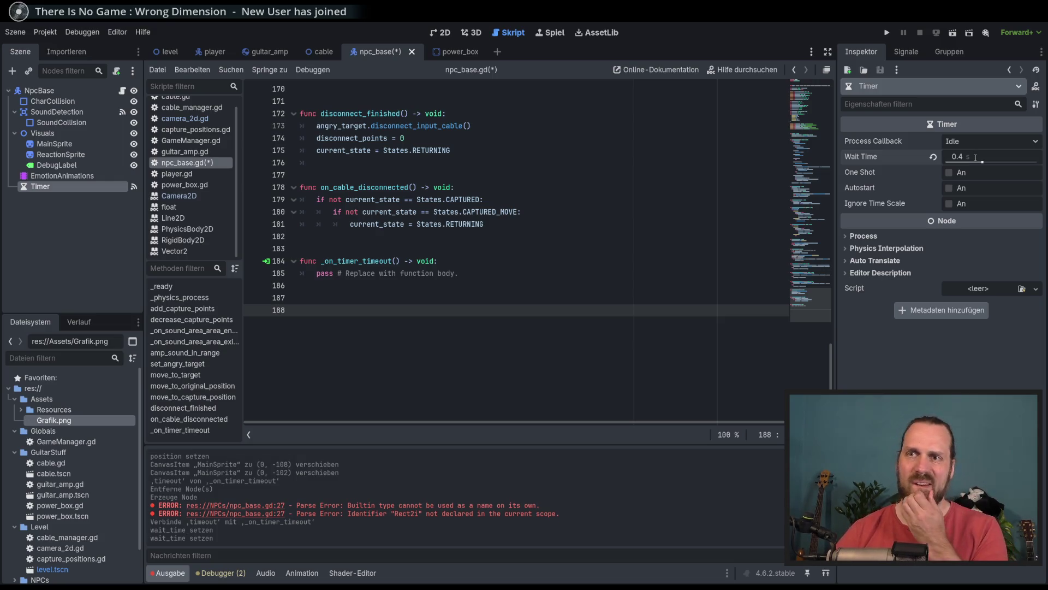
pyautogui.click(989, 154)
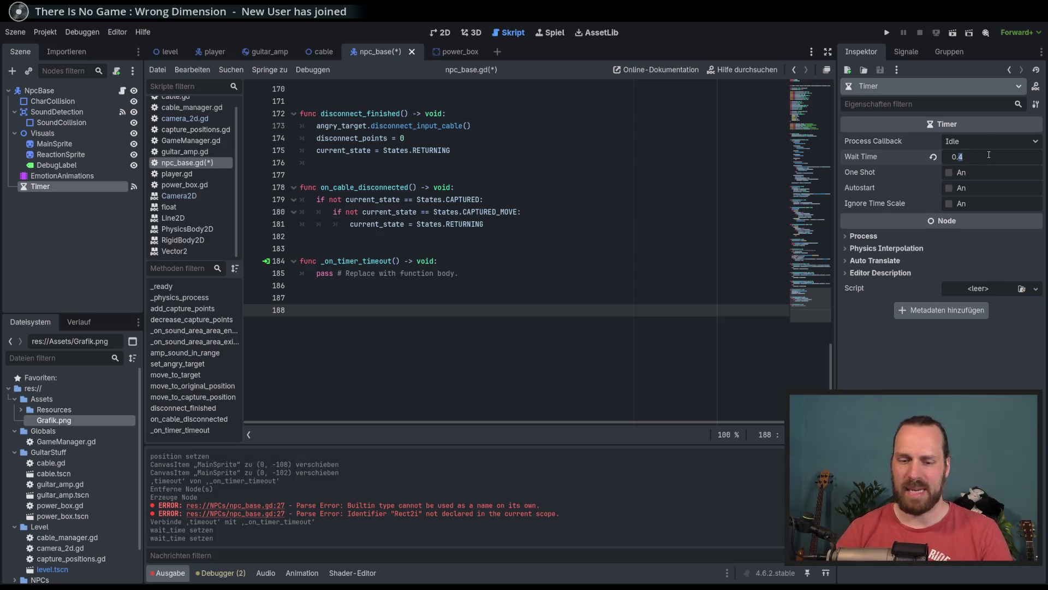
pyautogui.write('3')
pyautogui.press('Return')
pyautogui.hotkey('ctrl', 's')
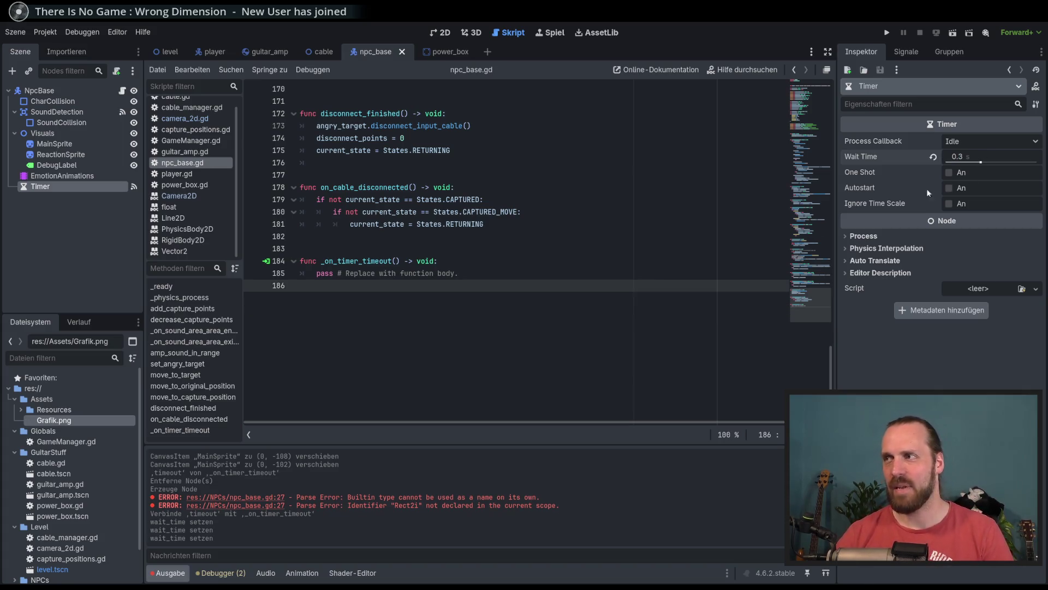
pyautogui.scroll(2, 416, 343)
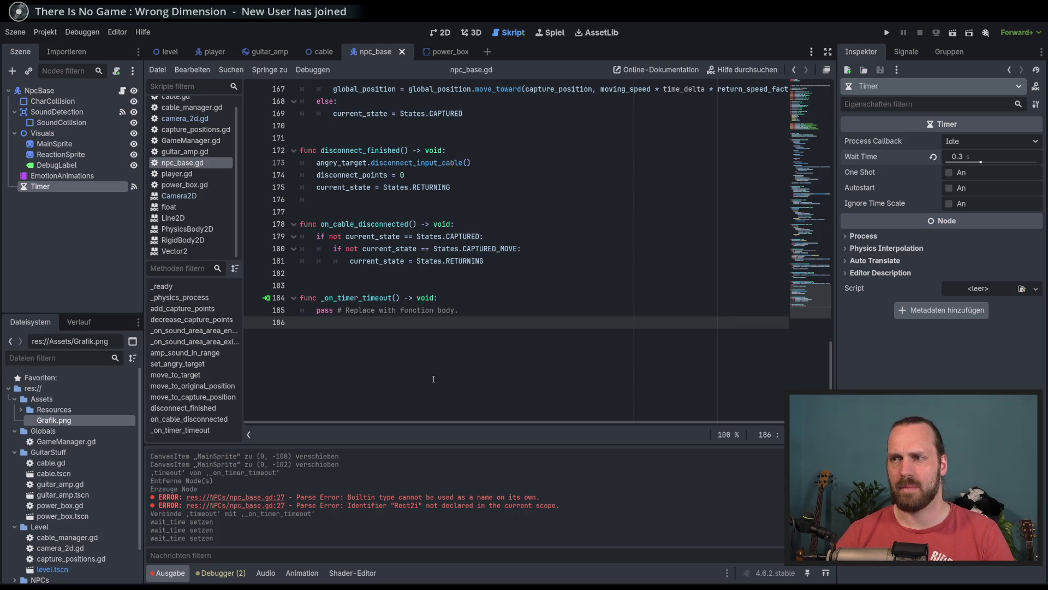
# Append func flip_sprite_region() -> void: with a pass body and save.
pyautogui.press('Return')
pyautogui.press('Return')
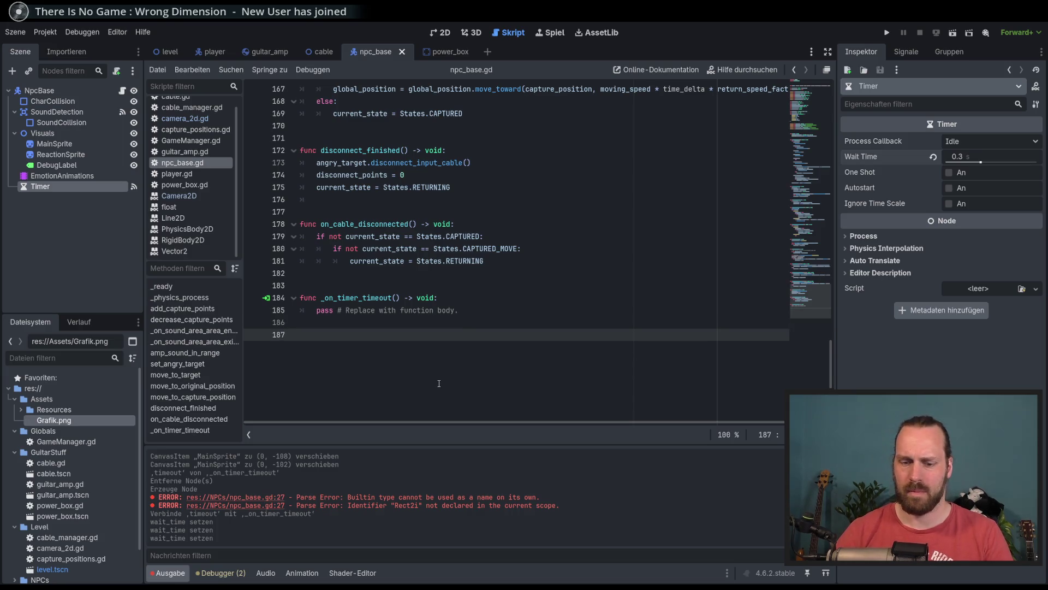
pyautogui.write('func ')
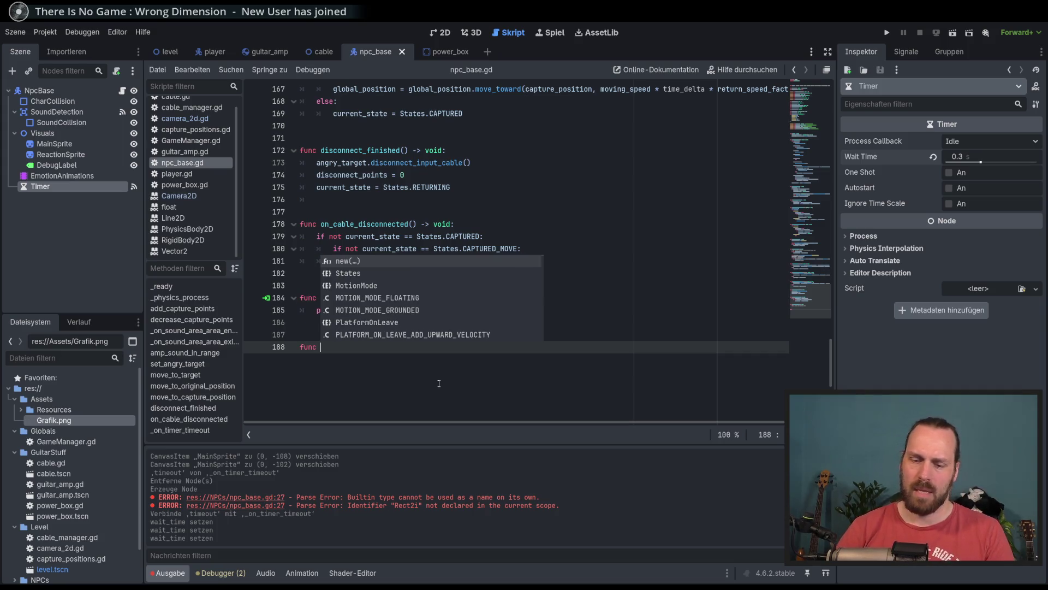
pyautogui.write('flip_sprite_region() -> ')
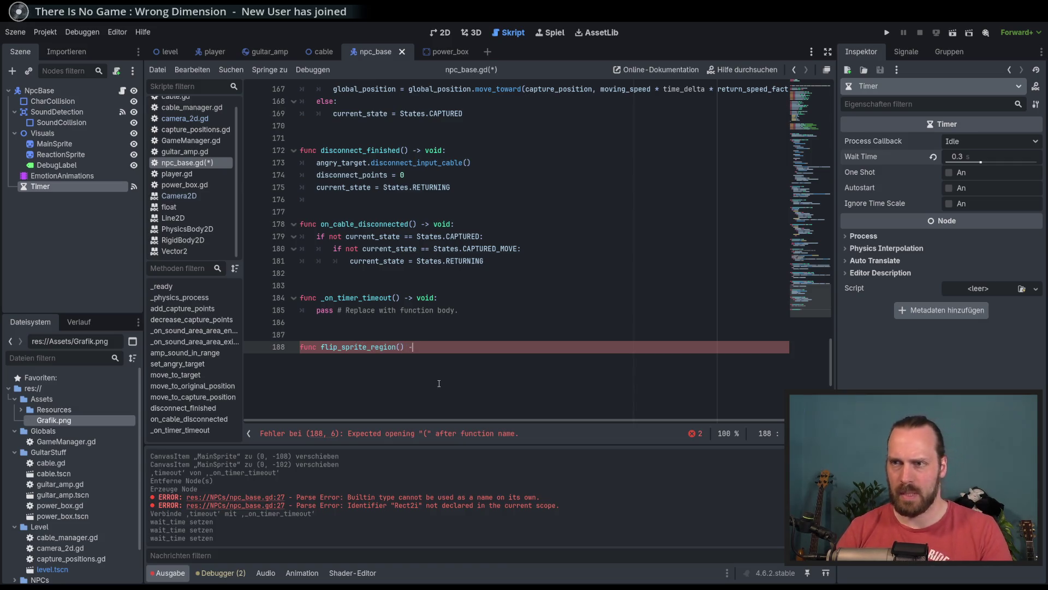
pyautogui.write('void:')
pyautogui.press('Return')
pyautogui.write('pass')
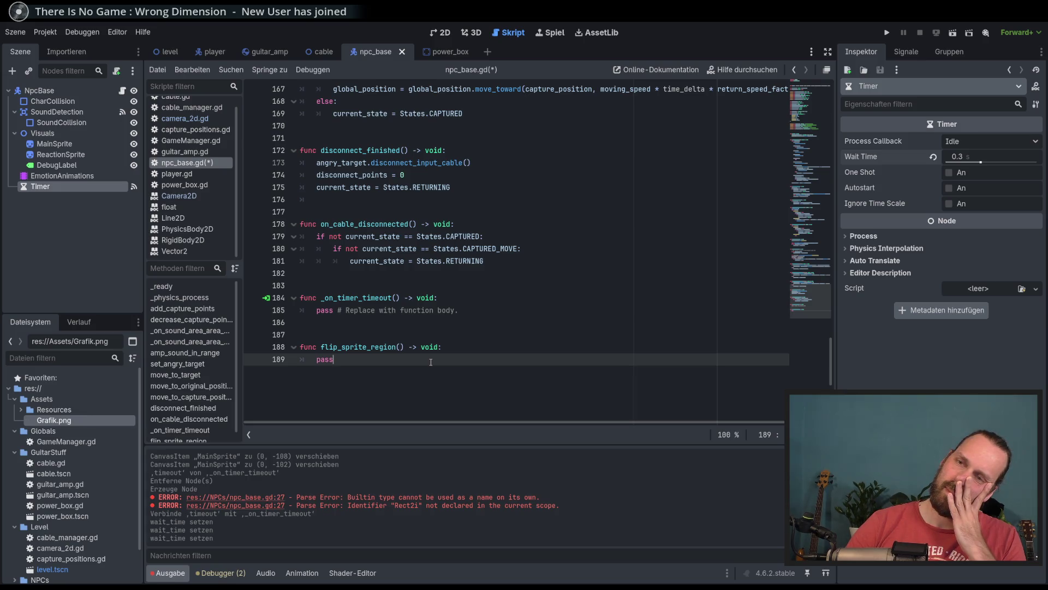
pyautogui.hotkey('ctrl', 's')
# Move the caret to the States.NEUTRAL case in the script.
pyautogui.moveTo(816, 142)
pyautogui.mouseDown()
pyautogui.moveTo(812, 156)
pyautogui.moveTo(819, 132)
pyautogui.moveTo(816, 146)
pyautogui.mouseUp()
pyautogui.click(484, 146)
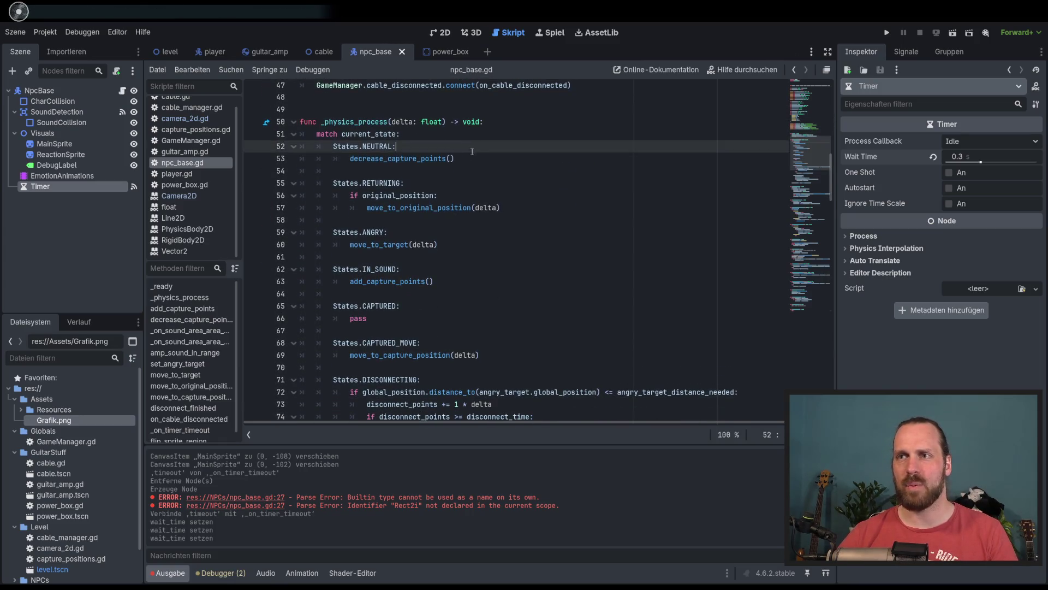
pyautogui.click(493, 158)
pyautogui.press('Up')
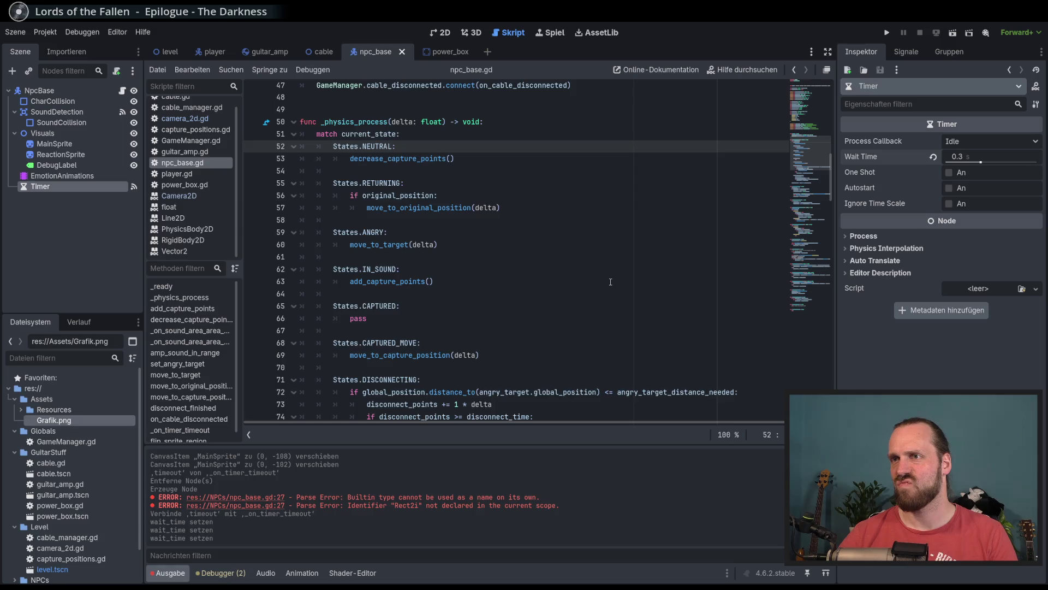
pyautogui.scroll(4, 610, 281)
pyautogui.scroll(3, 611, 282)
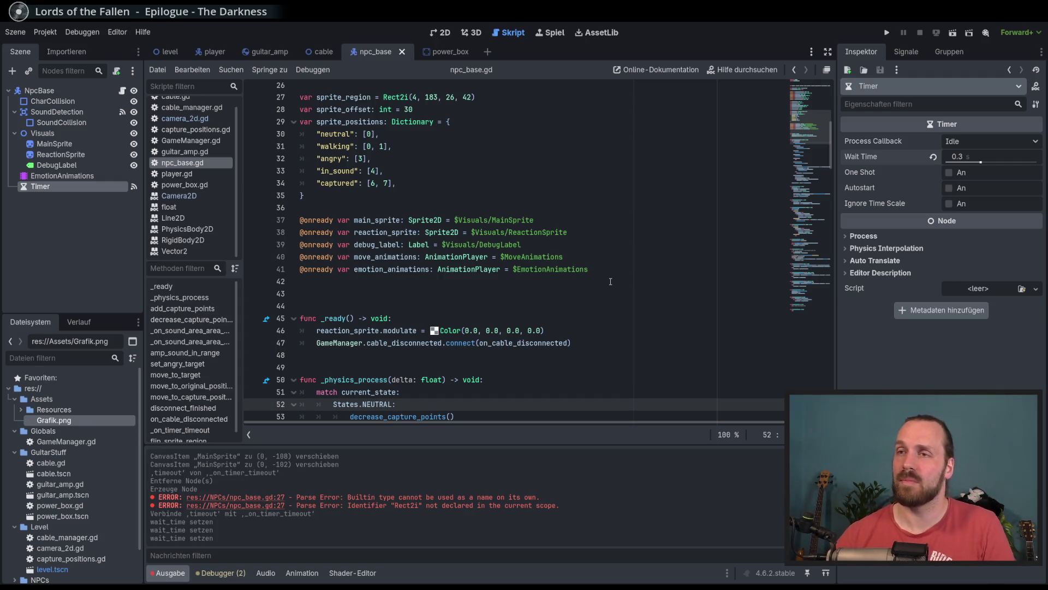
pyautogui.scroll(-2, 611, 281)
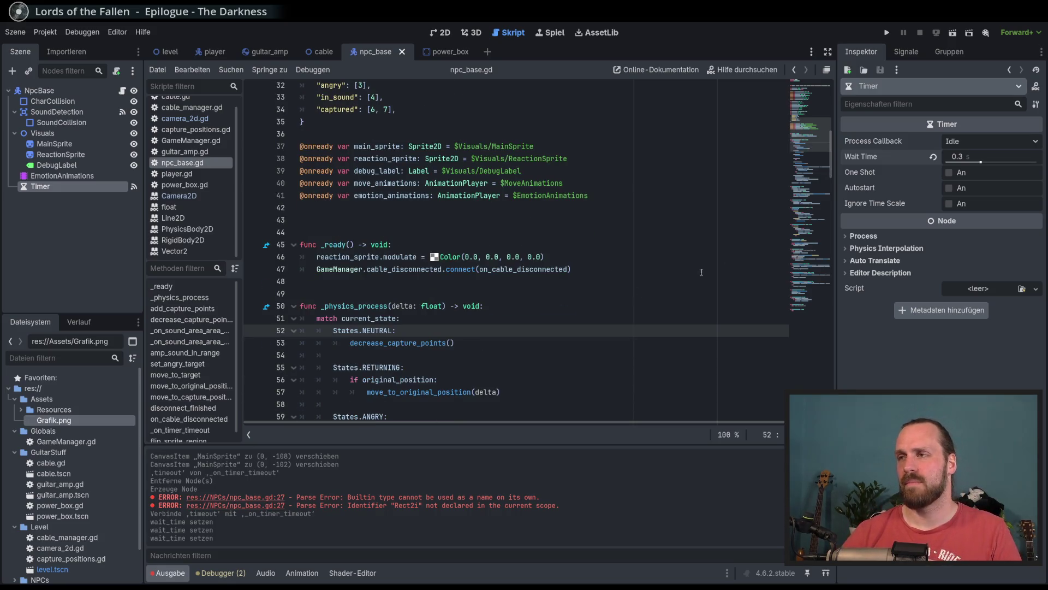
pyautogui.moveTo(808, 149)
pyautogui.mouseDown()
pyautogui.moveTo(819, 322)
pyautogui.moveTo(808, 143)
pyautogui.mouseUp()
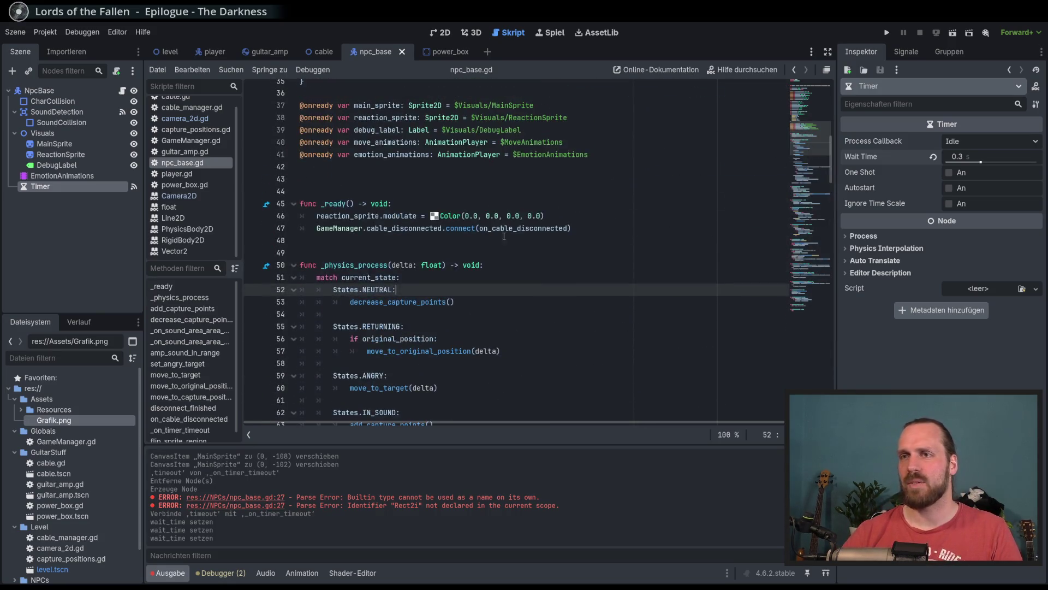
pyautogui.scroll(-3, 555, 224)
pyautogui.moveTo(400, 167)
pyautogui.mouseDown()
pyautogui.moveTo(437, 240)
pyautogui.moveTo(440, 354)
pyautogui.mouseUp()
pyautogui.click(440, 354)
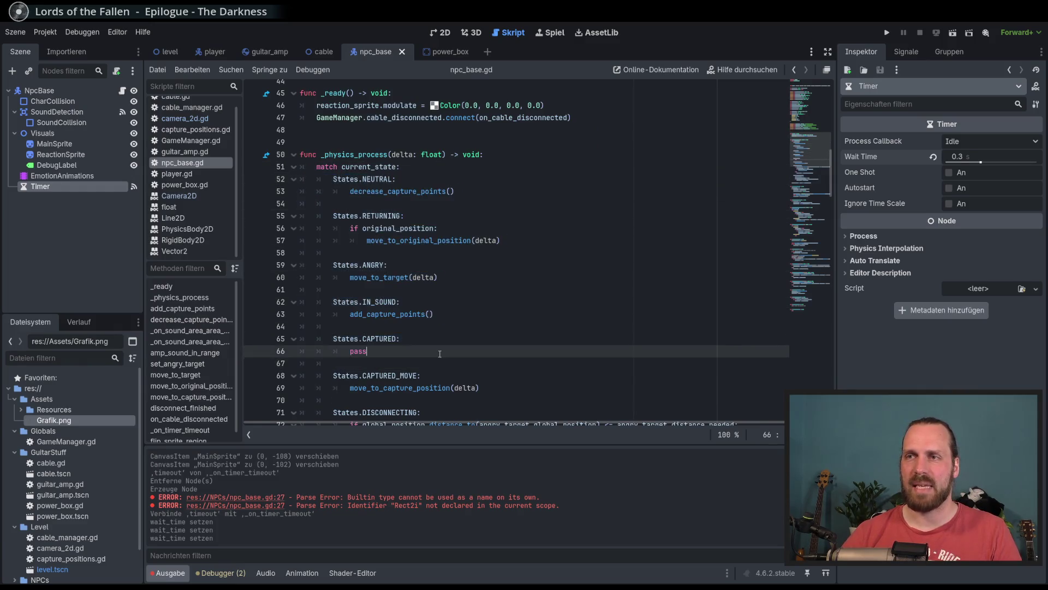
pyautogui.doubleClick(377, 179)
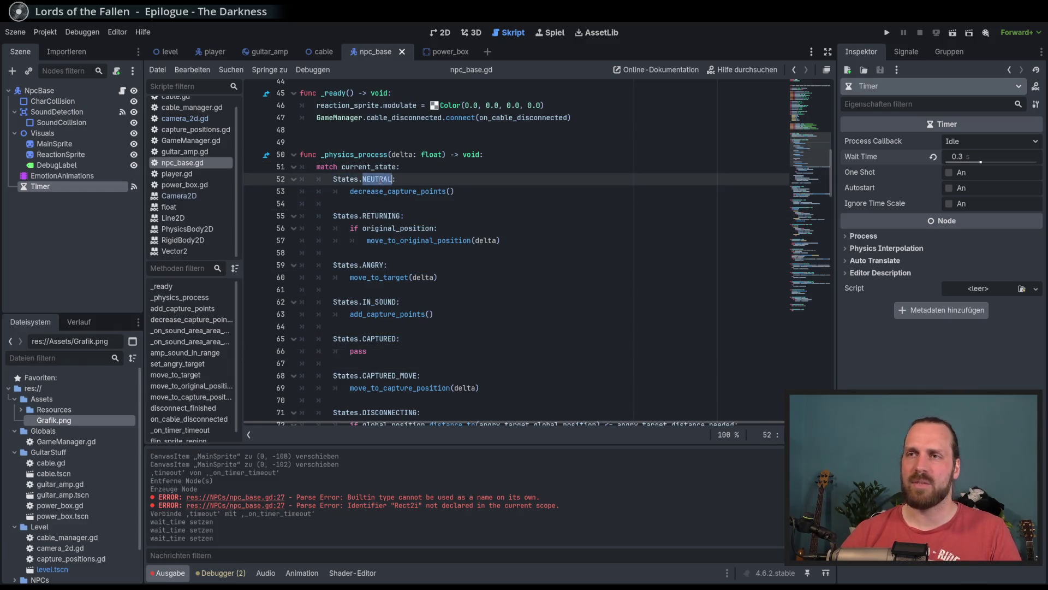
pyautogui.click(475, 221)
pyautogui.scroll(-10, 499, 240)
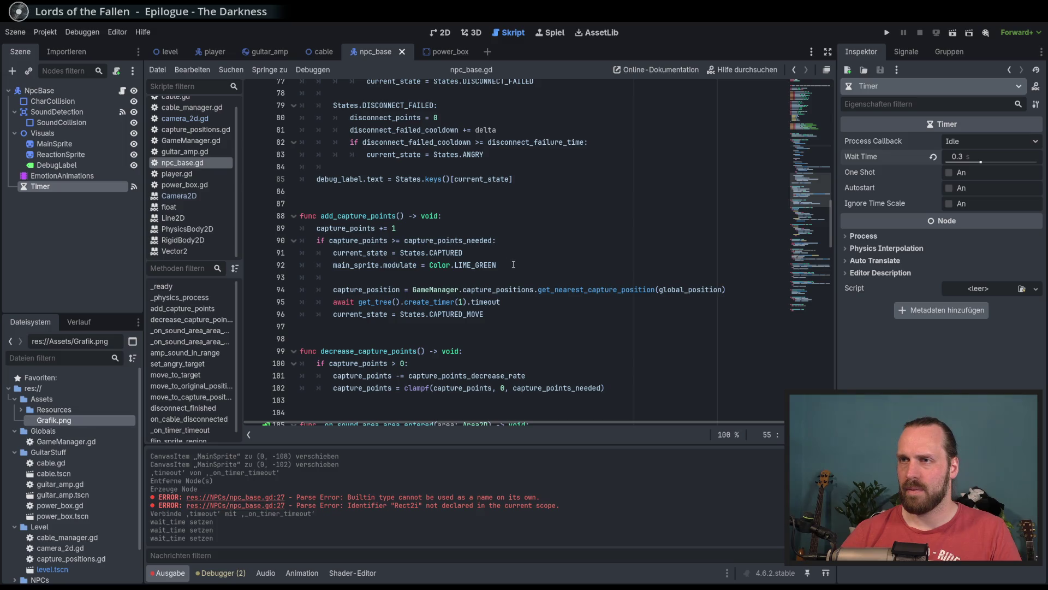
pyautogui.scroll(3, 513, 264)
pyautogui.doubleClick(418, 266)
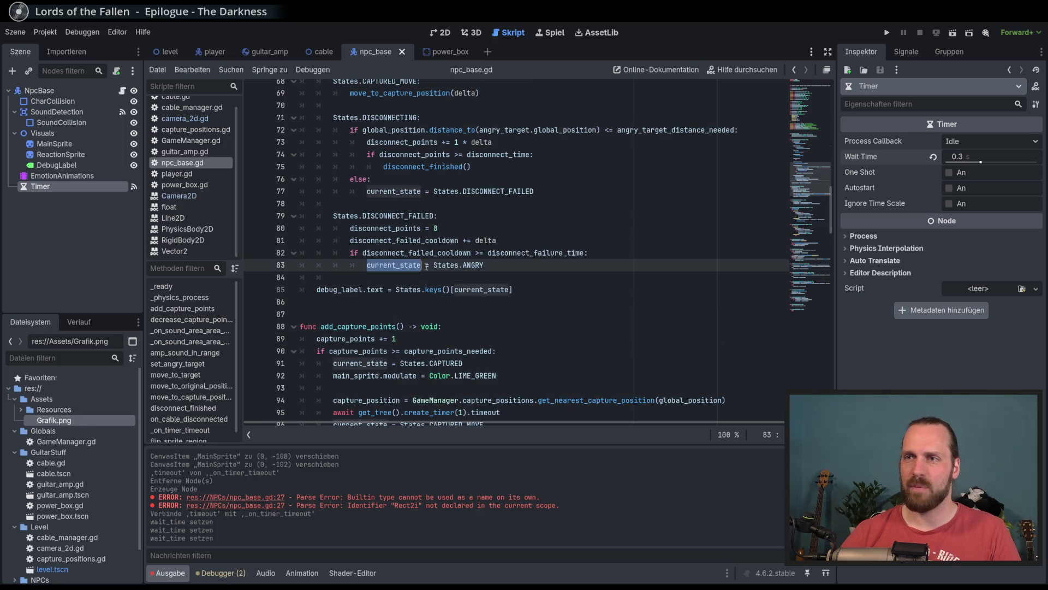
pyautogui.doubleClick(447, 266)
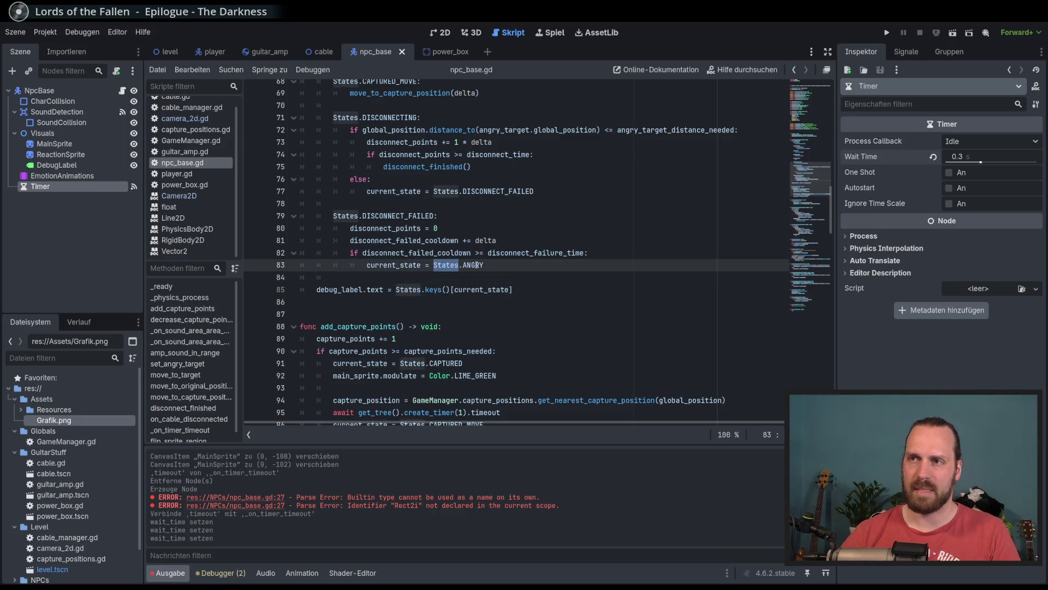
pyautogui.moveTo(480, 265)
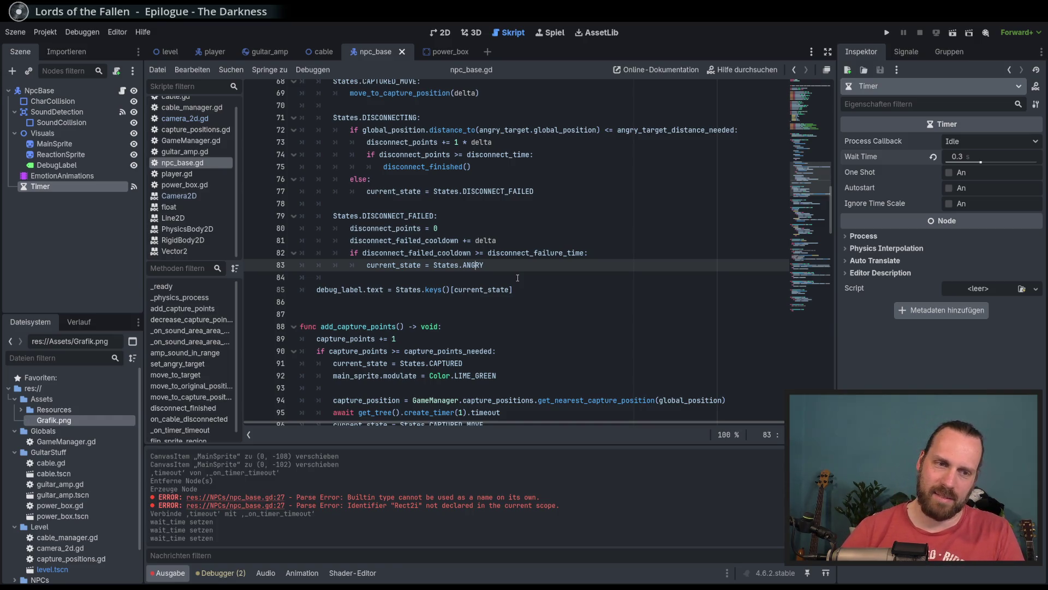
pyautogui.scroll(-20, 517, 278)
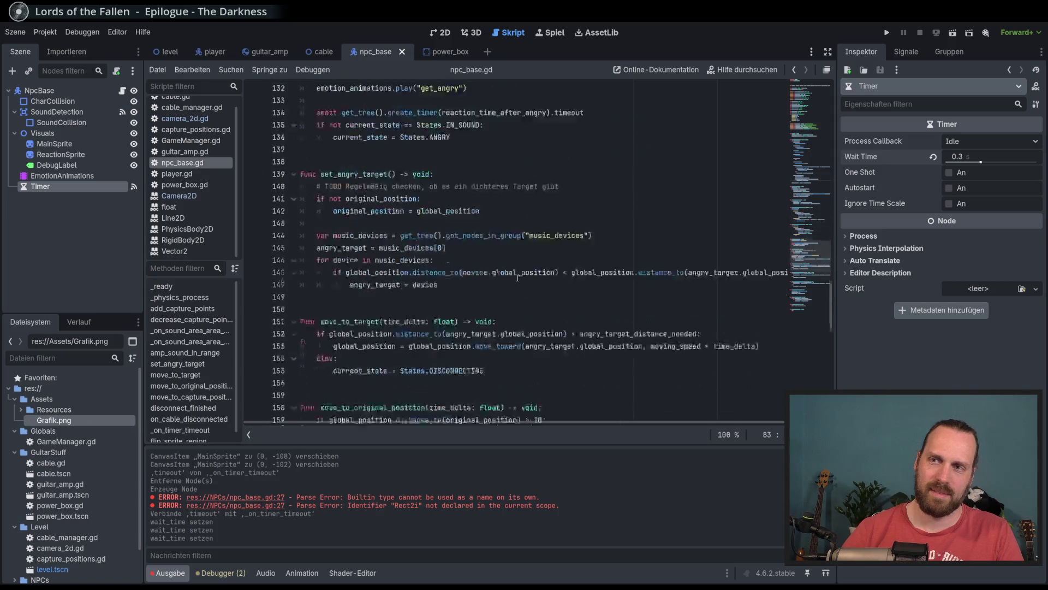
pyautogui.scroll(-8, 518, 278)
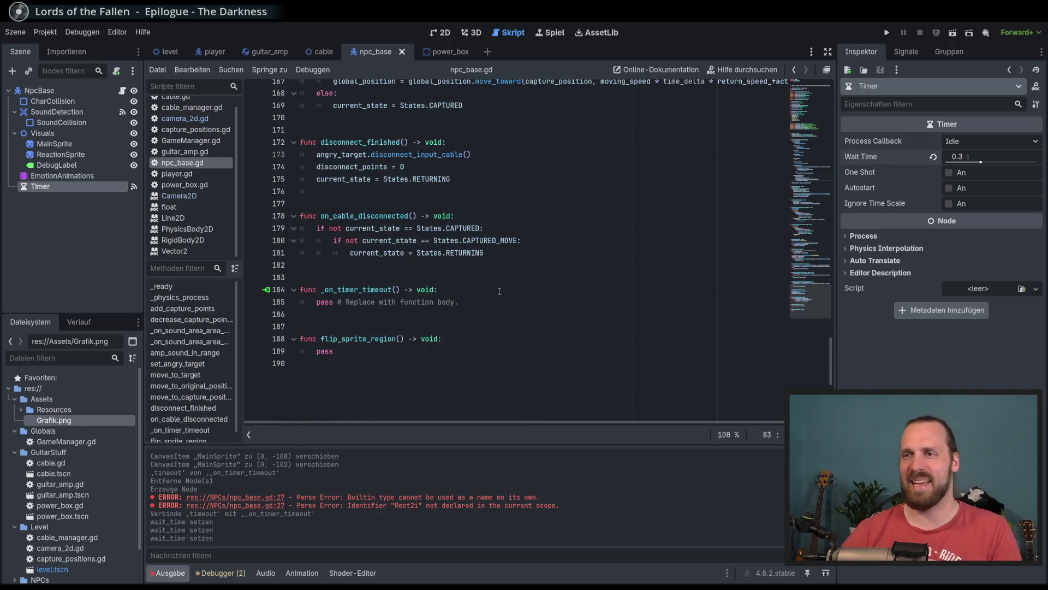
pyautogui.click(371, 265)
pyautogui.press('Return')
pyautogui.press('Return')
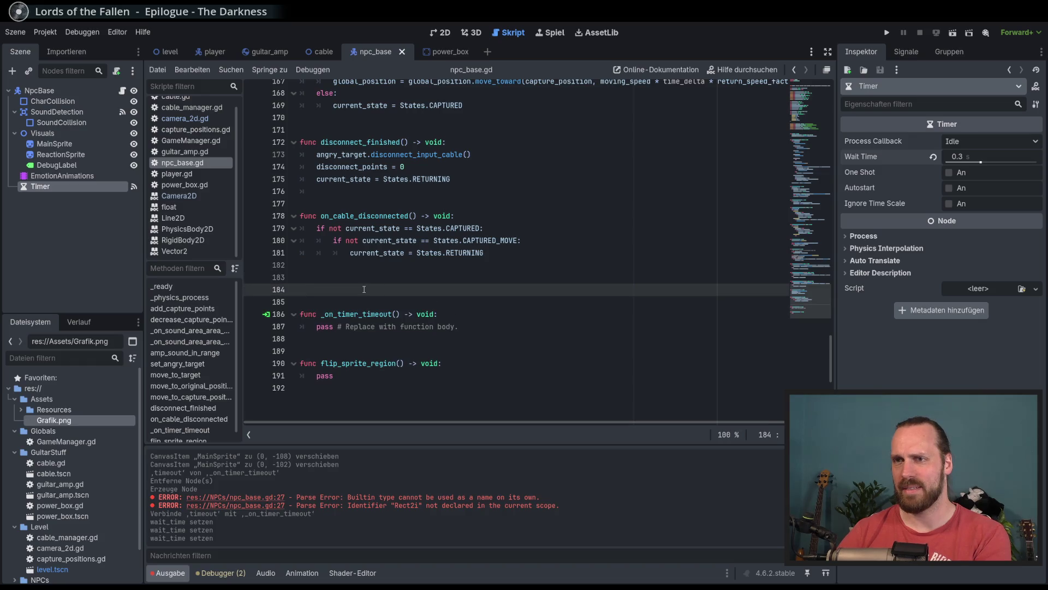
pyautogui.press('BackSpace')
pyautogui.press('BackSpace')
pyautogui.scroll(10, 522, 297)
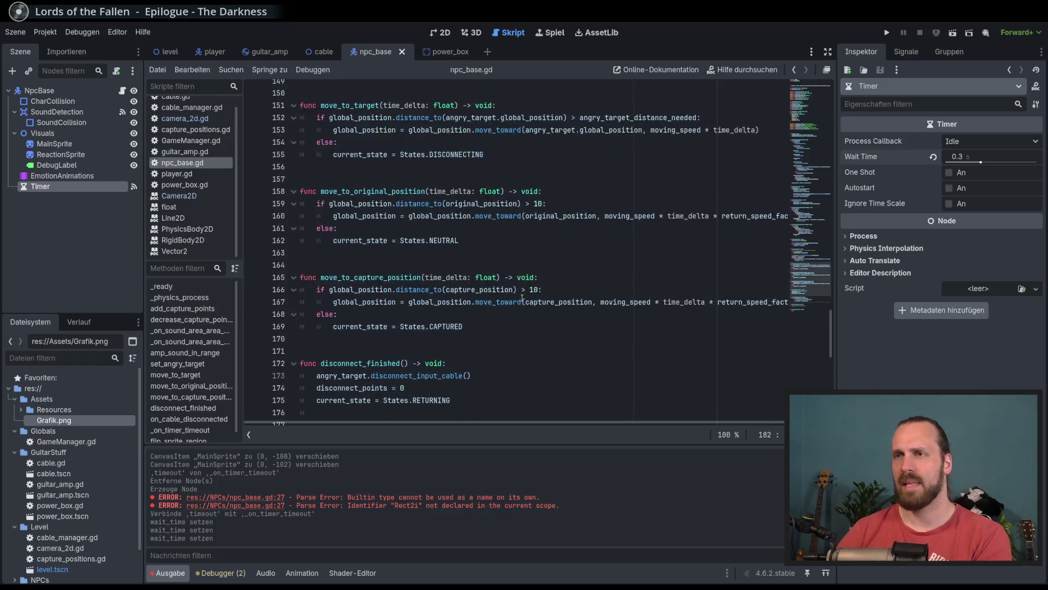
pyautogui.scroll(10, 522, 297)
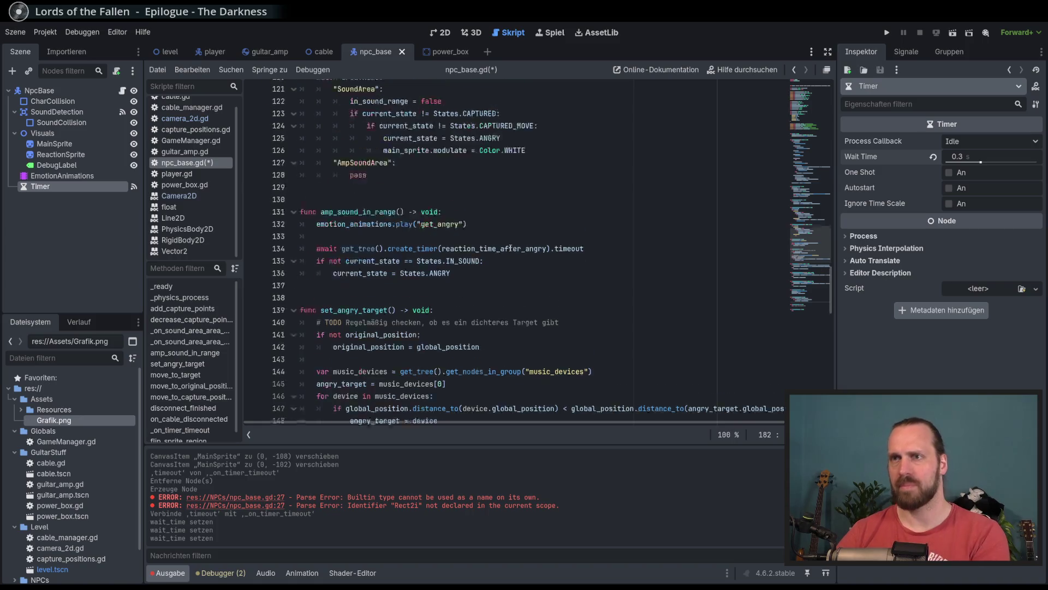
pyautogui.scroll(13, 510, 248)
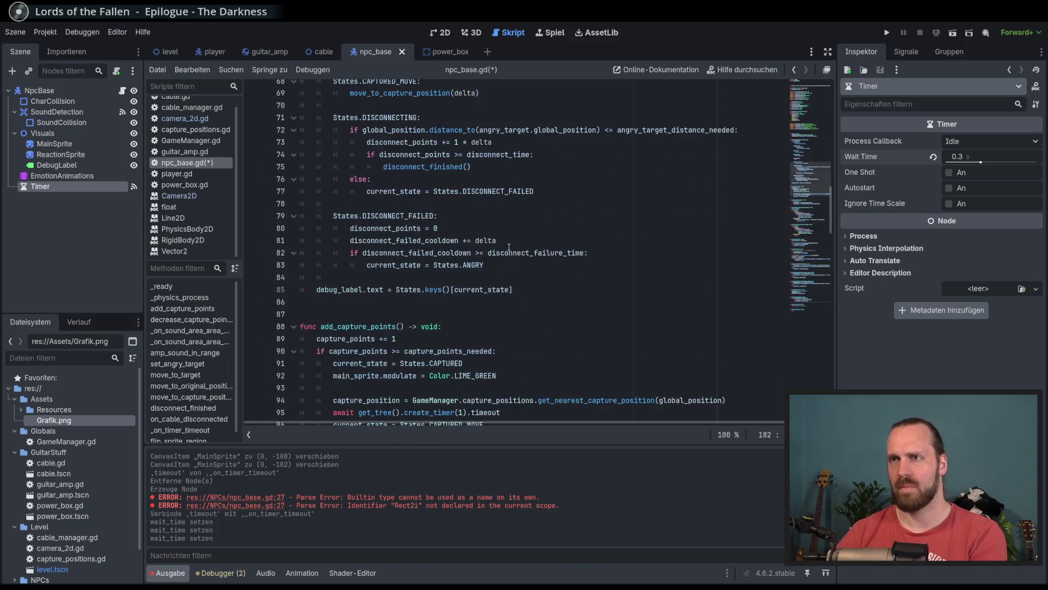
pyautogui.click(356, 321)
# Insert the signature func set_new_state(new_state: States) -> void: above add_capture_points.
pyautogui.press('Return')
pyautogui.press('Return')
pyautogui.press('Return')
pyautogui.press('Up')
pyautogui.press('Up')
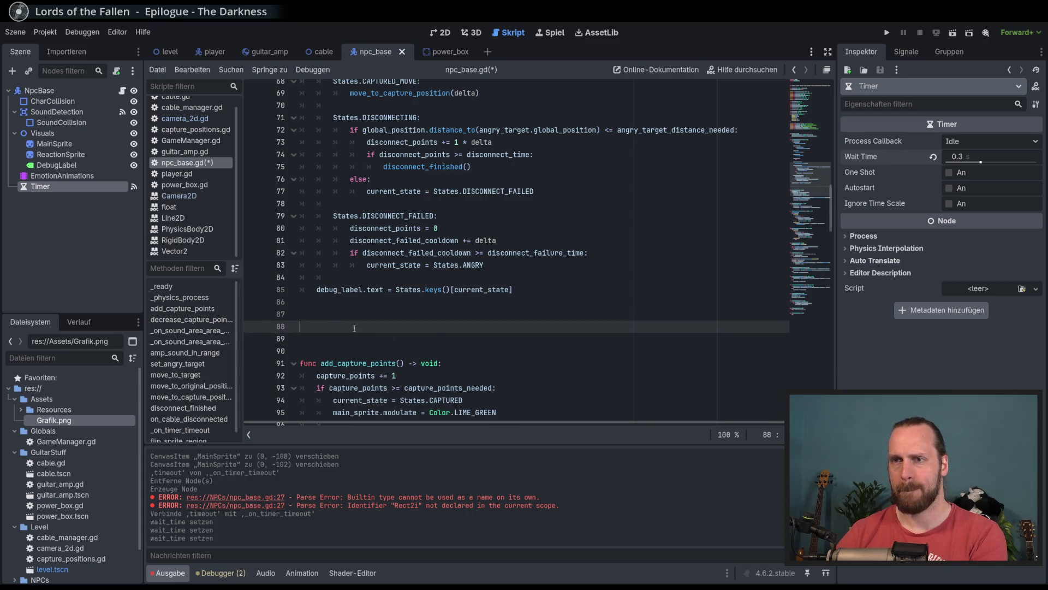
pyautogui.write('fuz')
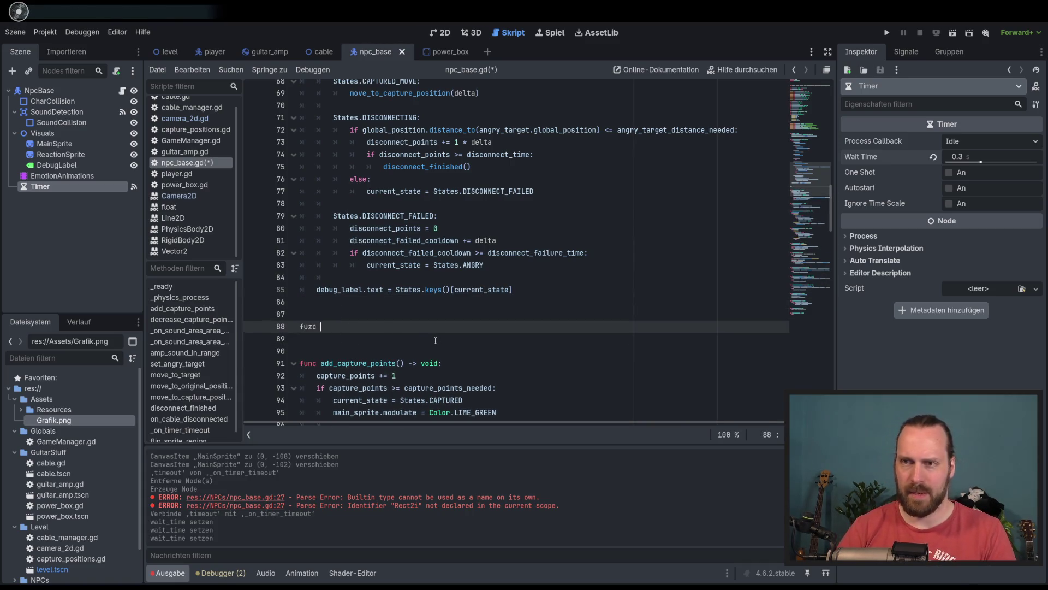
pyautogui.press('BackSpace')
pyautogui.write('nc set_')
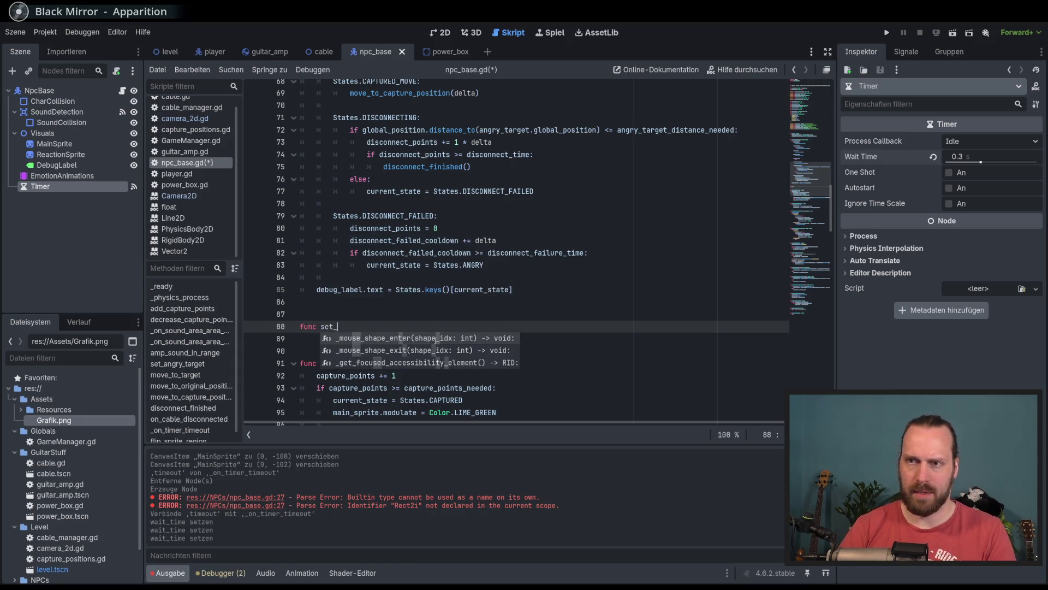
pyautogui.write('new_state')
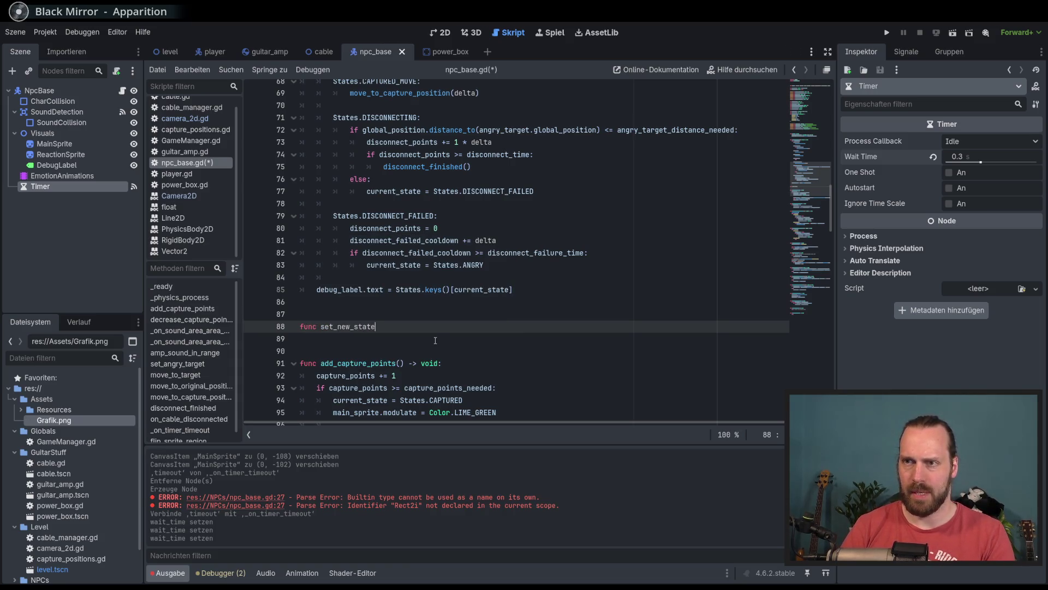
pyautogui.write('(')
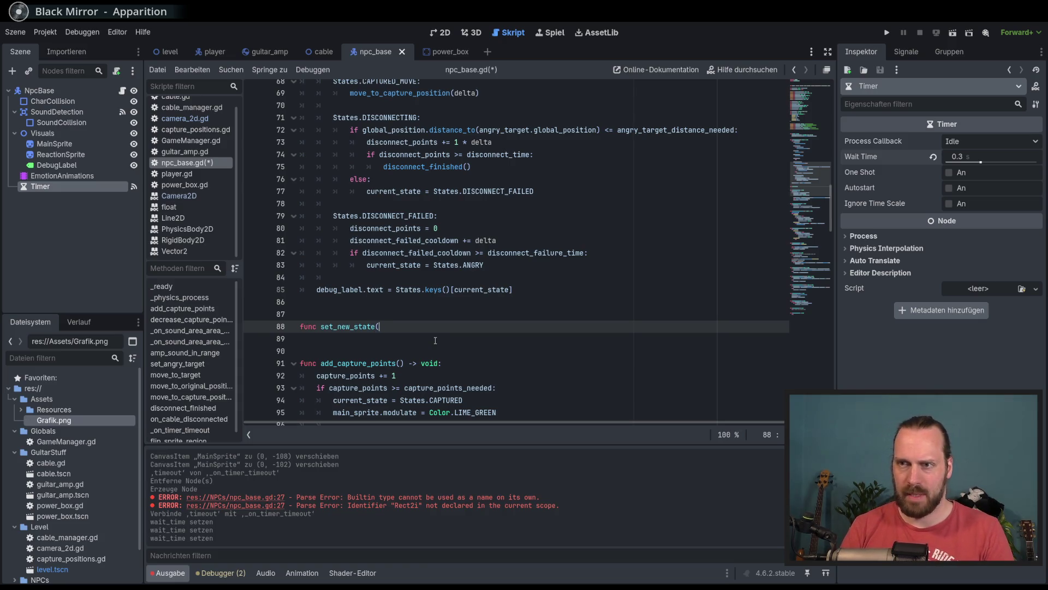
pyautogui.write('new_state: ')
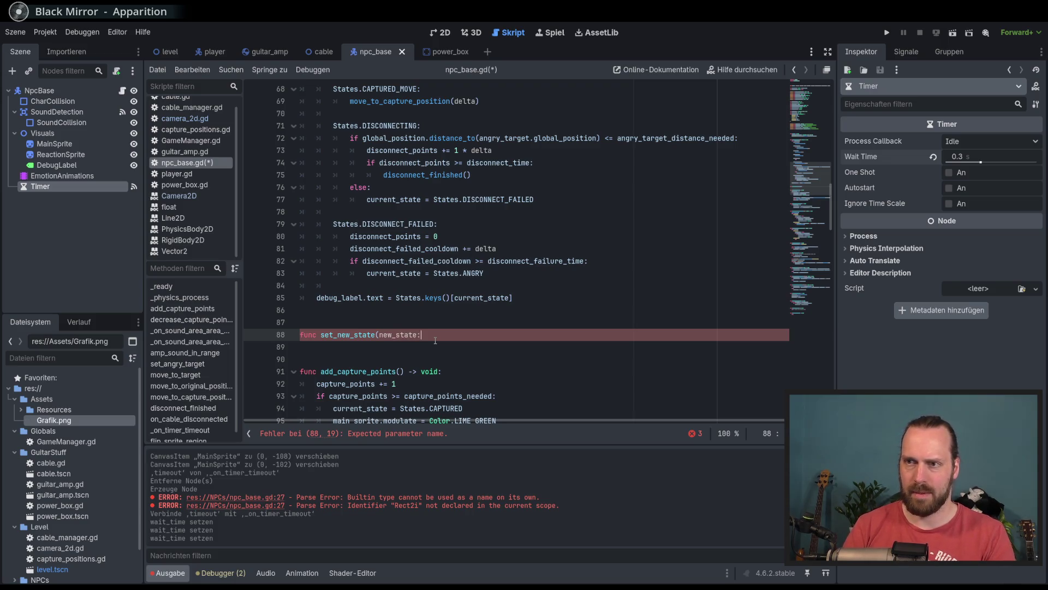
pyautogui.write('STA')
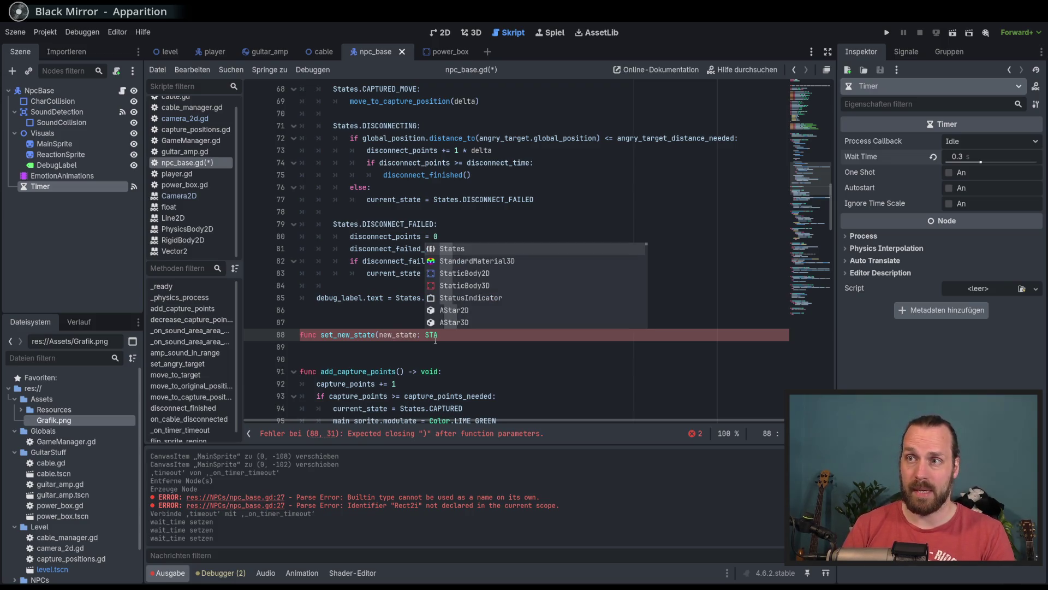
pyautogui.press('Return')
pyautogui.write(') -')
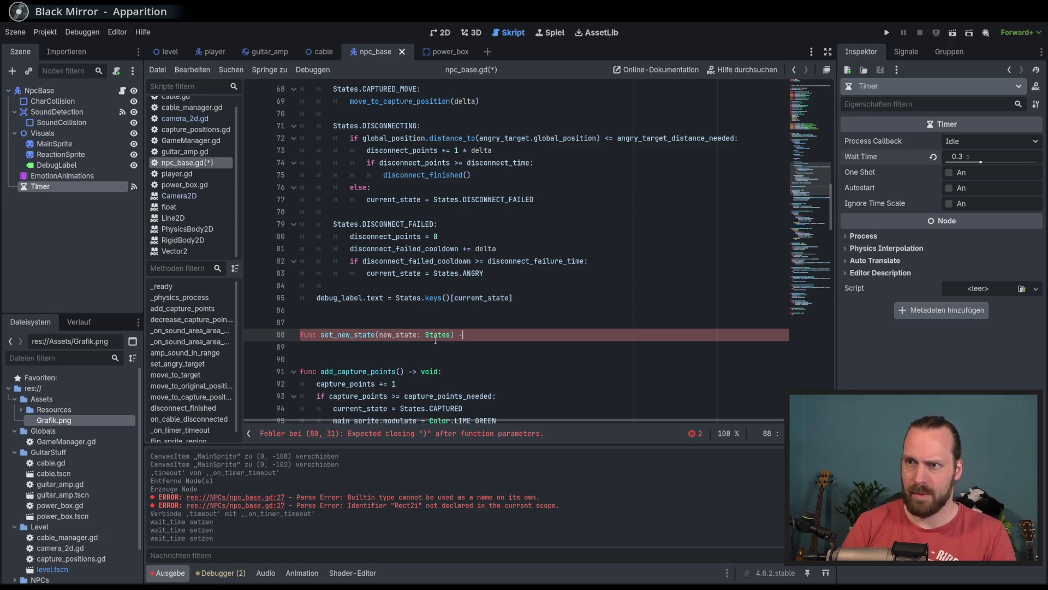
pyautogui.write('> void:')
pyautogui.press('Return')
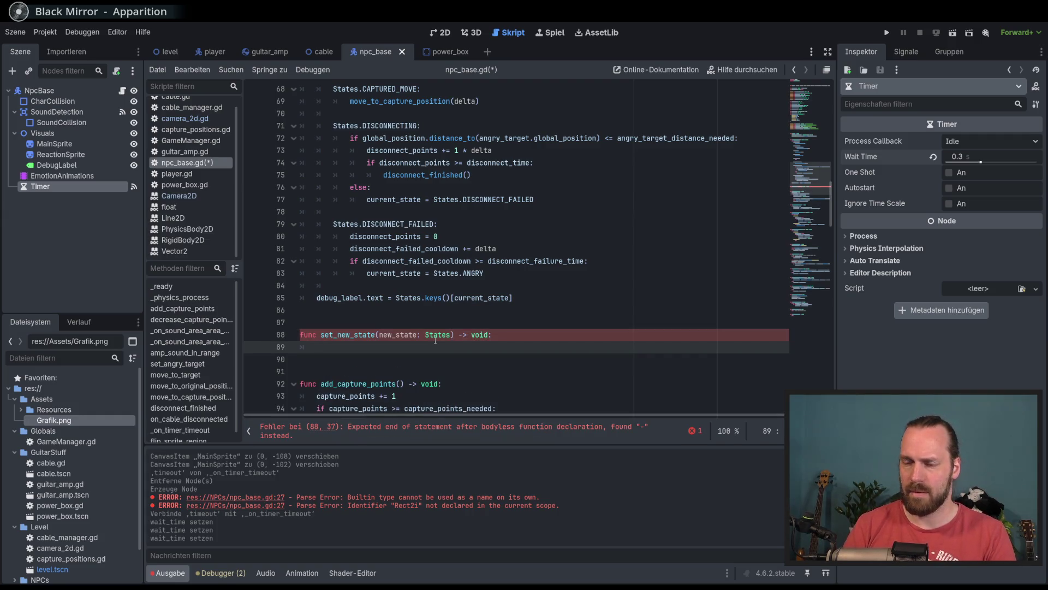
# Write the body current_state = new_state and save npc_base.gd.
pyautogui.write('curre')
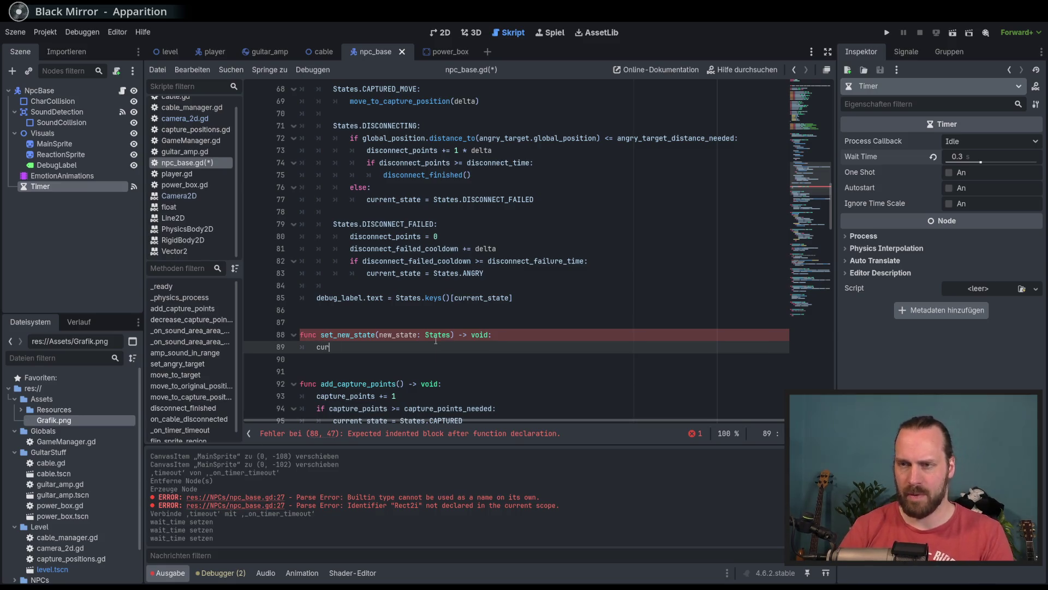
pyautogui.press('Return')
pyautogui.write('= new')
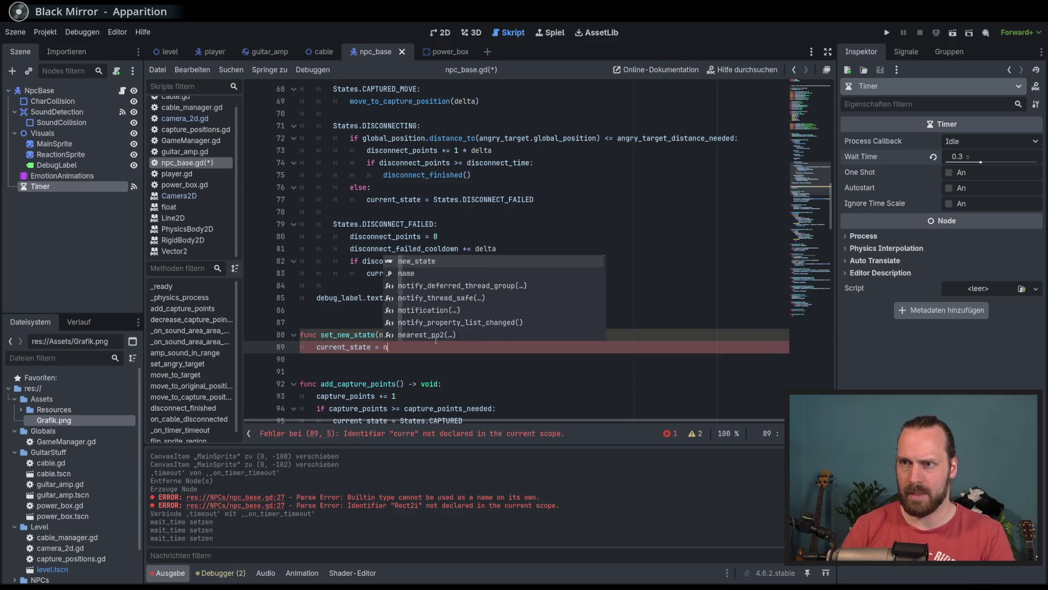
pyautogui.press('Return')
pyautogui.hotkey('ctrl', 's')
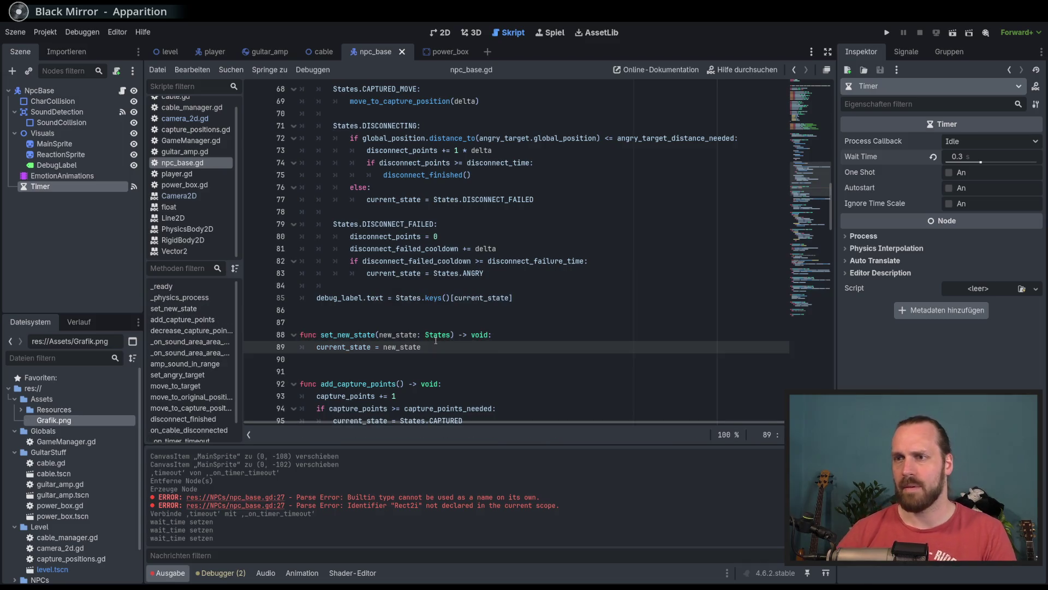
pyautogui.scroll(-1, 531, 347)
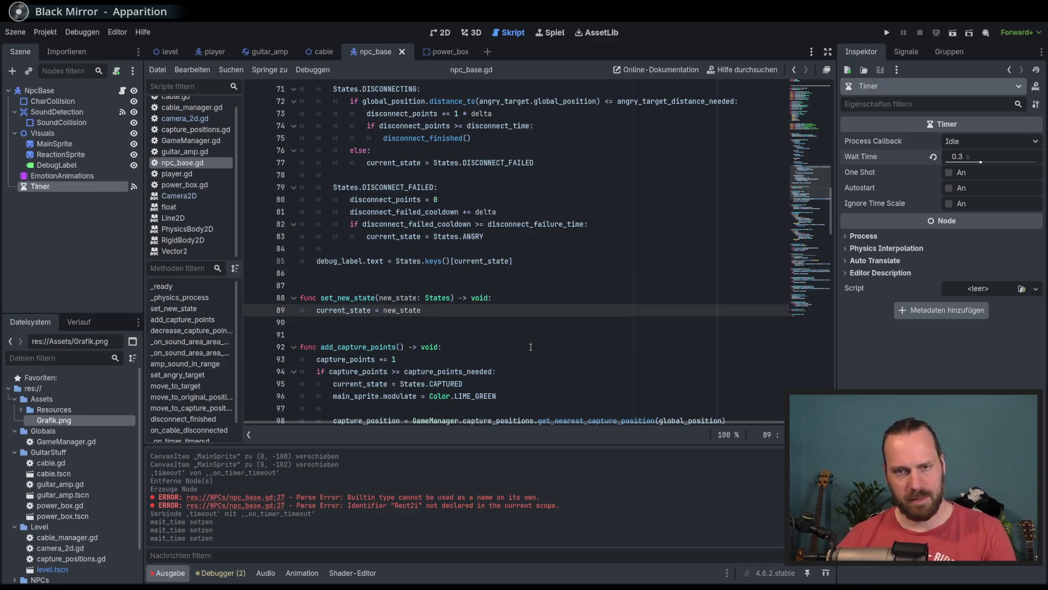
pyautogui.moveTo(357, 310); pyautogui.dragTo(384, 310)
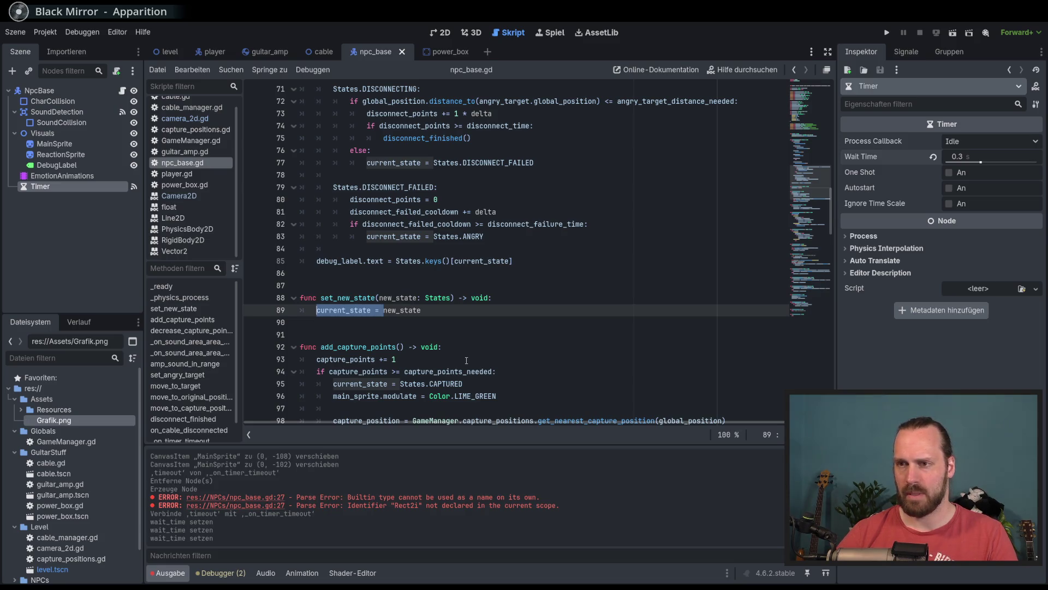
# Search for current_state assignments and select 'set_new_state(' from the new function.
pyautogui.hotkey('ctrl', 'f')
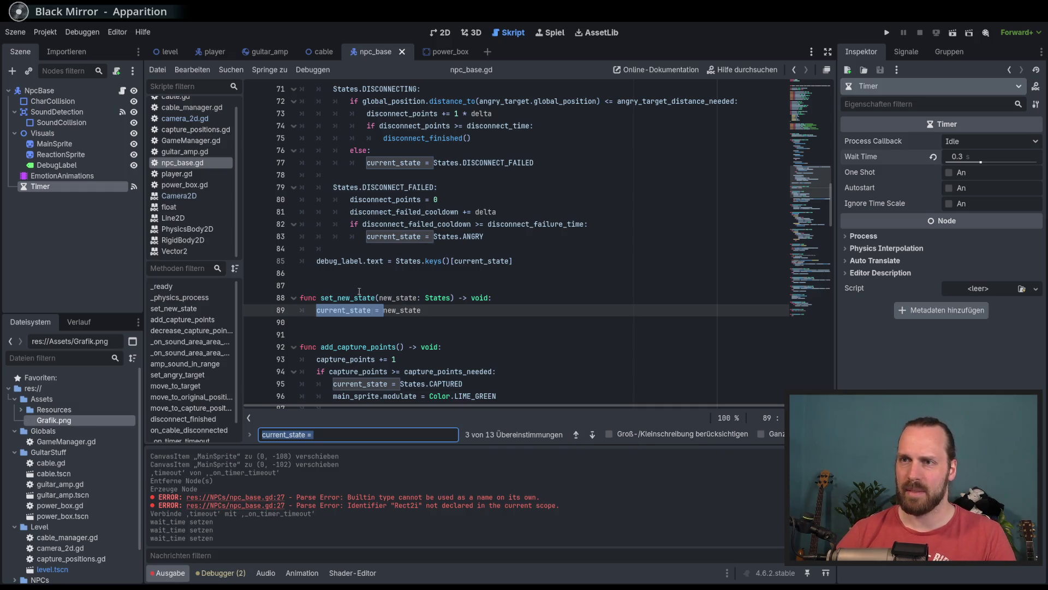
pyautogui.click(576, 436)
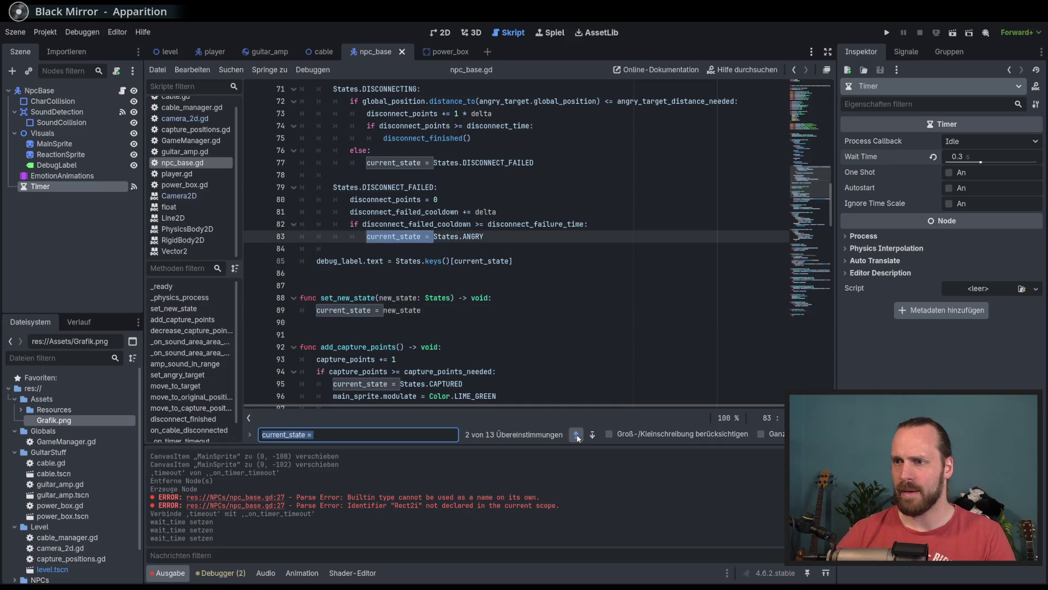
pyautogui.click(576, 436)
pyautogui.click(576, 436)
pyautogui.click(593, 435)
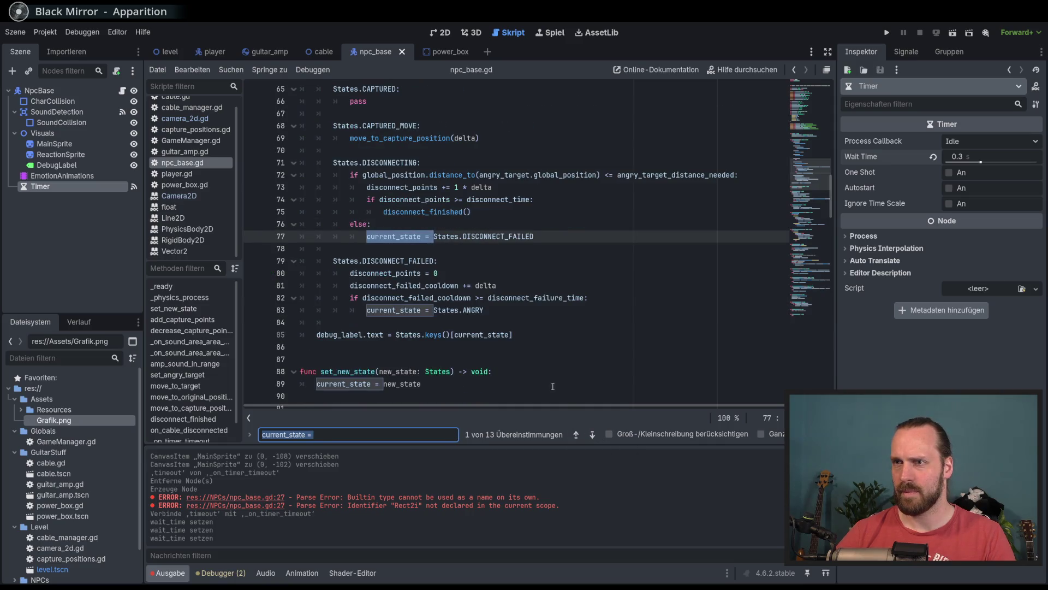
pyautogui.click(435, 236)
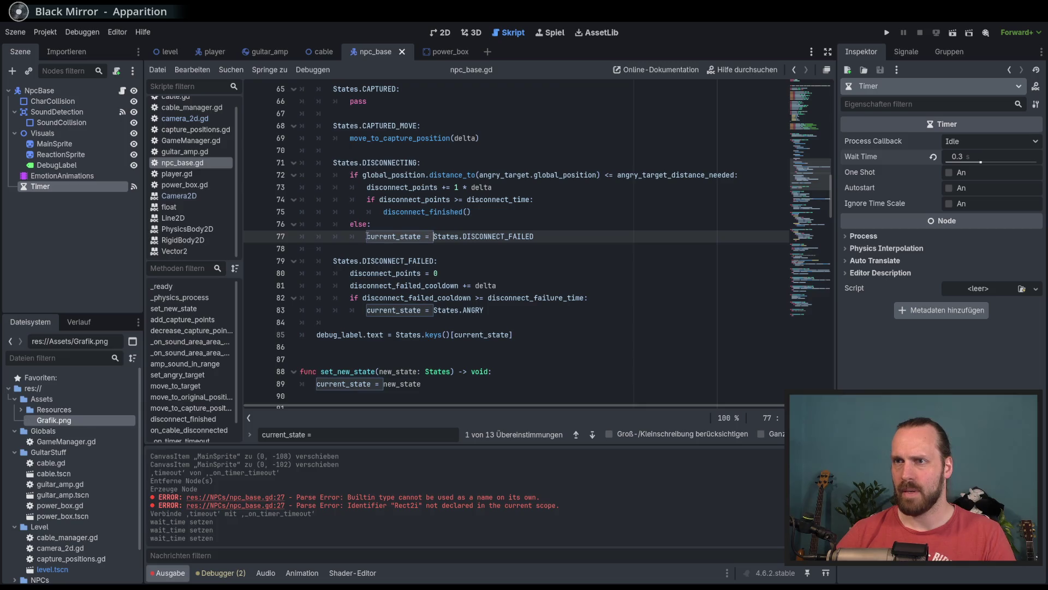
pyautogui.scroll(-2, 399, 297)
pyautogui.doubleClick(356, 297)
pyautogui.moveTo(381, 298); pyautogui.dragTo(321, 298)
pyautogui.scroll(3, 491, 328)
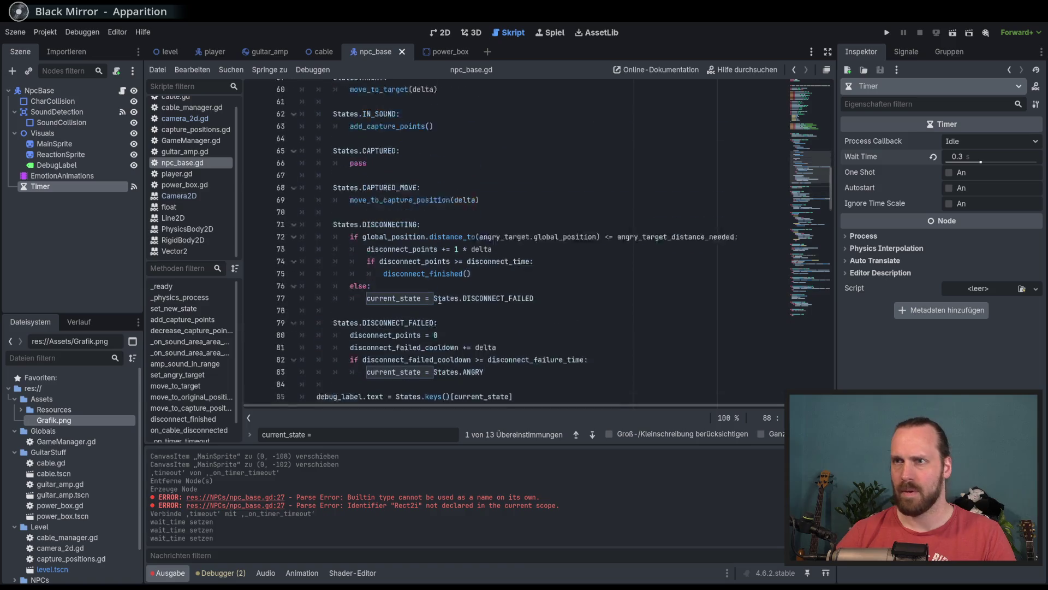
# Replace the assignments on lines 77, 83 and 95 with set_new_state calls, including States.ANGRY.
pyautogui.click(593, 435)
pyautogui.click(594, 435)
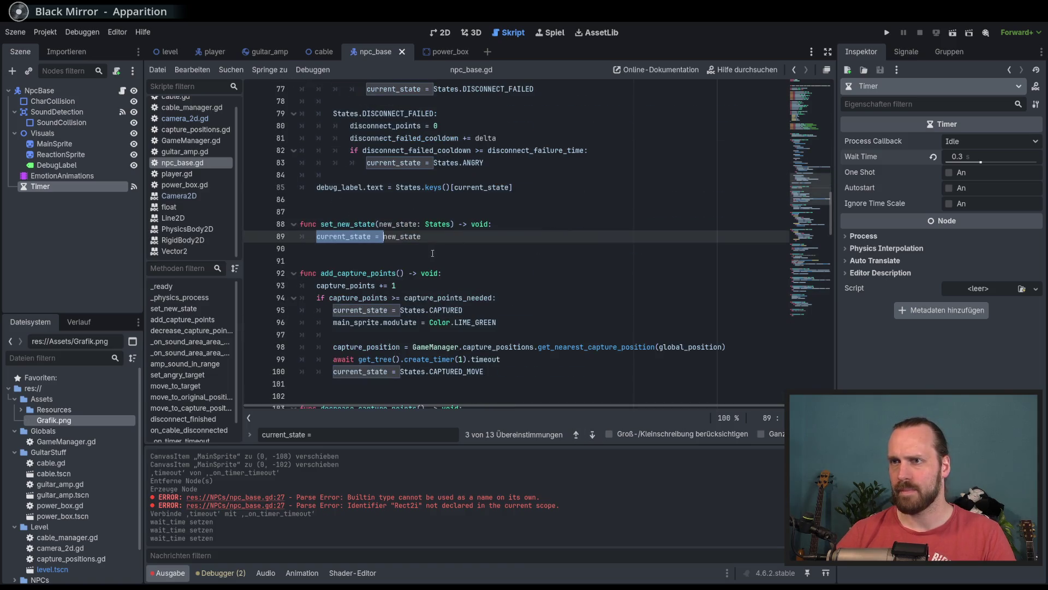
pyautogui.click(581, 437)
pyautogui.click(581, 437)
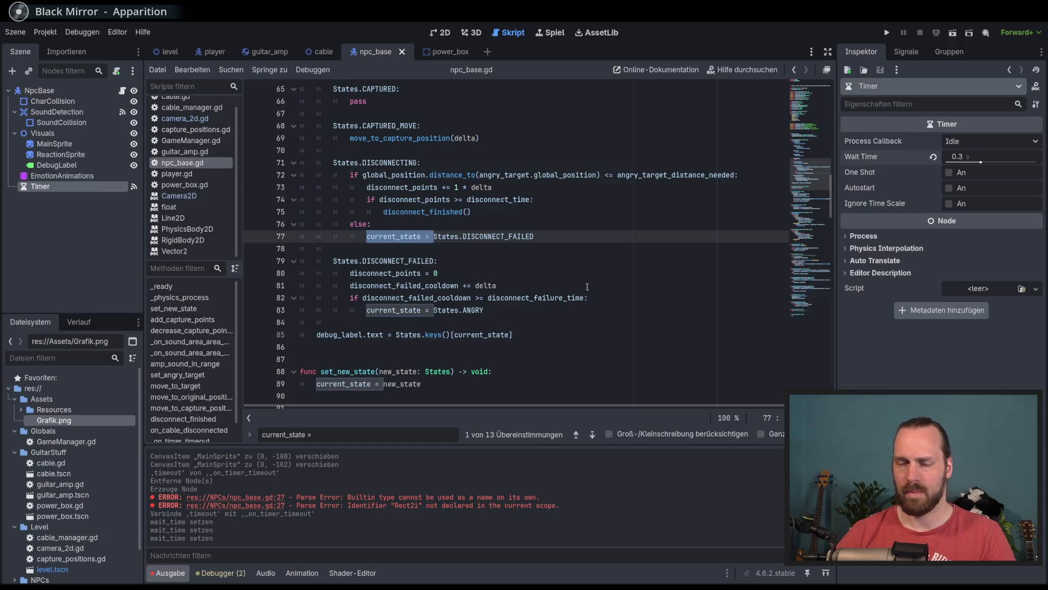
pyautogui.write('set_new_state(')
pyautogui.write(')')
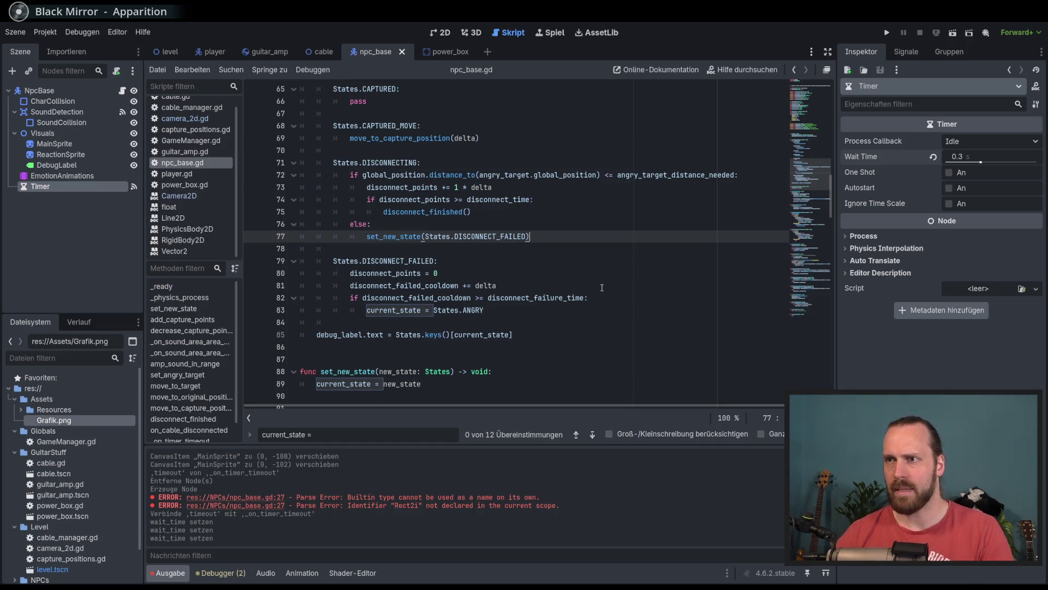
pyautogui.click(593, 436)
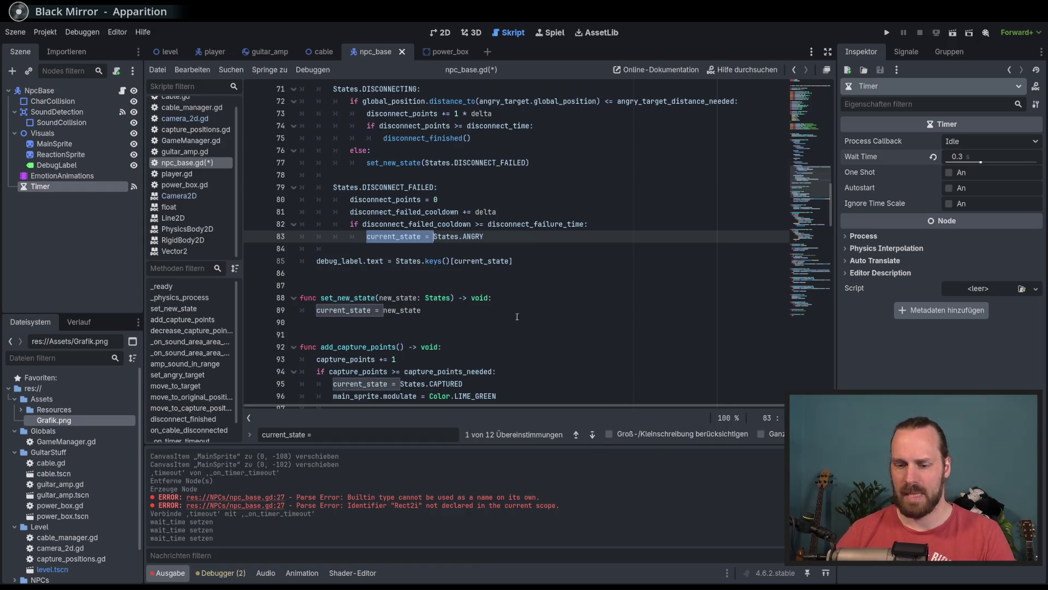
pyautogui.write('set_new_state(States.ANGRY)')
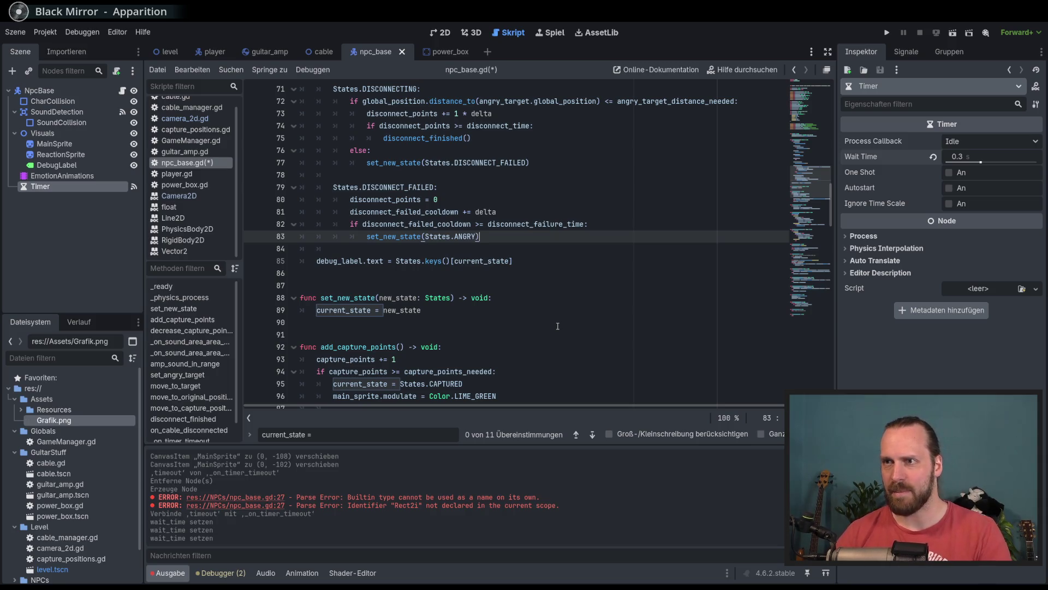
pyautogui.click(593, 435)
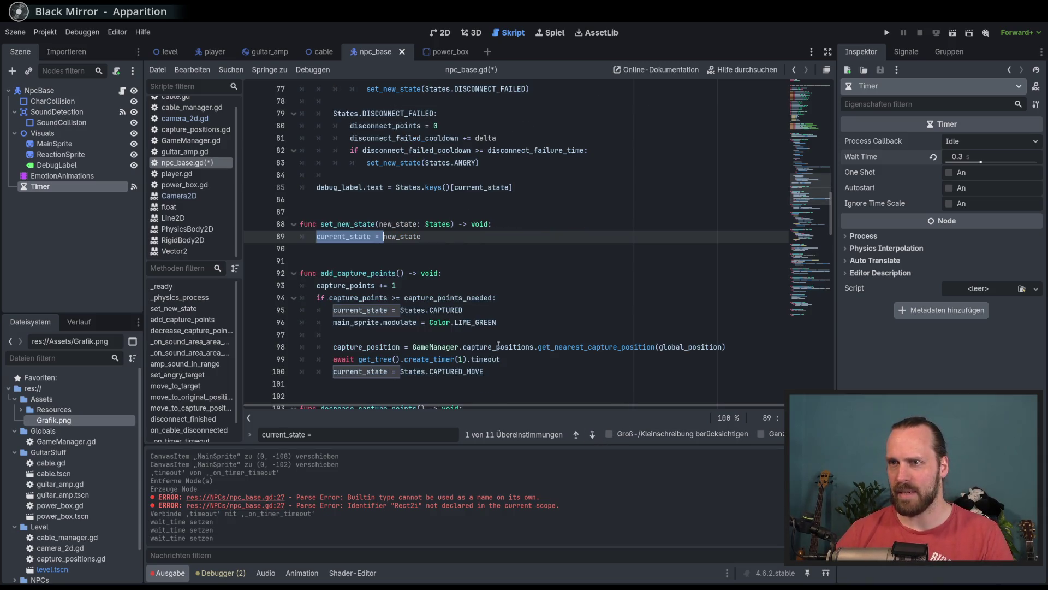
pyautogui.click(592, 434)
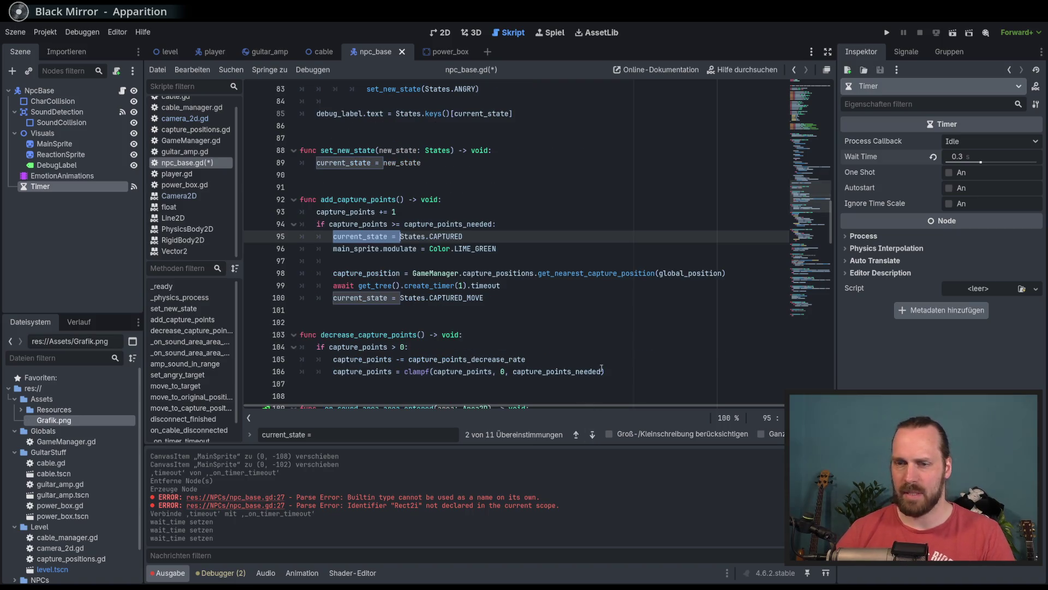
pyautogui.write('set_new_state(')
pyautogui.press('End')
pyautogui.write(')')
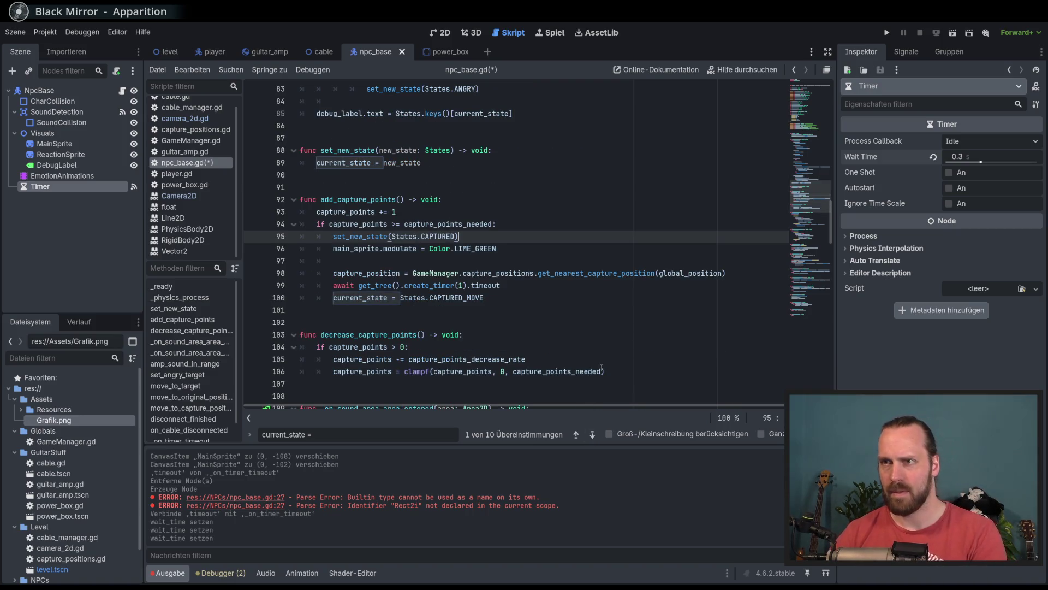
# Convert the assignments on lines 100, 116, 129 and 140 to set_new_state calls (States.IN_SOUND, States.ANGRY).
pyautogui.press('F3')
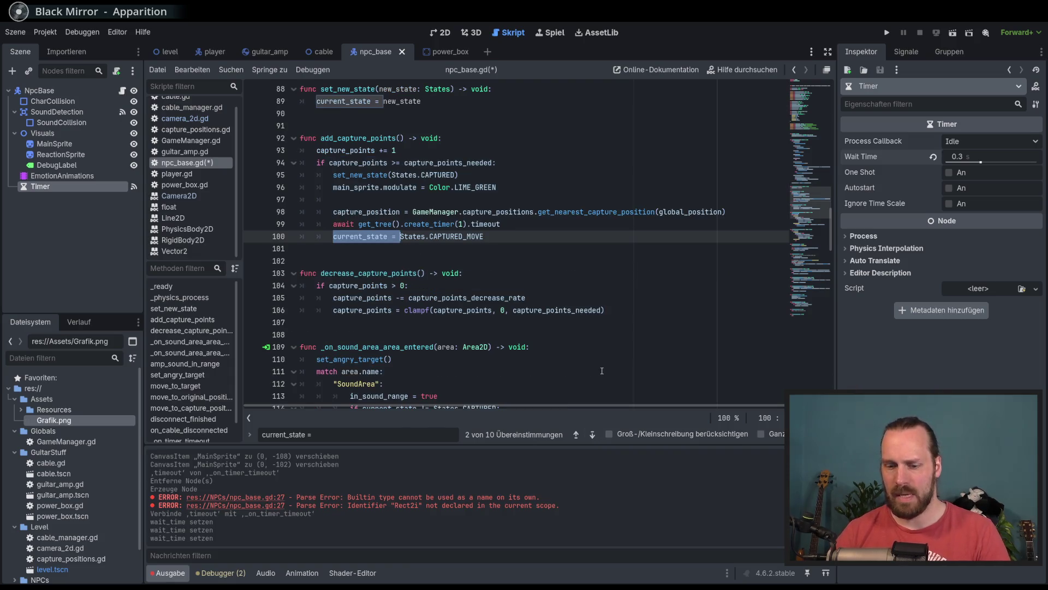
pyautogui.write('set_new_state(')
pyautogui.write(')')
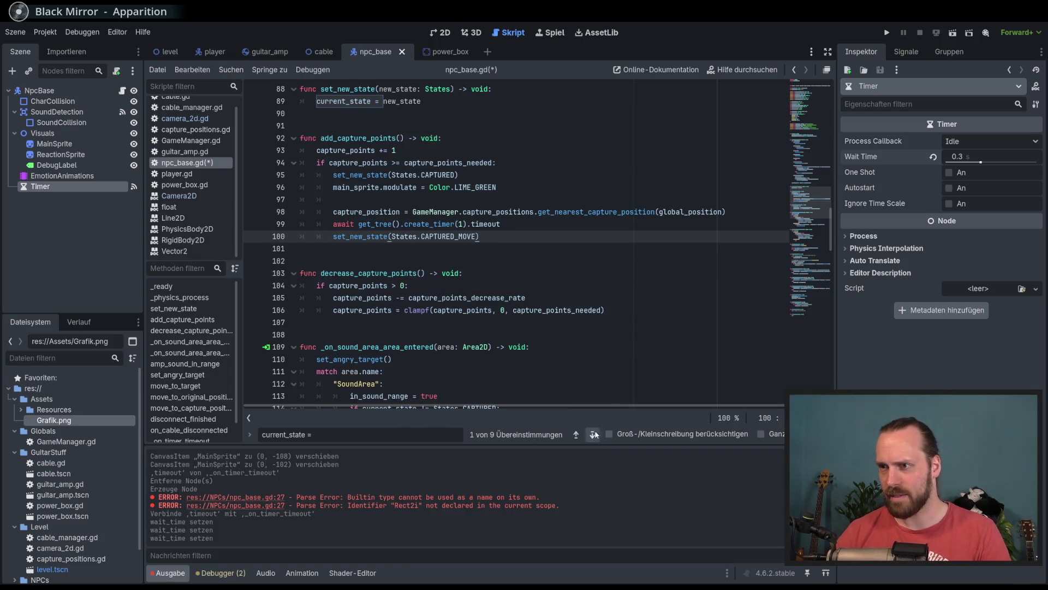
pyautogui.click(597, 434)
pyautogui.write('set_new_state(States.IN_SOUND)')
pyautogui.click(593, 434)
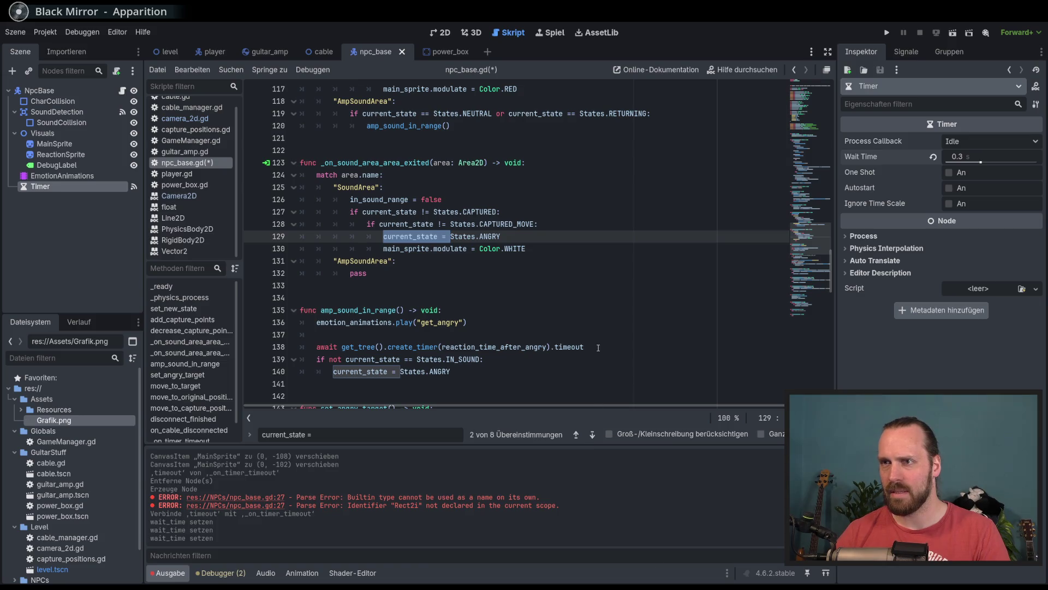
pyautogui.write('set_new_state(States.ANGRY)')
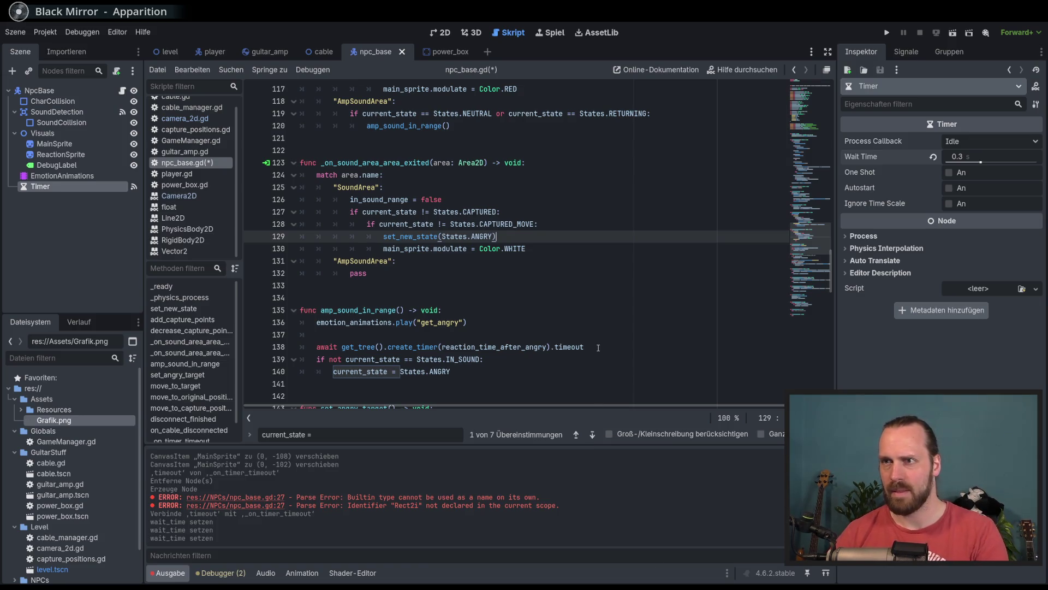
pyautogui.click(593, 434)
pyautogui.write('set_new_state(')
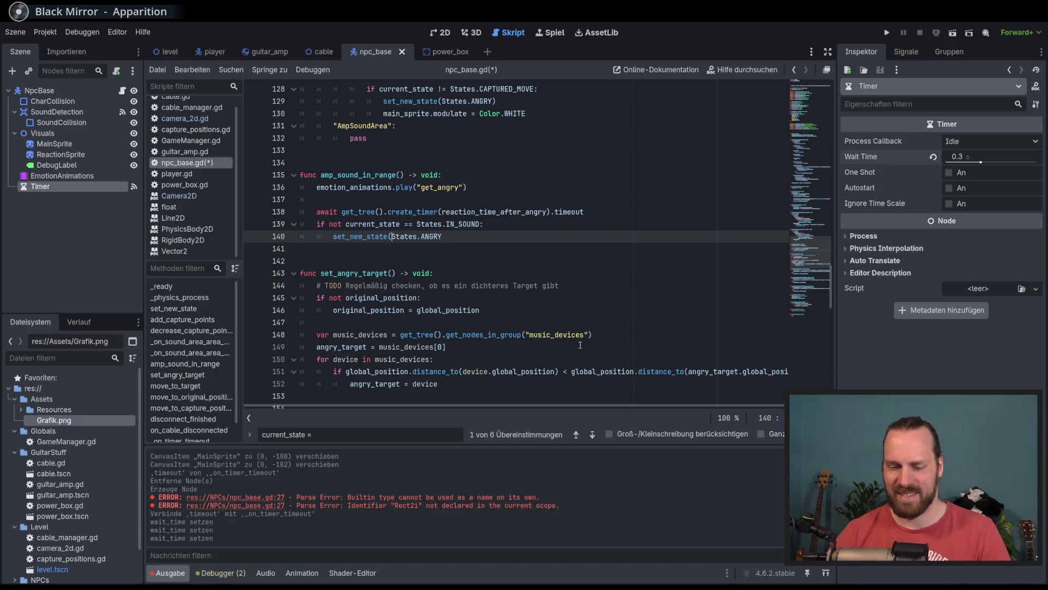
pyautogui.write(')')
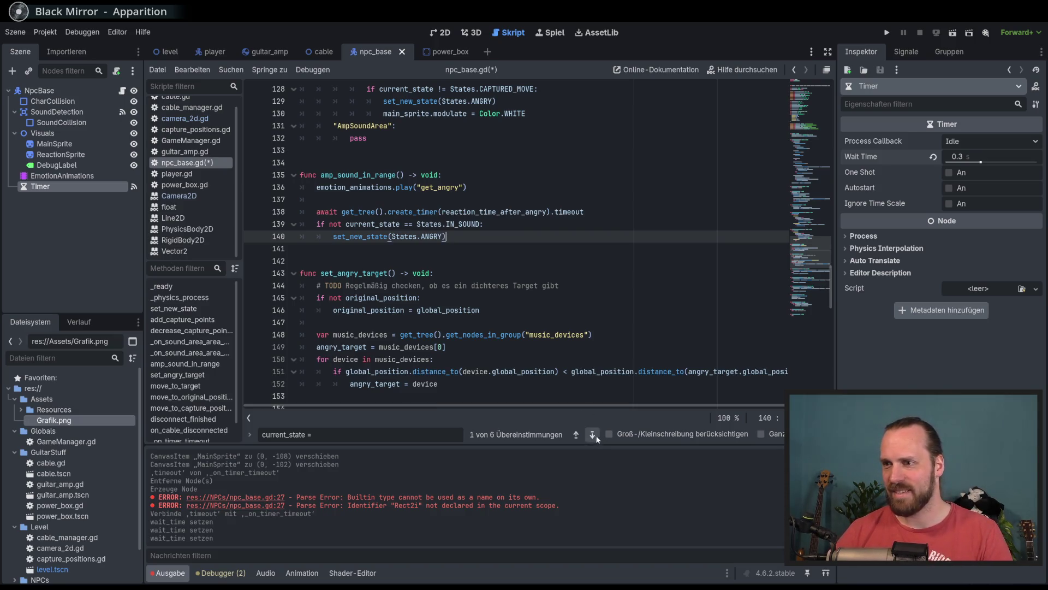
# Paste set_new_state( over the next assignments through line 173, closing each call.
pyautogui.click(593, 435)
pyautogui.write('set_new_state(')
pyautogui.write(')')
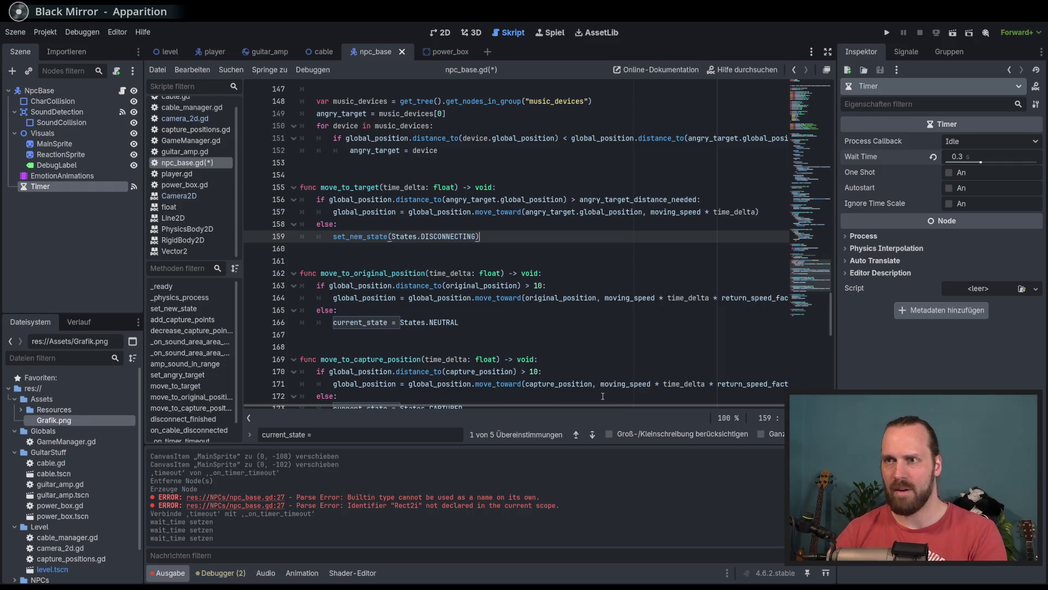
pyautogui.click(592, 435)
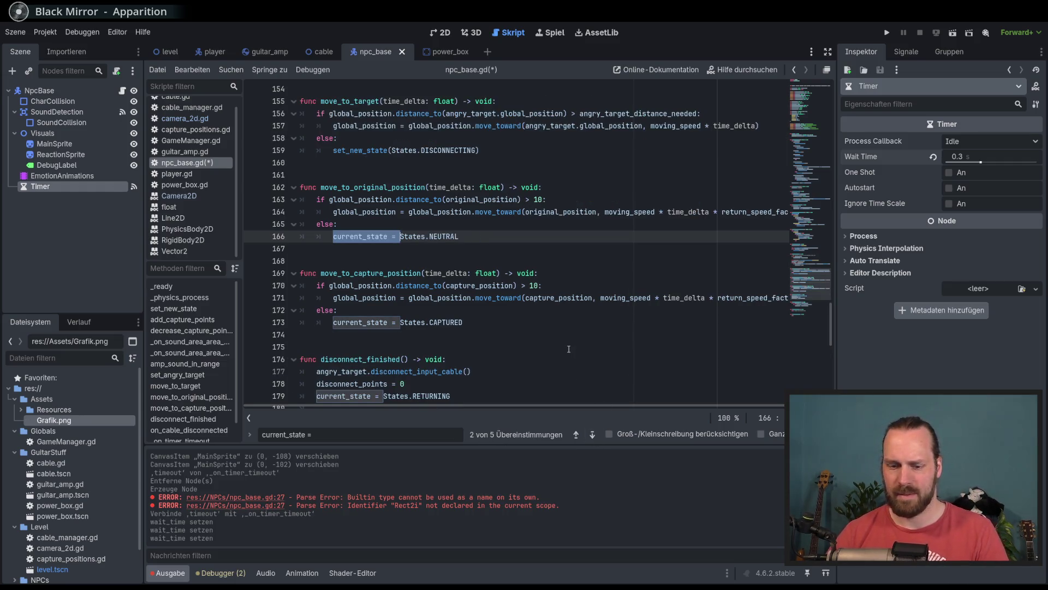
pyautogui.write('set_new_state(')
pyautogui.press('End')
pyautogui.write(')')
pyautogui.click(592, 433)
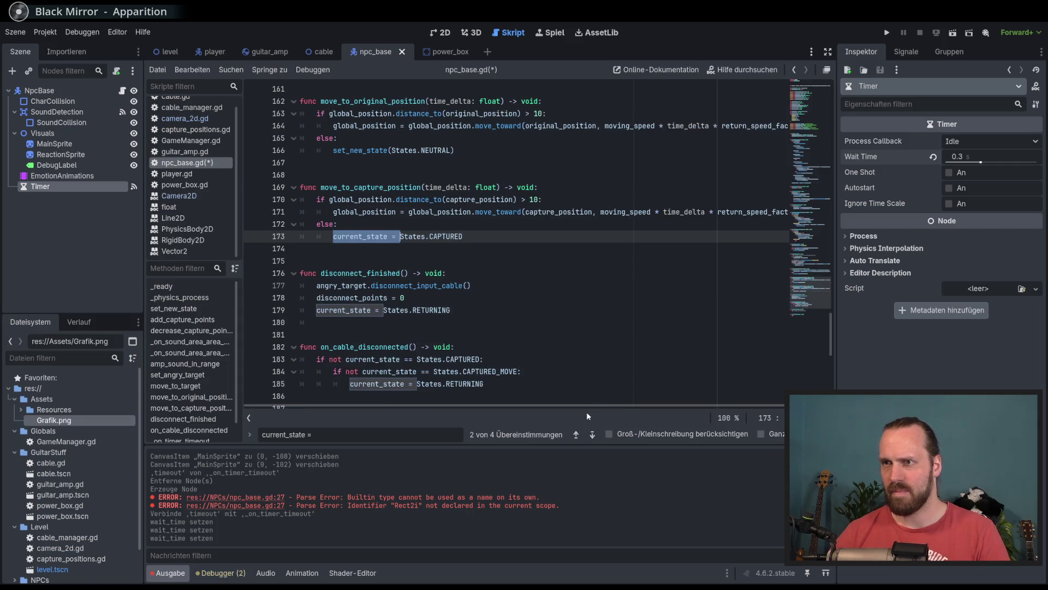
pyautogui.write('set_new_state(')
pyautogui.press('End')
pyautogui.write(')')
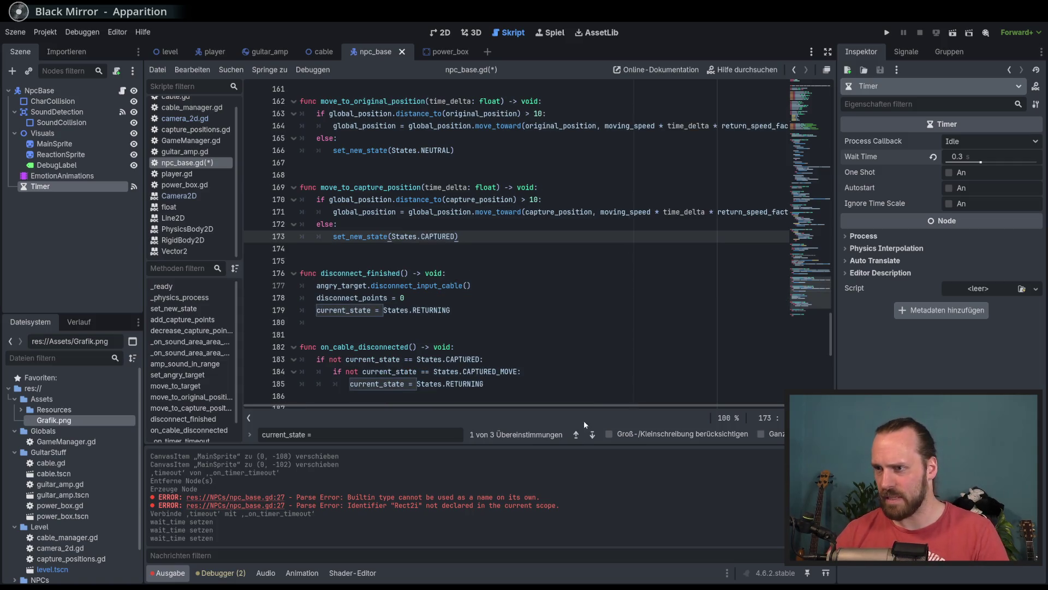
# Convert the last current_state assignments, through line 185, into set_new_state calls.
pyautogui.click(592, 434)
pyautogui.write('set_new_state(')
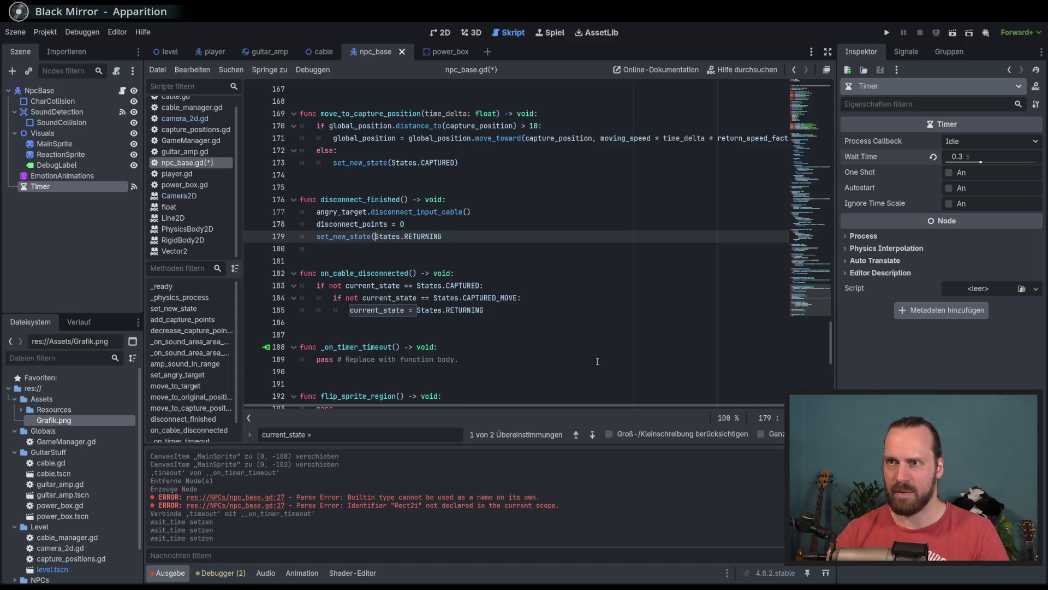
pyautogui.write('(')
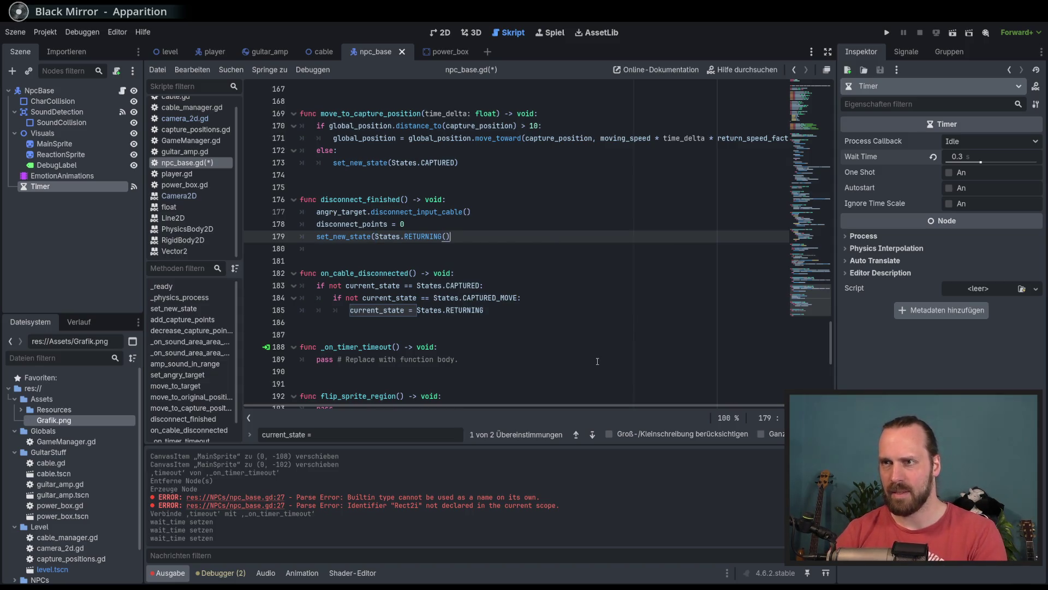
pyautogui.press('BackSpace')
pyautogui.write(')')
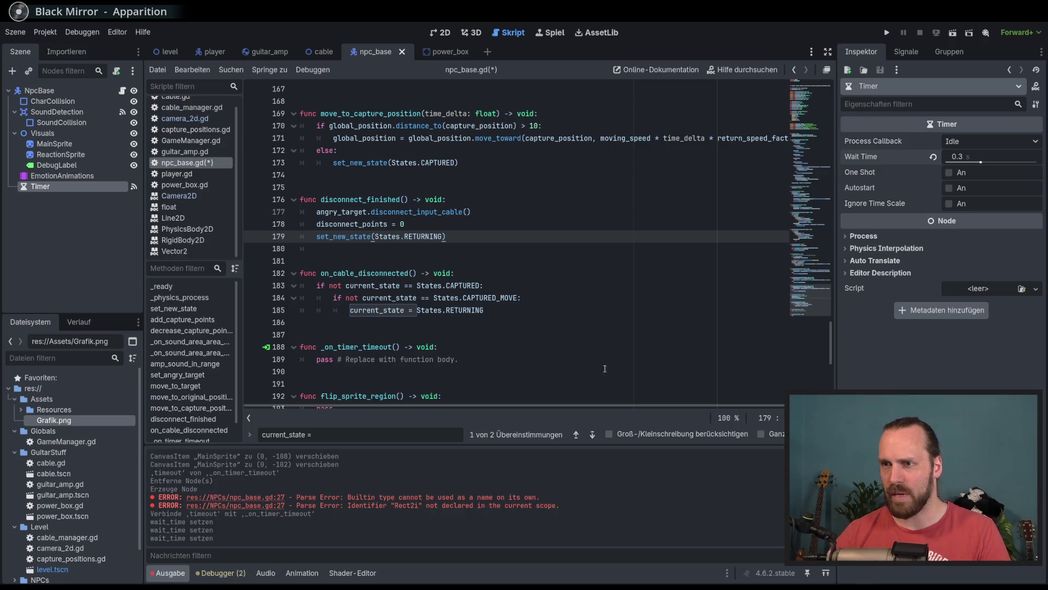
pyautogui.click(593, 435)
pyautogui.write('set_new_state(')
pyautogui.press('End')
pyautogui.write(')')
# Save npc_base.gd, check the assignment inside set_new_state, and run the game with F5.
pyautogui.hotkey('ctrl', 's')
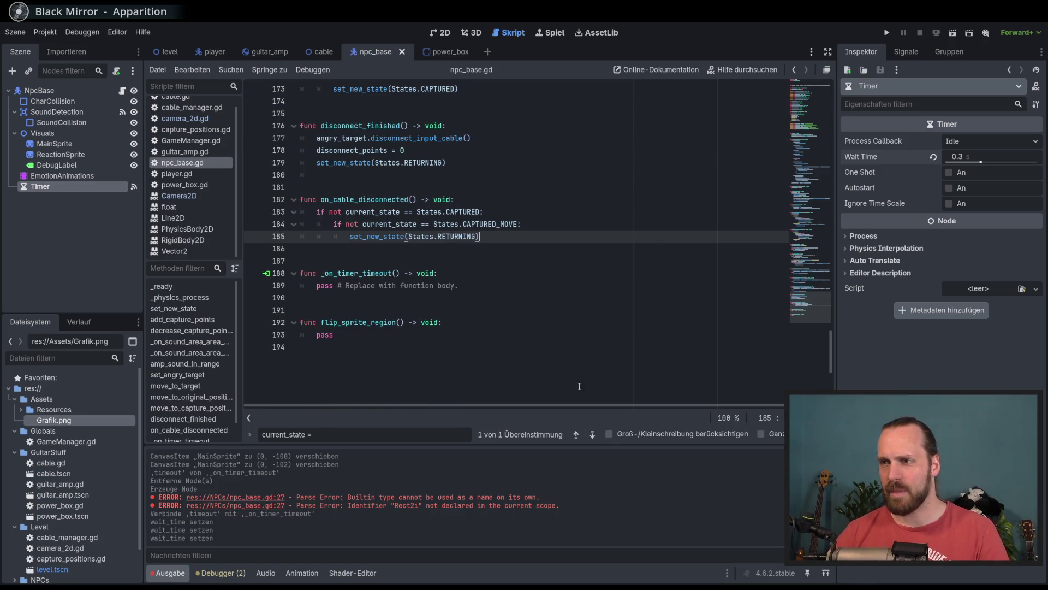
pyautogui.click(592, 435)
pyautogui.click(439, 236)
pyautogui.press('F5')
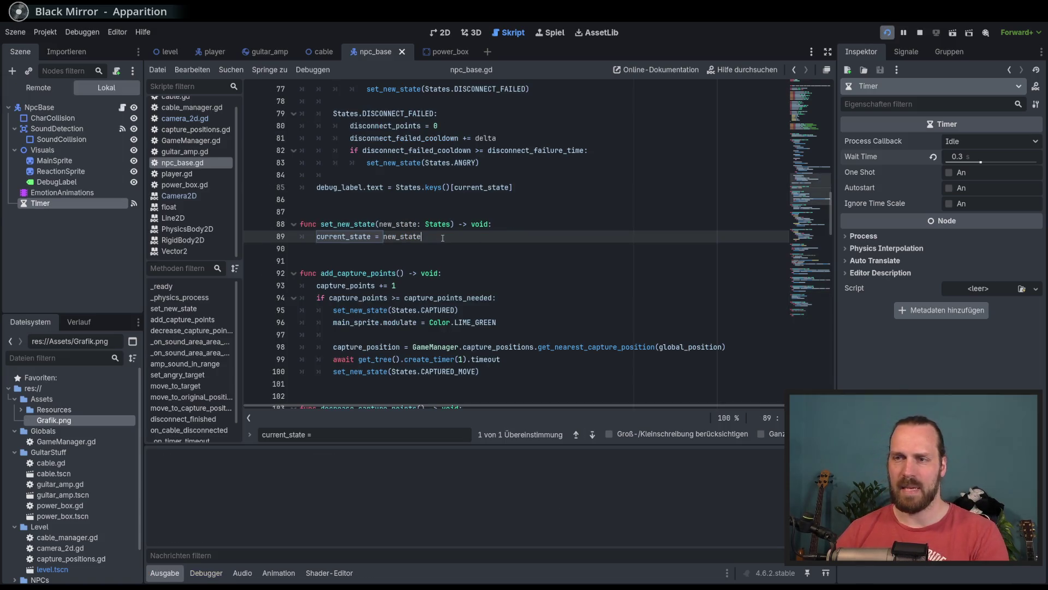
# Walk the guitarist to the amp and back to bring the NPC into sound range and capture it.
pyautogui.press('d')
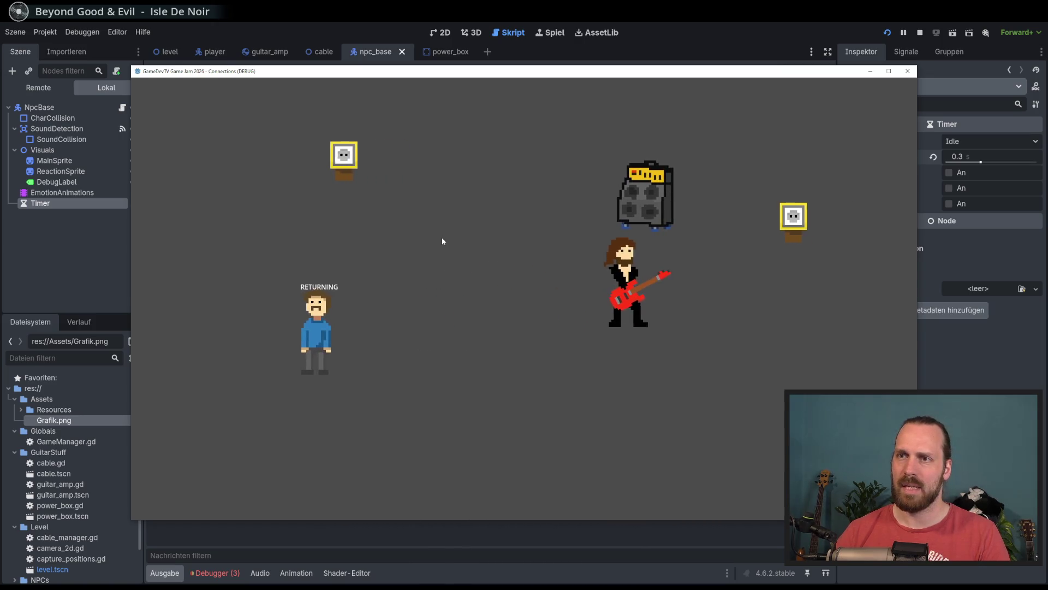
pyautogui.press('w')
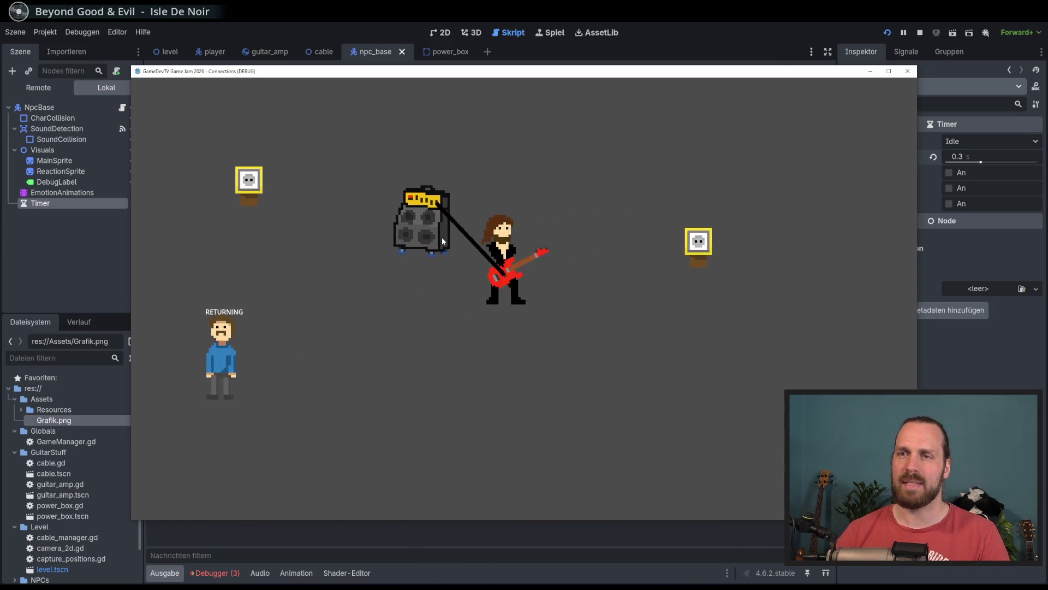
pyautogui.press('a')
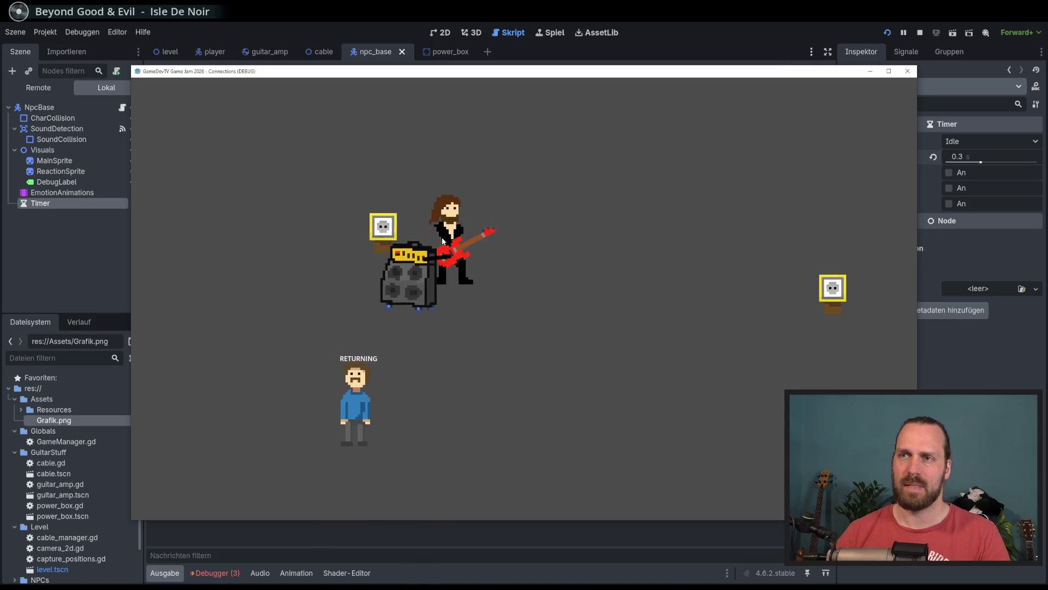
pyautogui.press('s')
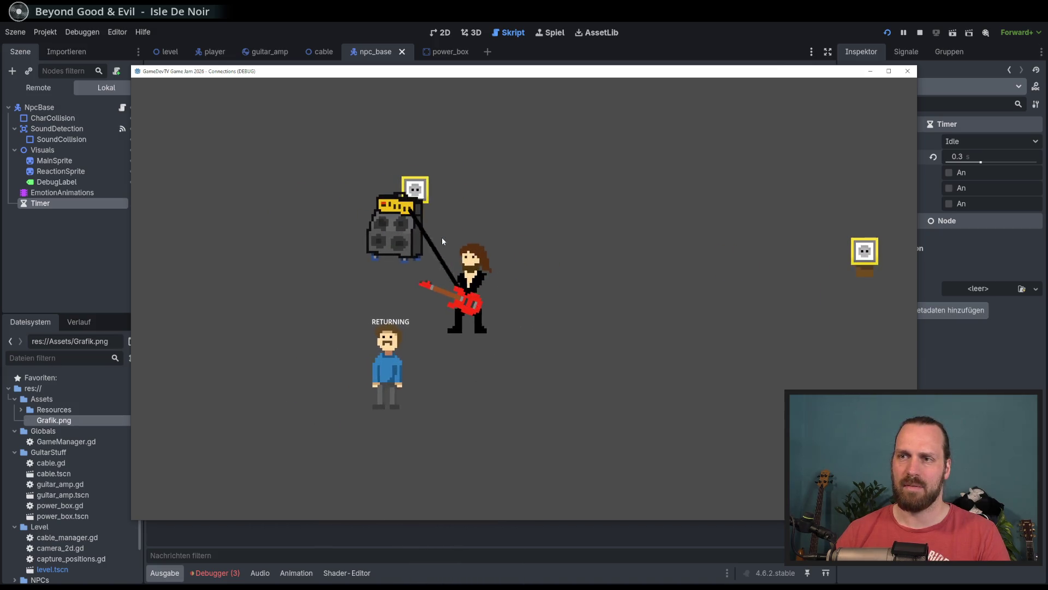
pyautogui.press('a')
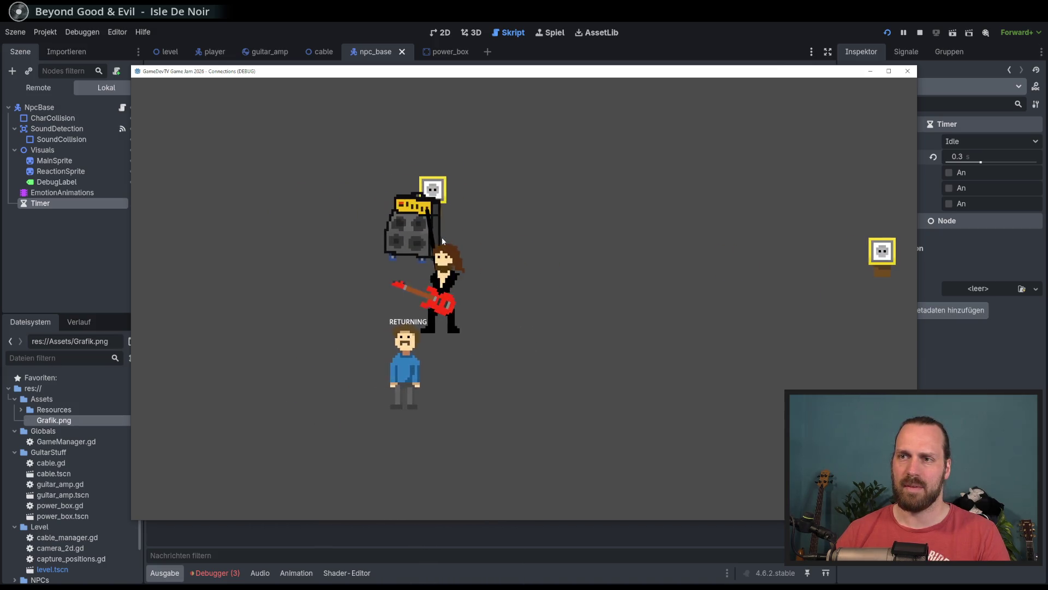
pyautogui.press('w')
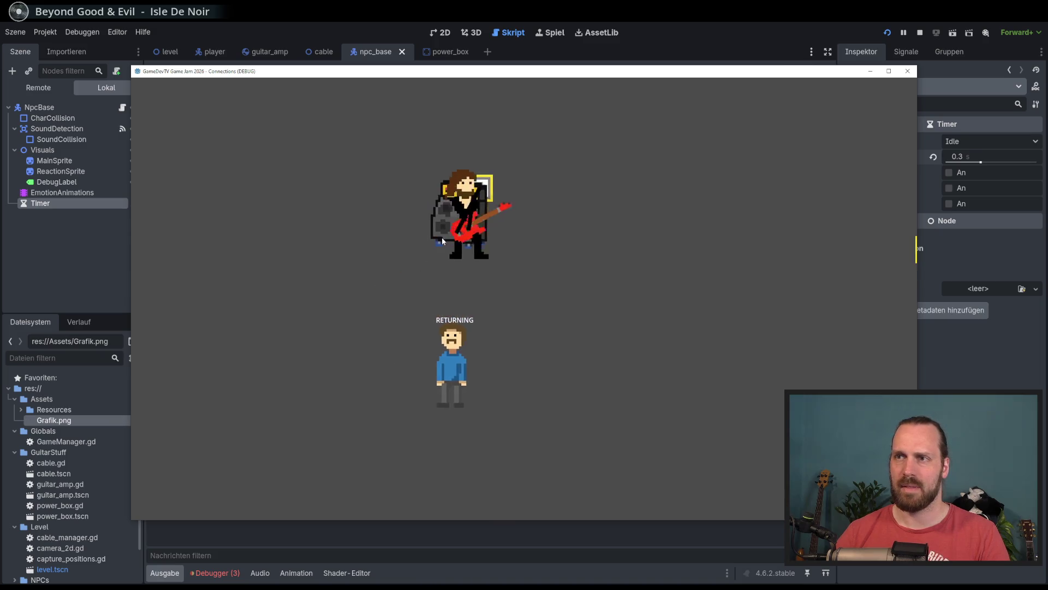
pyautogui.press('s')
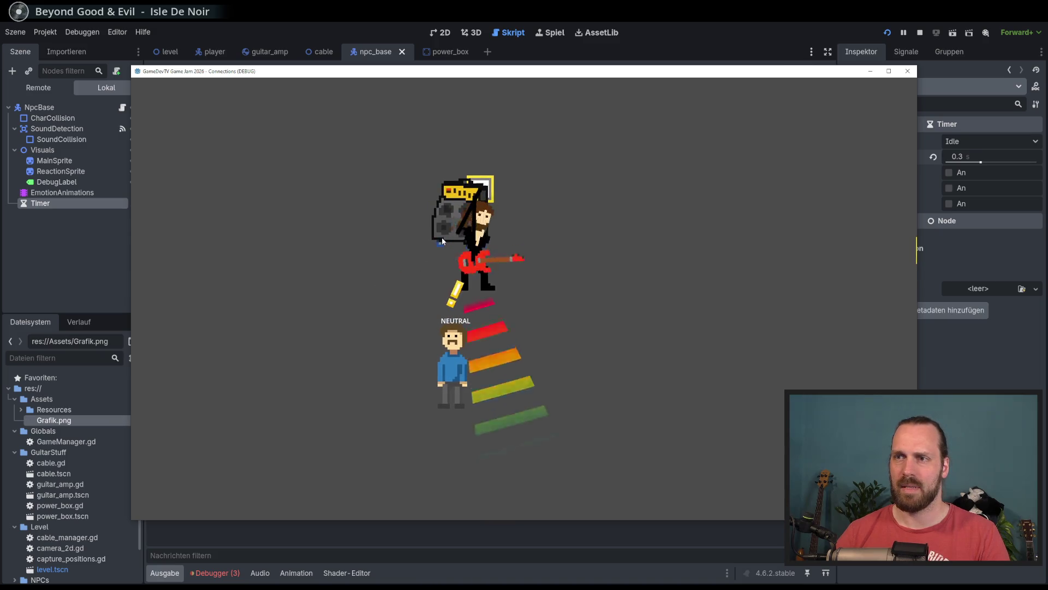
pyautogui.press('d')
pyautogui.press('a')
pyautogui.press('d')
# Keep walking the guitarist around the NPC and power box, then stop the game with F8.
pyautogui.press('a')
pyautogui.press('w')
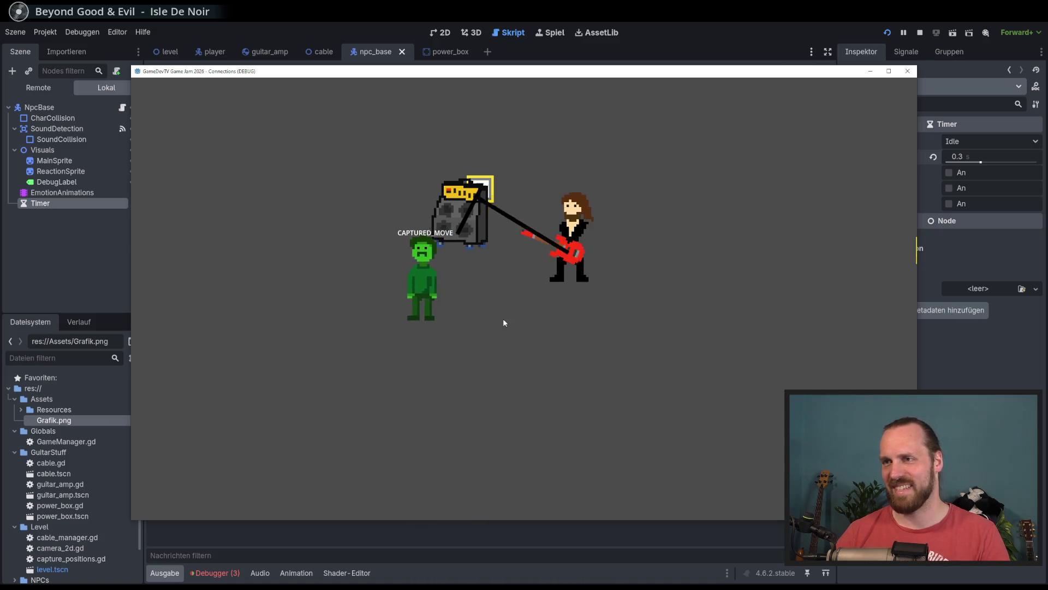
pyautogui.press('d')
pyautogui.press('s')
pyautogui.press('a')
pyautogui.press('w')
pyautogui.press('s')
pyautogui.press('d')
pyautogui.press('s')
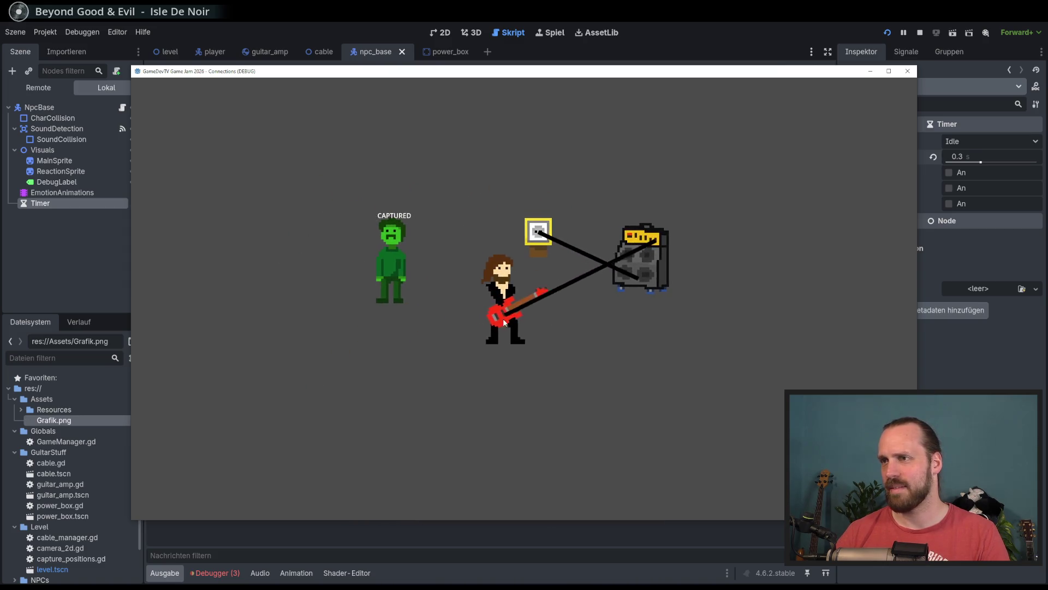
pyautogui.press('a')
pyautogui.press('w')
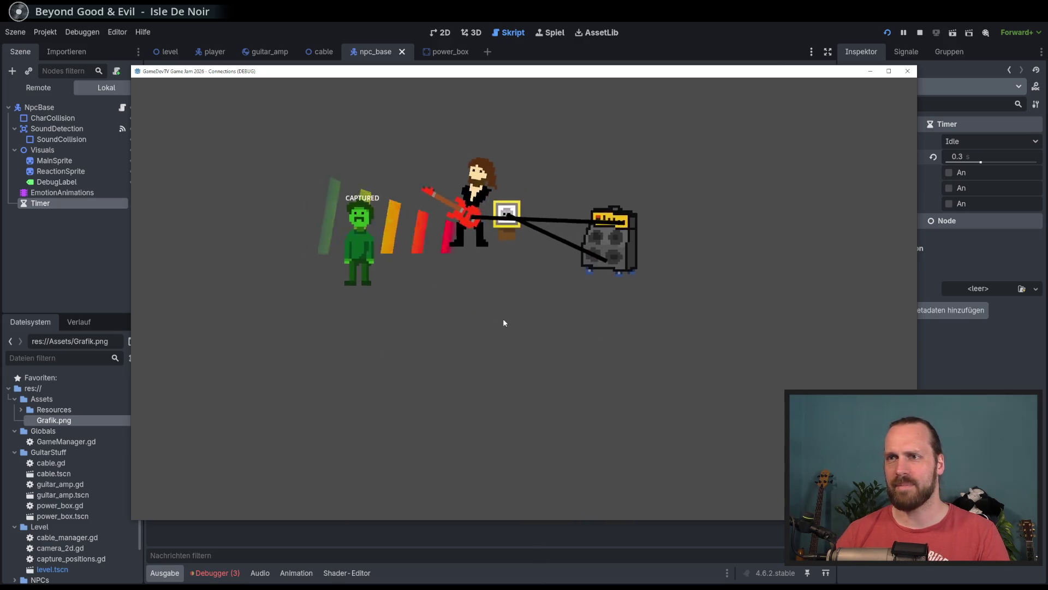
pyautogui.press('s')
pyautogui.press('d')
pyautogui.press('d')
pyautogui.press('s')
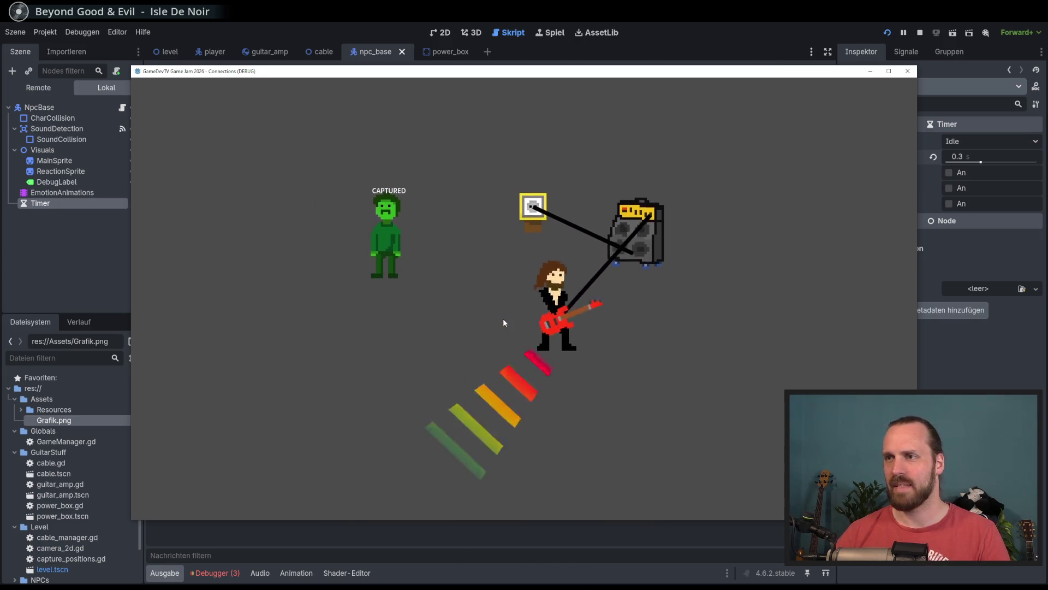
pyautogui.press('F8')
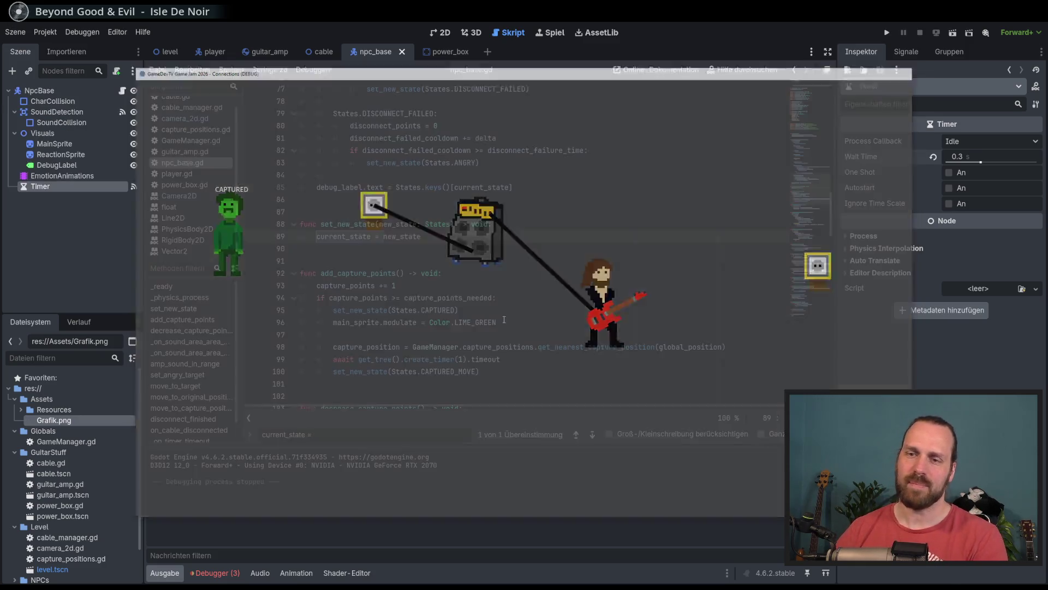
# Delete the move_animations line 40 behind the MoveAnimations not-found error.
pyautogui.click(222, 432)
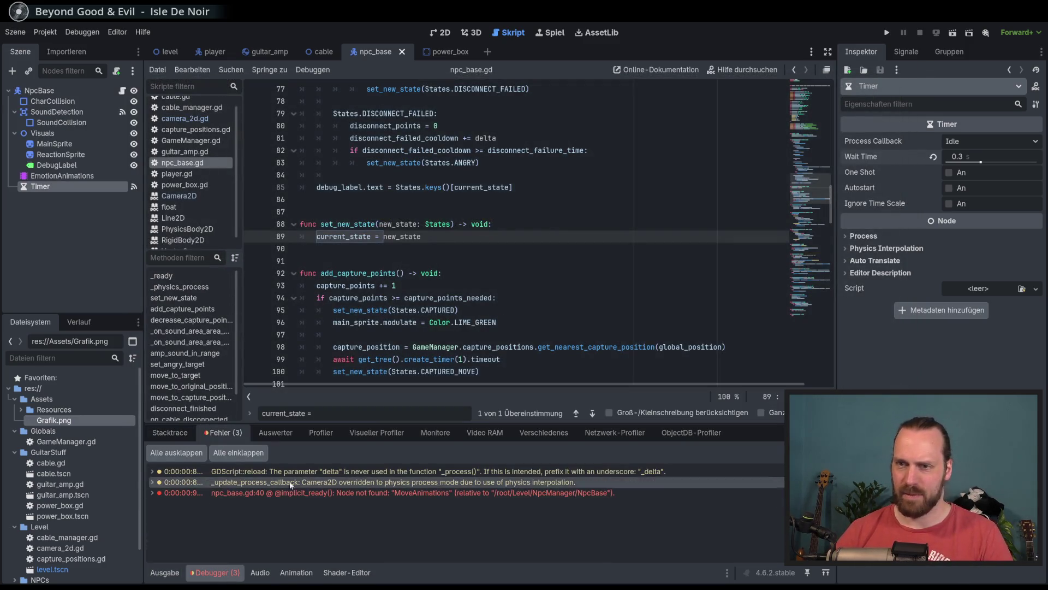
pyautogui.click(368, 492)
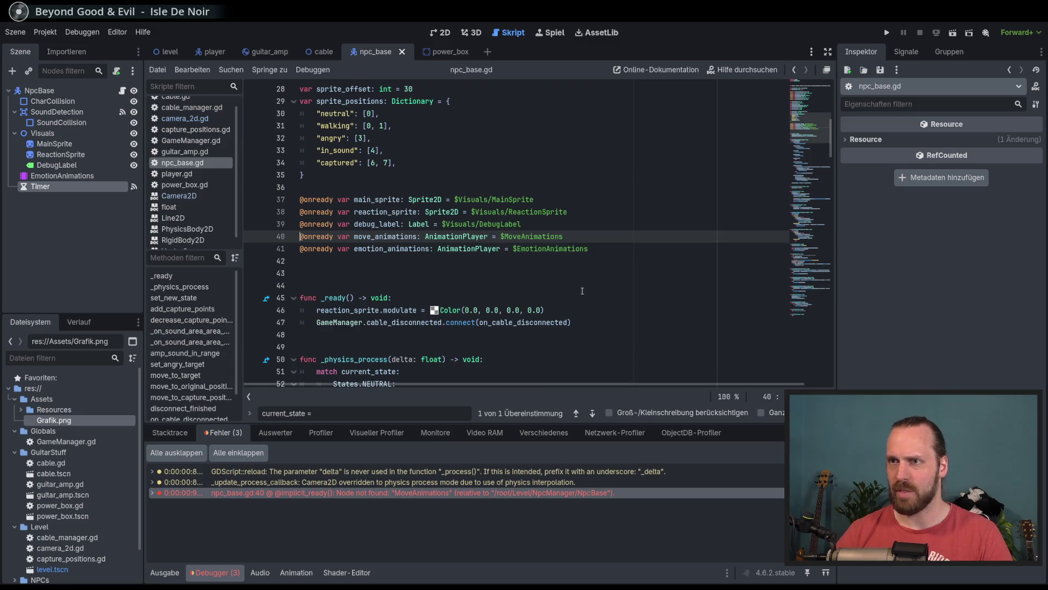
pyautogui.click(583, 273)
pyautogui.moveTo(571, 237); pyautogui.dragTo(569, 226)
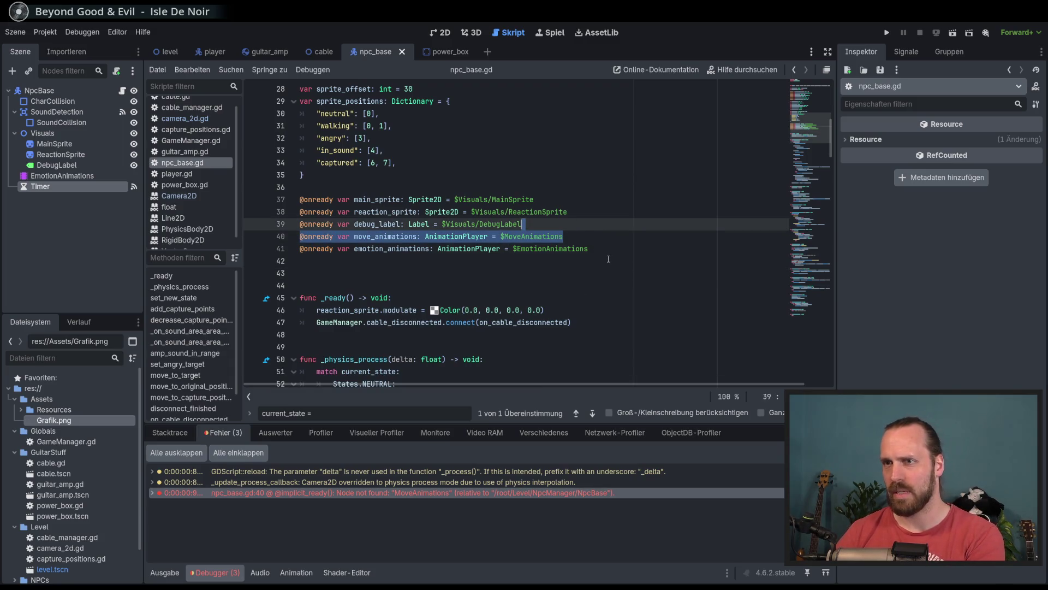
pyautogui.press('BackSpace')
# Open camera_2d.gd from its unused delta warning.
pyautogui.click(629, 238)
pyautogui.moveTo(802, 151)
pyautogui.mouseDown()
pyautogui.moveTo(649, 273)
pyautogui.moveTo(571, 305)
pyautogui.mouseUp()
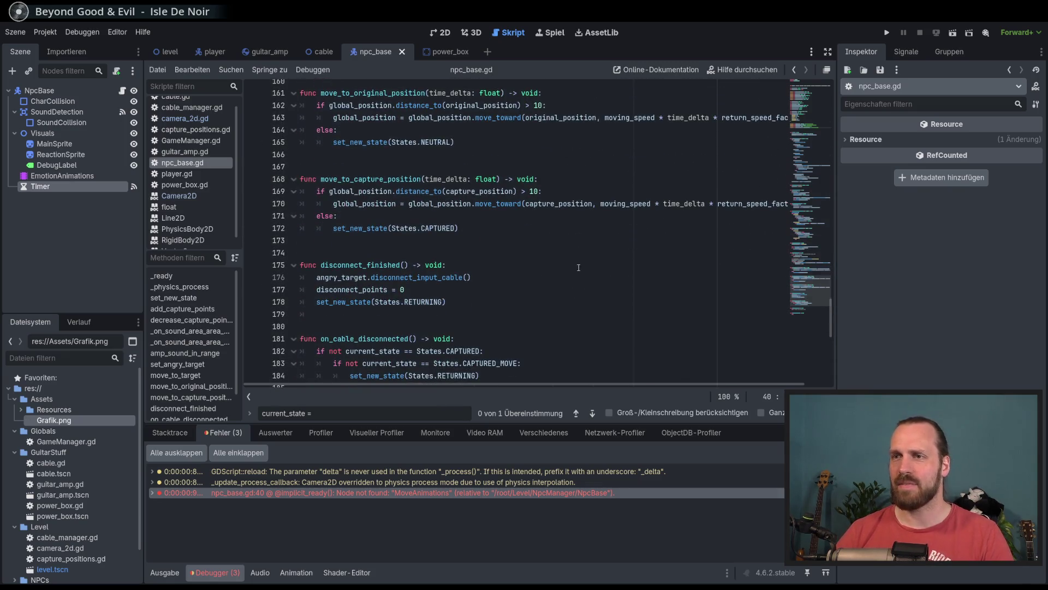
pyautogui.scroll(20, 579, 268)
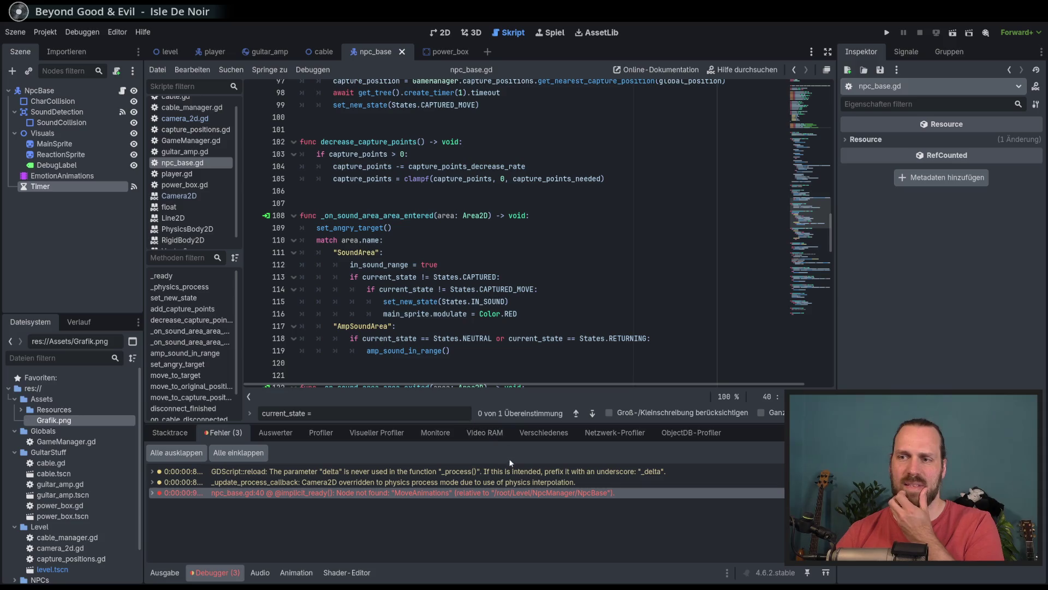
pyautogui.click(512, 470)
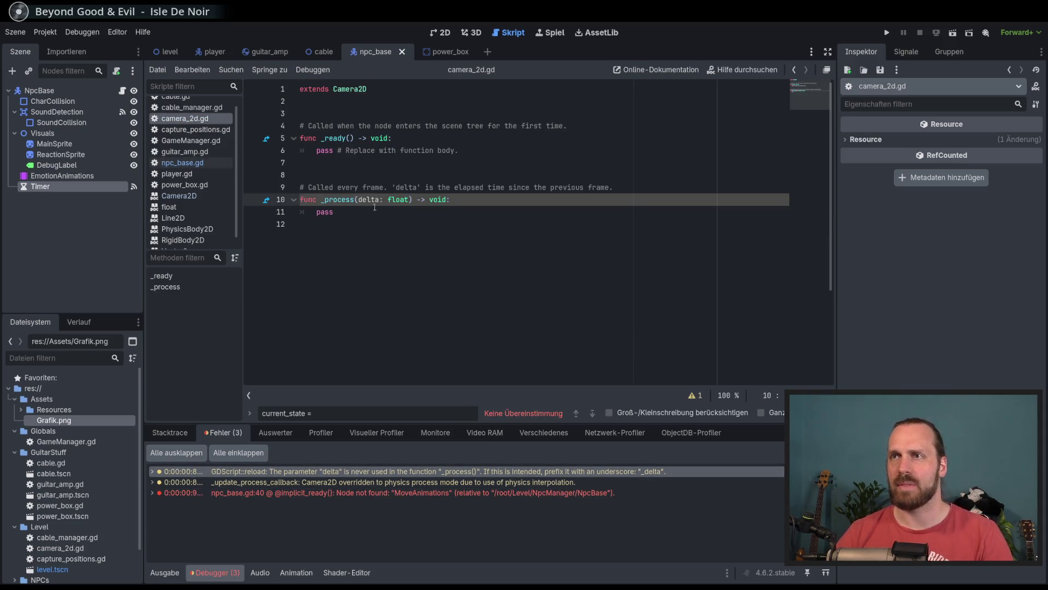
# Delete the unused _process(delta) function from camera_2d.gd and return to npc_base.gd.
pyautogui.click(397, 261)
pyautogui.hotkey('shift', 'Up')
pyautogui.hotkey('shift', 'Up')
pyautogui.hotkey('shift', 'Up')
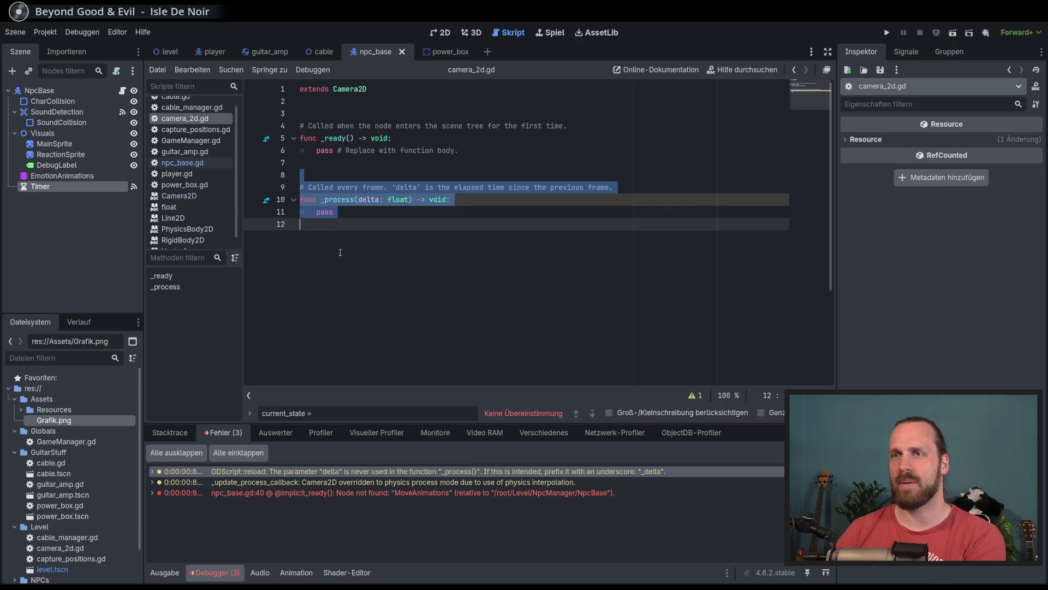
pyautogui.press('BackSpace')
pyautogui.press('BackSpace')
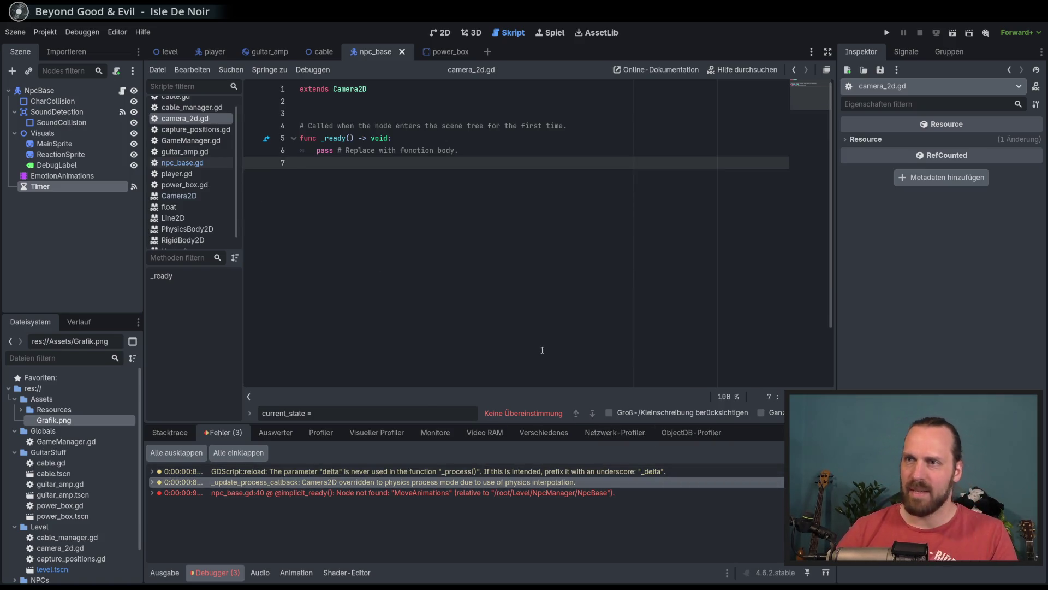
pyautogui.press('Escape')
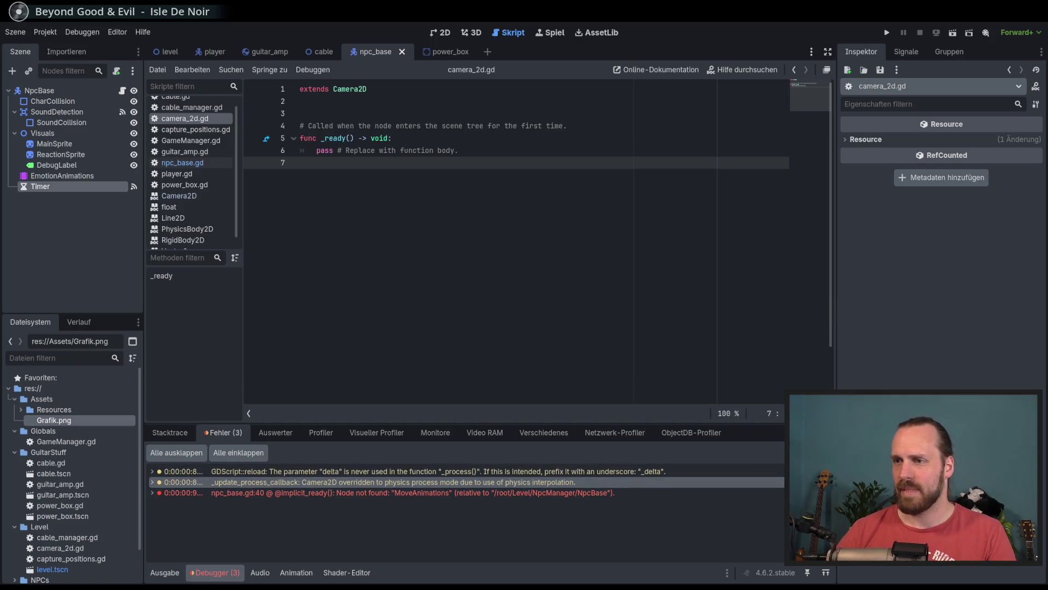
pyautogui.click(182, 162)
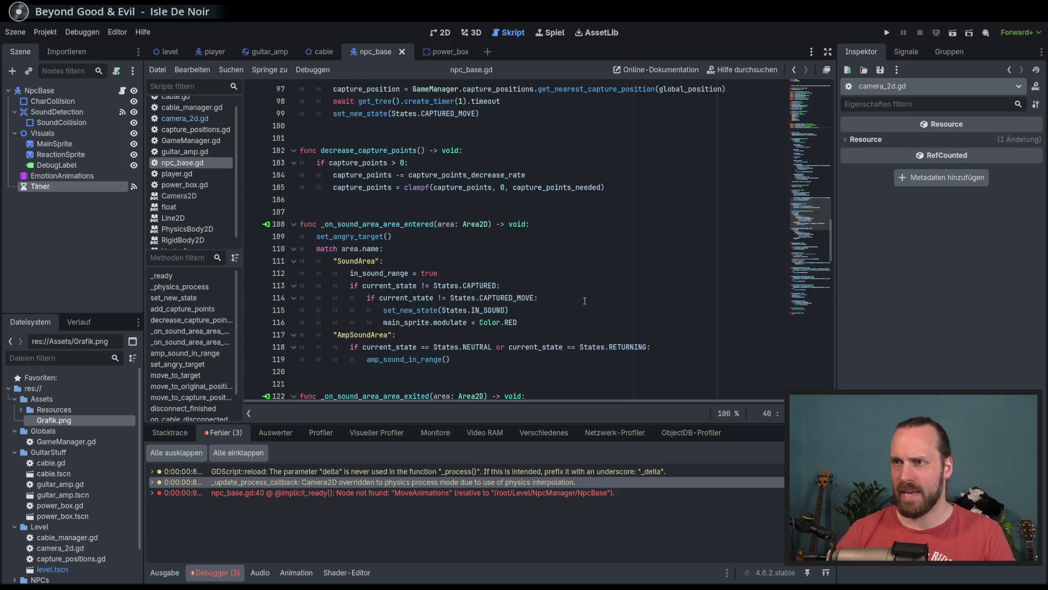
# Review amp_sound_in_range in npc_base.gd, including its get_angry animation, timer await and state change.
pyautogui.scroll(-10, 776, 226)
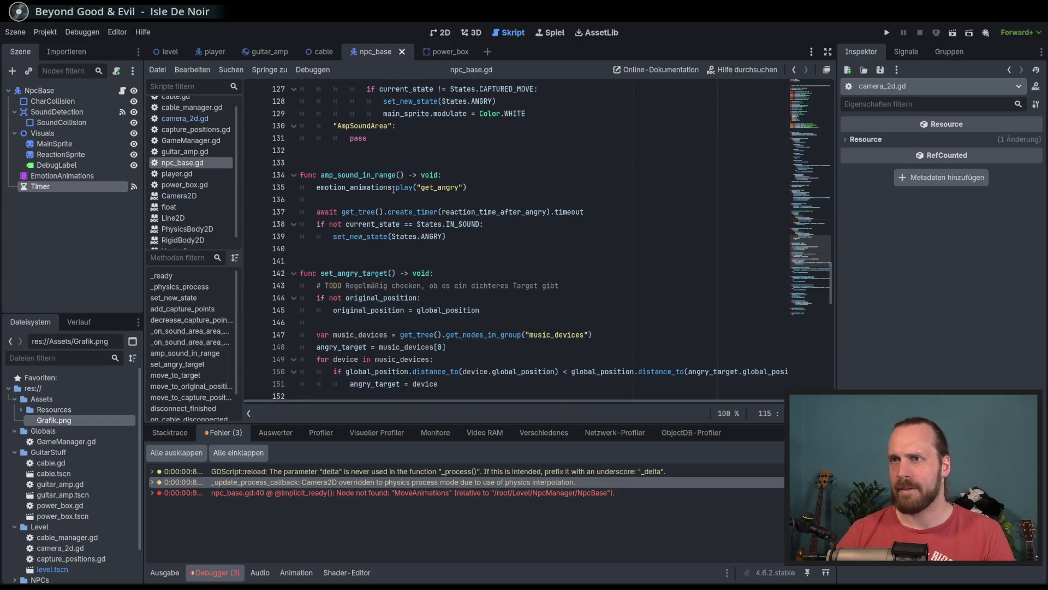
pyautogui.doubleClick(374, 176)
pyautogui.click(450, 175)
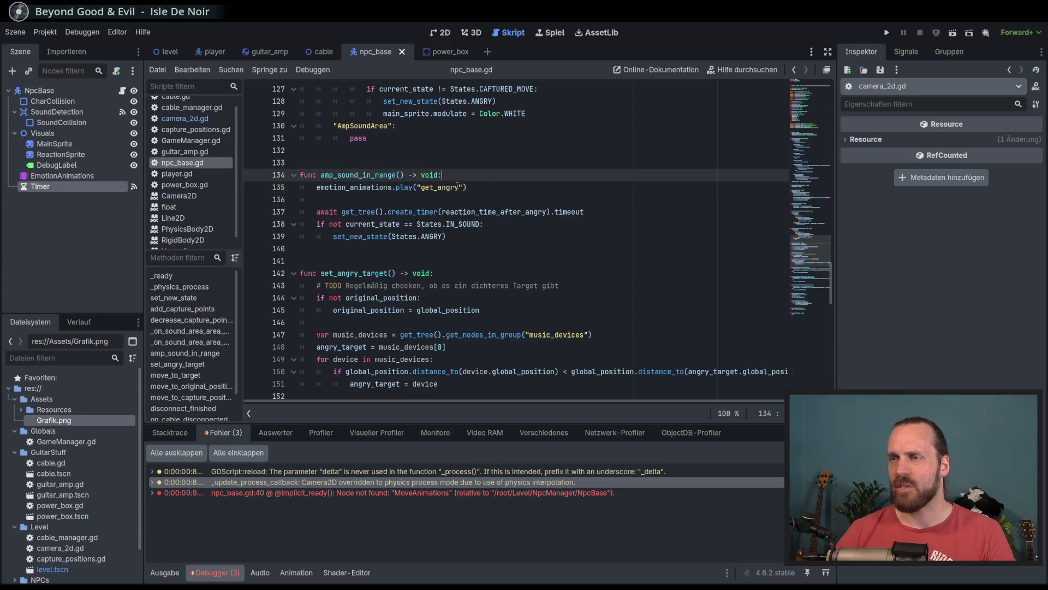
pyautogui.click(501, 191)
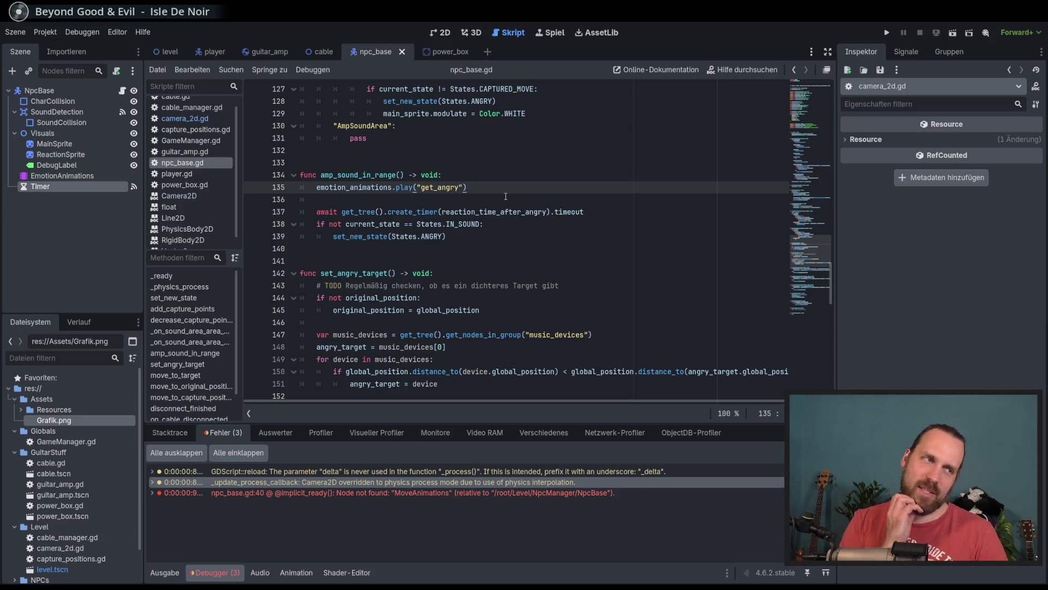
pyautogui.click(632, 212)
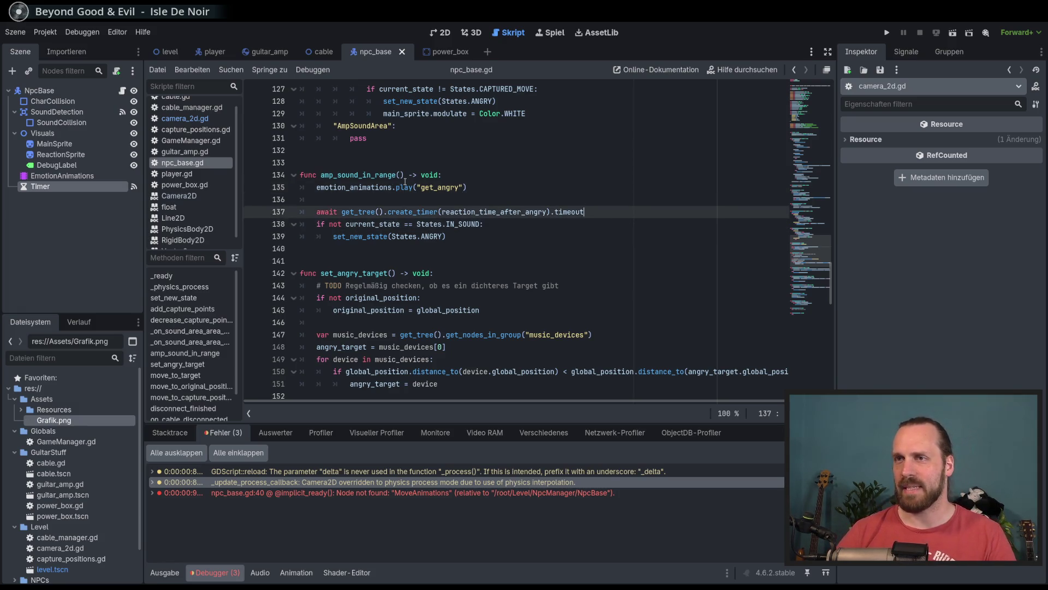
pyautogui.moveTo(371, 186)
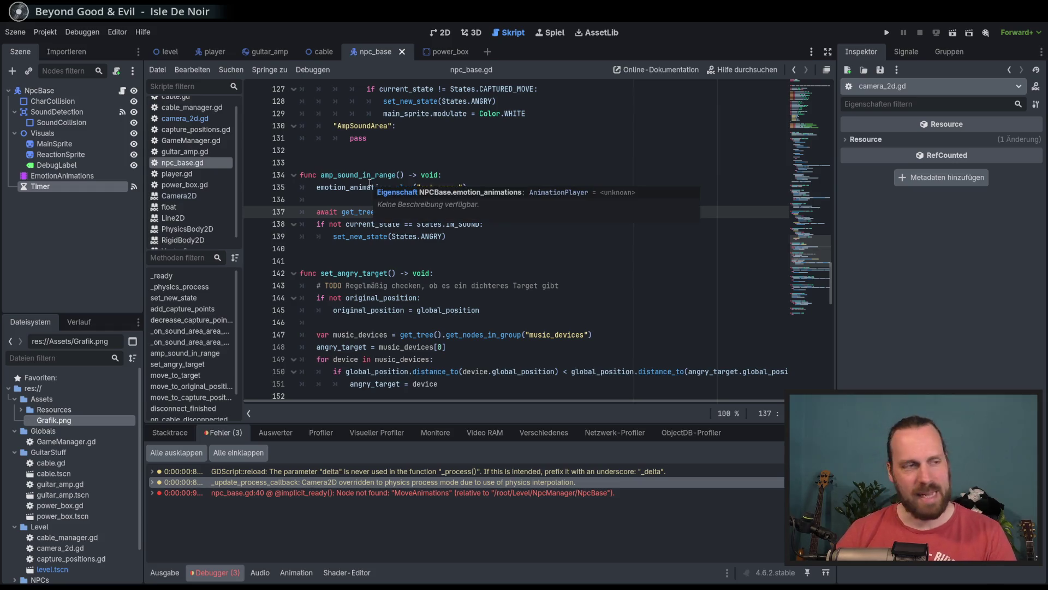
pyautogui.scroll(15, 494, 250)
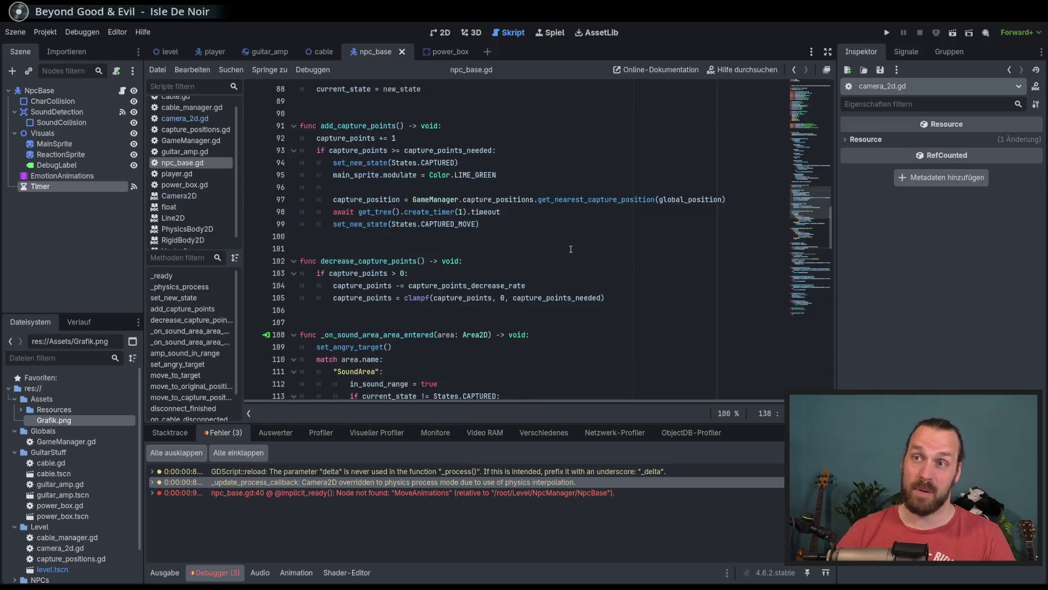
# Check where current_state is used around set_new_state.
pyautogui.click(437, 236)
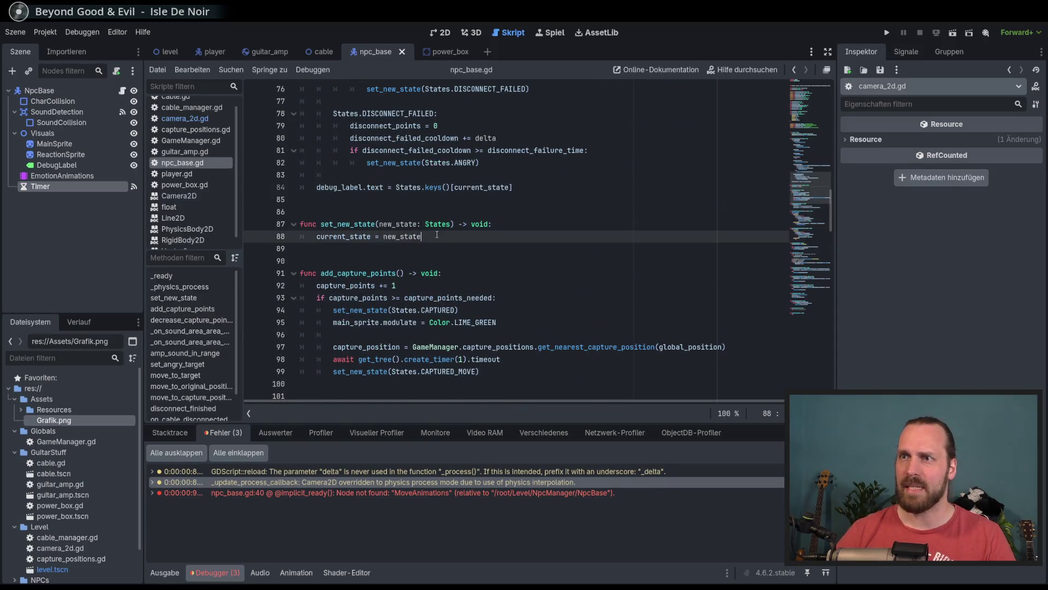
pyautogui.doubleClick(355, 236)
pyautogui.click(433, 237)
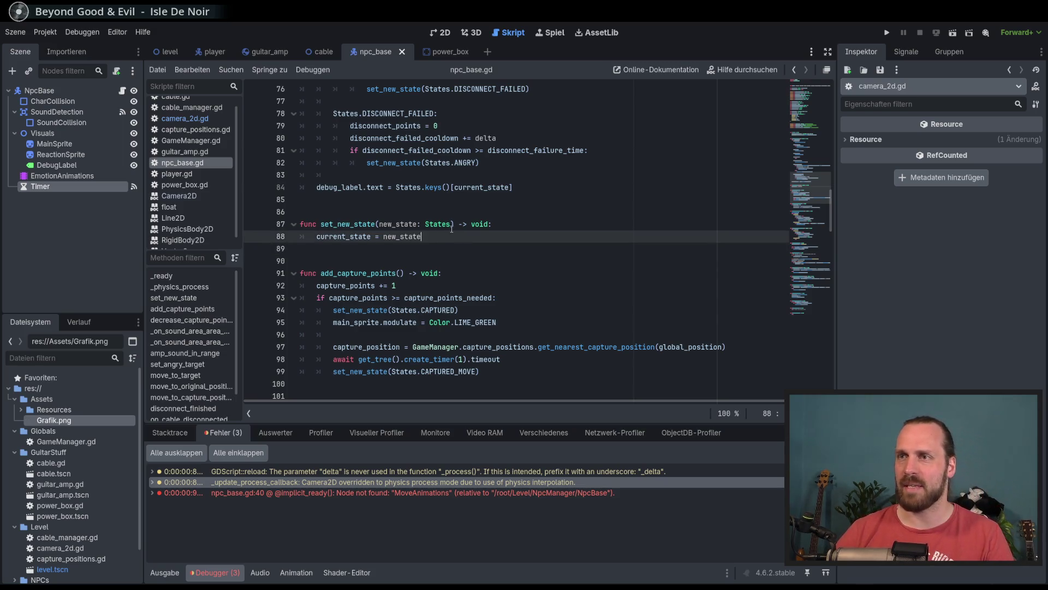
pyautogui.scroll(20, 438, 223)
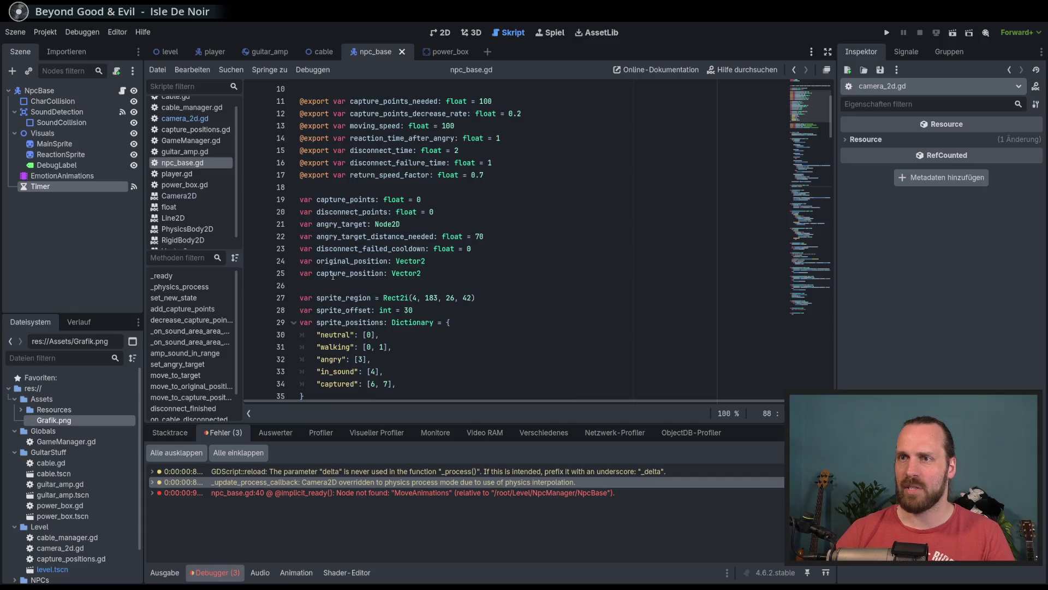
# Delete the quoted "neutral" key from the first sprite_positions entry on line 30.
pyautogui.click(354, 334)
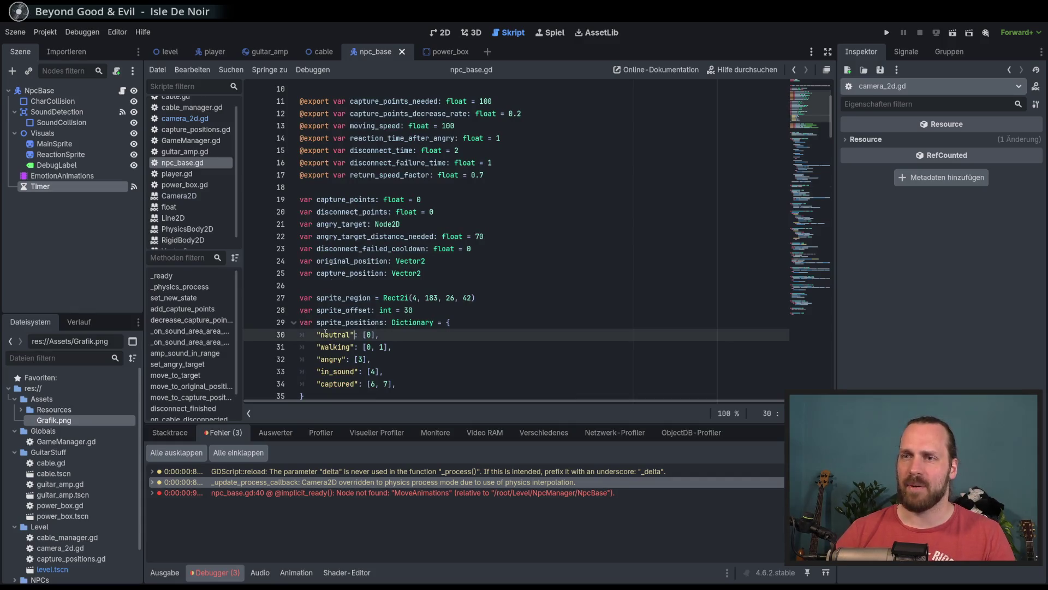
pyautogui.scroll(2, 373, 319)
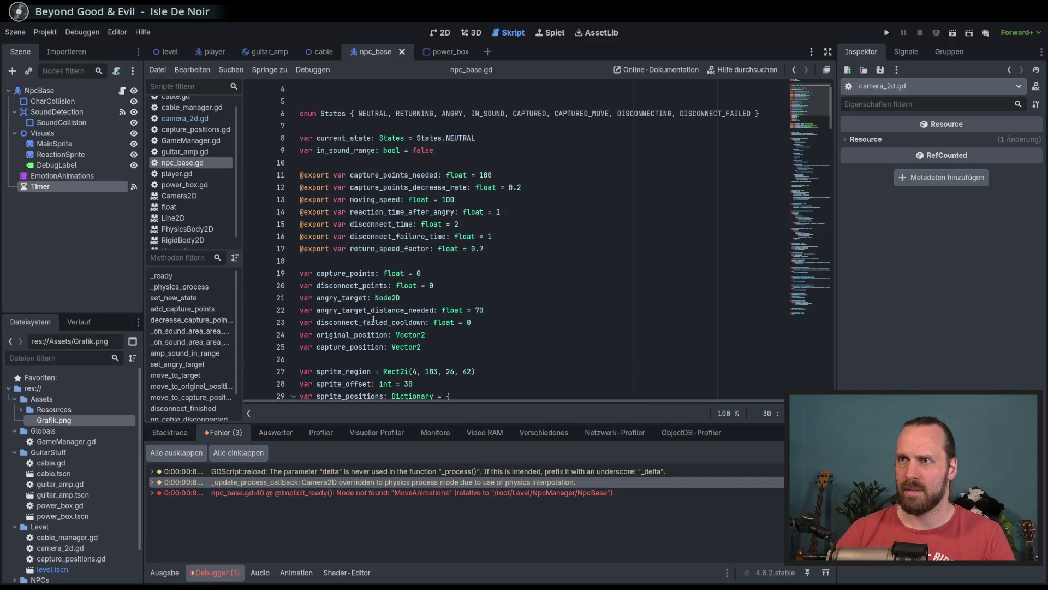
pyautogui.scroll(-2, 373, 319)
pyautogui.scroll(3, 382, 334)
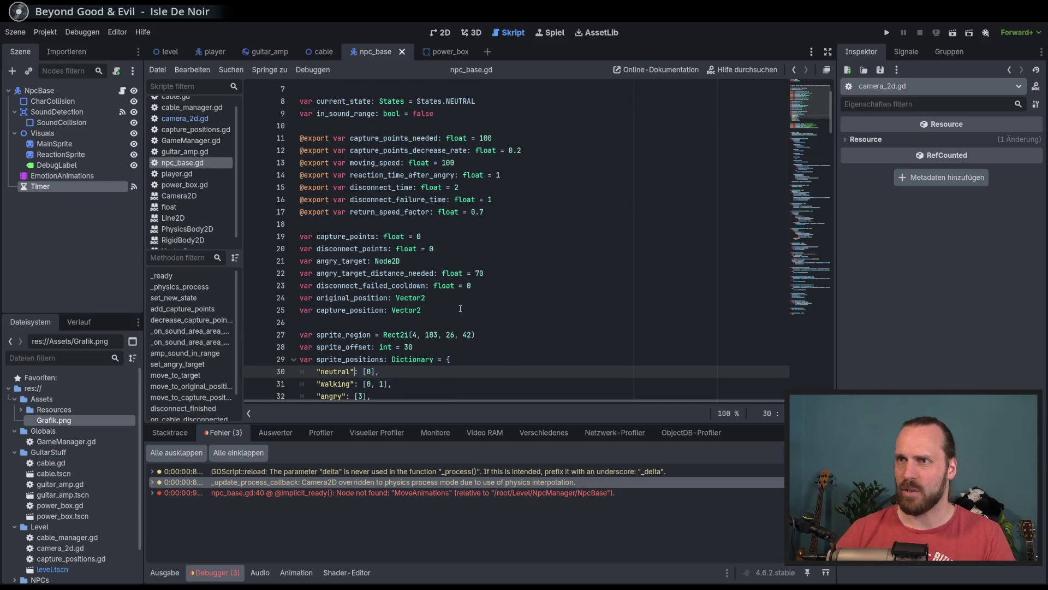
pyautogui.scroll(-4, 460, 308)
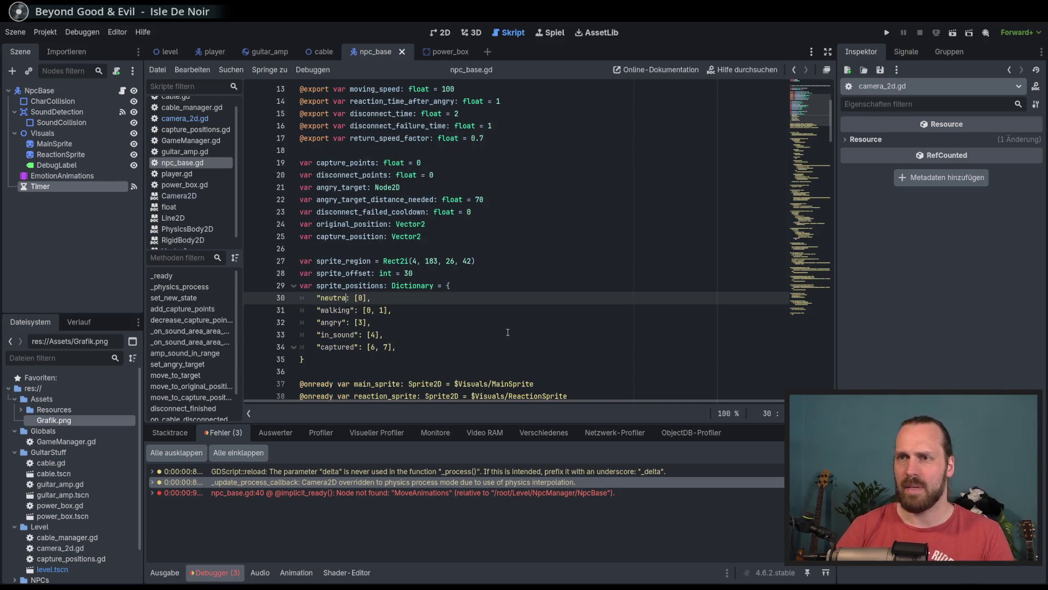
pyautogui.press('BackSpace')
pyautogui.press('BackSpace')
pyautogui.press('BackSpace')
pyautogui.scroll(-1, 507, 332)
pyautogui.press('BackSpace')
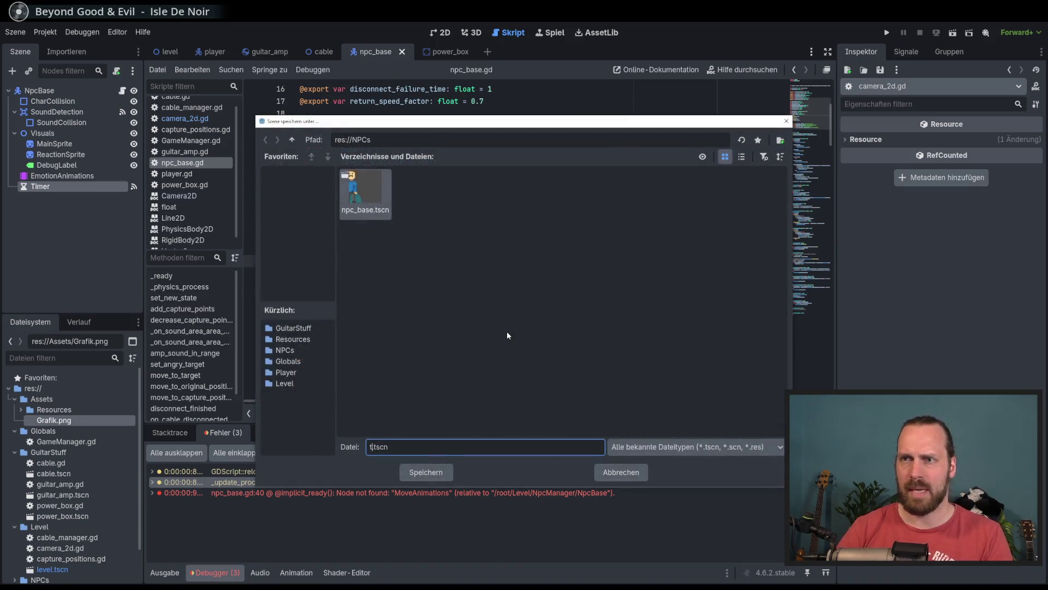
# Key the first entry as States.NEUTRAL and start a States key for the walking entry.
pyautogui.write('States.NEUTRAL: [0],')
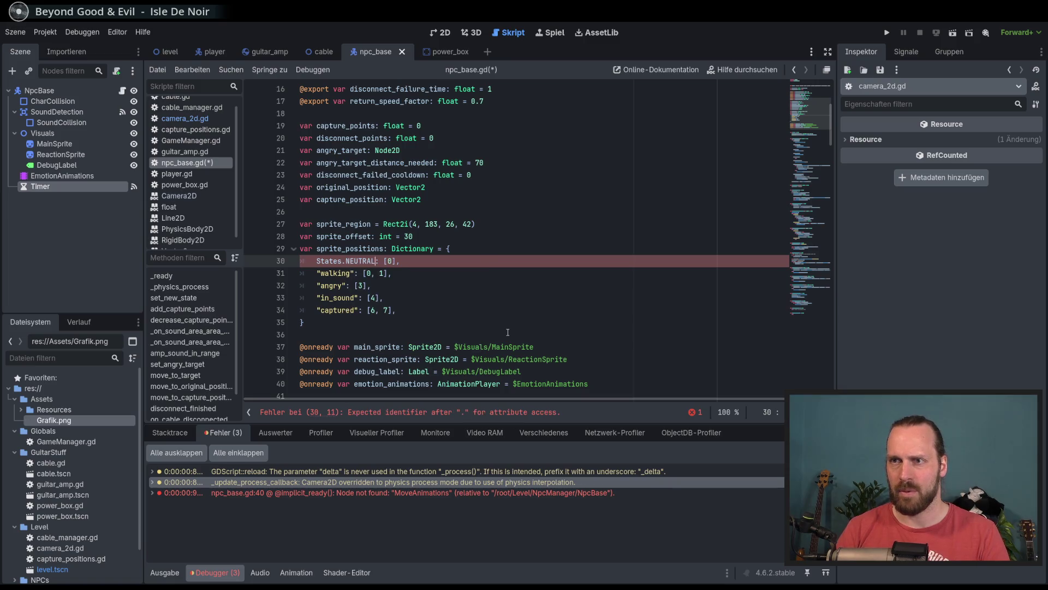
pyautogui.press('Return')
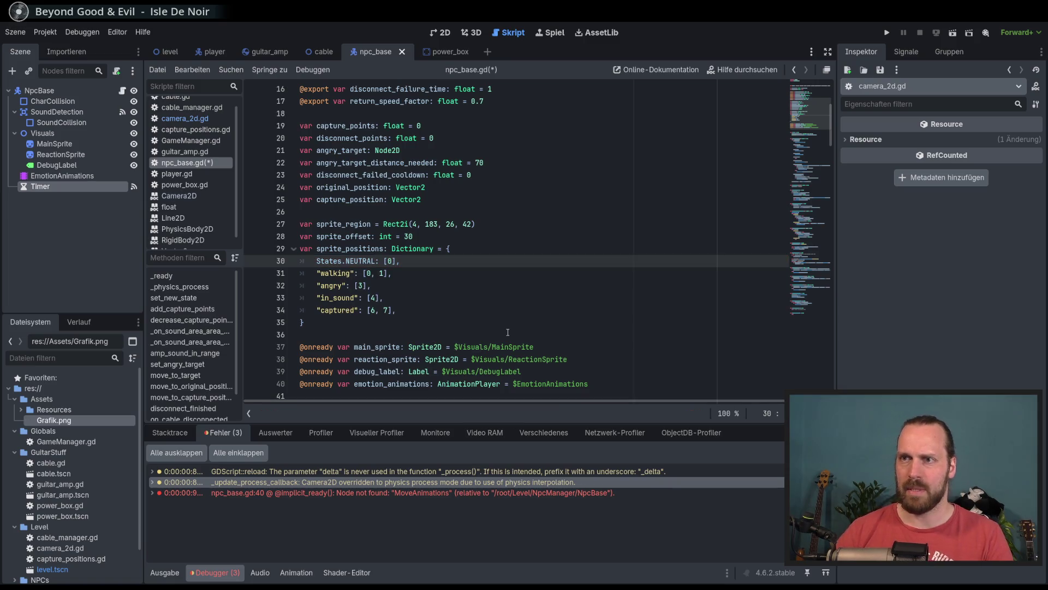
pyautogui.moveTo(355, 273); pyautogui.dragTo(316, 273)
pyautogui.write('ST')
pyautogui.press('Return')
pyautogui.write('.')
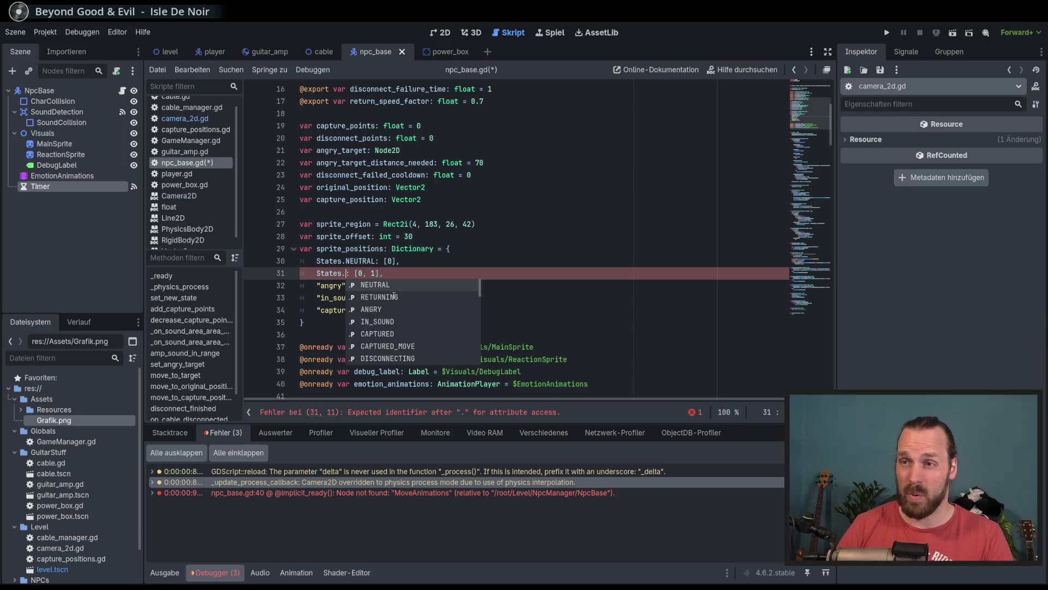
pyautogui.write('wa')
pyautogui.press('BackSpace')
pyautogui.press('BackSpace')
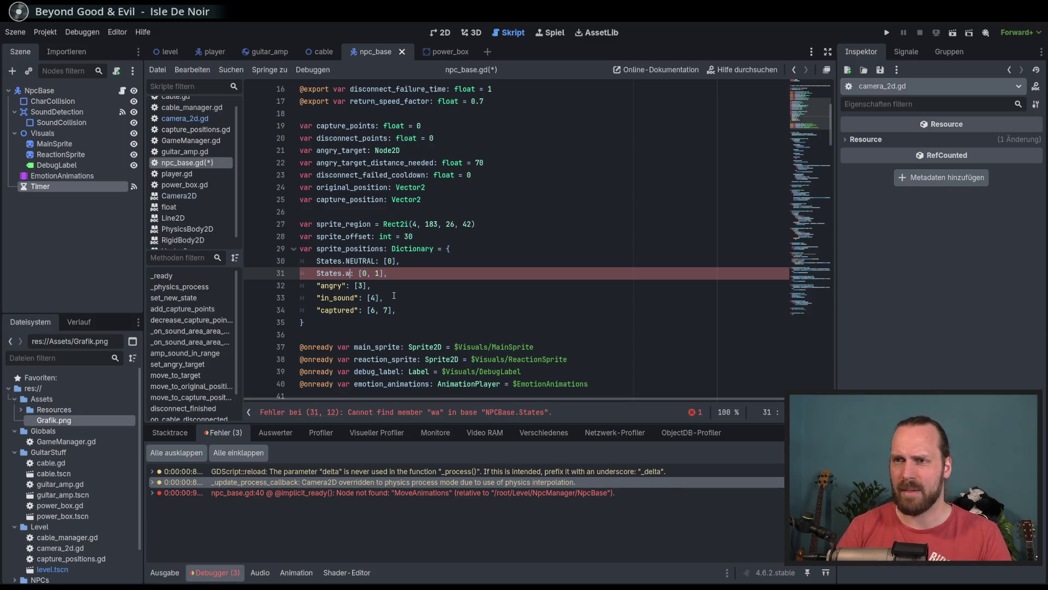
# Add a WALKING value to the States enum after NEUTRAL.
pyautogui.scroll(2, 394, 295)
pyautogui.scroll(4, 393, 296)
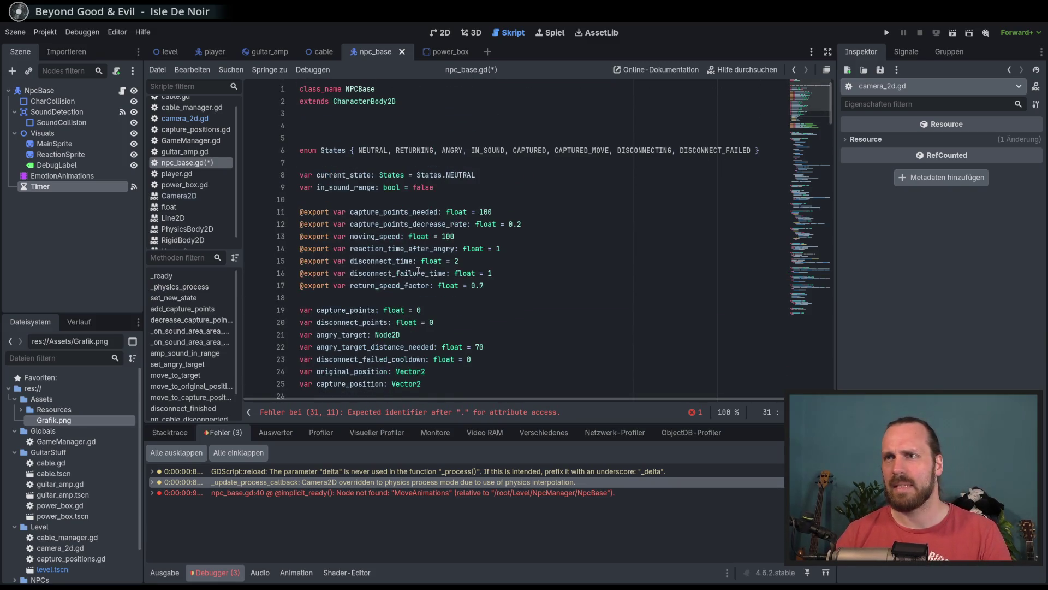
pyautogui.scroll(-4, 423, 270)
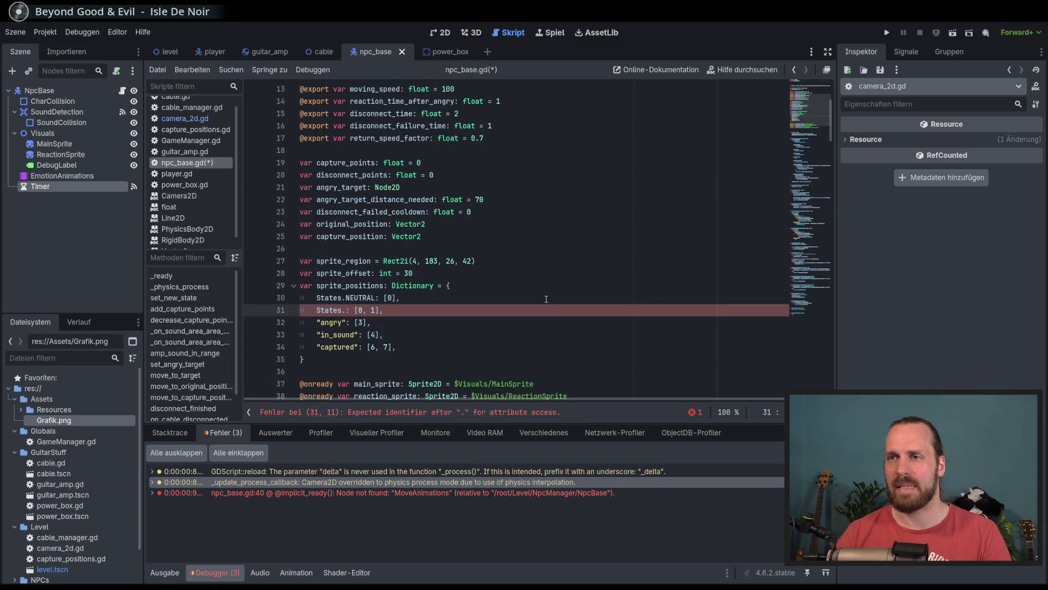
pyautogui.scroll(4, 546, 299)
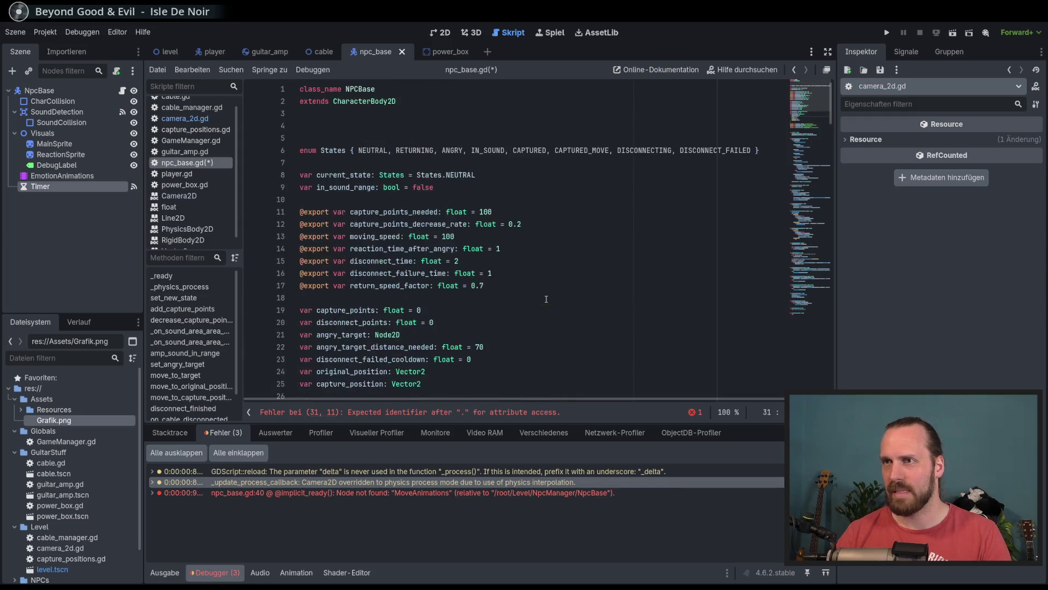
pyautogui.scroll(-4, 546, 299)
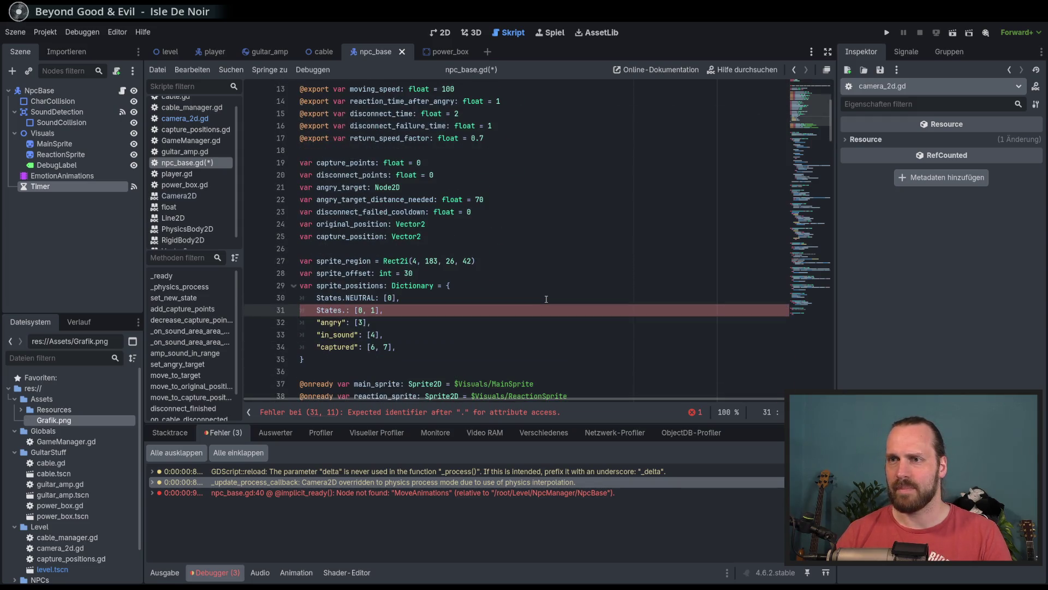
pyautogui.scroll(4, 546, 298)
pyautogui.click(395, 150)
pyautogui.write('WAKI')
pyautogui.press('BackSpace')
pyautogui.press('BackSpace')
pyautogui.write('LKING')
pyautogui.write(',')
# Key lines 31 and 32 as States.WALKING and States.ANGRY.
pyautogui.scroll(-5, 484, 231)
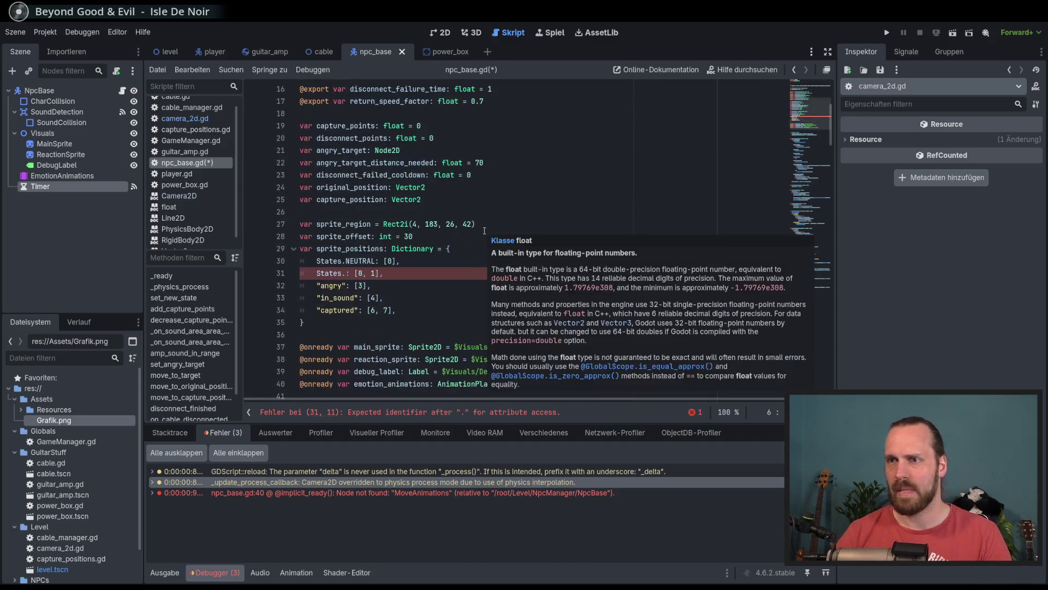
pyautogui.click(344, 273)
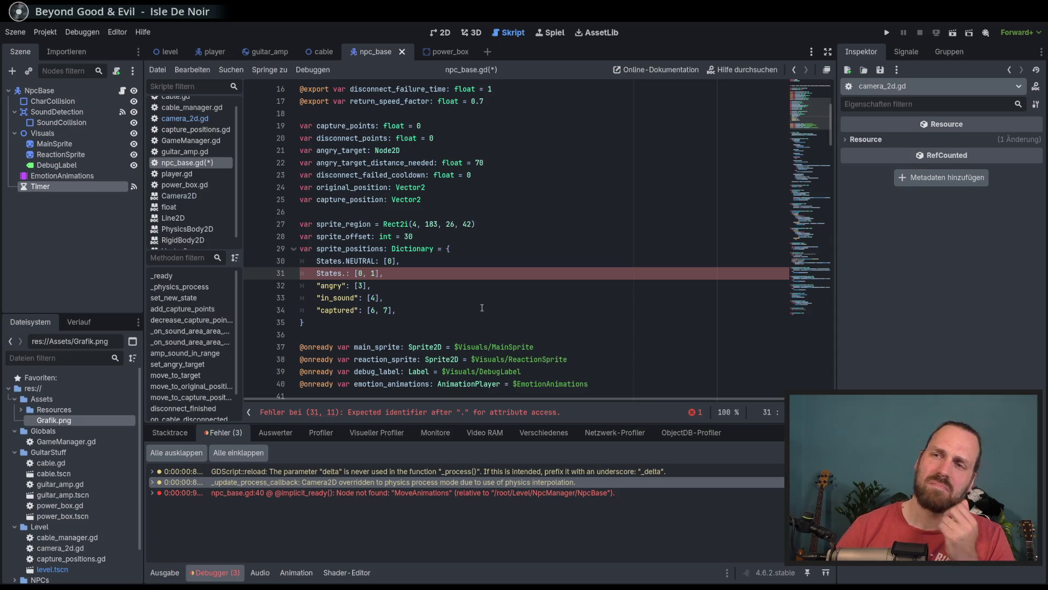
pyautogui.write('WA')
pyautogui.press('Return')
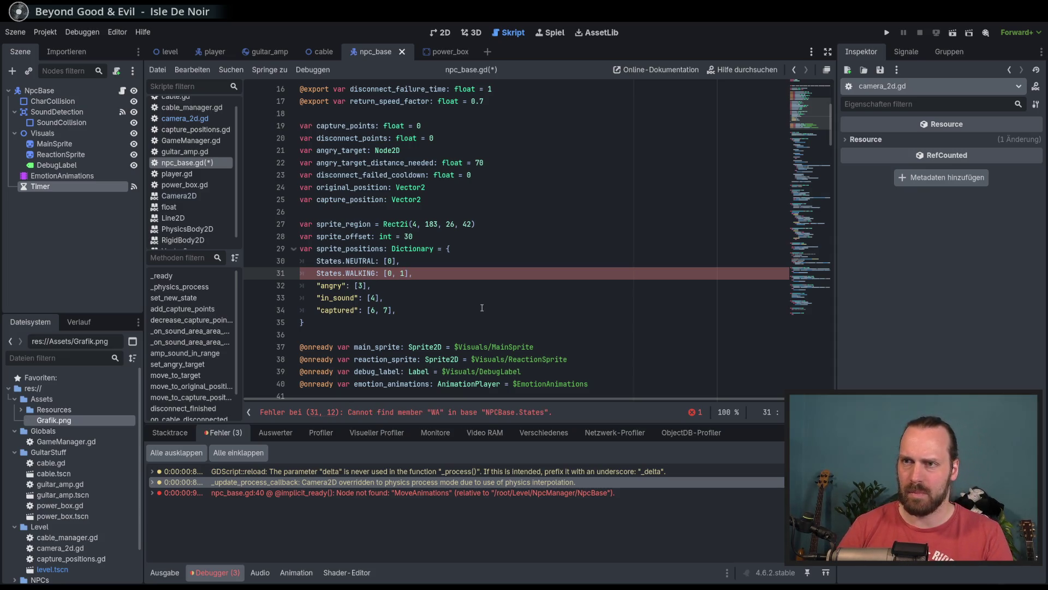
pyautogui.press('End')
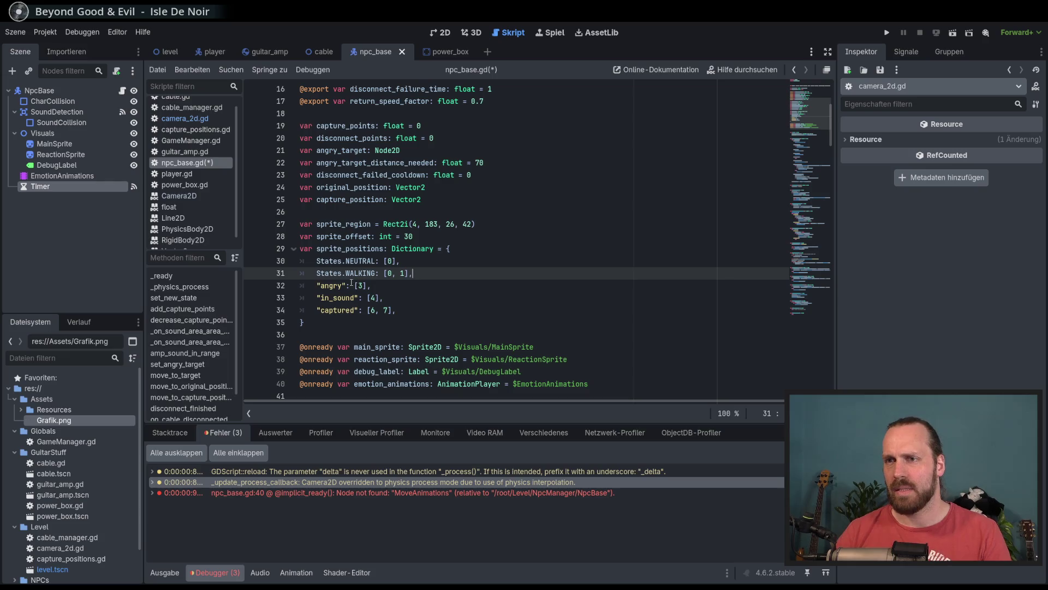
pyautogui.click(347, 286)
pyautogui.keyDown('shift'); pyautogui.click(317, 286); pyautogui.keyUp('shift')
pyautogui.write('States')
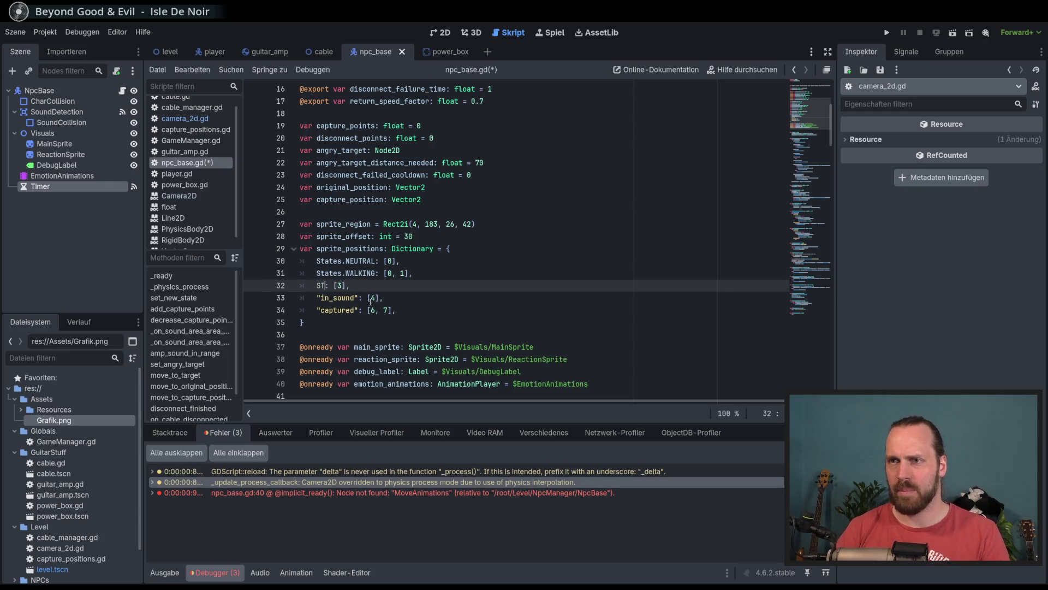
pyautogui.press('Escape')
pyautogui.write('.')
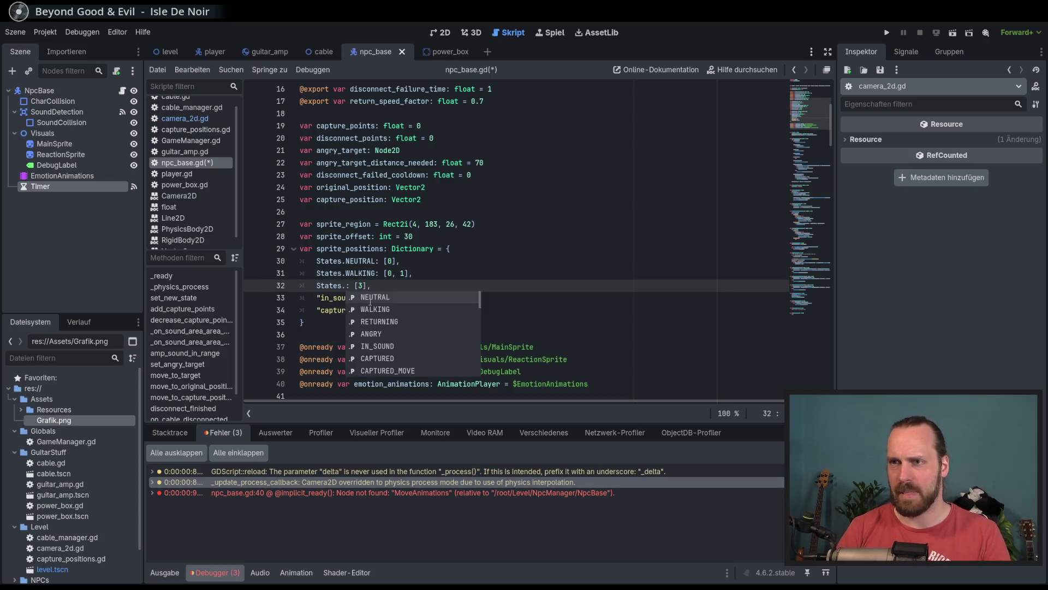
pyautogui.press('Down')
pyautogui.press('Down')
pyautogui.press('Down')
pyautogui.press('Return')
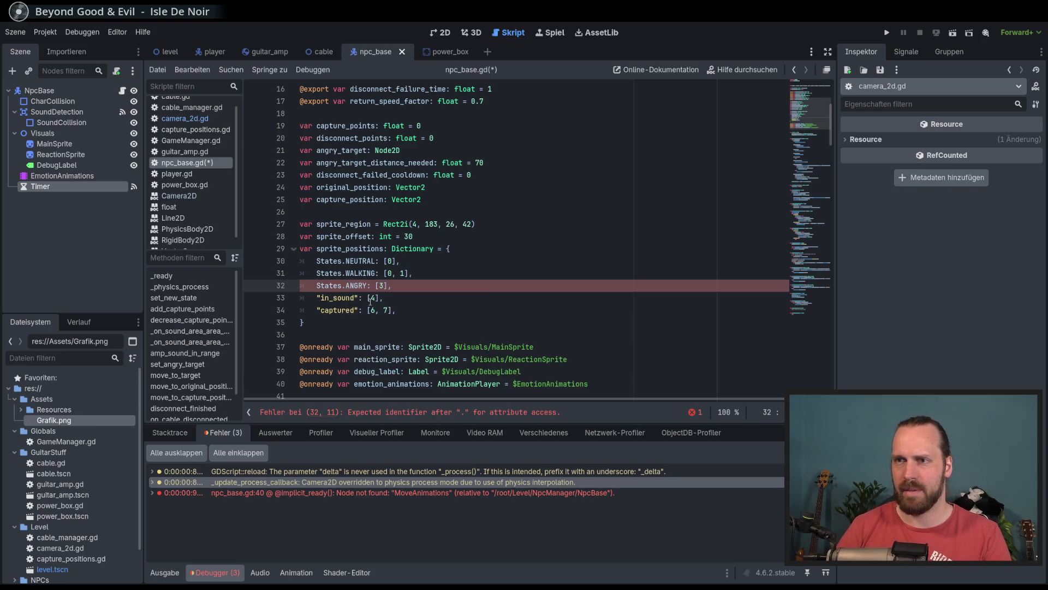
# Replace the in_sound key on line 33 with States.IN_SOUND.
pyautogui.click(370, 299)
pyautogui.press('Left')
pyautogui.press('Left')
pyautogui.hotkey('shift', 'Home')
pyautogui.write('STA')
pyautogui.press('Return')
pyautogui.write(',')
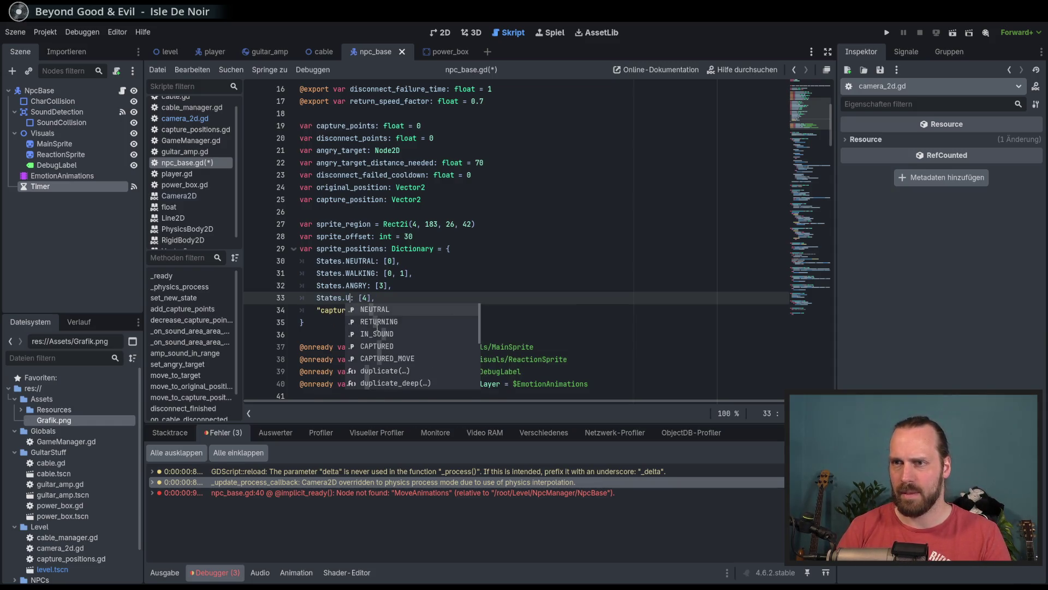
pyautogui.write('IO')
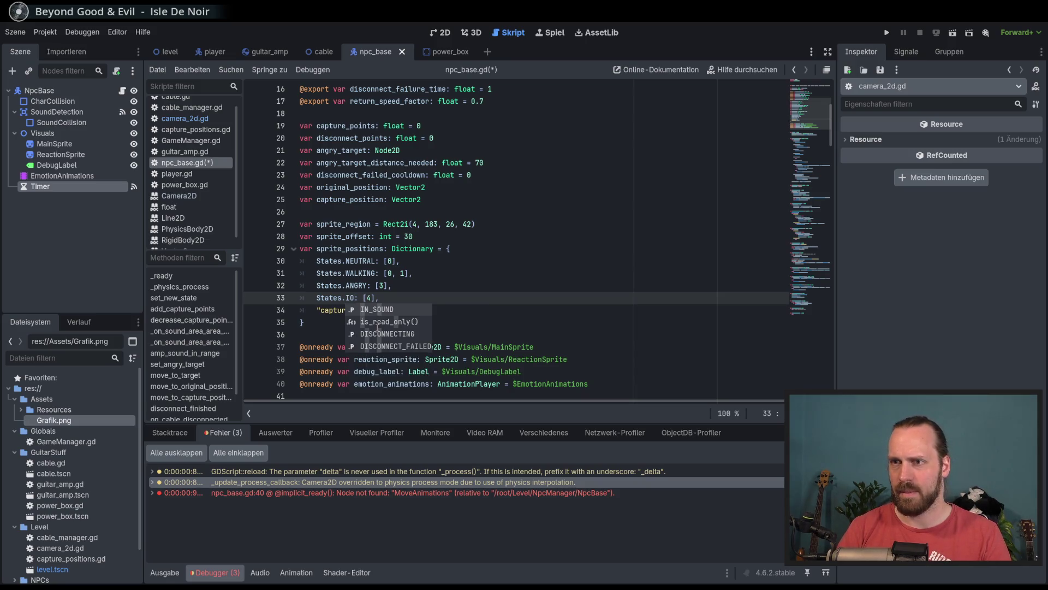
pyautogui.press('Return')
# Replace the captured key on line 34 with States.CAPTURED and save npc_base.gd.
pyautogui.press('Down')
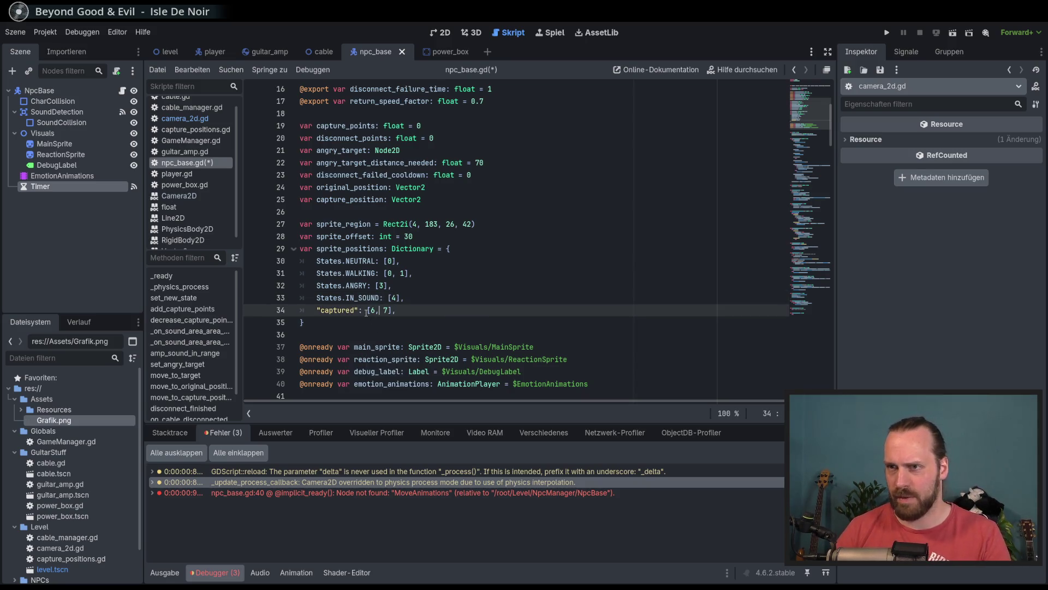
pyautogui.hotkey('shift', 'Home')
pyautogui.write('States')
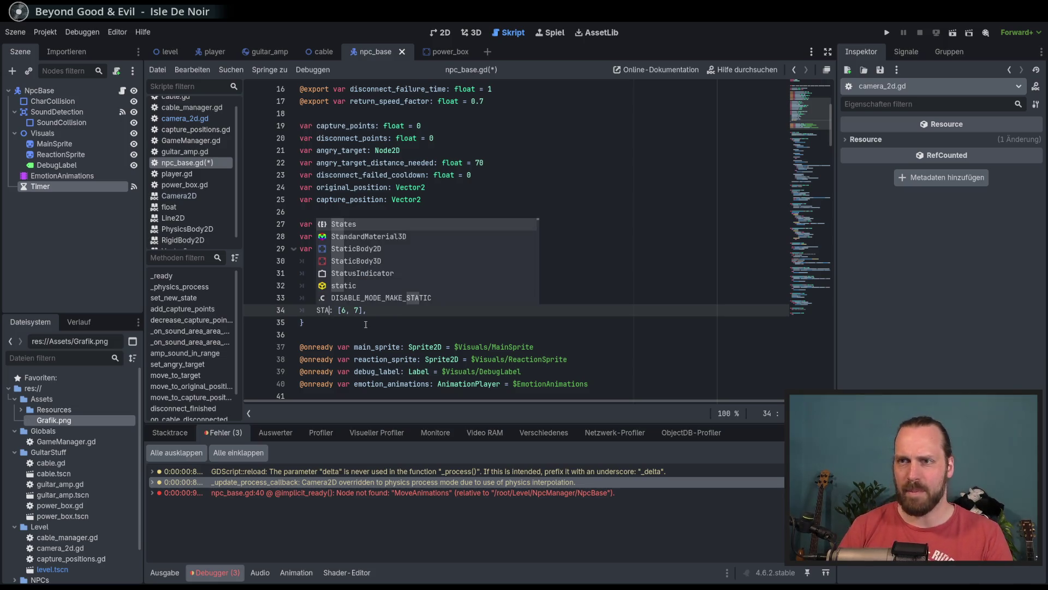
pyautogui.write('.')
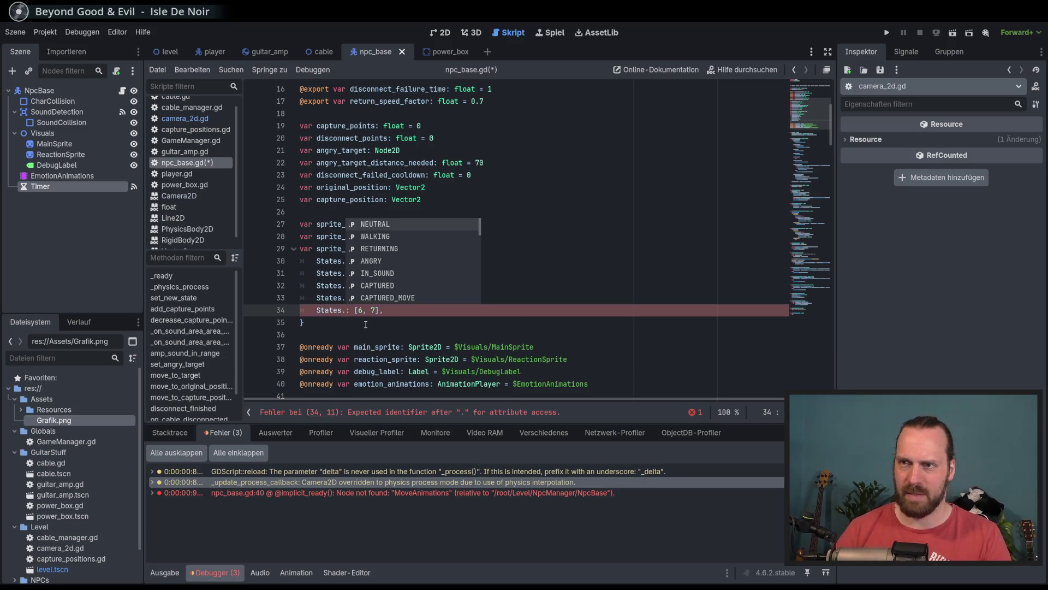
pyautogui.press('Escape')
pyautogui.press('BackSpace')
pyautogui.press('BackSpace')
pyautogui.press('BackSpace')
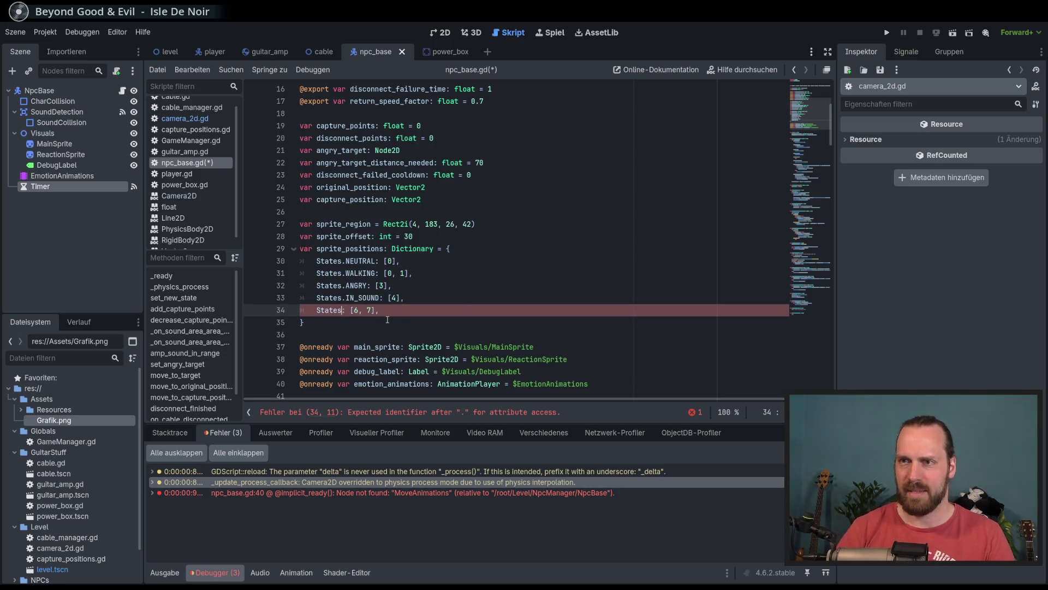
pyautogui.write('STA')
pyautogui.hotkey('ctrl', 'z')
pyautogui.hotkey('ctrl', 'z')
pyautogui.hotkey('ctrl', 'z')
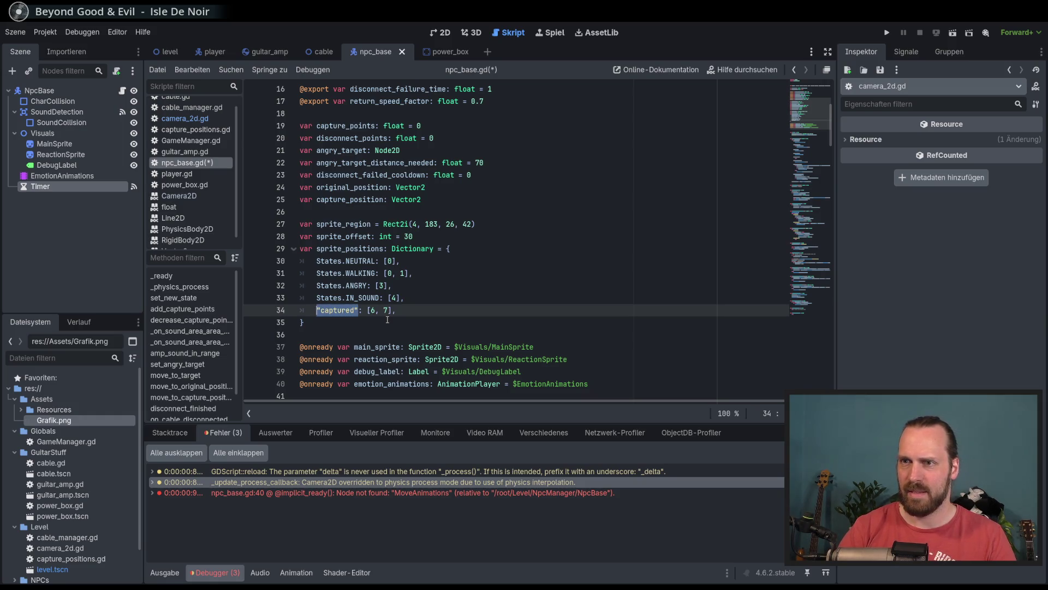
pyautogui.click(360, 310)
pyautogui.hotkey('shift', 'Home')
pyautogui.write('States.')
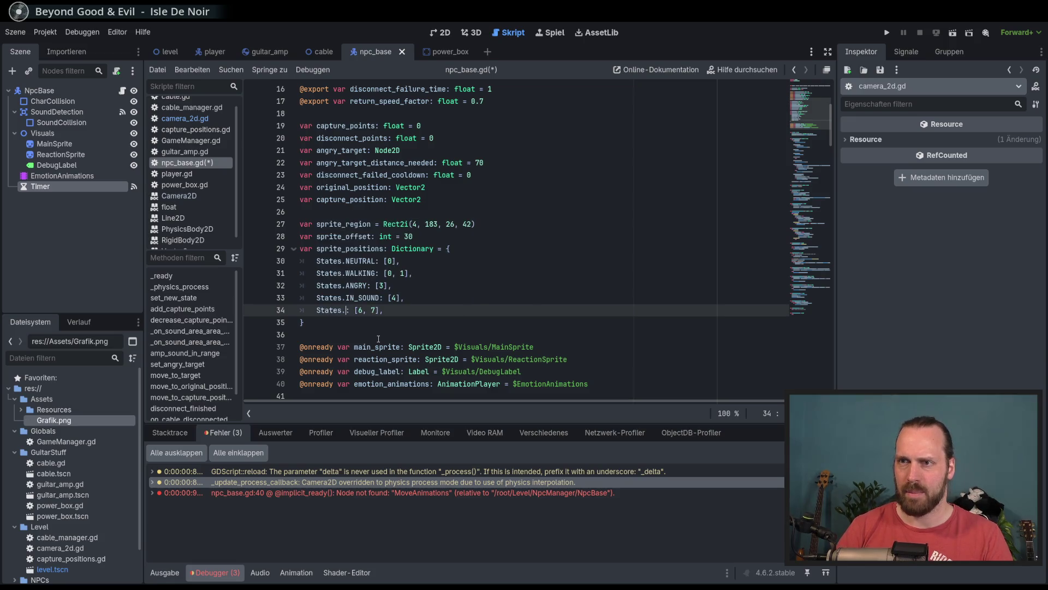
pyautogui.write('CA')
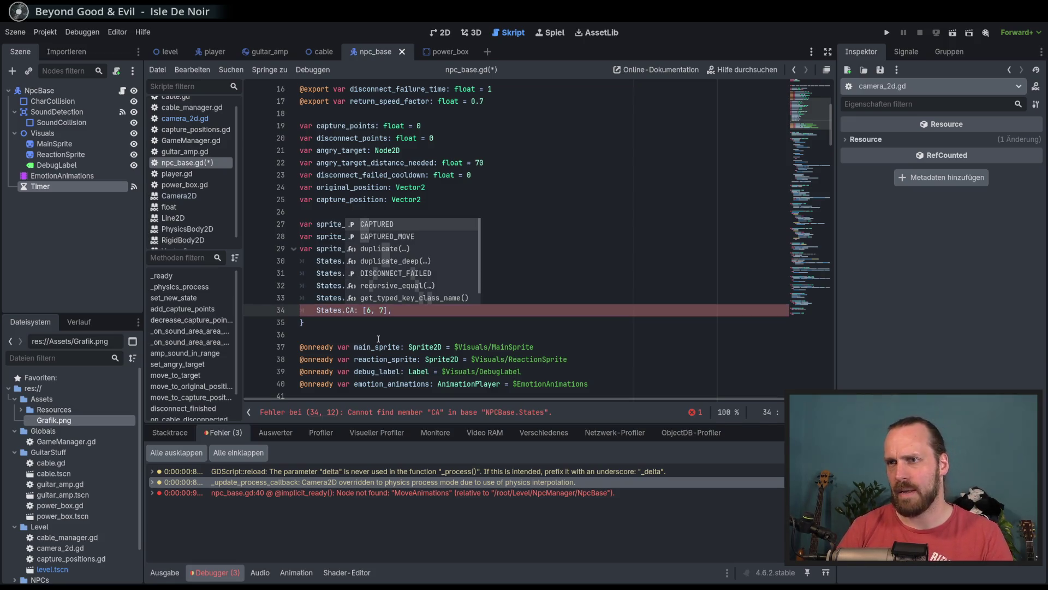
pyautogui.press('Return')
pyautogui.press('End')
pyautogui.hotkey('ctrl', 's')
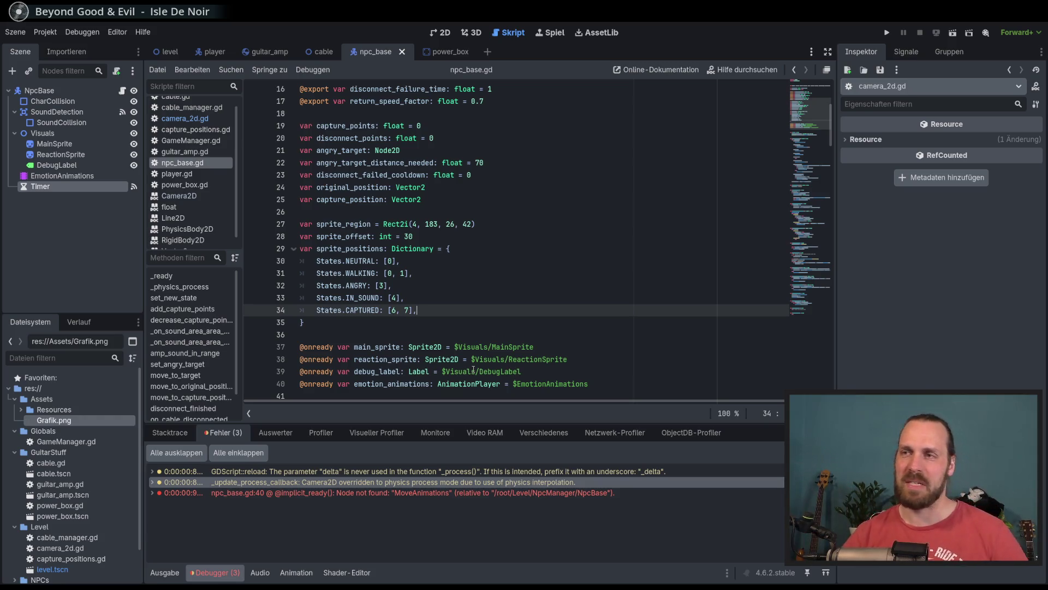
# Add a new empty line after current_state = new_state in set_new_state.
pyautogui.click(460, 303)
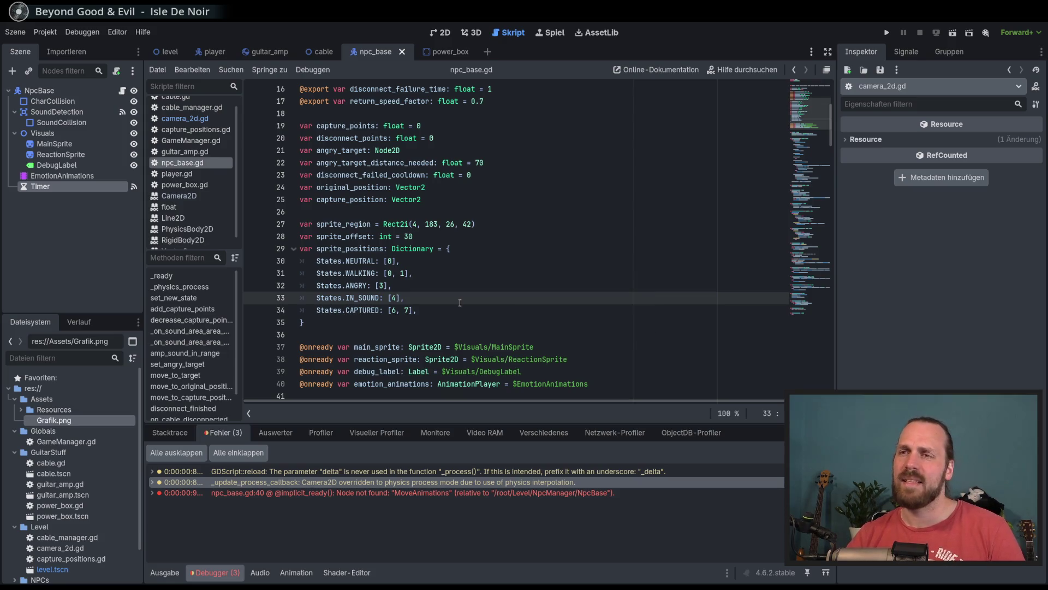
pyautogui.scroll(-20, 480, 273)
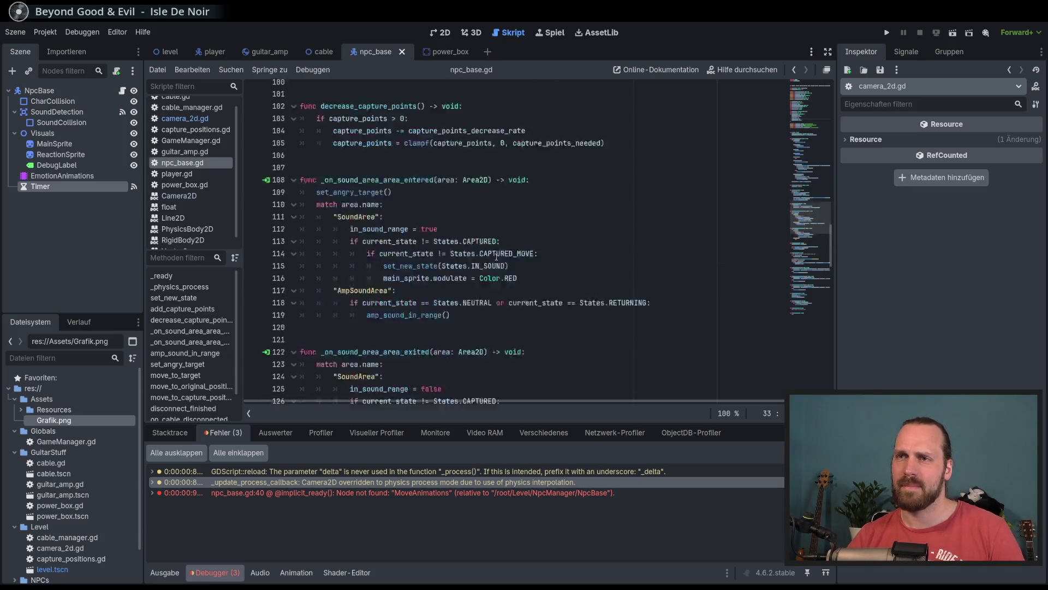
pyautogui.rightClick(515, 280)
pyautogui.press('Escape')
pyautogui.scroll(4, 475, 264)
pyautogui.click(509, 247)
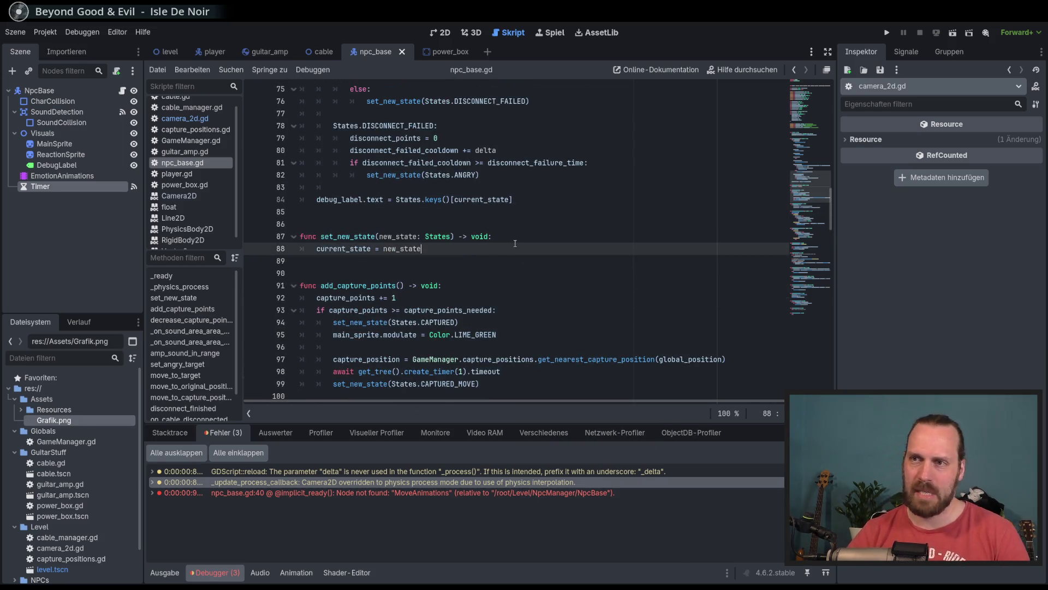
pyautogui.press('Return')
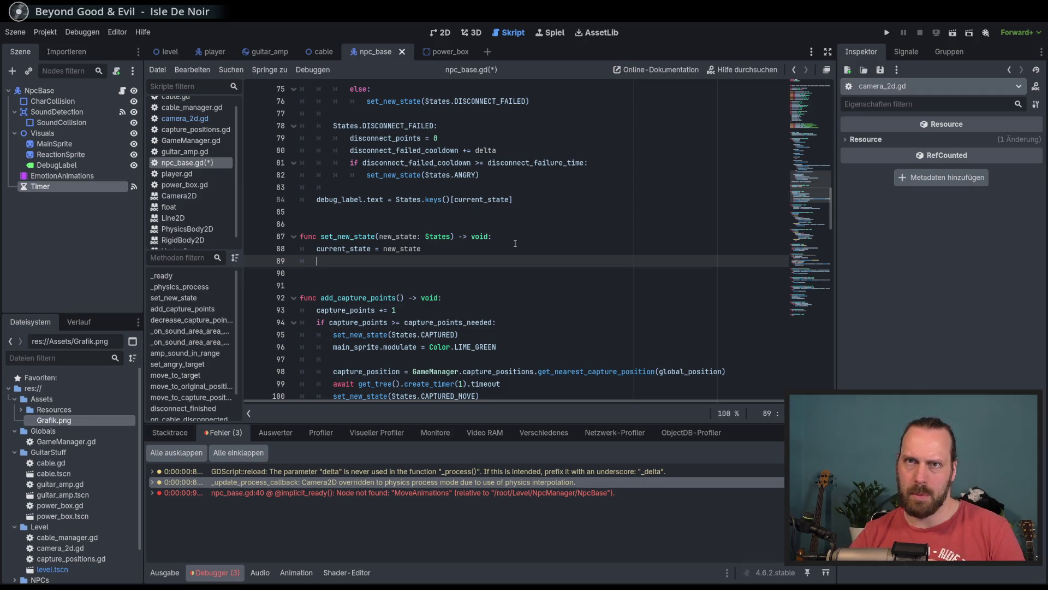
# Write main_sprite.region_rect = sprite_positions[new_state] in set_new_state.
pyautogui.write('main')
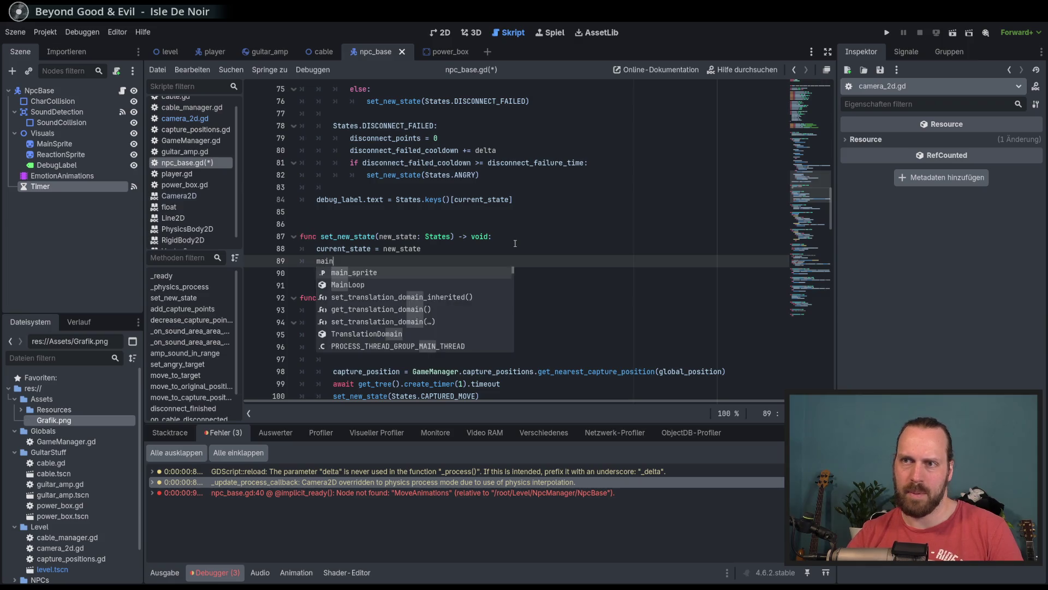
pyautogui.write('_sprite.re')
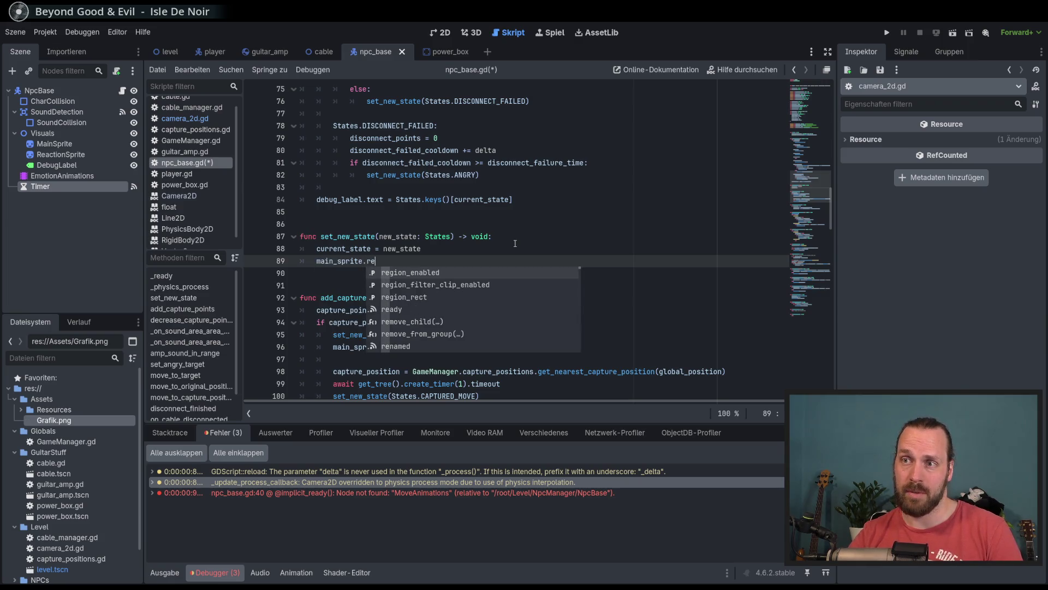
pyautogui.write('gio')
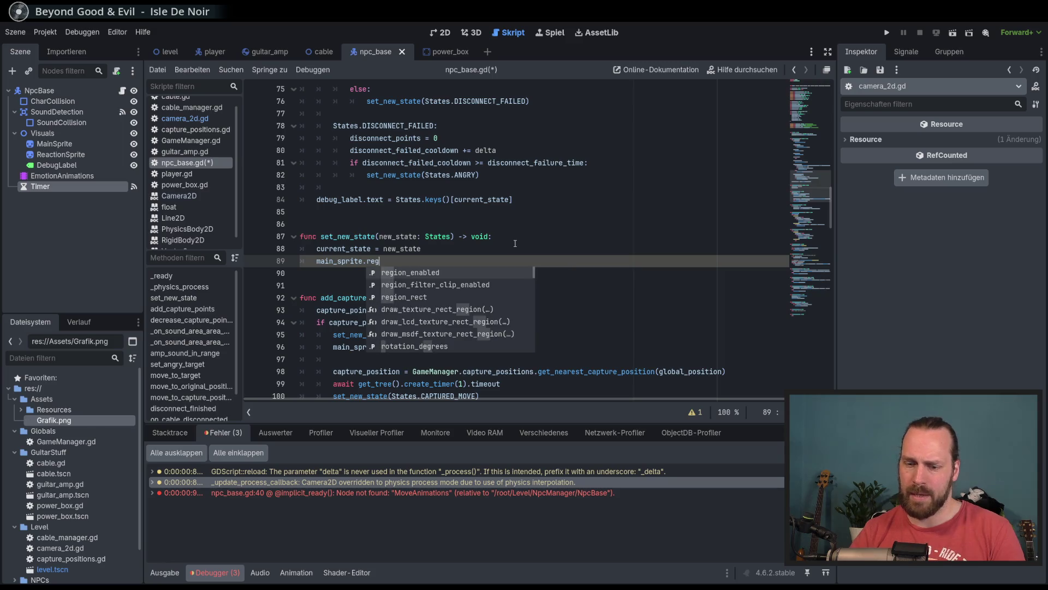
pyautogui.press('Down')
pyautogui.press('Down')
pyautogui.press('Return')
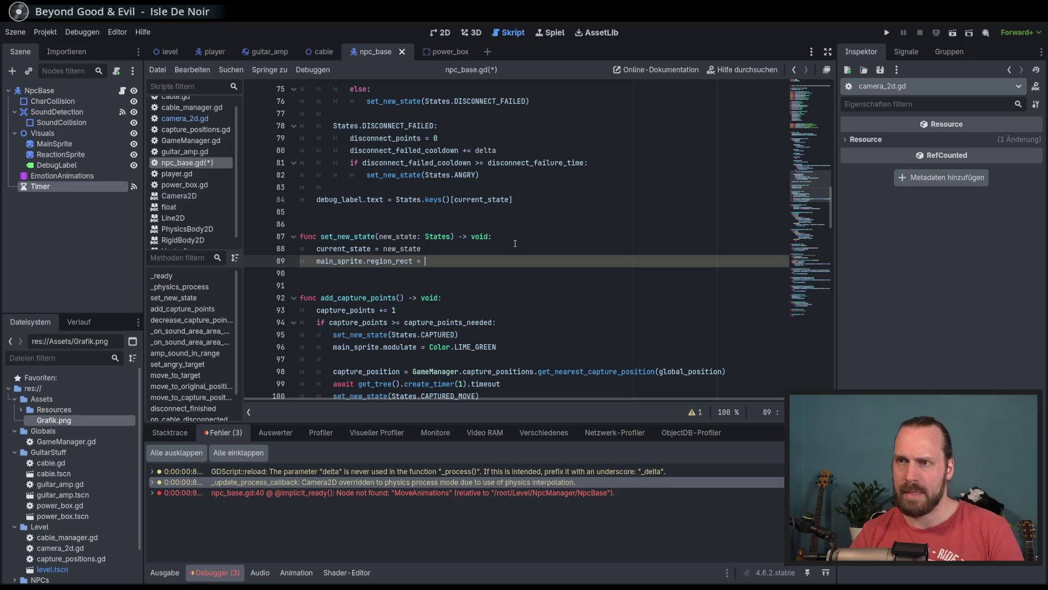
pyautogui.hotkey('ctrl', 'space')
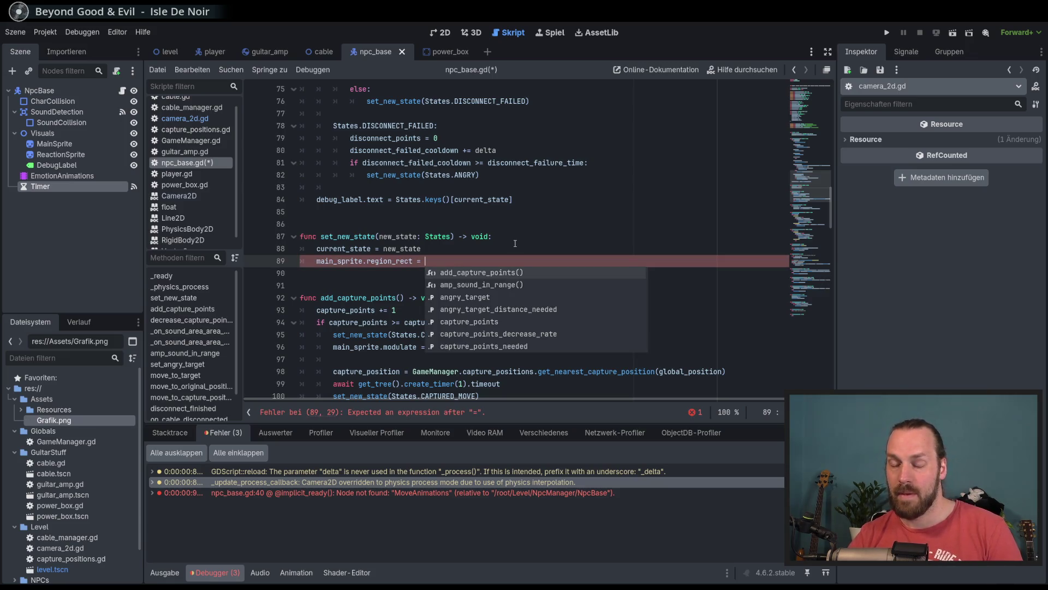
pyautogui.write('spri')
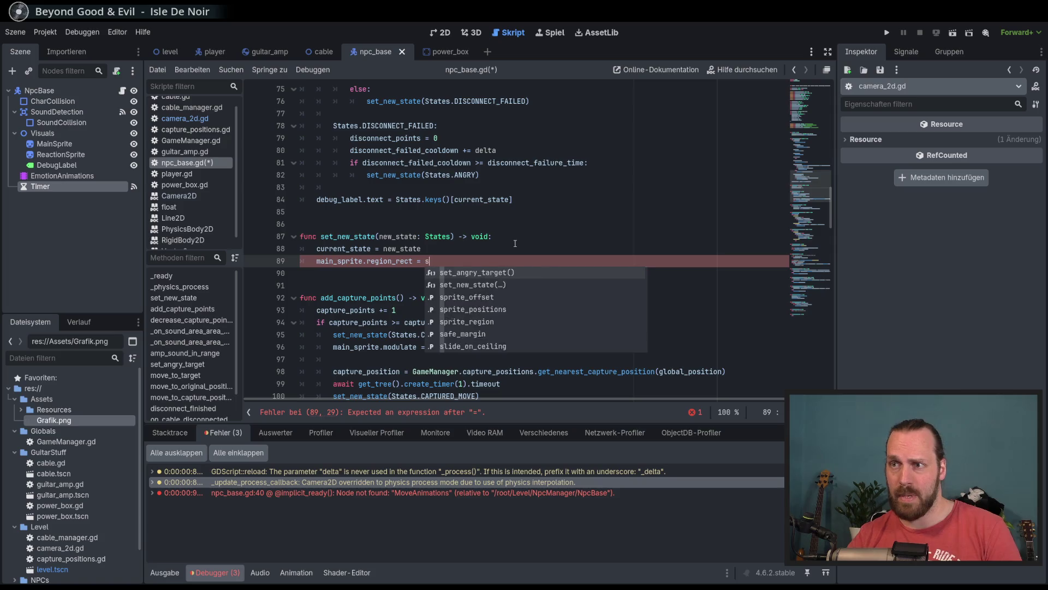
pyautogui.press('Down')
pyautogui.press('Return')
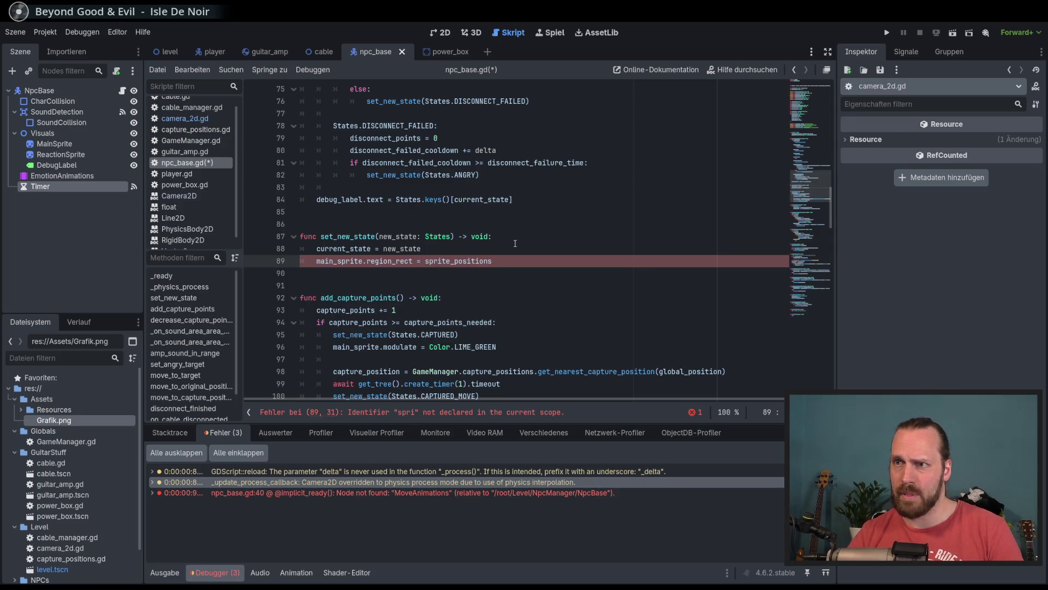
pyautogui.write('[')
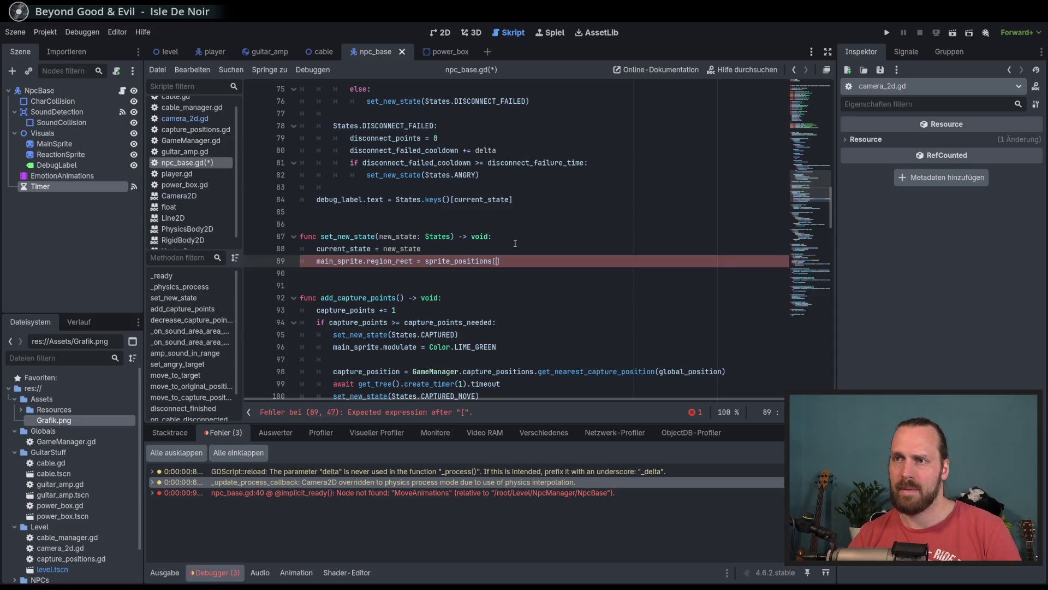
pyautogui.write('new')
pyautogui.press('Return')
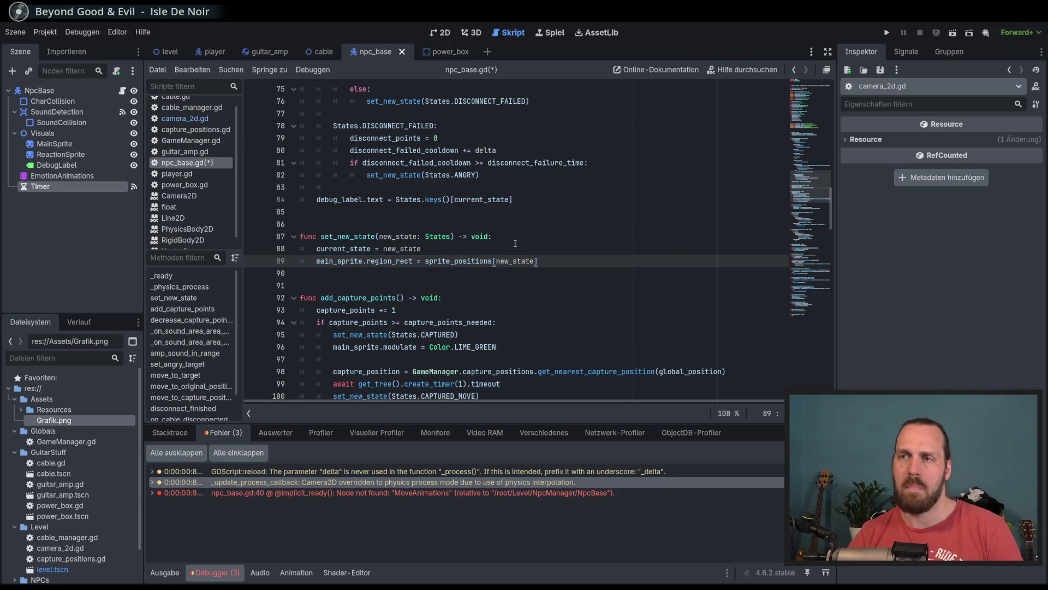
# Guard the assignment with an indented 'if sprite_positions.has(new_state):' and save.
pyautogui.press('Up')
pyautogui.press('Return')
pyautogui.write('if ')
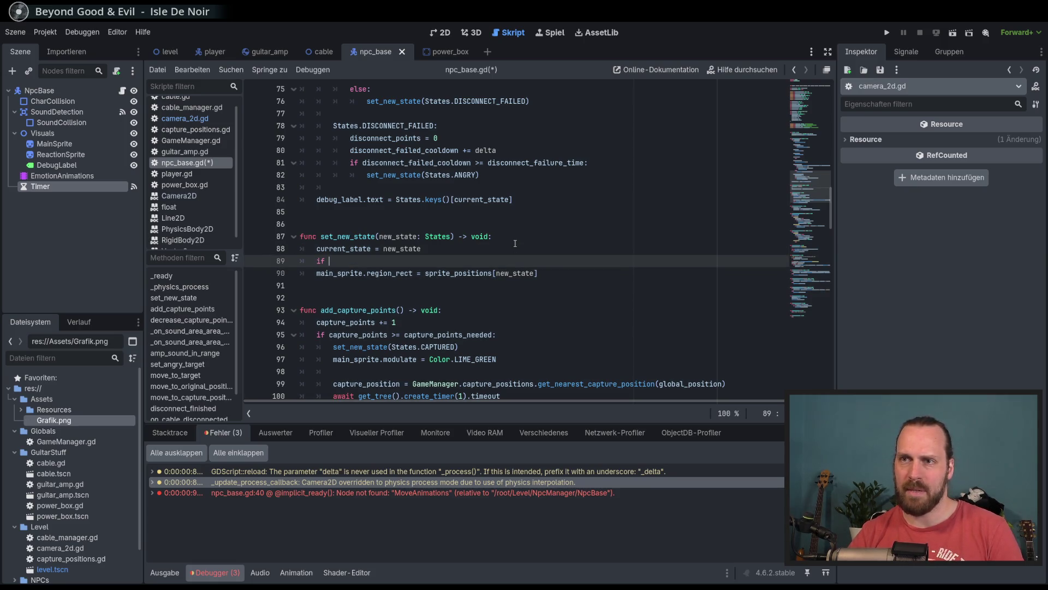
pyautogui.write('spr')
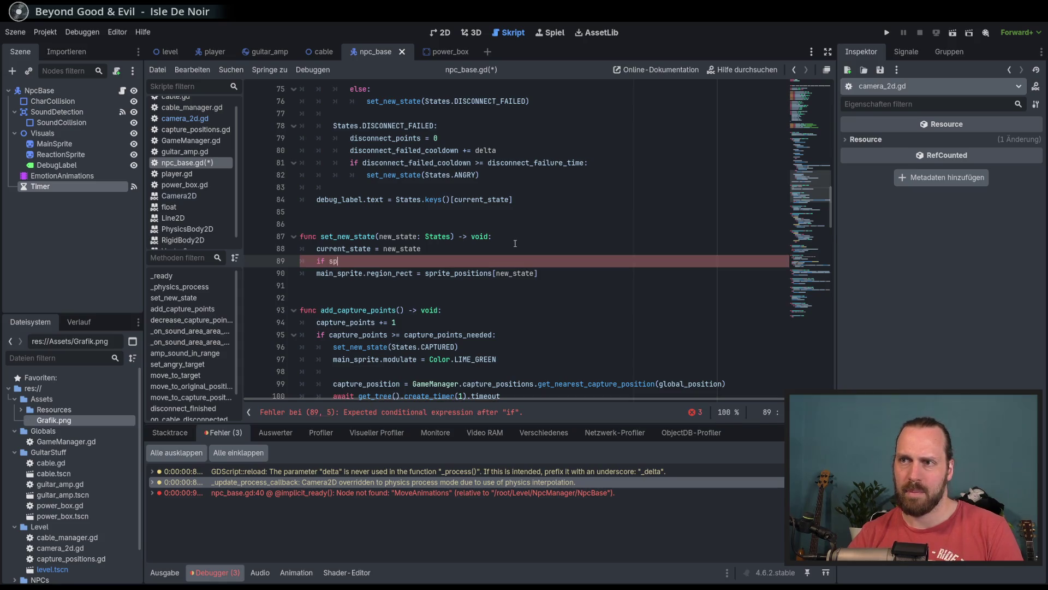
pyautogui.press('Down')
pyautogui.press('Return')
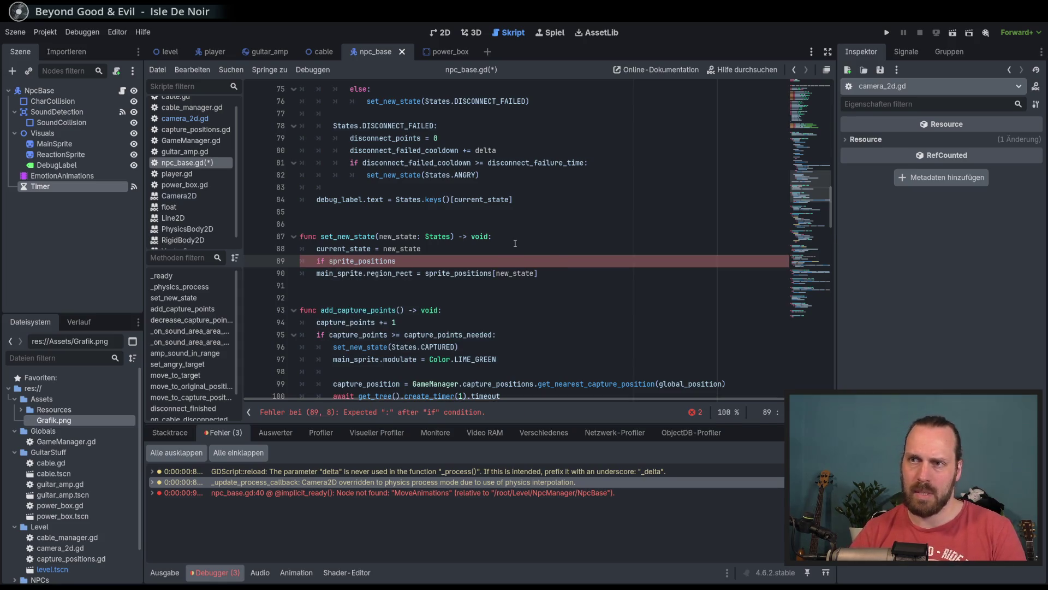
pyautogui.write('.has')
pyautogui.press('Return')
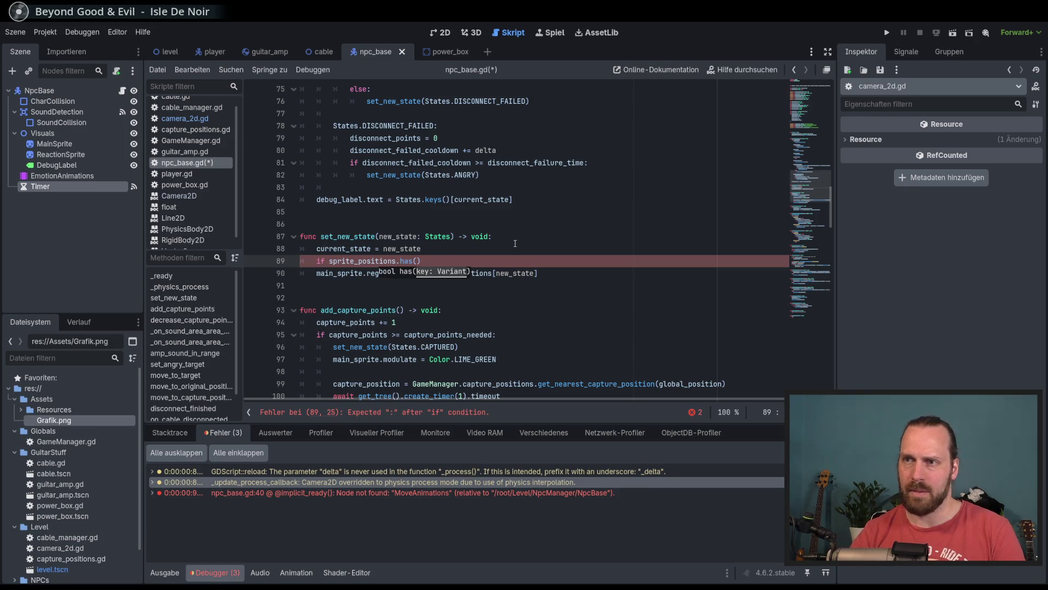
pyautogui.write('new_state')
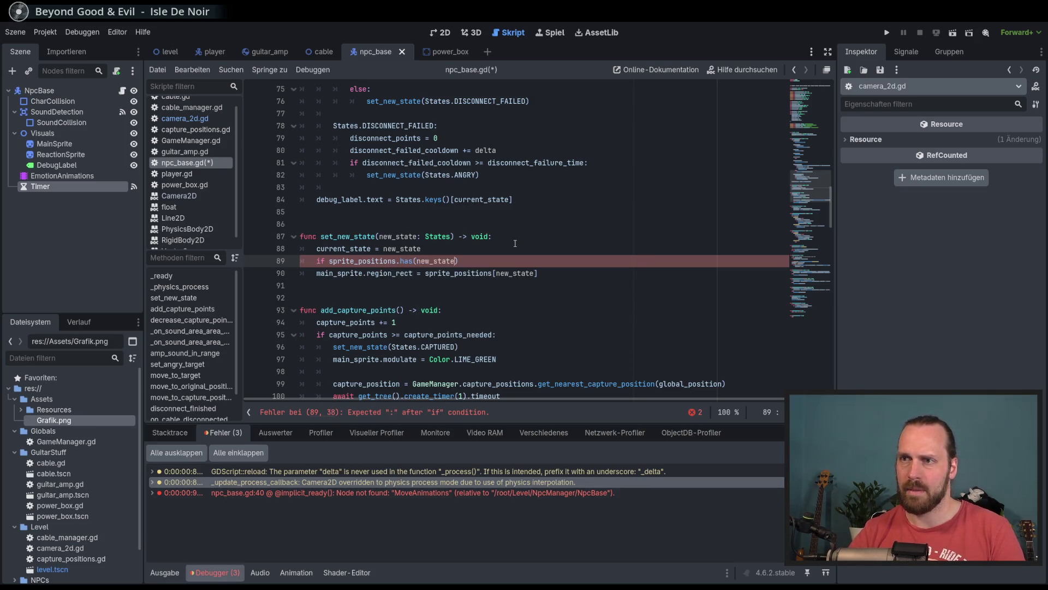
pyautogui.press('End')
pyautogui.write(':')
pyautogui.press('Down')
pyautogui.press('Home')
pyautogui.press('Tab')
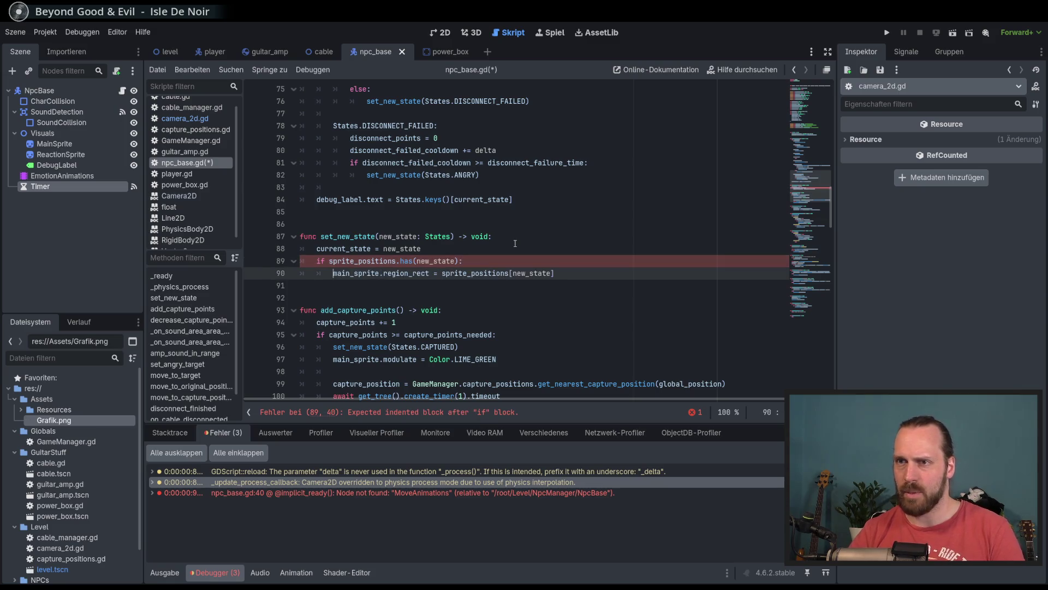
pyautogui.hotkey('ctrl', 's')
pyautogui.click(575, 272)
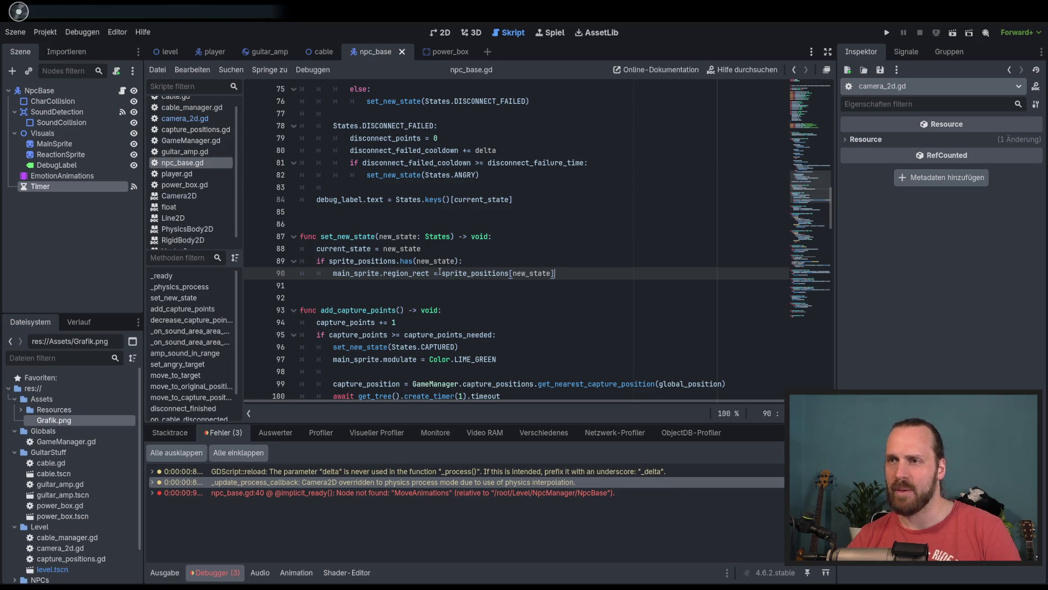
pyautogui.moveTo(422, 273)
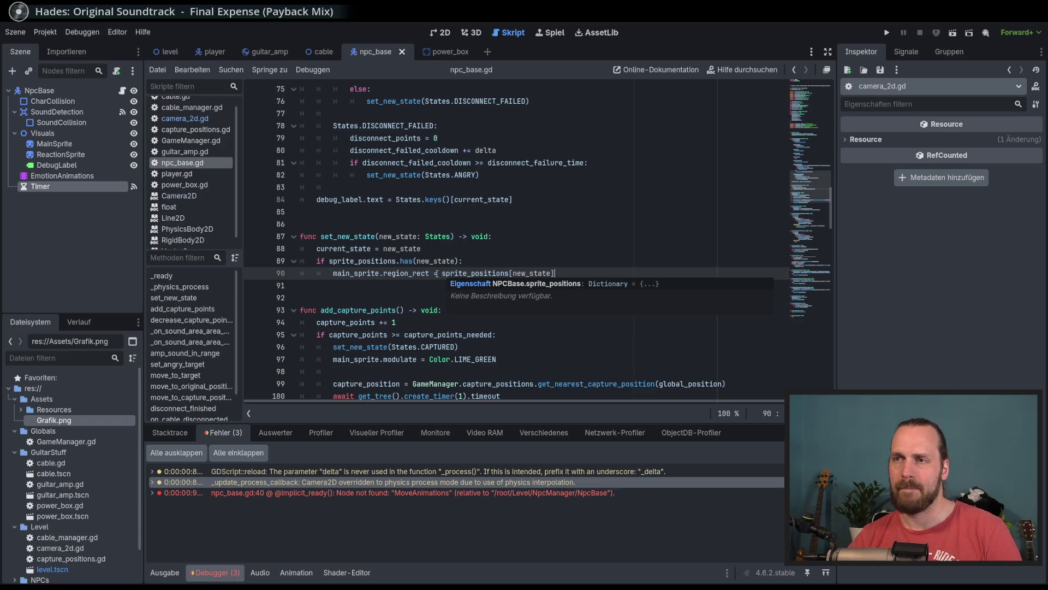
pyautogui.write('.')
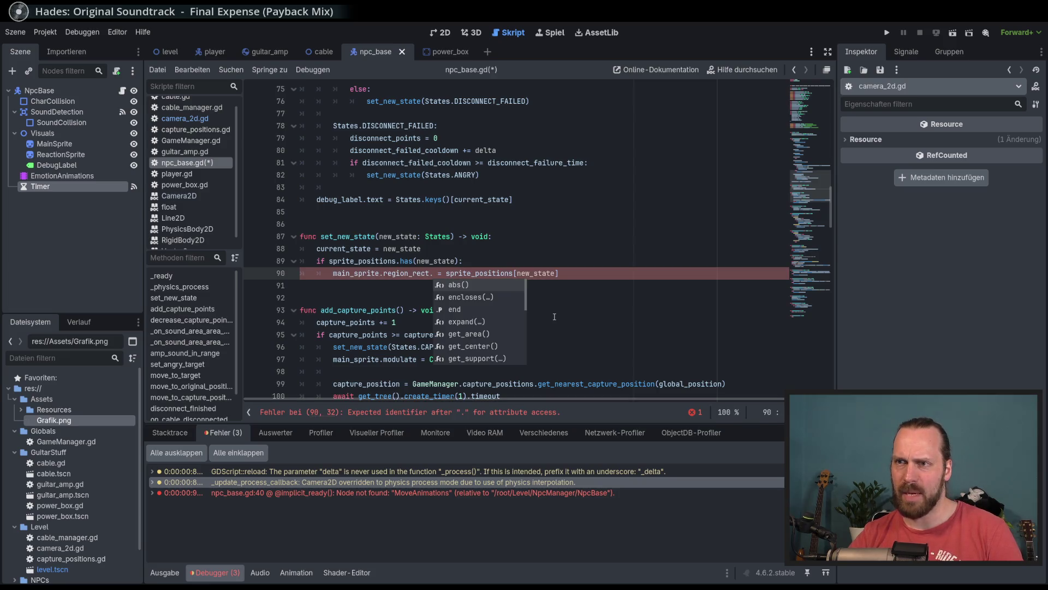
pyautogui.press('BackSpace')
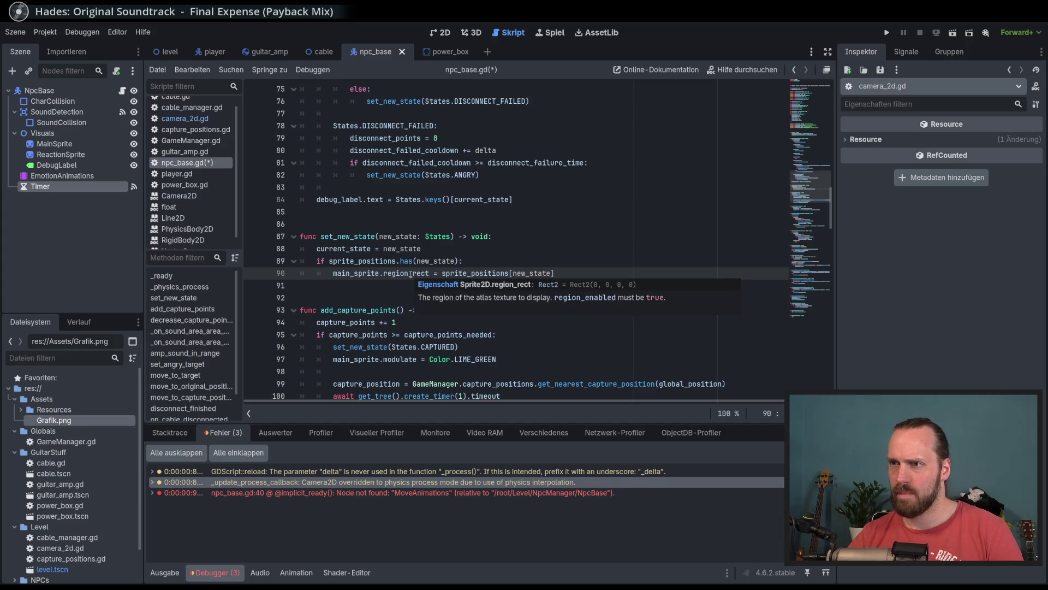
pyautogui.click(548, 284)
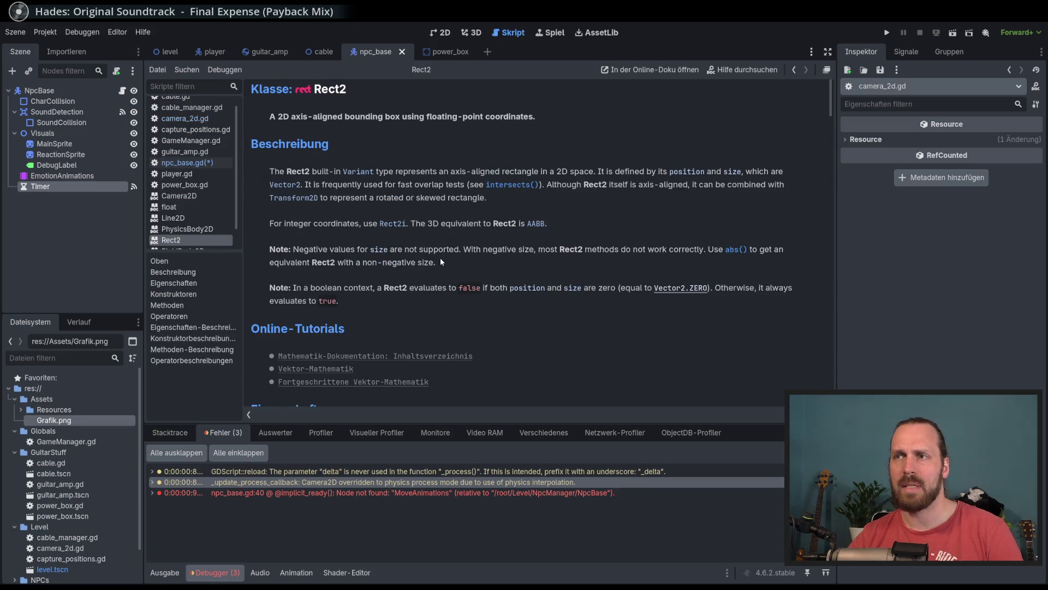
pyautogui.scroll(-5, 441, 259)
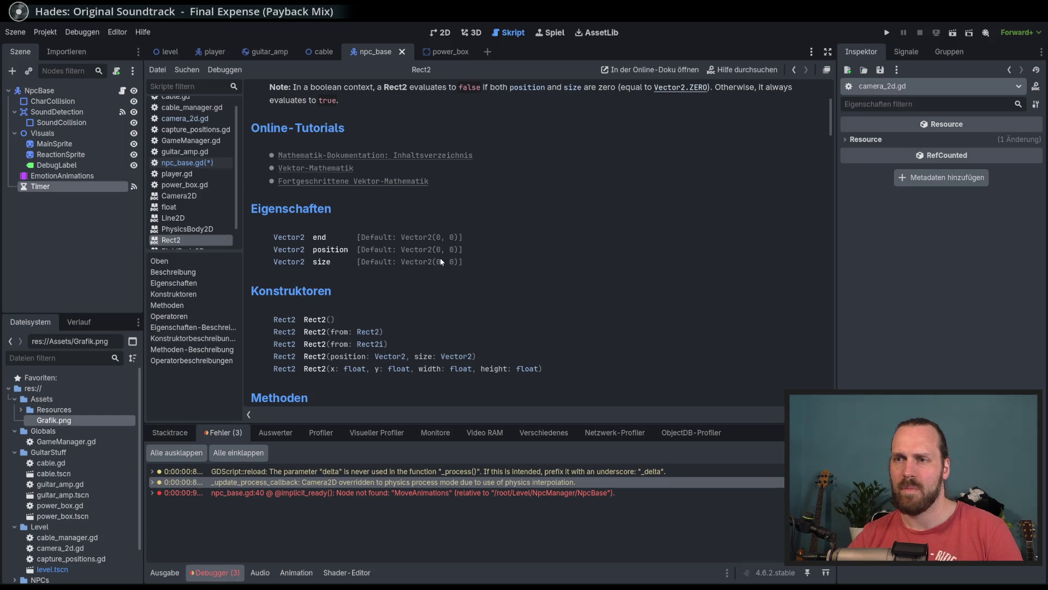
pyautogui.scroll(-5, 441, 261)
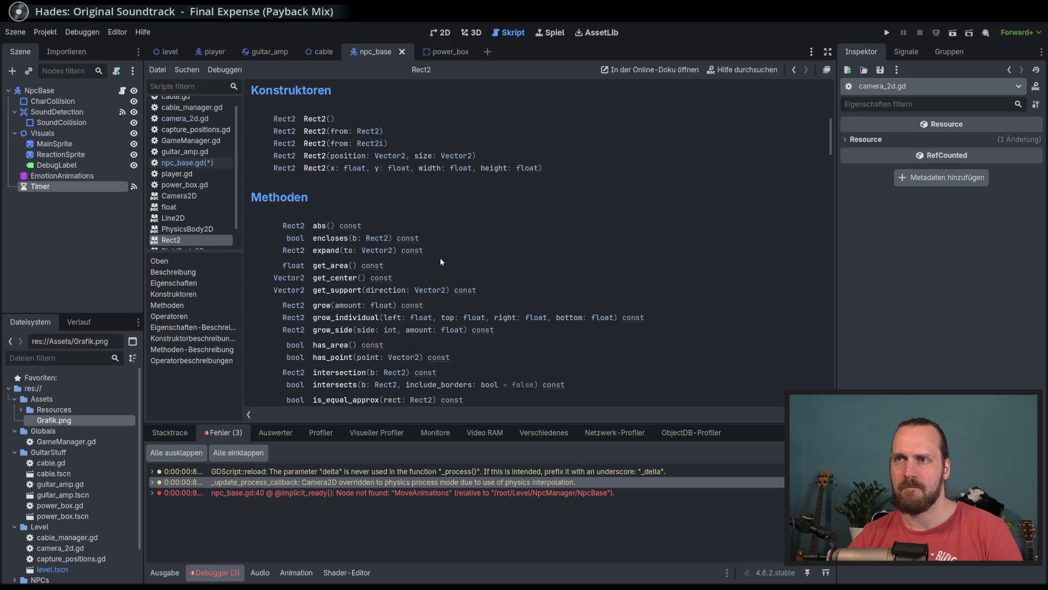
pyautogui.scroll(-6, 471, 207)
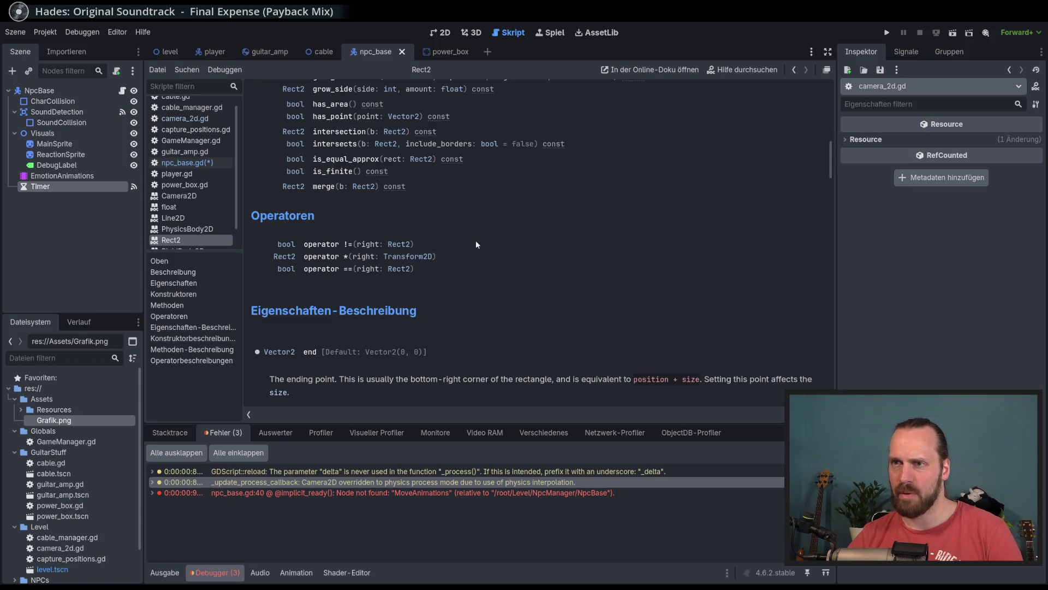
pyautogui.scroll(5, 482, 253)
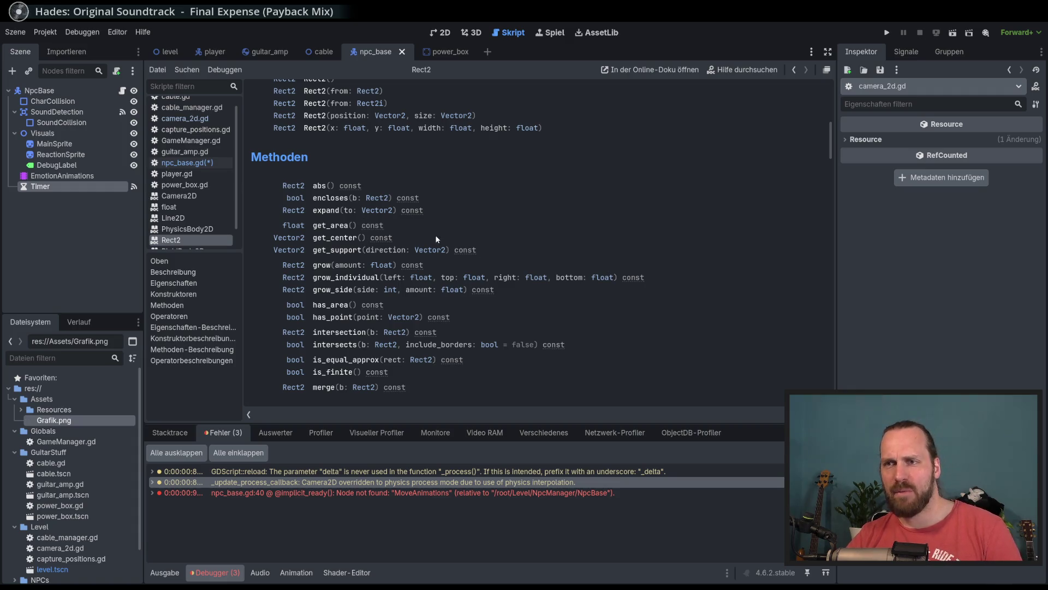
pyautogui.scroll(-1, 442, 238)
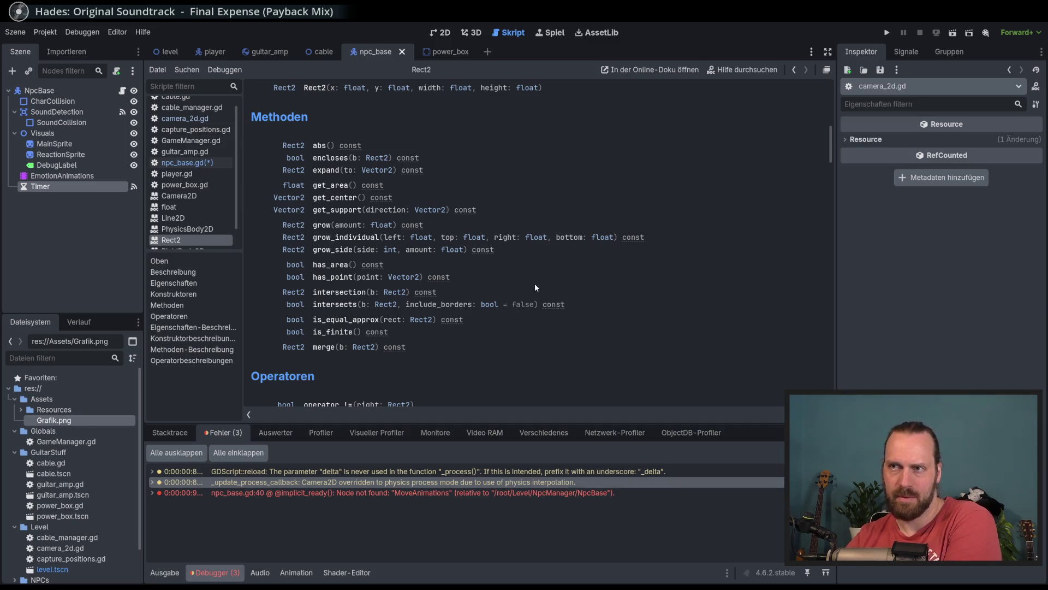
pyautogui.hotkey('alt', 'Left')
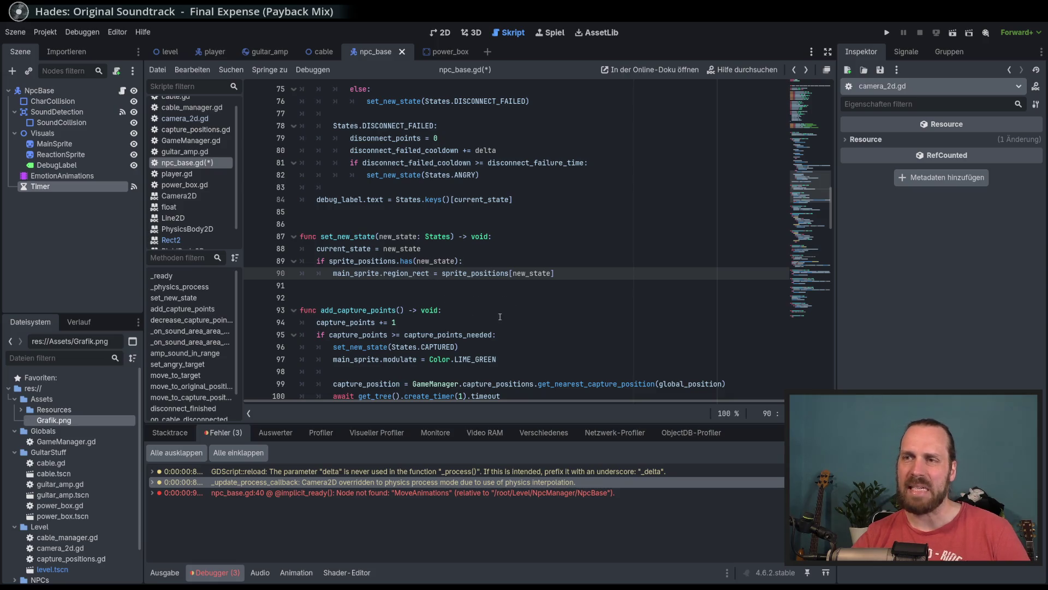
# Drop a stray .x and insert Rect2[ before sprite_positions on line 90.
pyautogui.moveTo(414, 275)
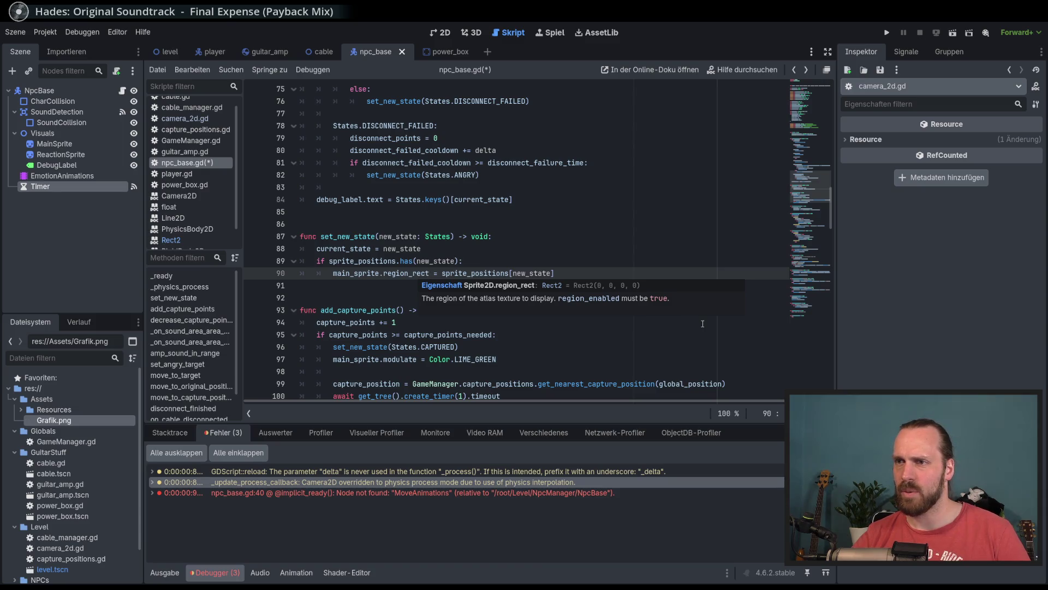
pyautogui.write('.x')
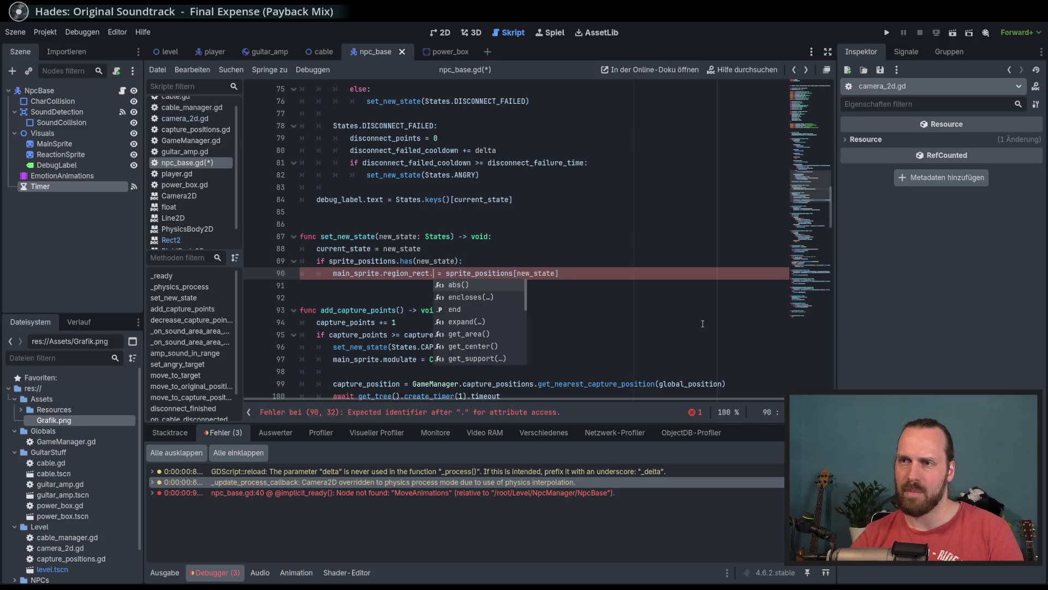
pyautogui.press('BackSpace')
pyautogui.press('BackSpace')
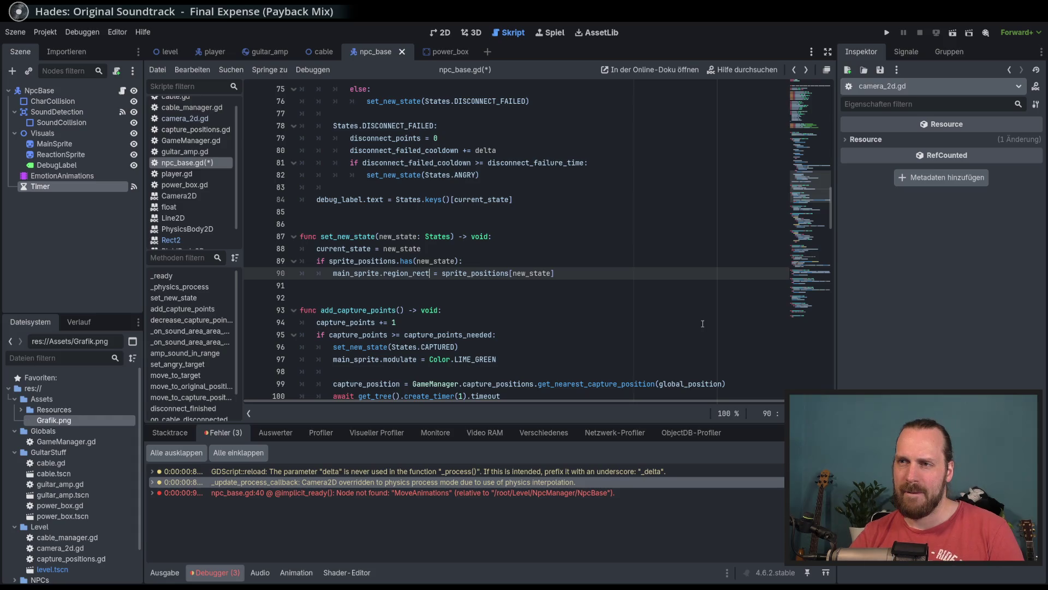
pyautogui.click(445, 272)
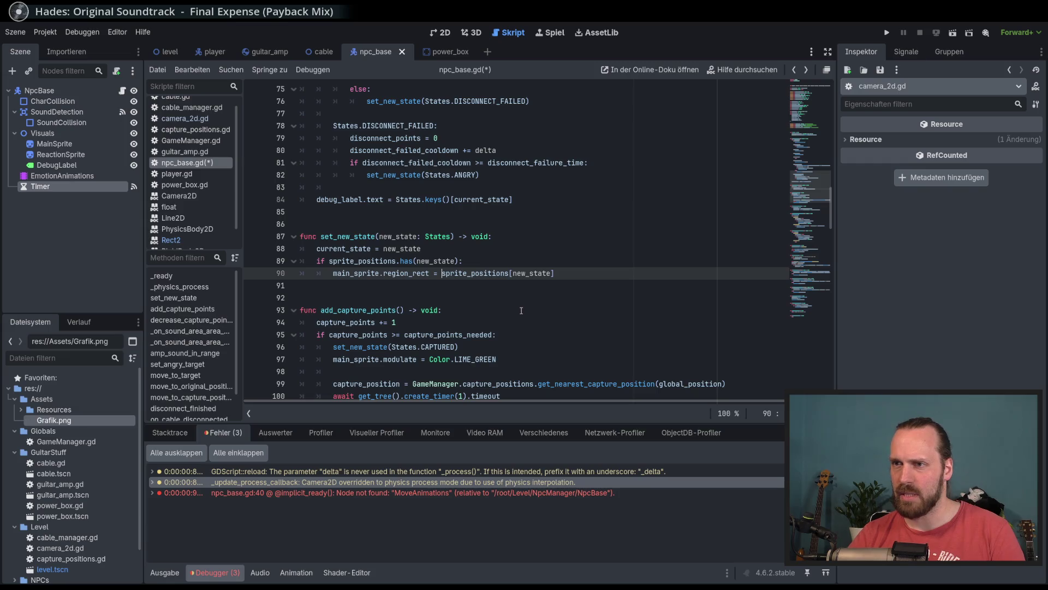
pyautogui.write('Rec')
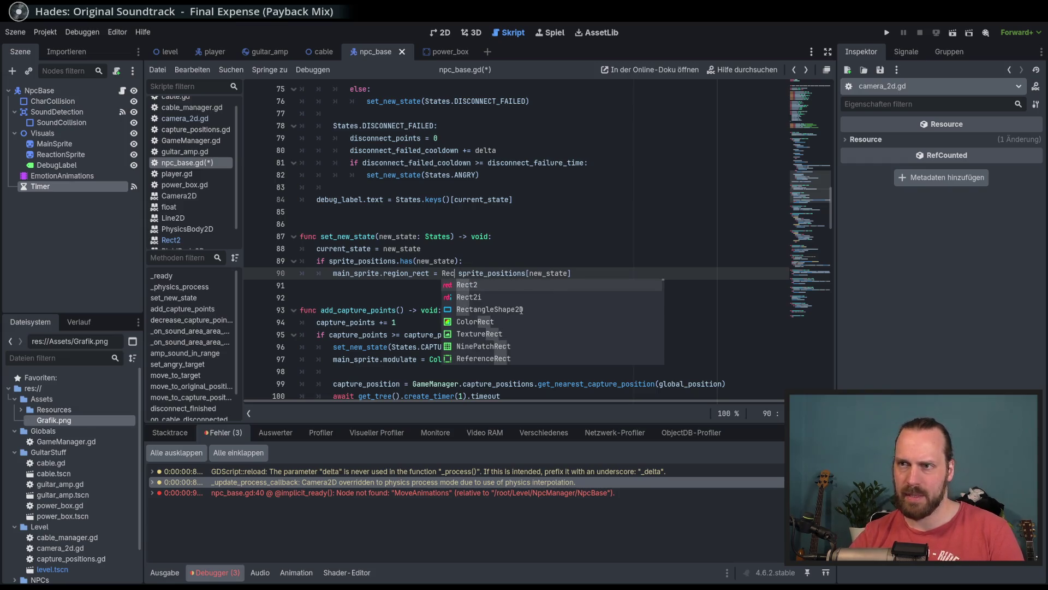
pyautogui.write('t')
pyautogui.press('Return')
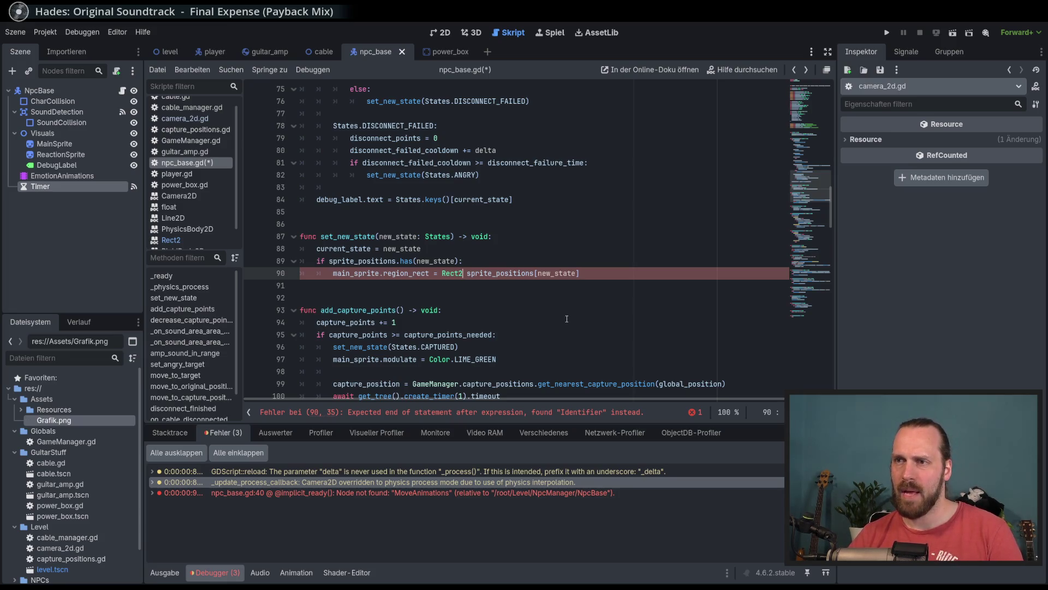
pyautogui.write('[')
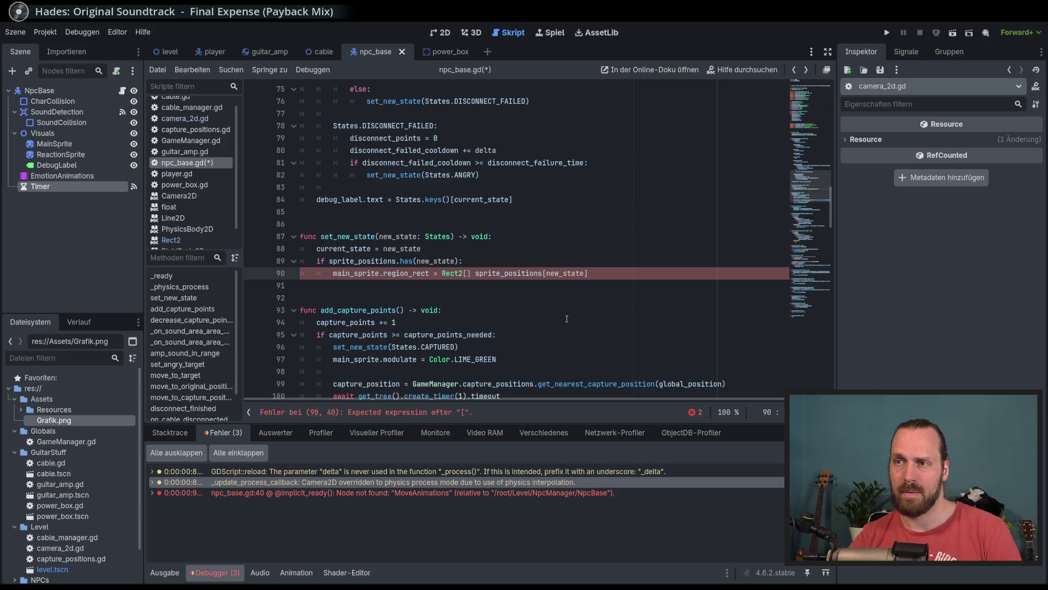
pyautogui.write('re')
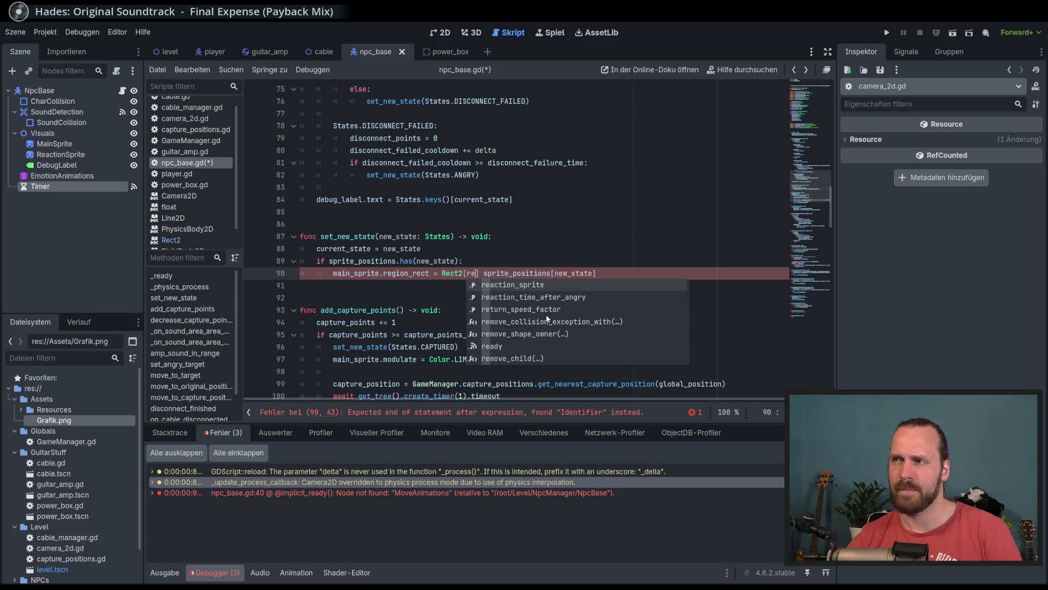
pyautogui.click(580, 249)
pyautogui.moveTo(803, 207)
pyautogui.mouseDown()
pyautogui.moveTo(803, 86)
pyautogui.moveTo(804, 124)
pyautogui.mouseUp()
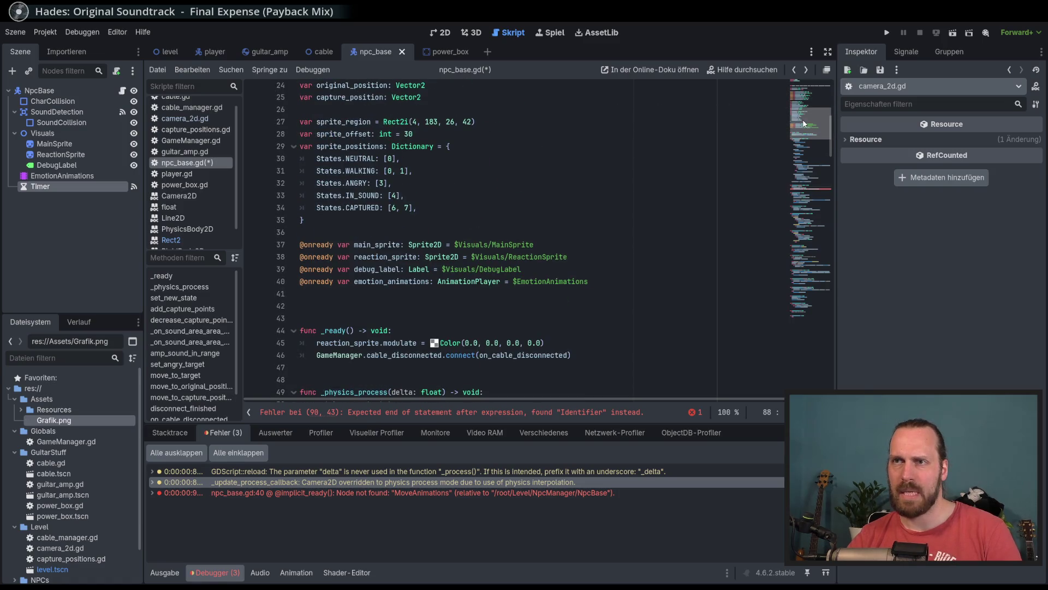
# Look up how sprite_region is declared near the top of npc_base.gd.
pyautogui.moveTo(803, 123)
pyautogui.mouseDown()
pyautogui.moveTo(802, 295)
pyautogui.moveTo(802, 229)
pyautogui.mouseUp()
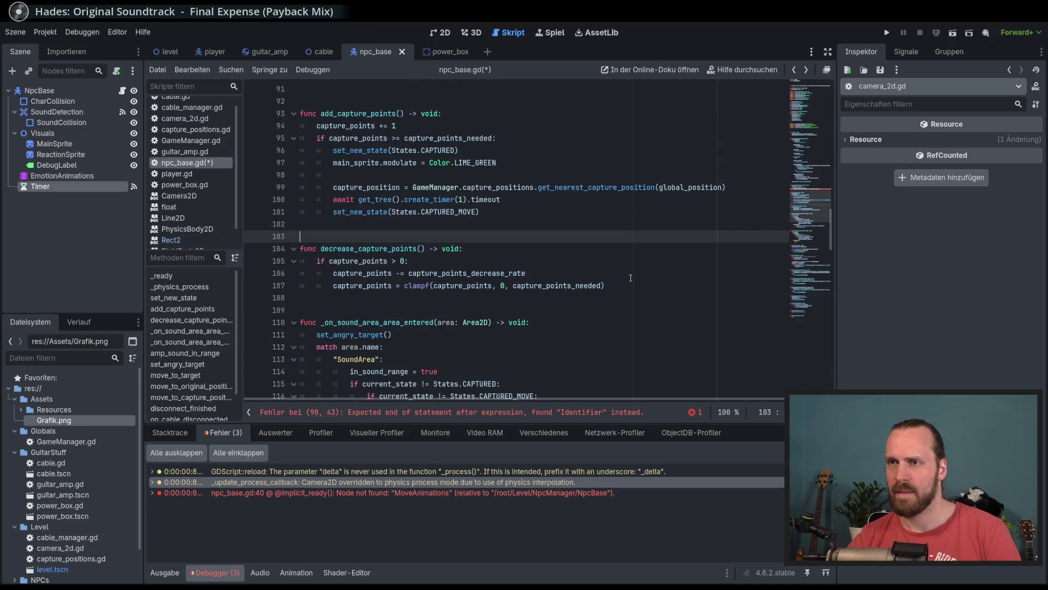
pyautogui.scroll(-1, 630, 278)
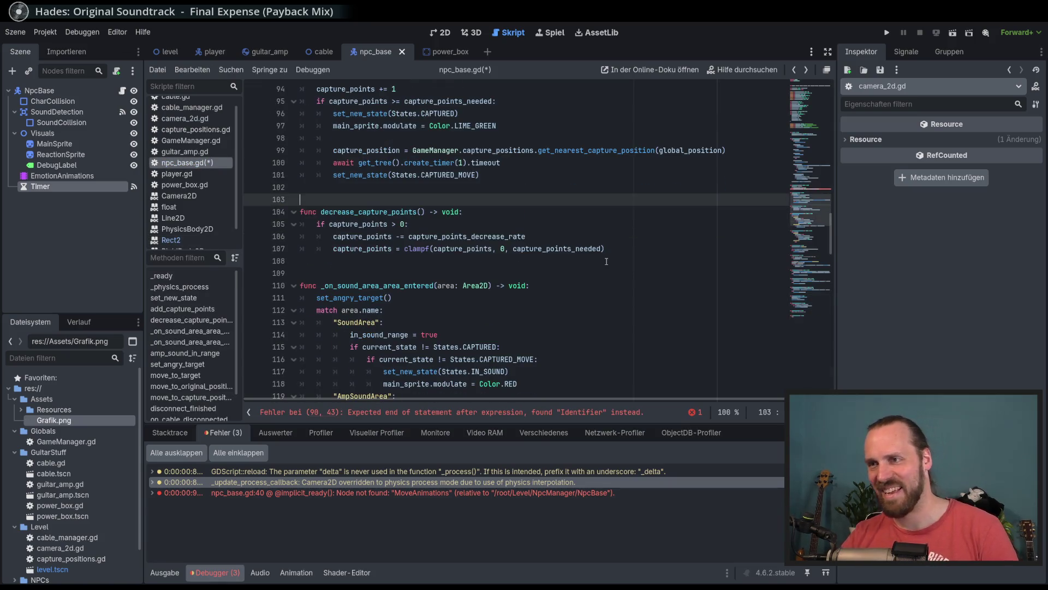
pyautogui.scroll(-10, 603, 262)
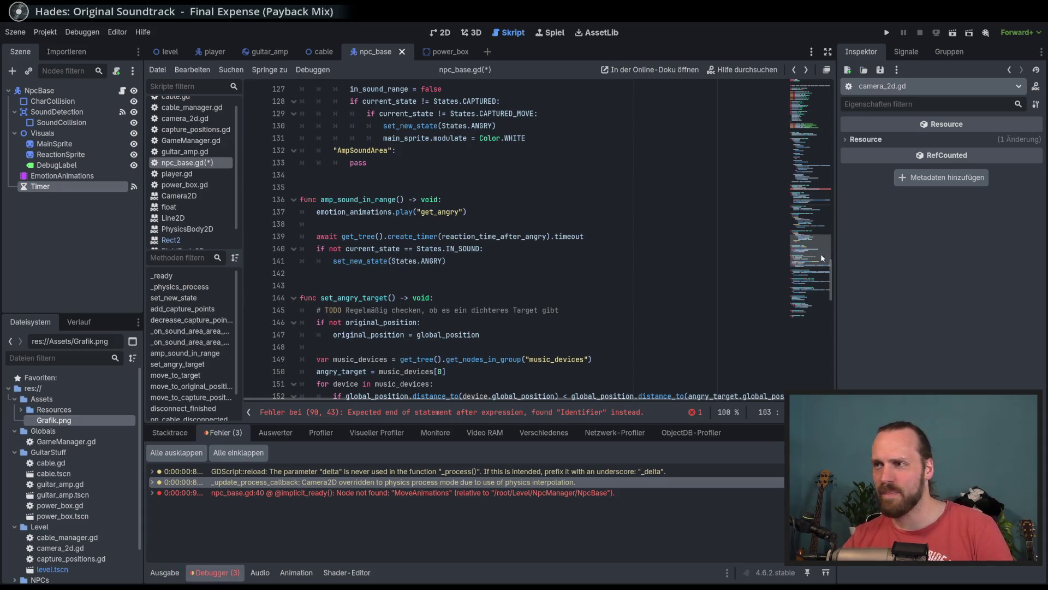
pyautogui.scroll(12, 515, 160)
pyautogui.scroll(2, 524, 191)
# Fill sprite_region into the Rect2 brackets on line 90.
pyautogui.click(476, 244)
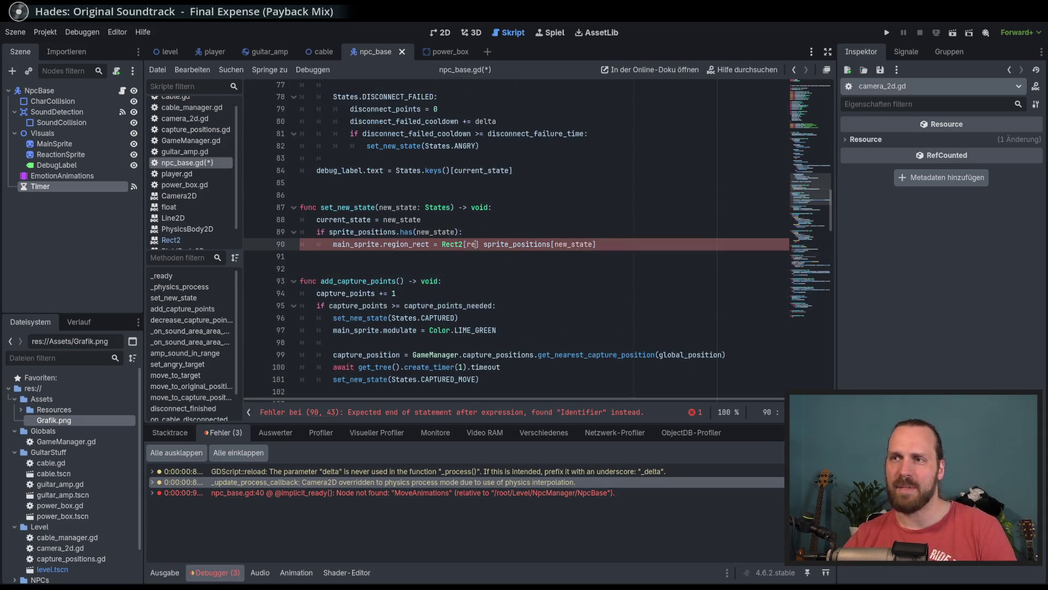
pyautogui.press('BackSpace')
pyautogui.press('BackSpace')
pyautogui.write('spri')
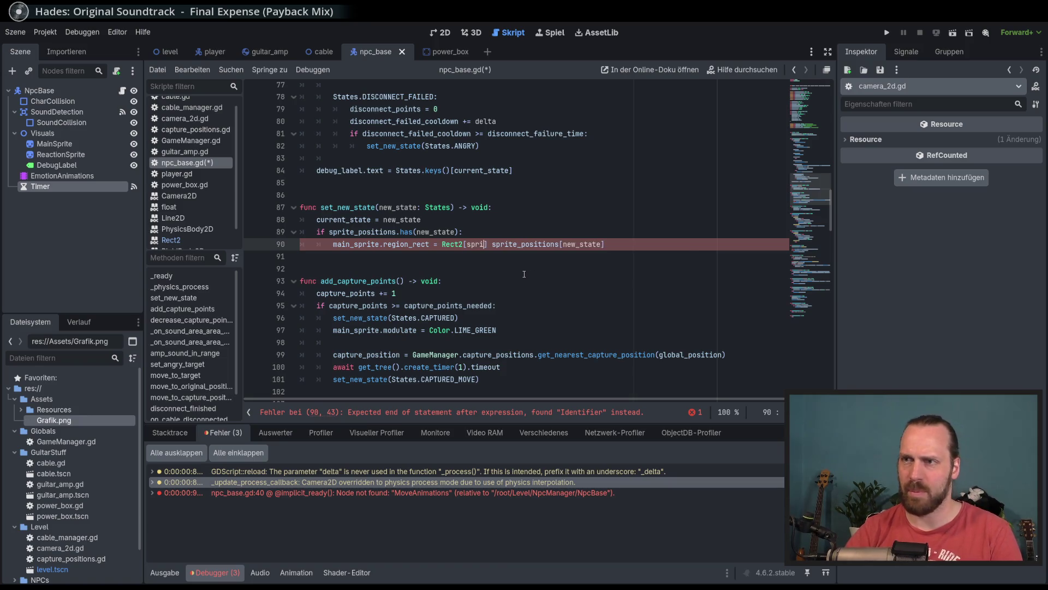
pyautogui.press('Down')
pyautogui.press('Down')
pyautogui.press('Return')
pyautogui.write('.')
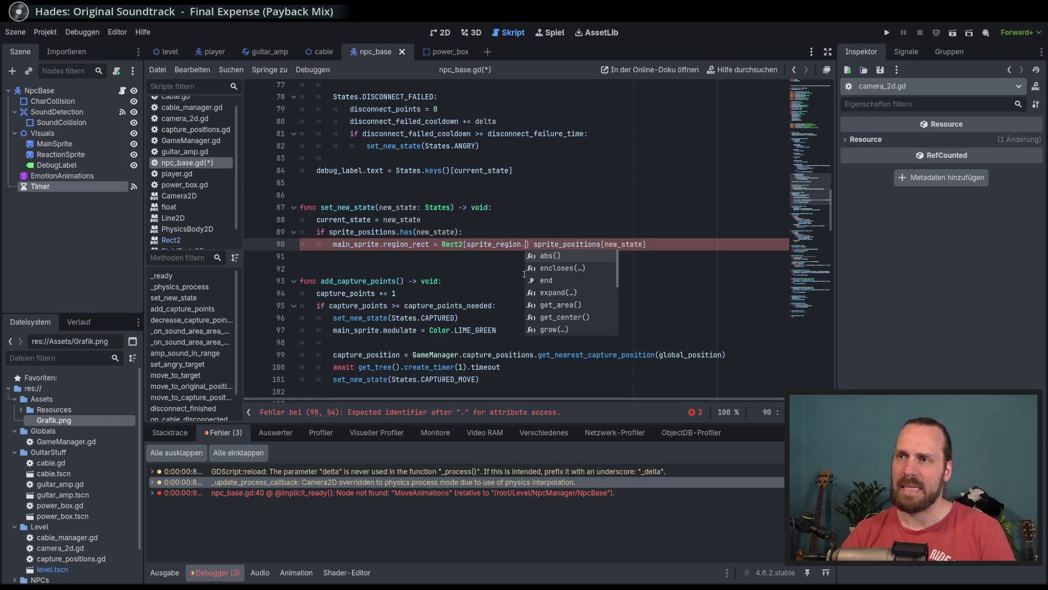
pyautogui.press('BackSpace')
pyautogui.press('BackSpace')
pyautogui.write('n')
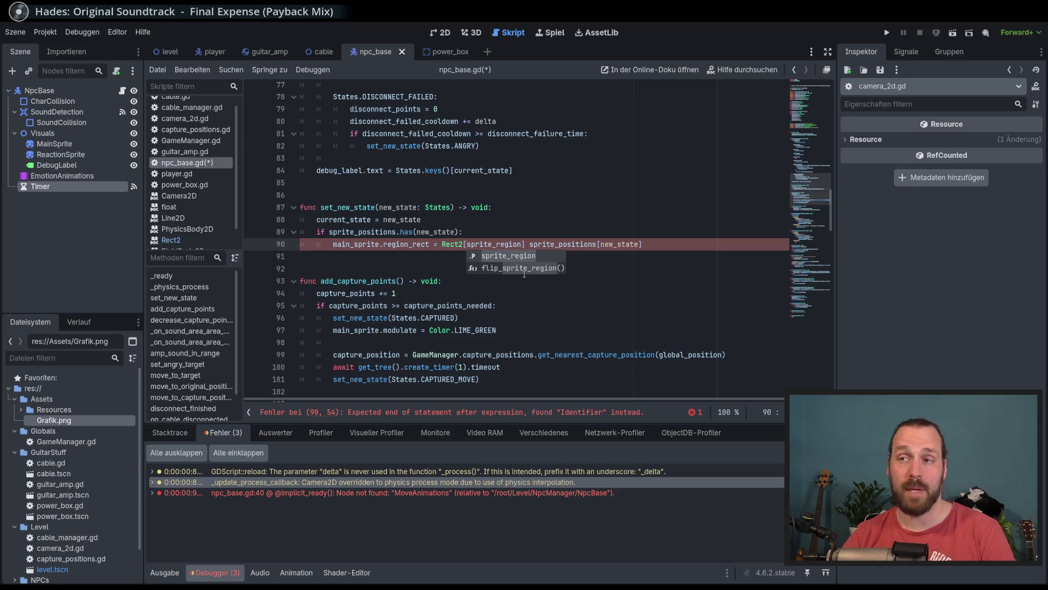
pyautogui.press('Escape')
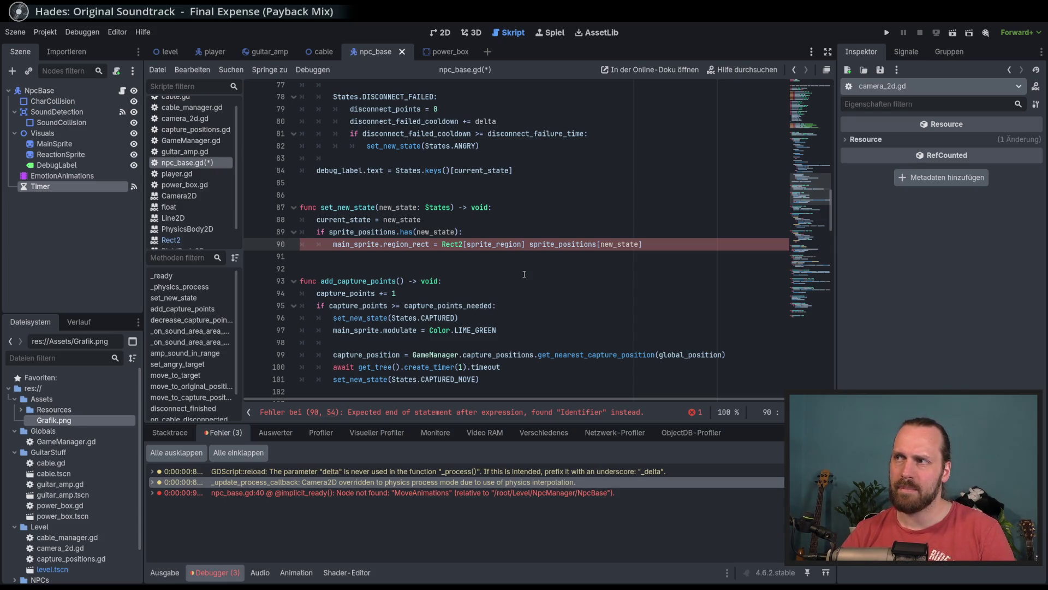
pyautogui.click(440, 34)
# Check MainSprite's region (x 4, y 183, w 26, h 42), undo a test width change, return to npc_base.gd.
pyautogui.click(54, 143)
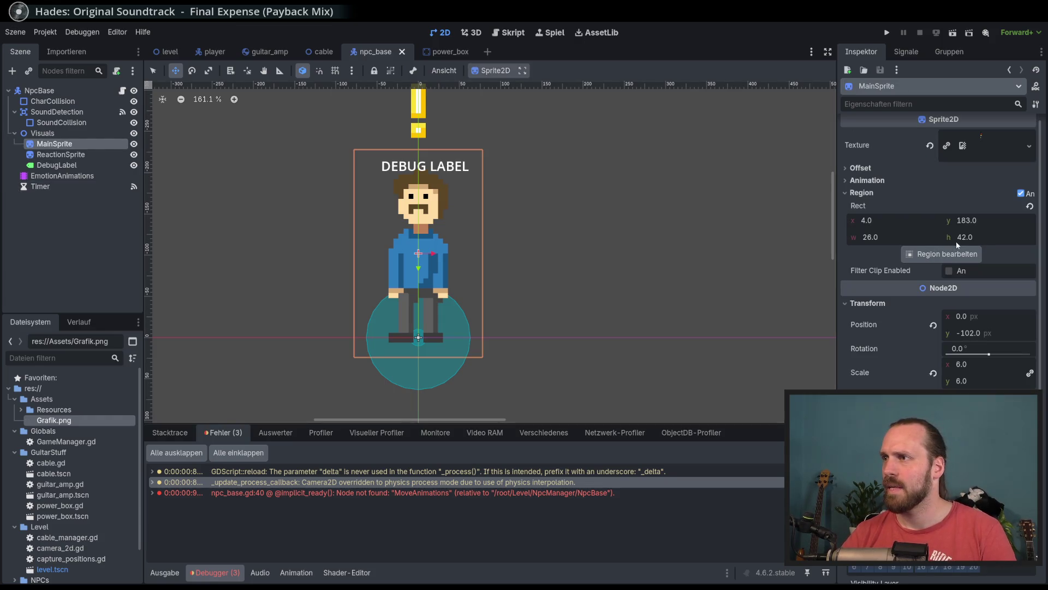
pyautogui.moveTo(885, 240); pyautogui.dragTo(827, 240)
pyautogui.hotkey('ctrl', 'z')
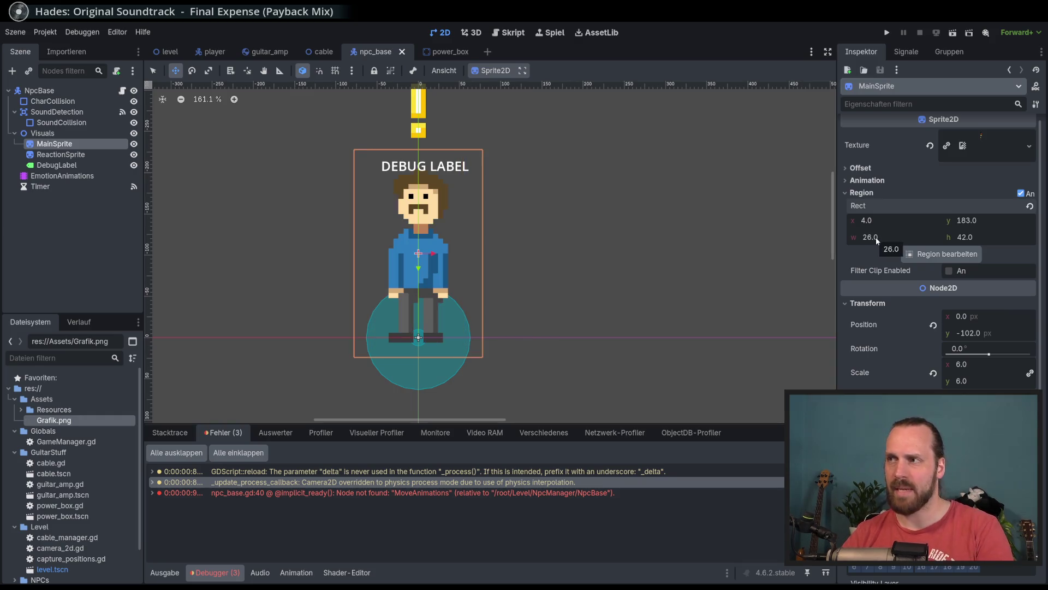
pyautogui.click(122, 90)
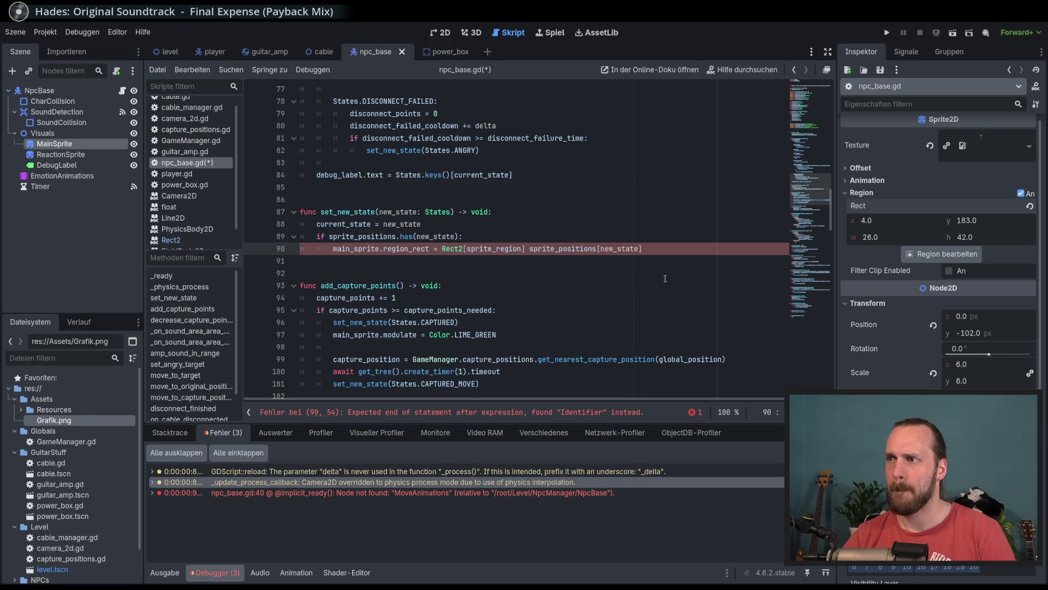
pyautogui.moveTo(523, 249)
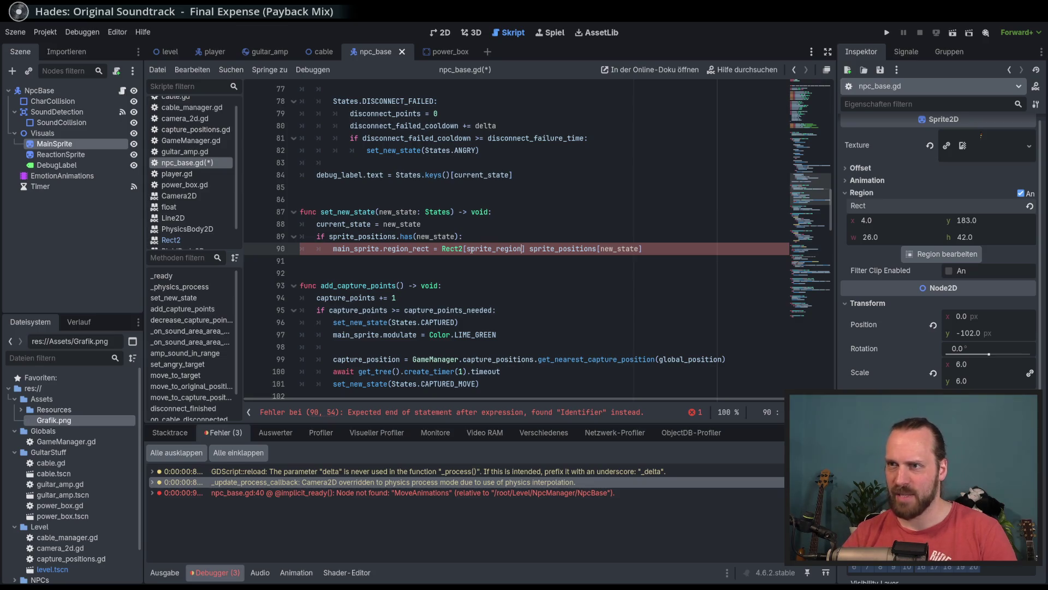
# Select sprite_region on line 90 and open the Rect2 help page from Rect2.
pyautogui.doubleClick(468, 249)
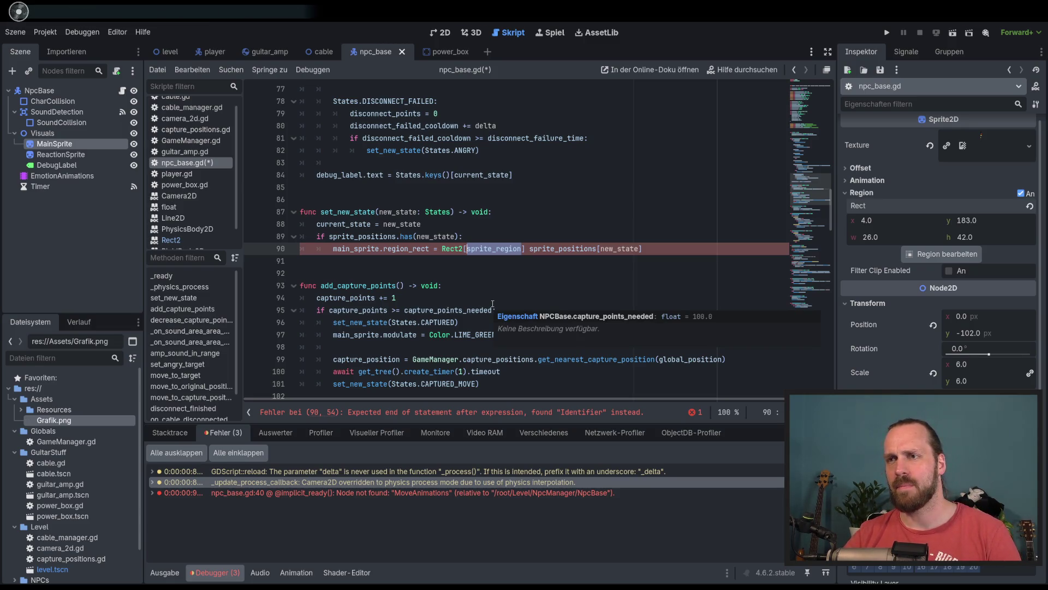
pyautogui.keyDown('ctrl'); pyautogui.click(452, 249); pyautogui.keyUp('ctrl')
# Scroll through the Rect2 reference page.
pyautogui.scroll(-8, 465, 273)
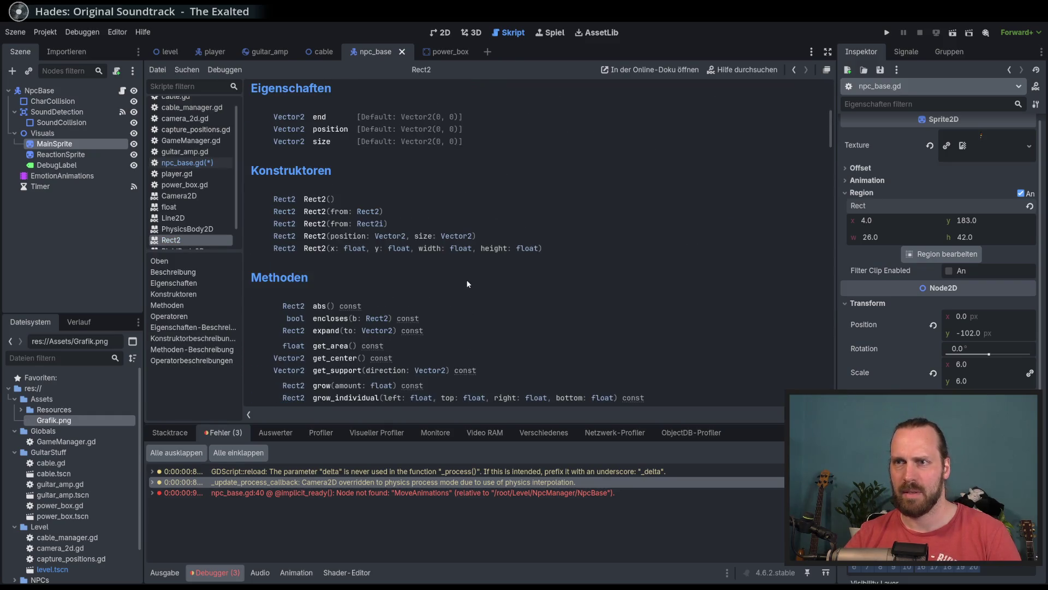
pyautogui.scroll(-1, 467, 284)
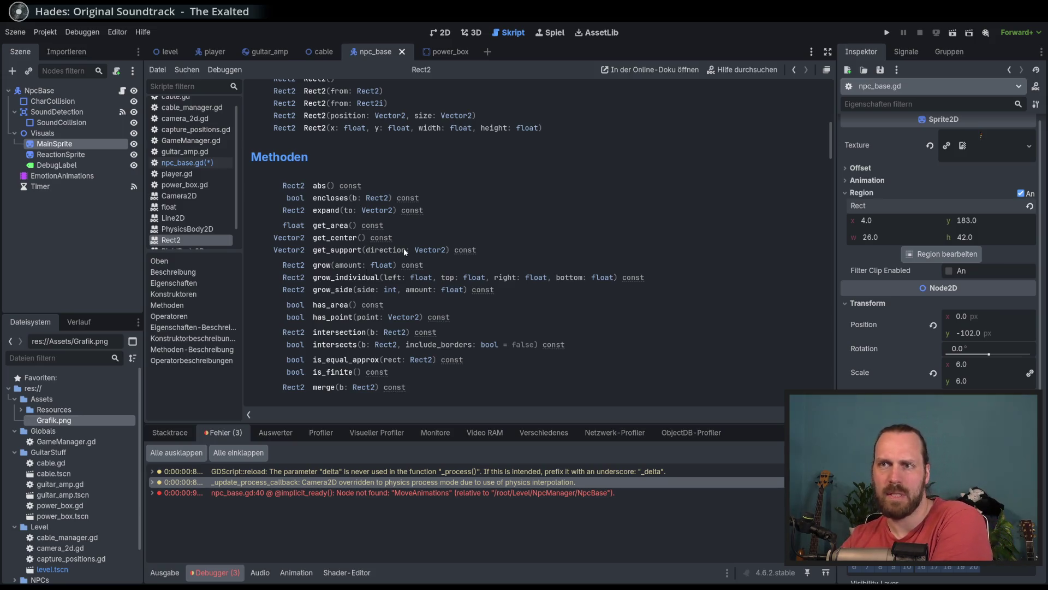
pyautogui.scroll(3, 427, 256)
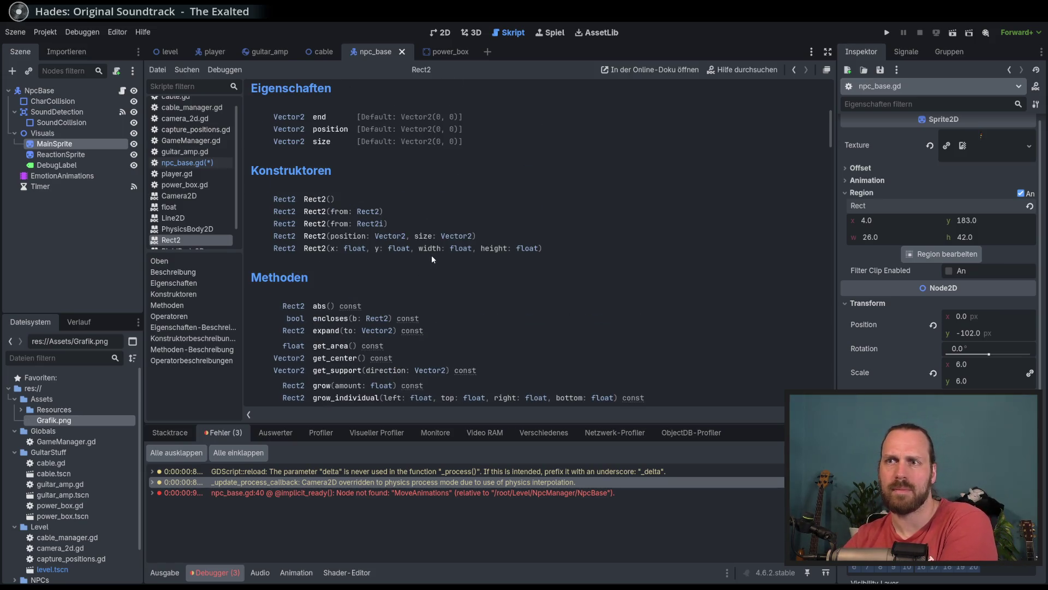
pyautogui.scroll(1, 433, 256)
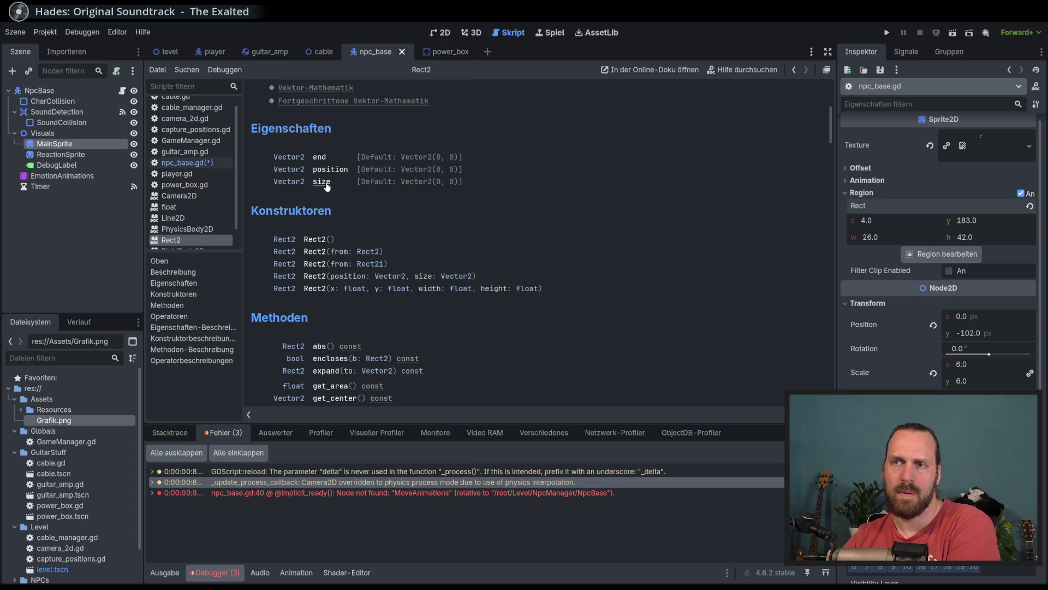
# Browse the Vector2 reference, go back to Rect2, then return to npc_base.gd.
pyautogui.click(297, 171)
pyautogui.scroll(-10, 532, 289)
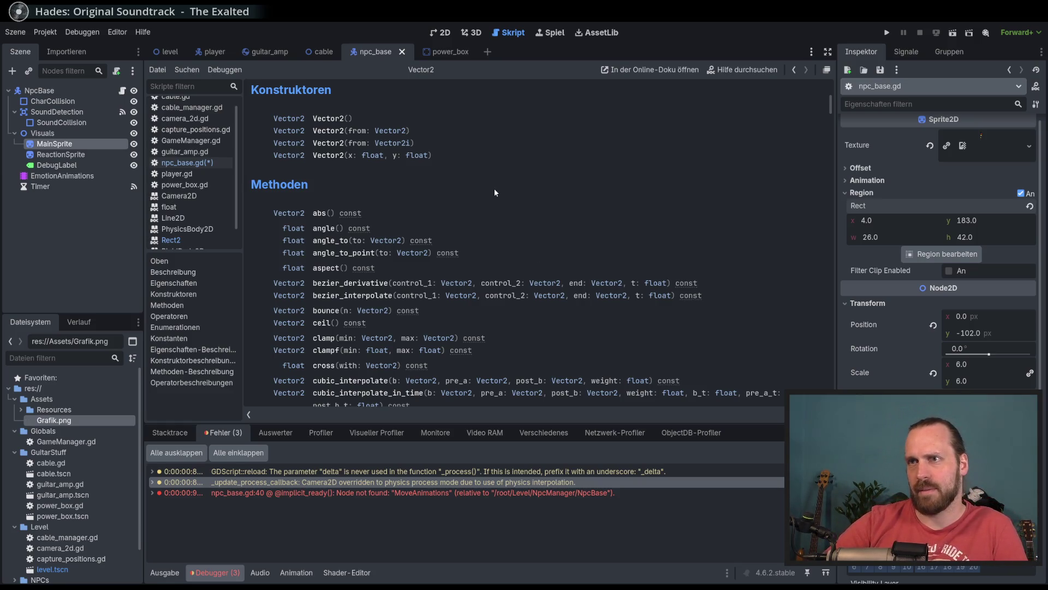
pyautogui.scroll(-4, 450, 192)
pyautogui.scroll(-8, 452, 197)
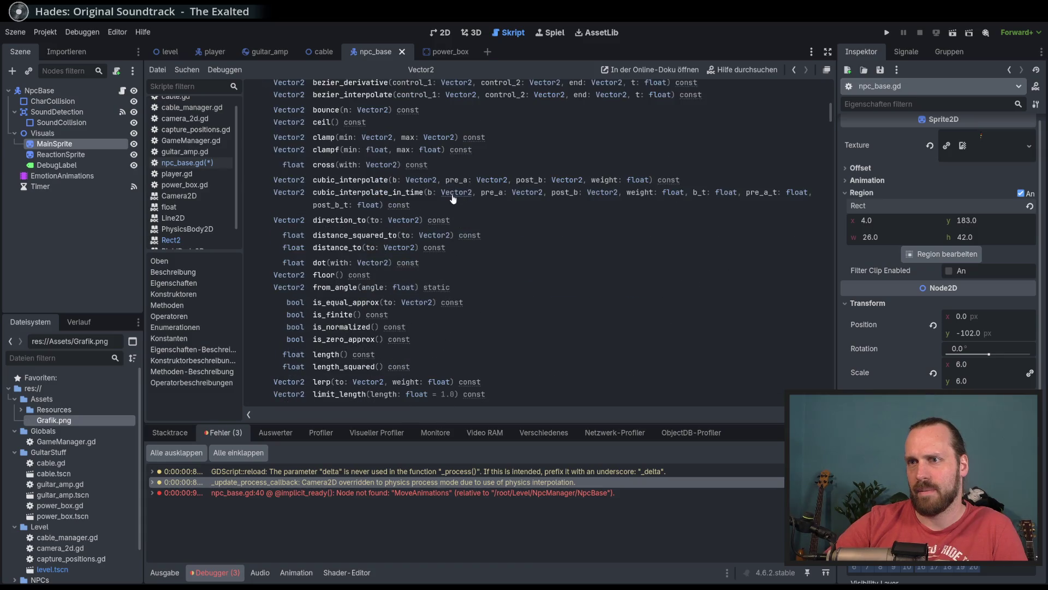
pyautogui.scroll(-4, 454, 199)
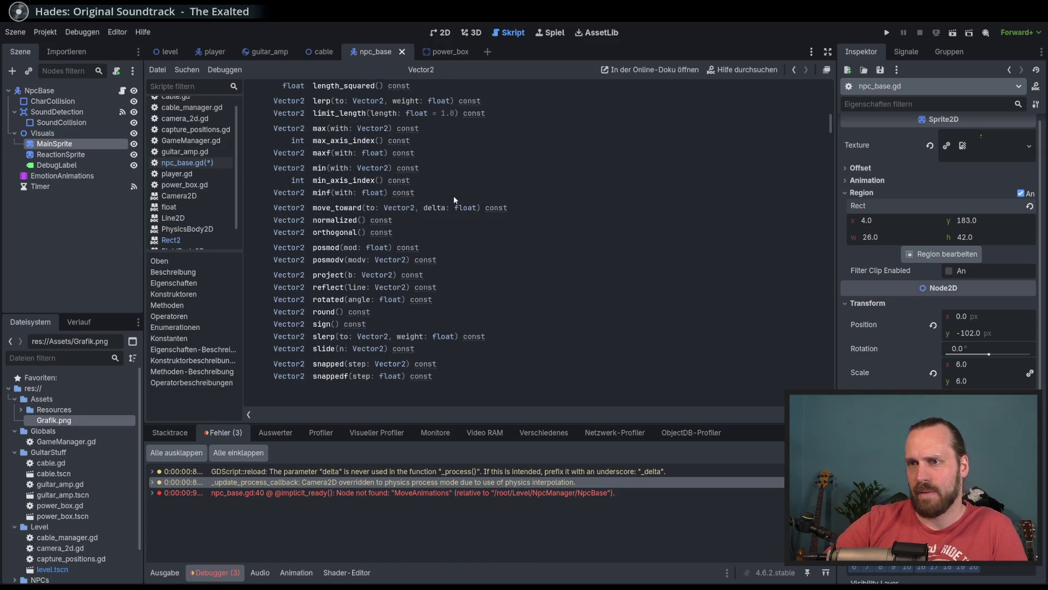
pyautogui.hotkey('alt', 'Left')
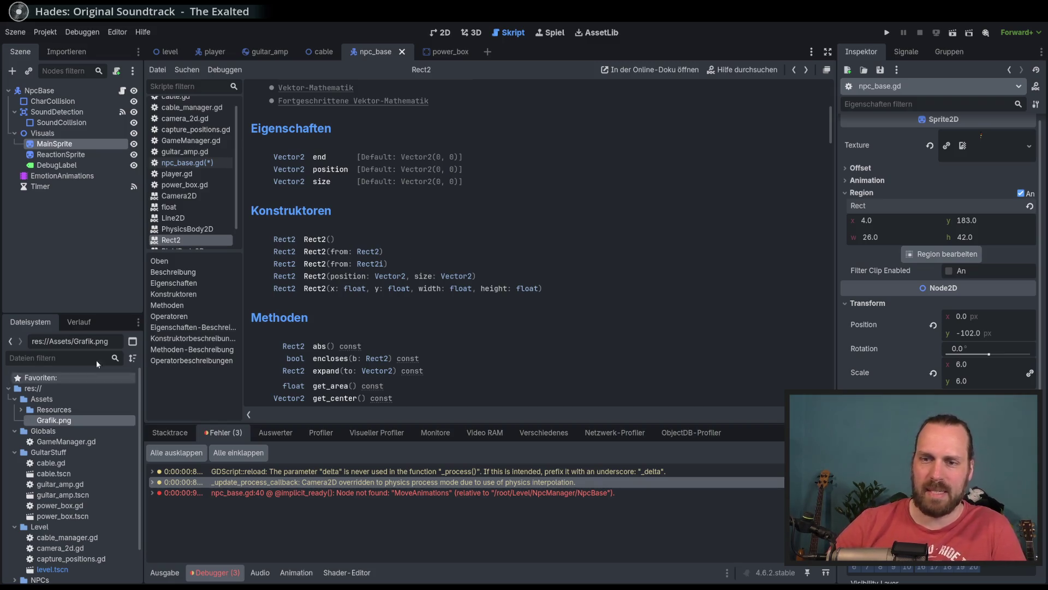
pyautogui.hotkey('alt', 'Tab')
pyautogui.hotkey('alt', 'Tab')
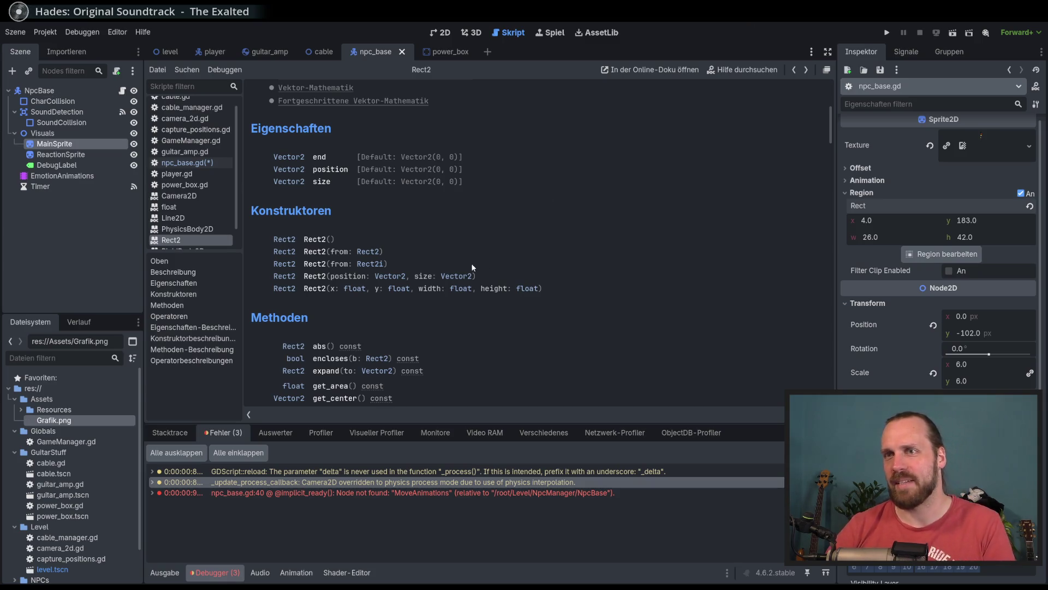
pyautogui.click(183, 162)
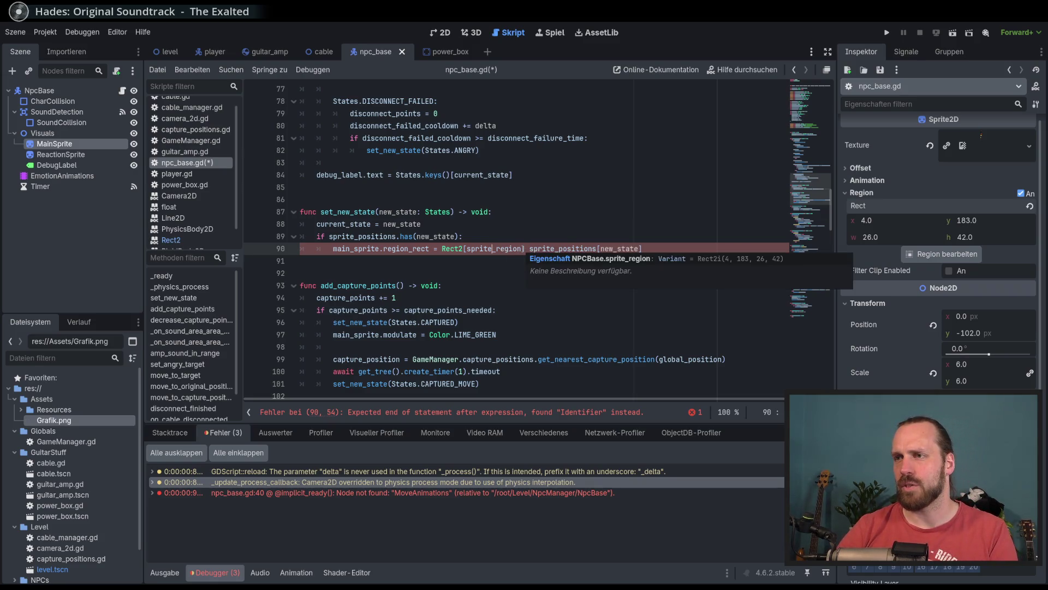
# Replace everything from Rect2 to the end of line 90 with Rect2i., trying members after the dot.
pyautogui.moveTo(653, 254); pyautogui.dragTo(442, 253)
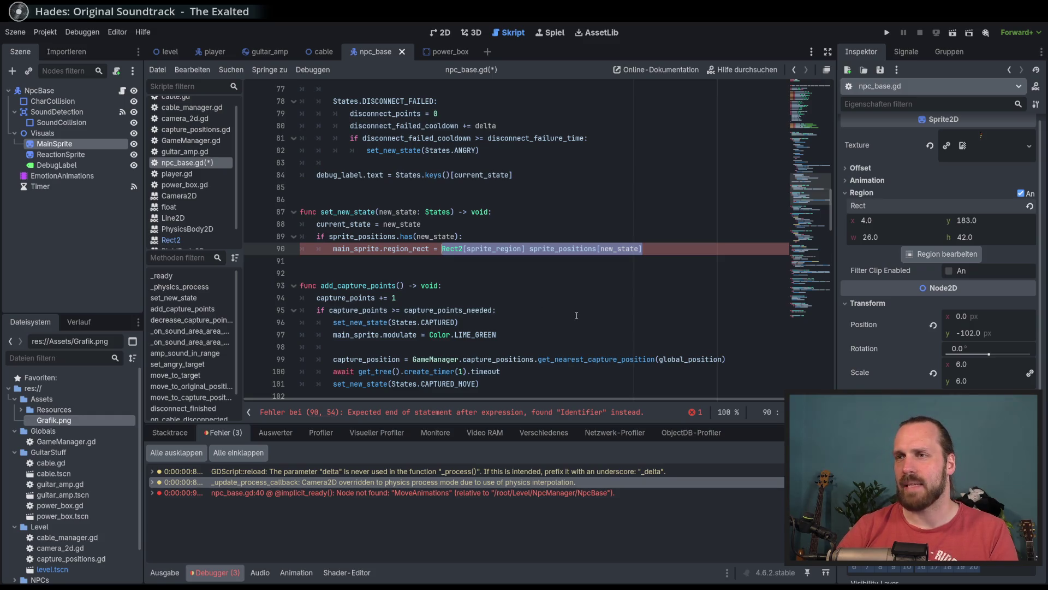
pyautogui.click(626, 292)
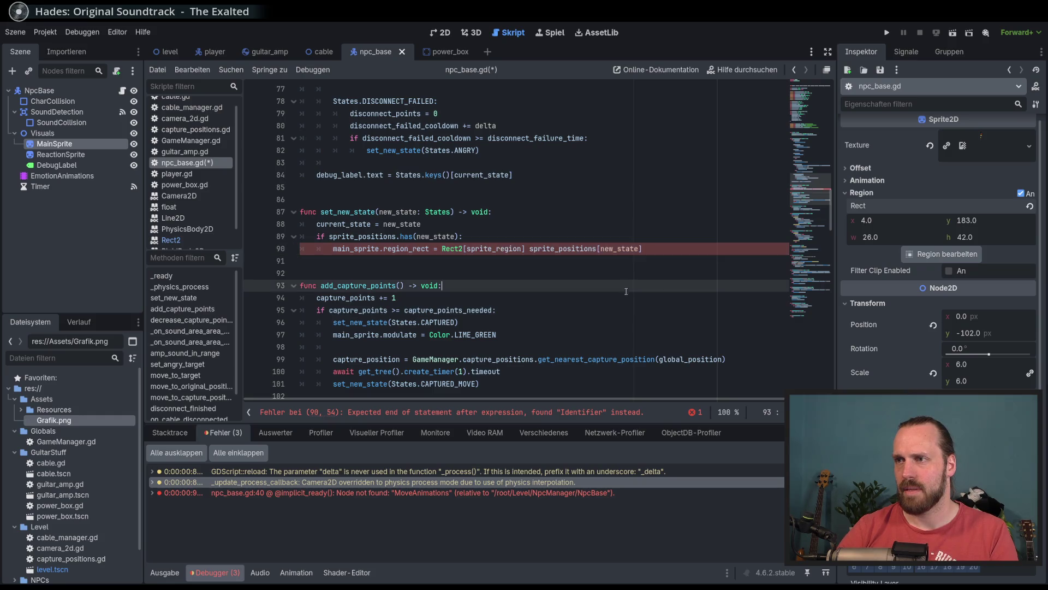
pyautogui.moveTo(656, 250); pyautogui.dragTo(442, 253)
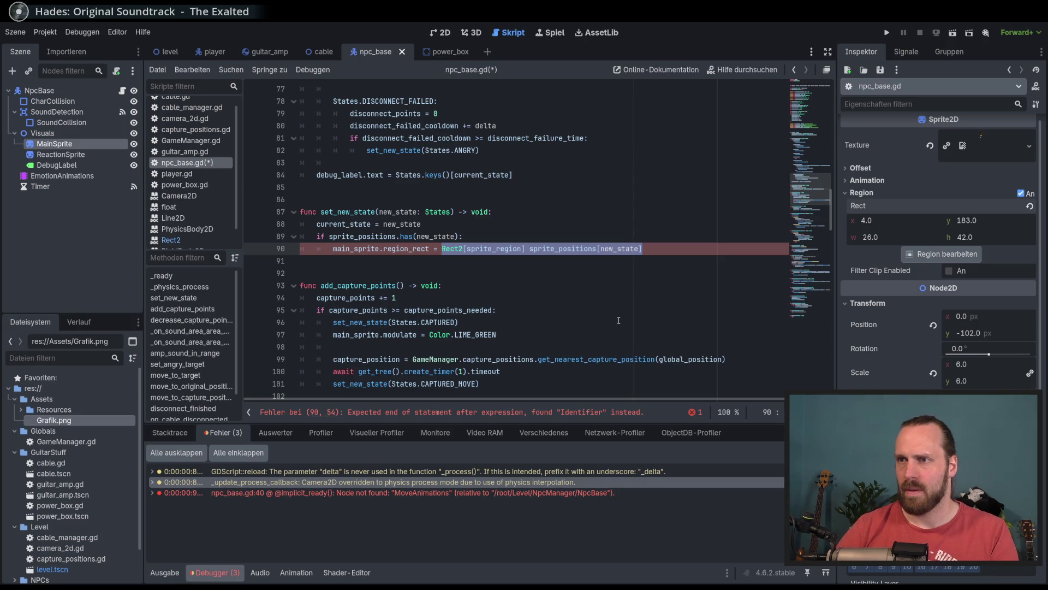
pyautogui.write('REc')
pyautogui.press('Down')
pyautogui.press('Return')
pyautogui.write('.region_rect = Rect2i.')
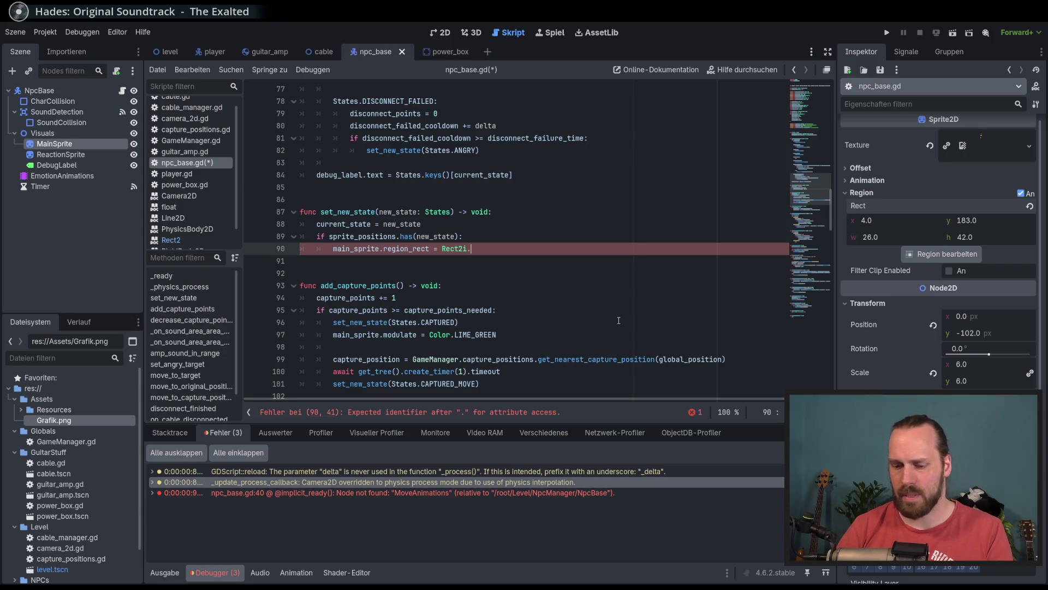
pyautogui.write('x')
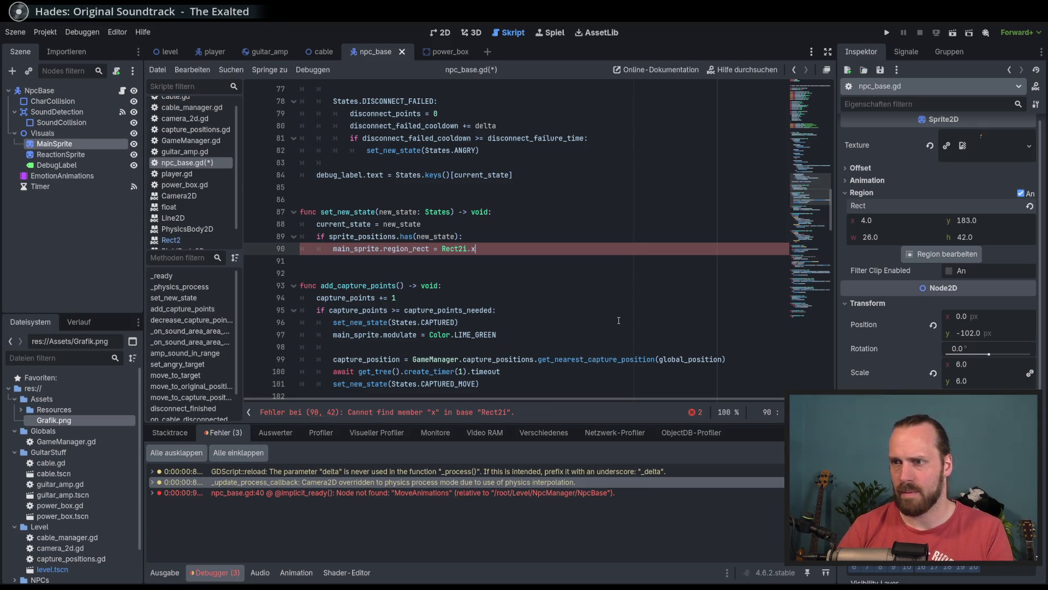
pyautogui.press('BackSpace')
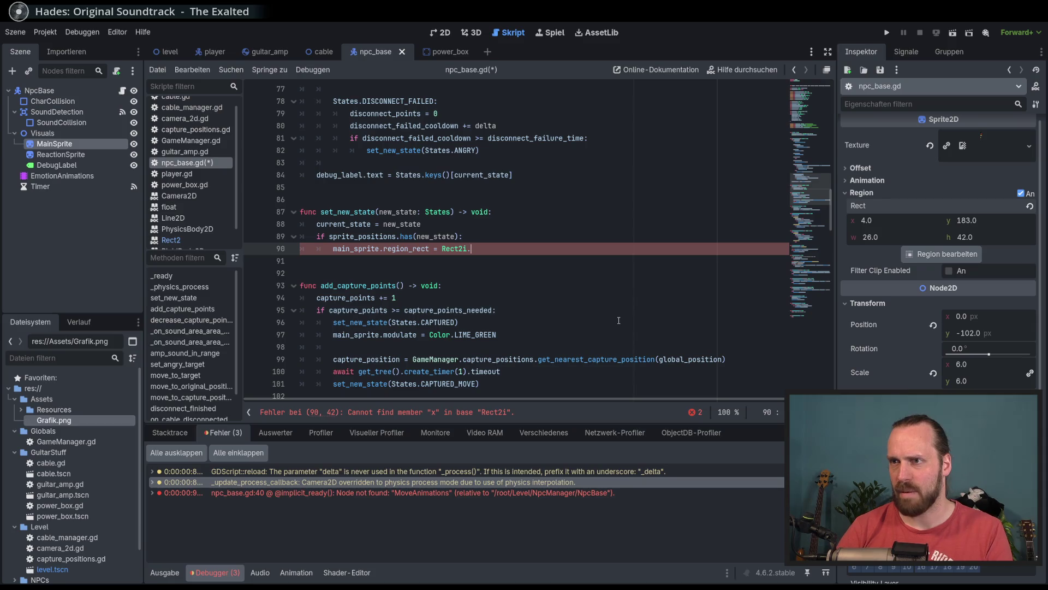
pyautogui.write('w')
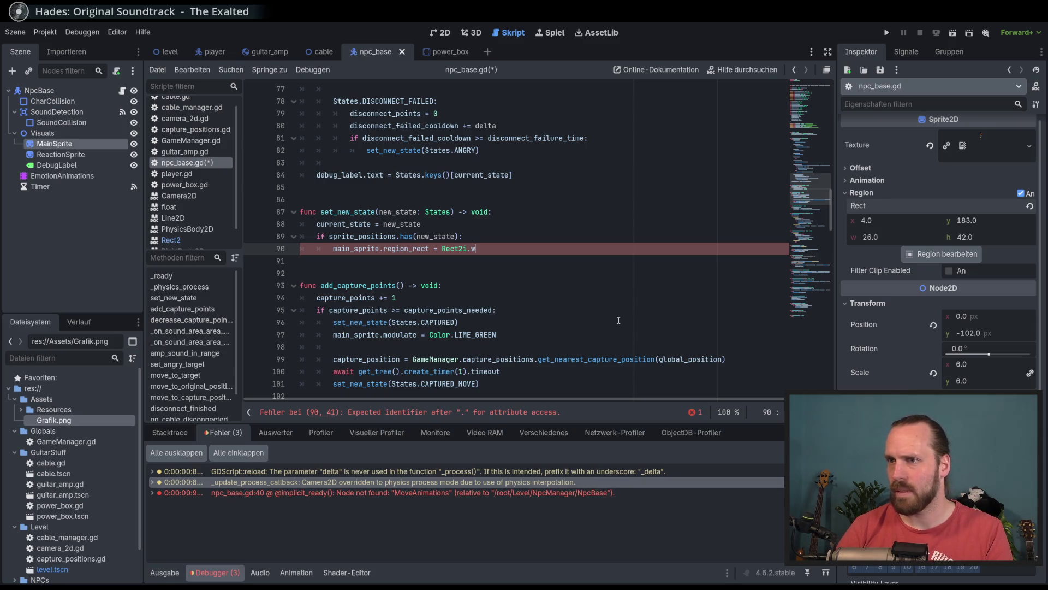
pyautogui.press('BackSpace')
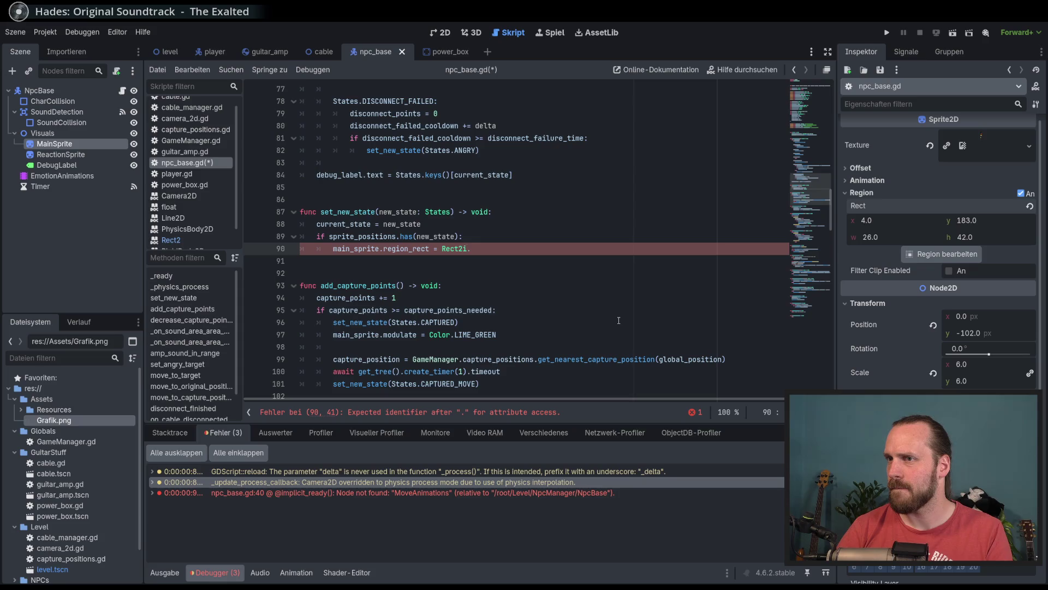
# Open the Rect2i reference, scroll down, and read the get_area() method.
pyautogui.keyDown('ctrl'); pyautogui.click(455, 249); pyautogui.keyUp('ctrl')
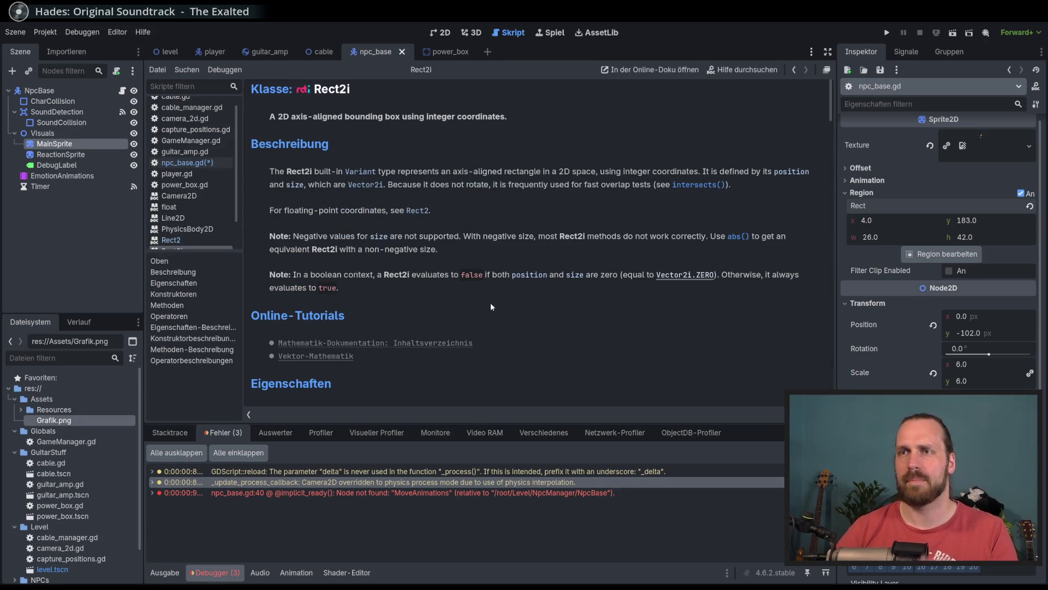
pyautogui.scroll(-5, 480, 306)
pyautogui.scroll(-3, 481, 306)
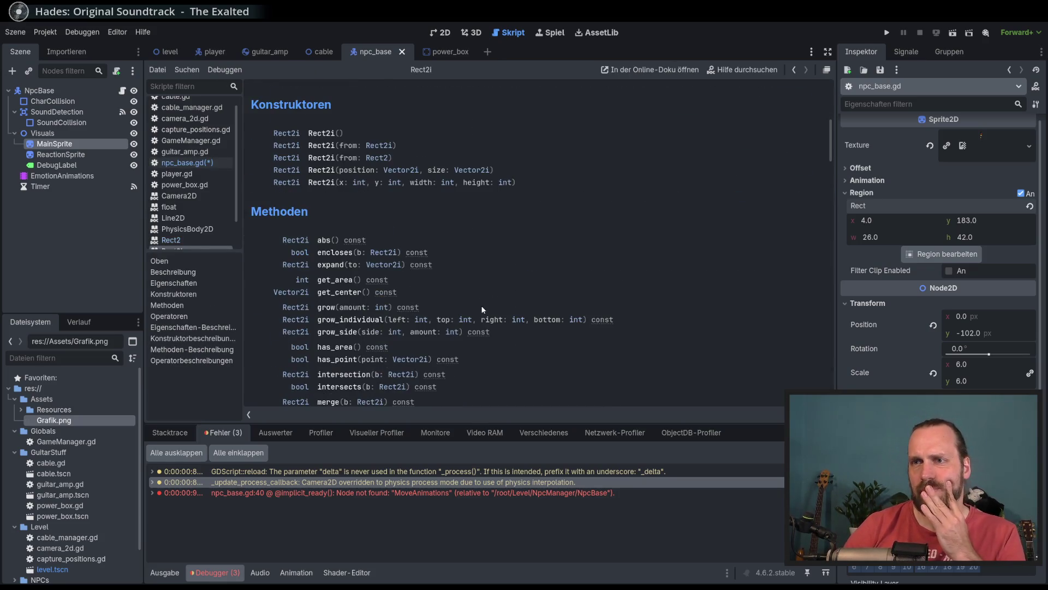
pyautogui.scroll(-2, 481, 280)
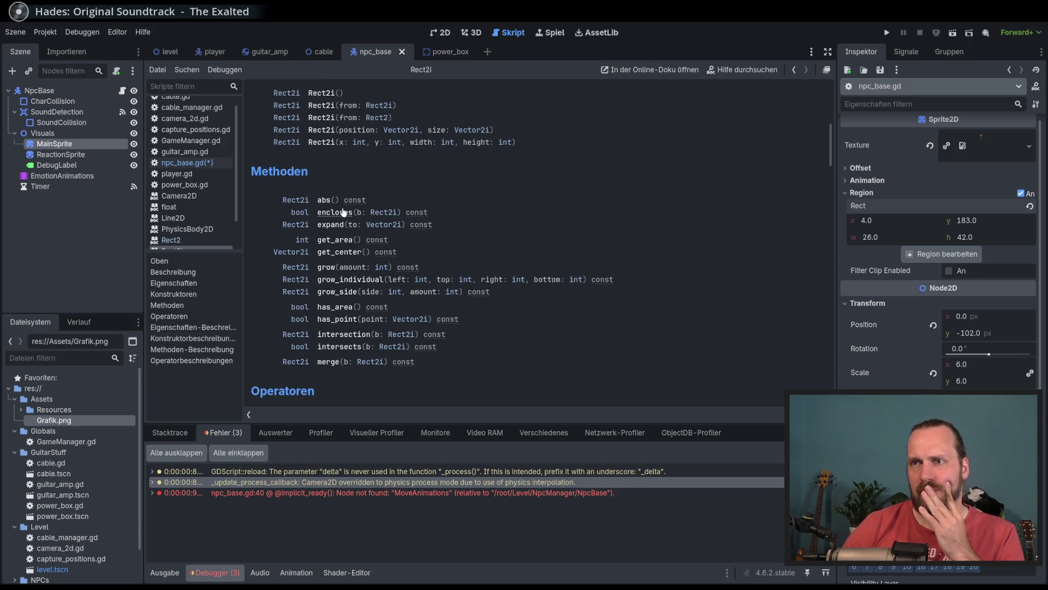
pyautogui.click(347, 244)
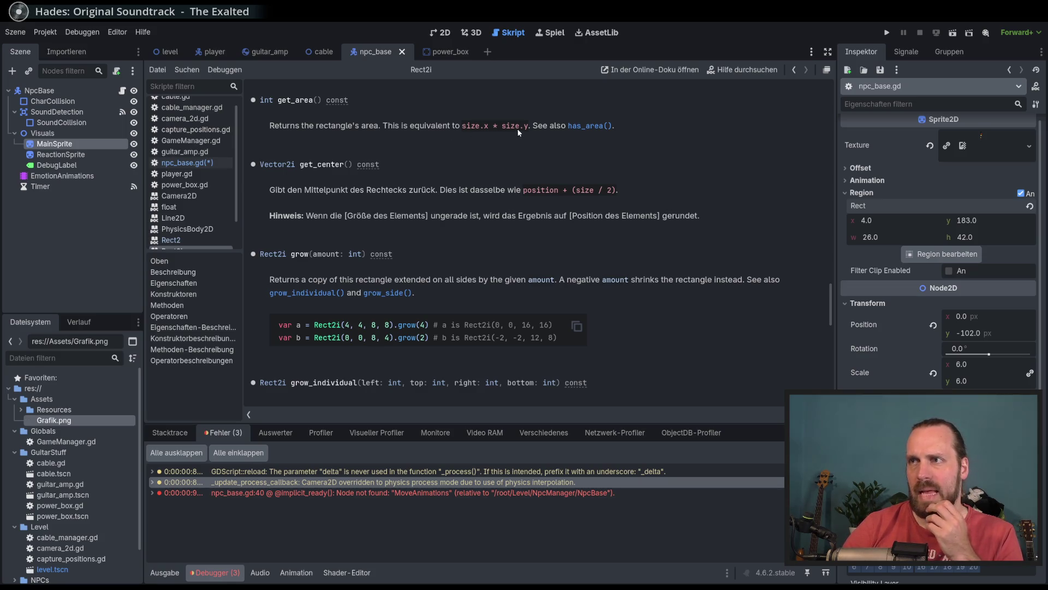
pyautogui.hotkey('alt', 'Left')
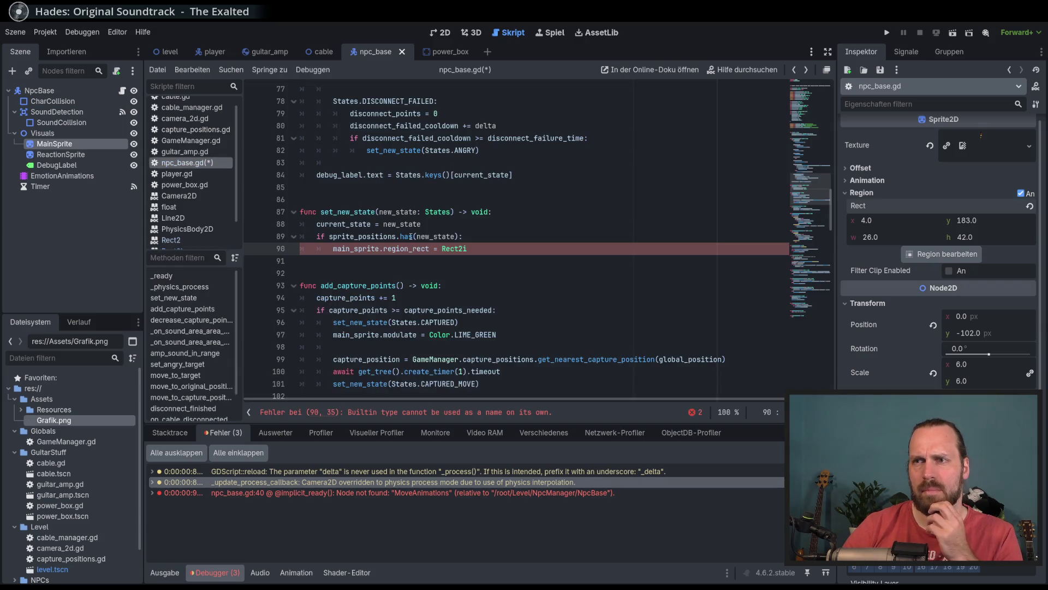
# Reopen the Rect2i reference and read the abs() method description.
pyautogui.moveTo(462, 252)
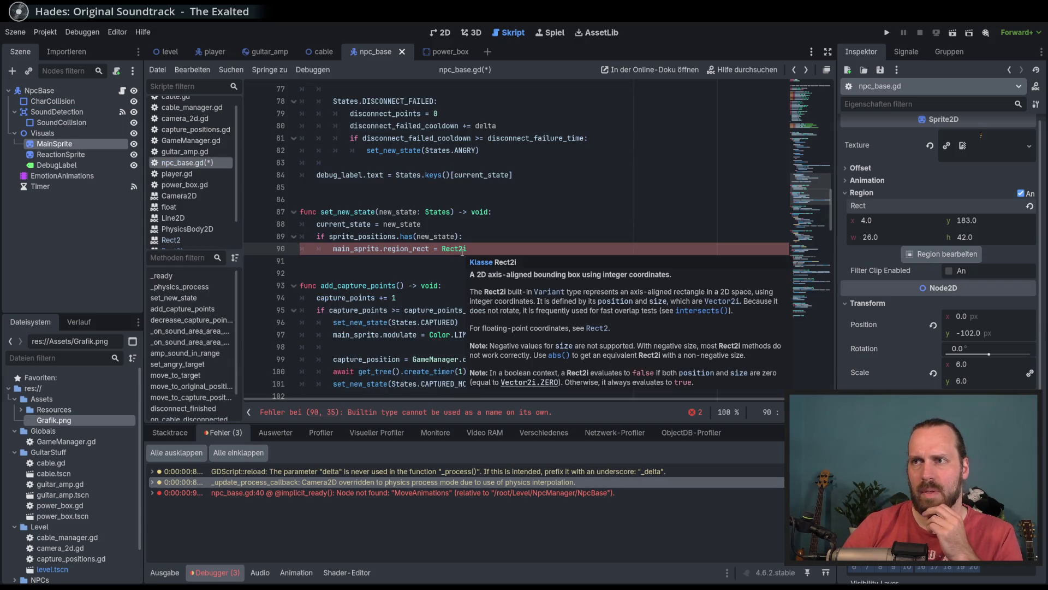
pyautogui.keyDown('ctrl'); pyautogui.click(440, 240); pyautogui.keyUp('ctrl')
pyautogui.scroll(5, 445, 233)
pyautogui.moveTo(831, 273); pyautogui.dragTo(808, 147)
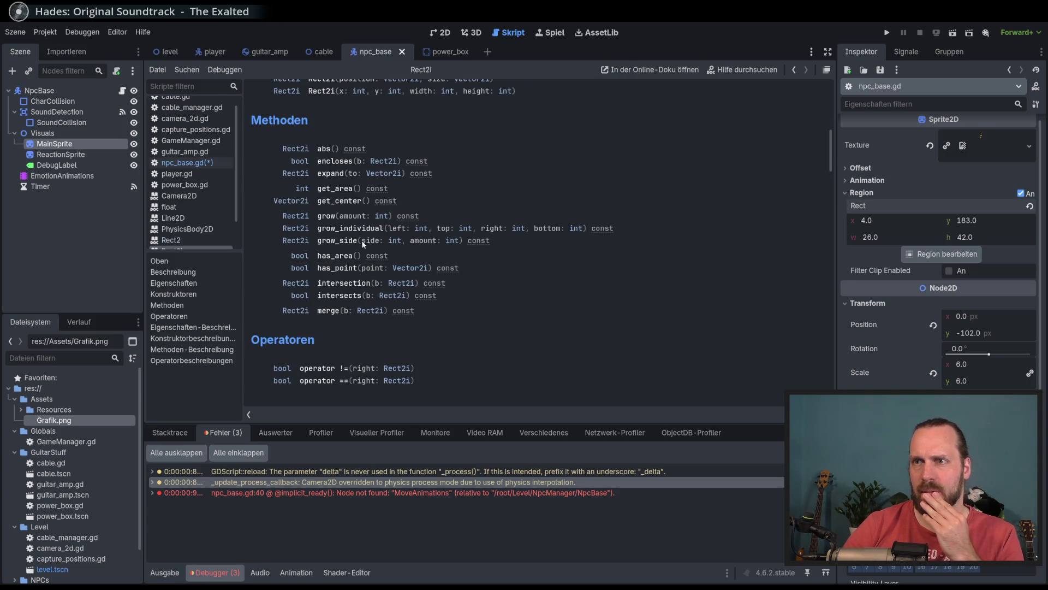
pyautogui.click(326, 148)
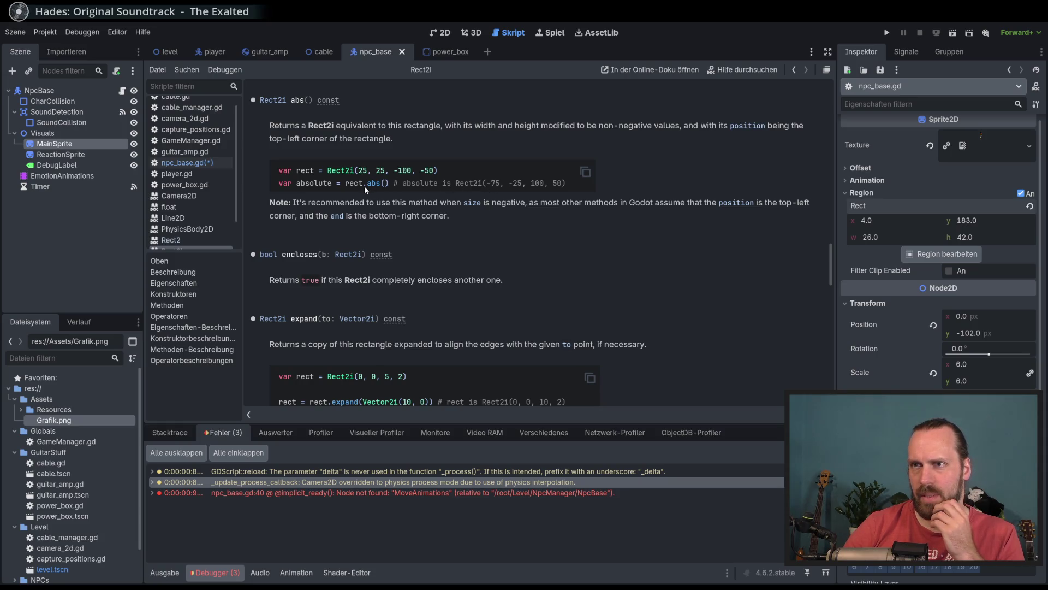
pyautogui.hotkey('alt', 'Left')
pyautogui.hotkey('alt', 'Right')
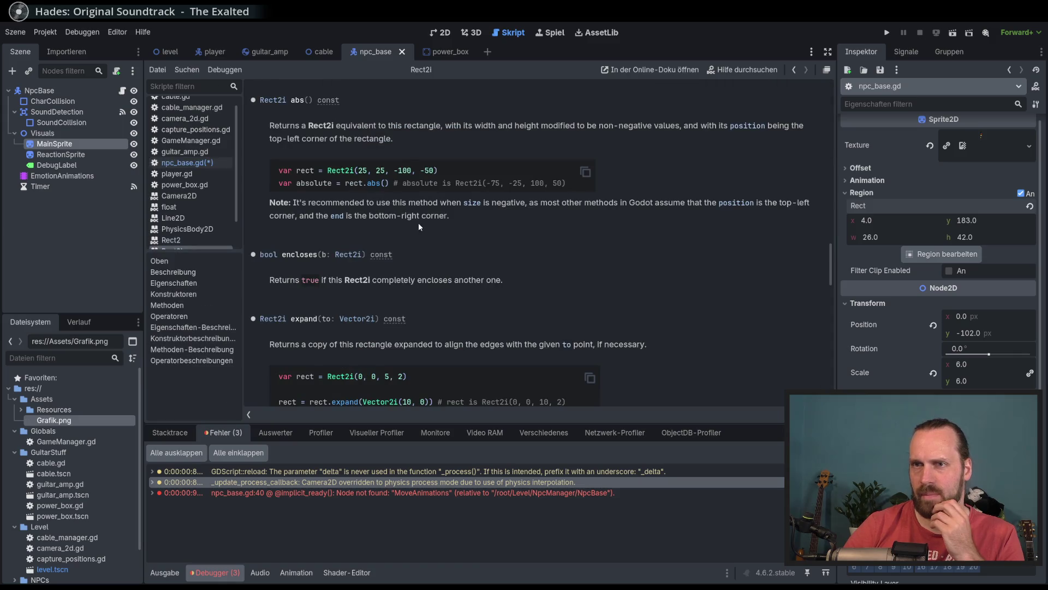
pyautogui.scroll(10, 821, 266)
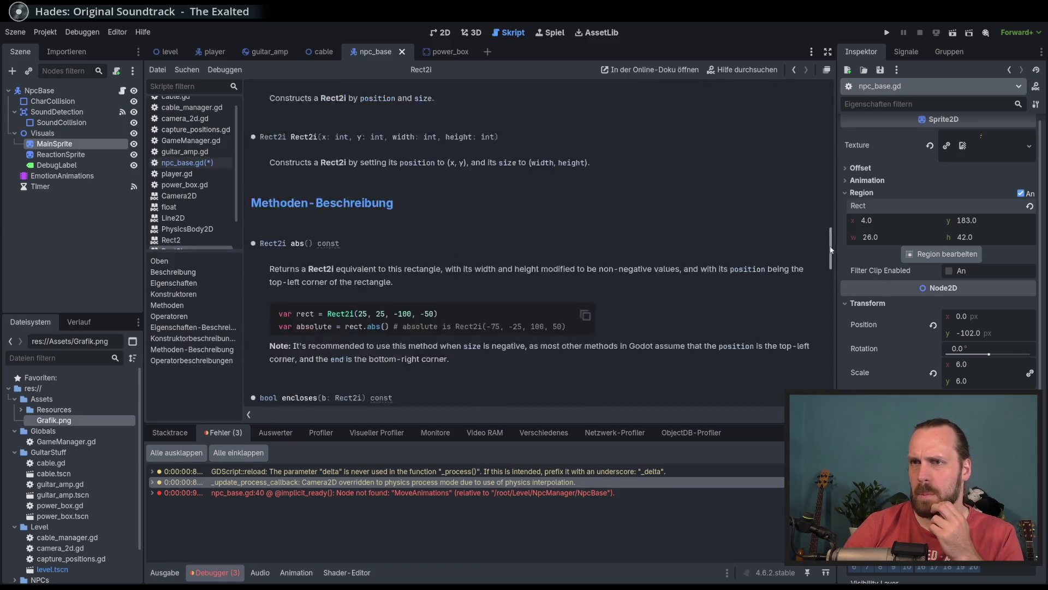
# Read the Rect2i description and properties sections, then go back to npc_base.gd.
pyautogui.click(187, 273)
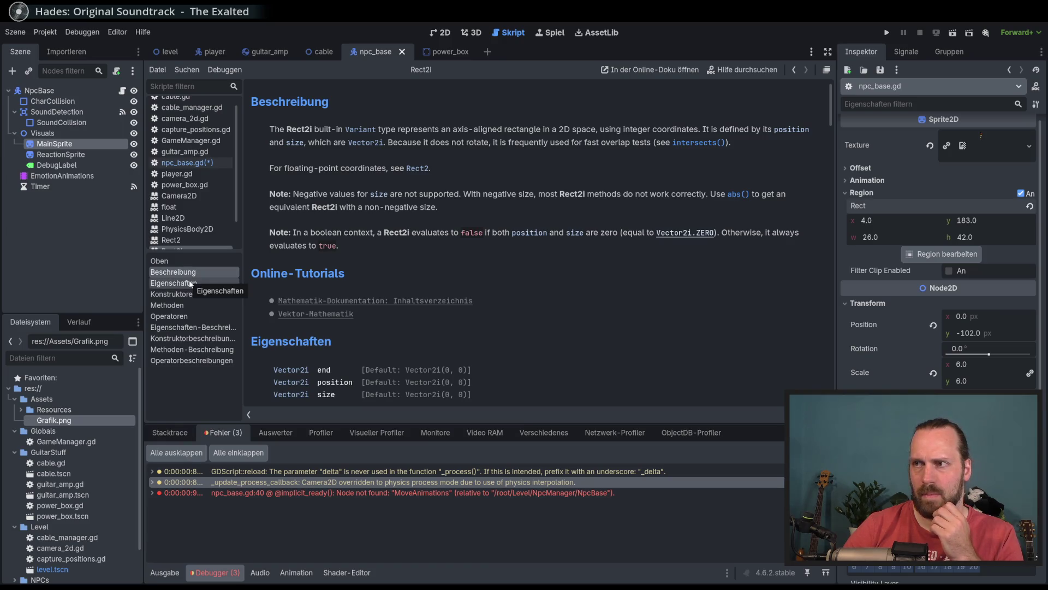
pyautogui.click(190, 284)
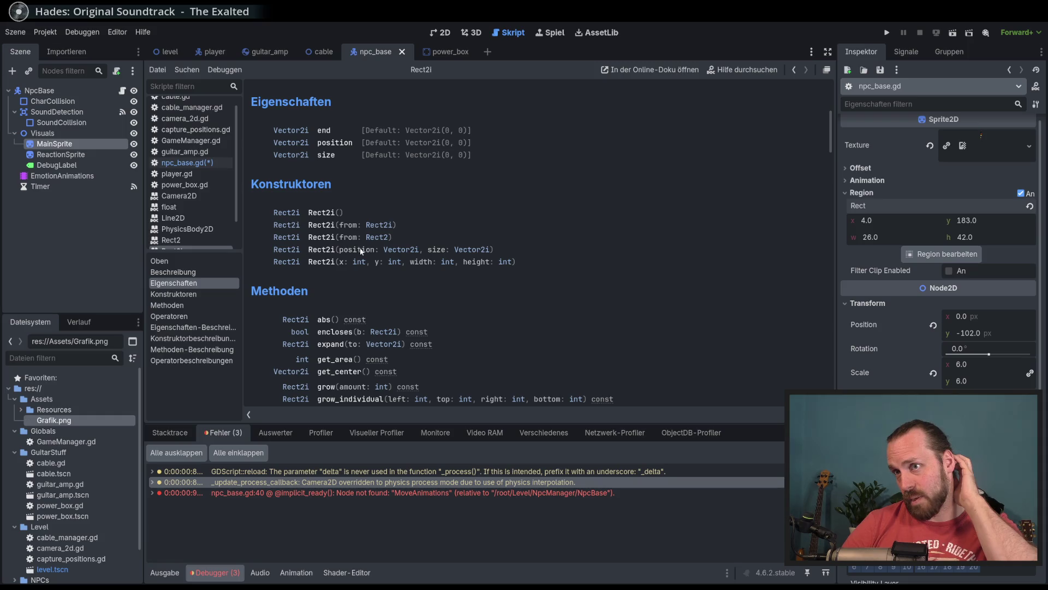
pyautogui.scroll(-4, 436, 283)
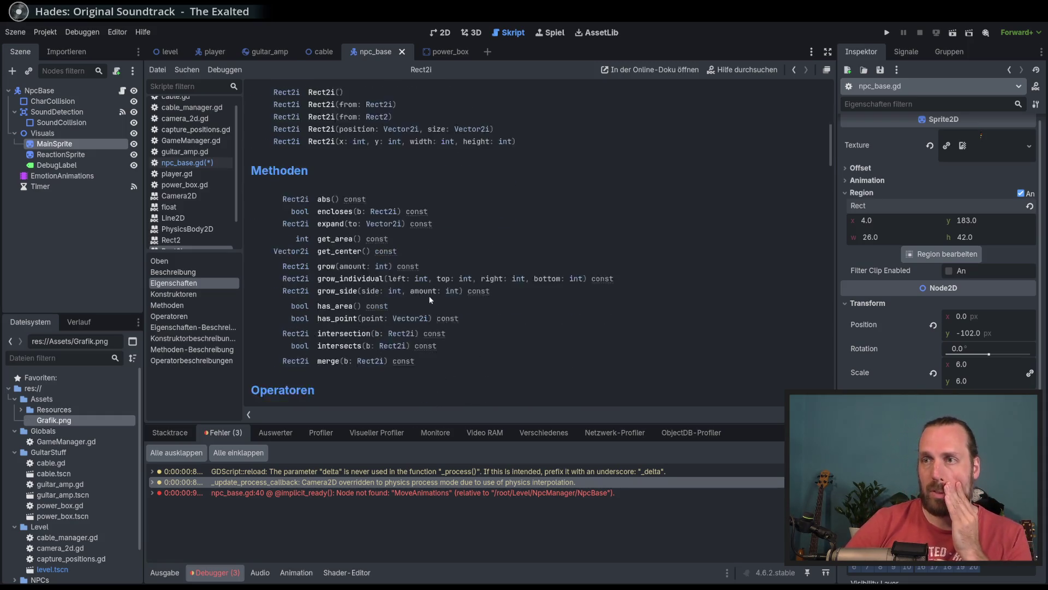
pyautogui.scroll(-1, 429, 296)
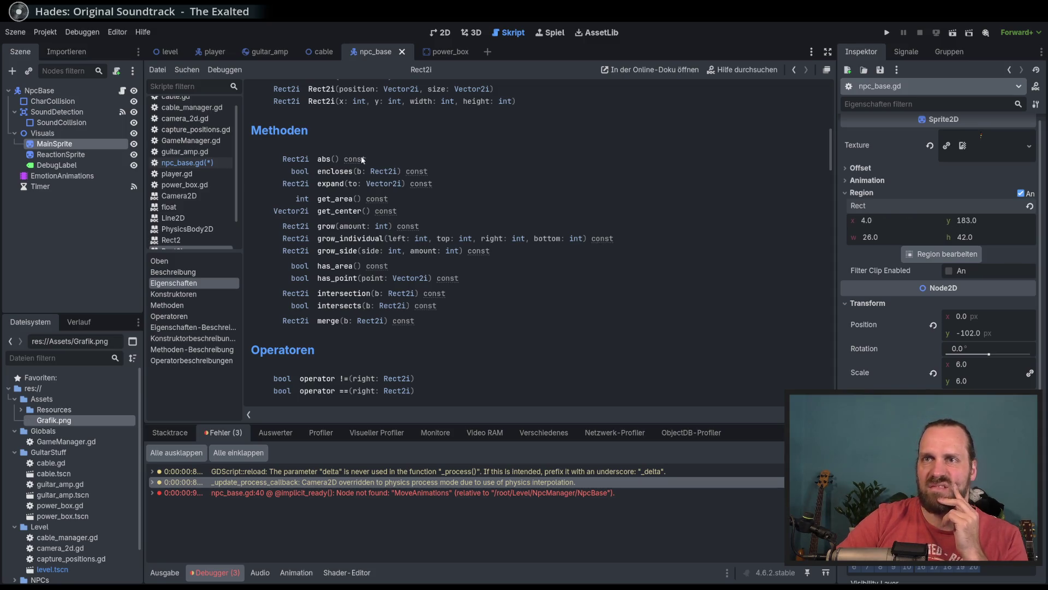
pyautogui.scroll(1, 238, 129)
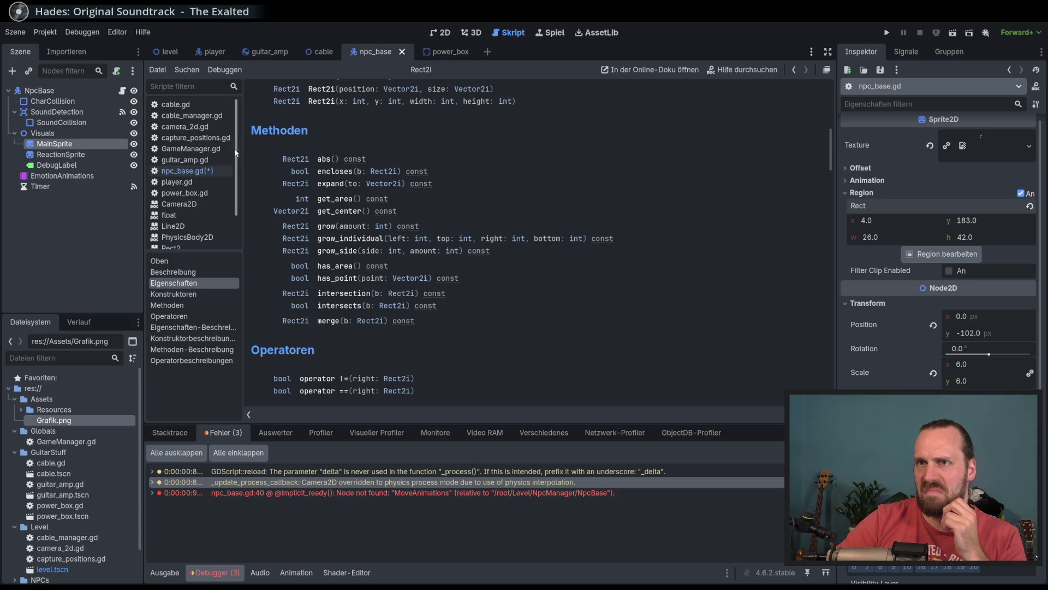
pyautogui.click(204, 171)
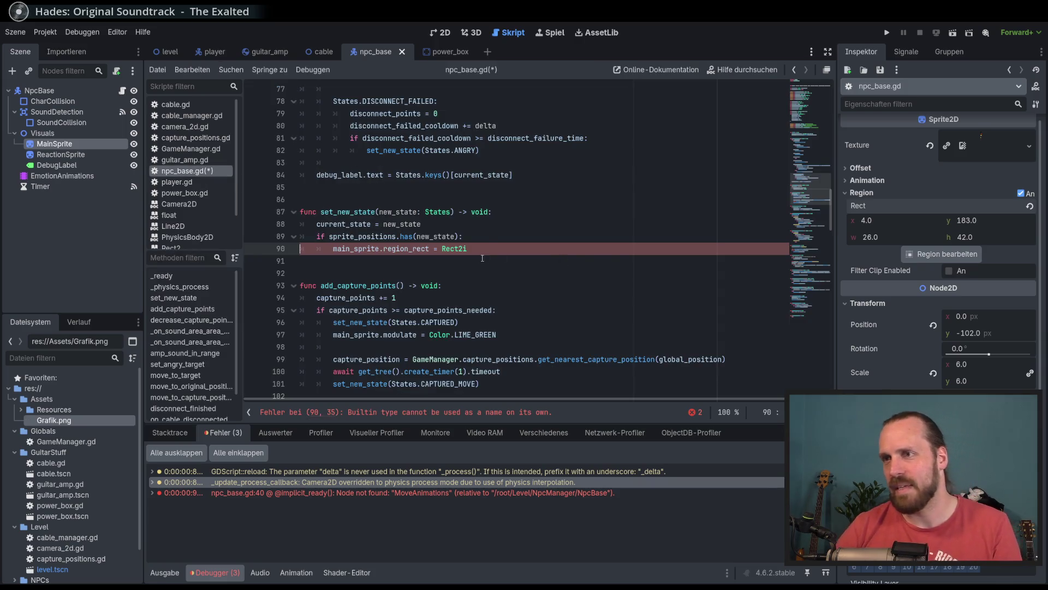
# Rename the line 27 variable sprite_region to sprite_region_size.
pyautogui.scroll(20, 372, 278)
pyautogui.scroll(-3, 372, 279)
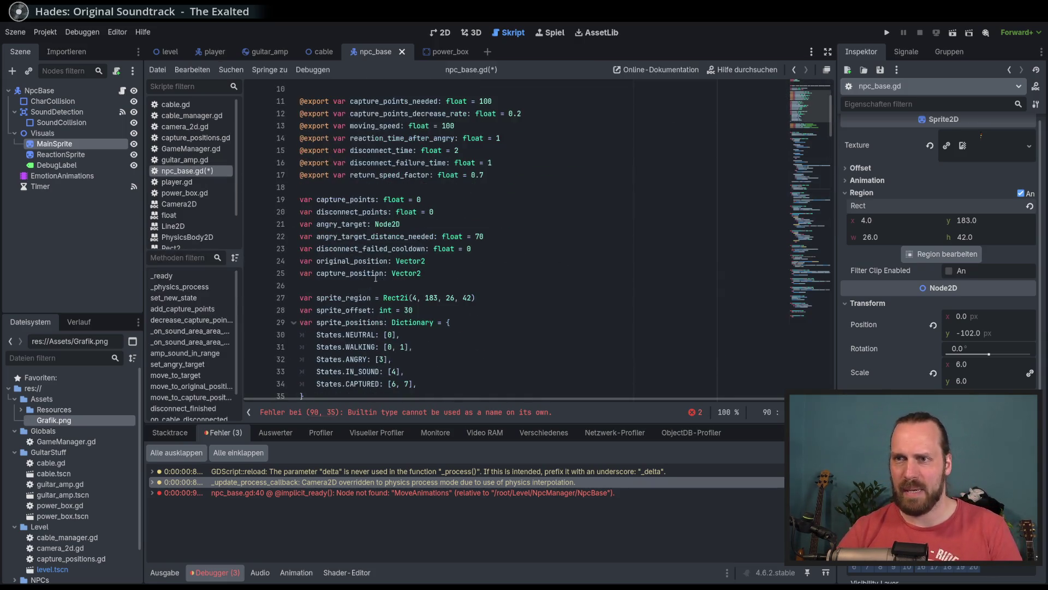
pyautogui.click(341, 298)
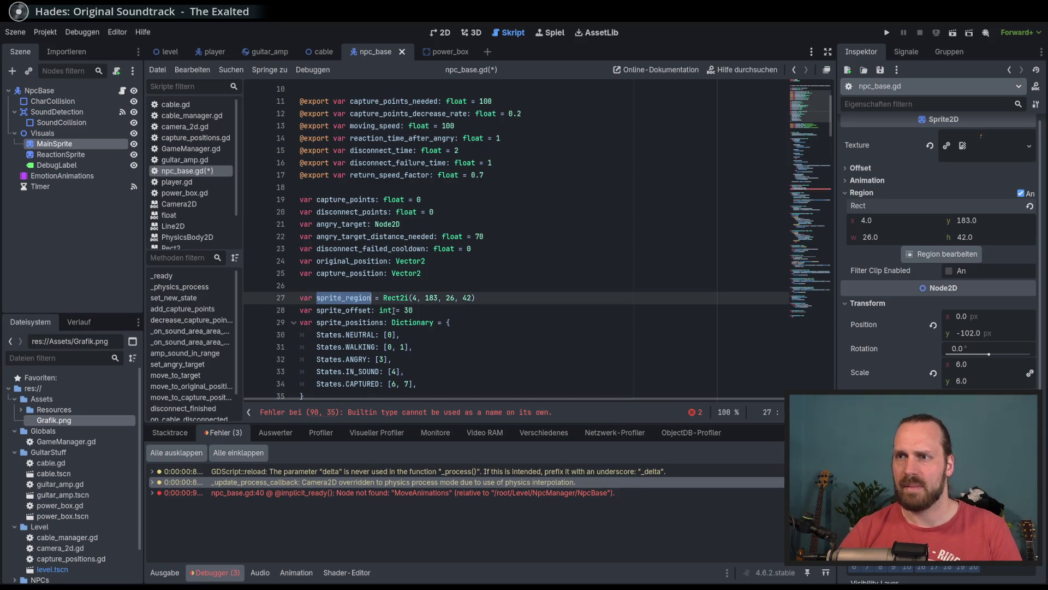
pyautogui.scroll(-3, 341, 297)
pyautogui.click(359, 189)
pyautogui.doubleClick(359, 187)
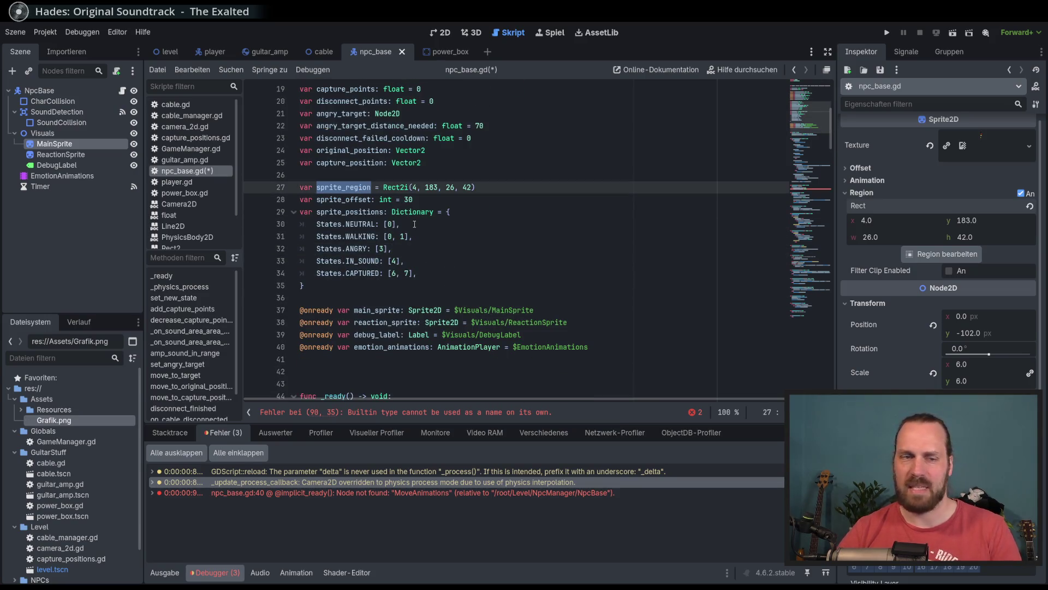
pyautogui.click(370, 188)
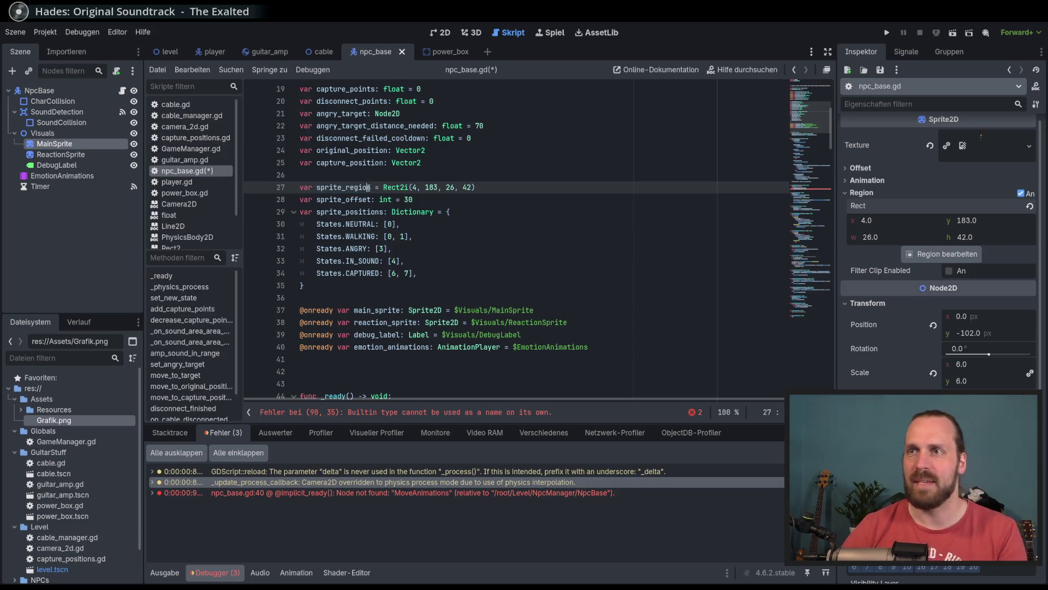
pyautogui.write('_size')
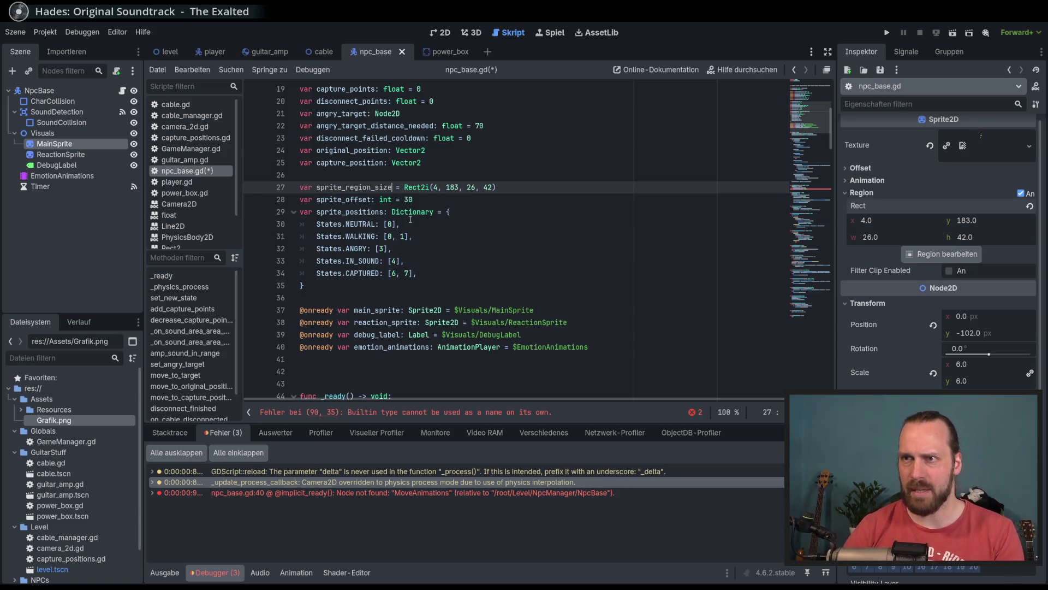
# Change its value from Rect2i to Vector2, removing the 4, 183 arguments.
pyautogui.moveTo(405, 187); pyautogui.dragTo(431, 187)
pyautogui.write('VEc')
pyautogui.press('Return')
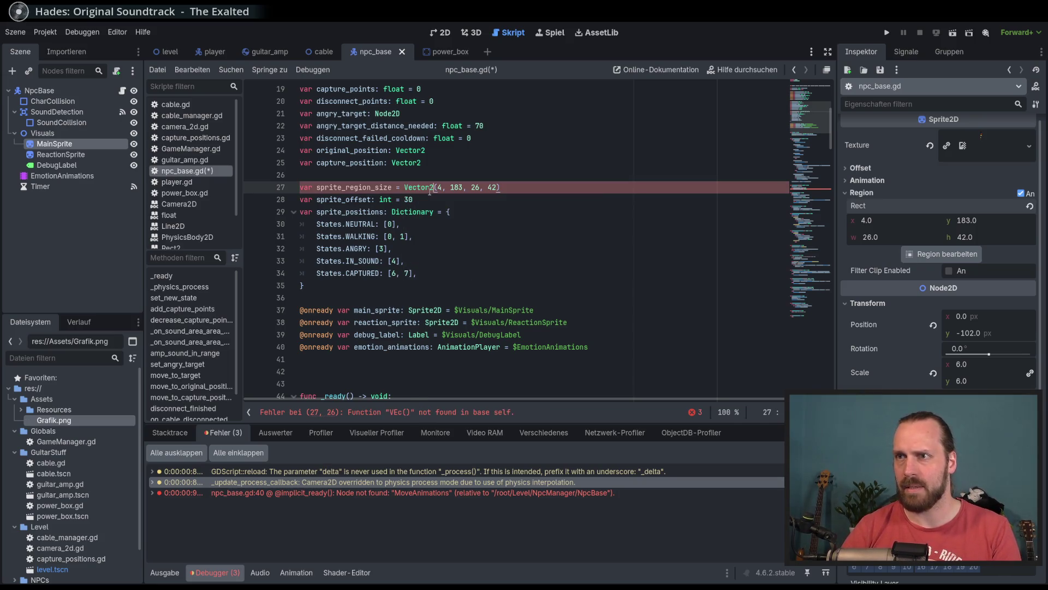
pyautogui.click(467, 187)
pyautogui.hotkey('shift', 'Left')
pyautogui.hotkey('shift', 'Left')
pyautogui.hotkey('shift', 'Left')
pyautogui.press('BackSpace')
# Tidy Vector2( and declare sprite_region_y = 183 above sprite_region_size.
pyautogui.press('Delete')
pyautogui.click(480, 188)
pyautogui.click(485, 181)
pyautogui.press('Return')
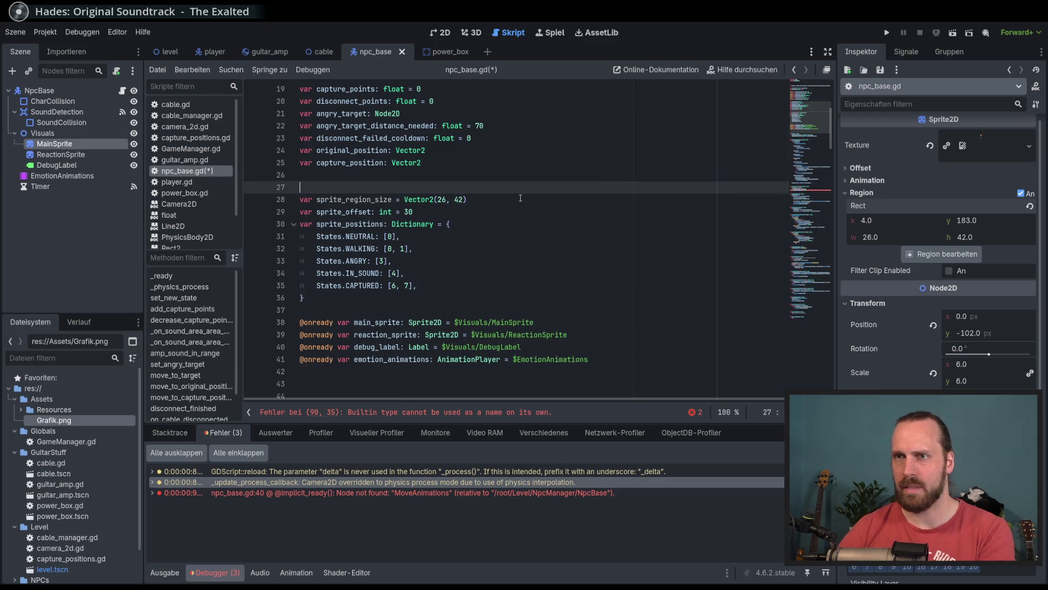
pyautogui.write('_regio')
pyautogui.press('BackSpace')
pyautogui.write('_y')
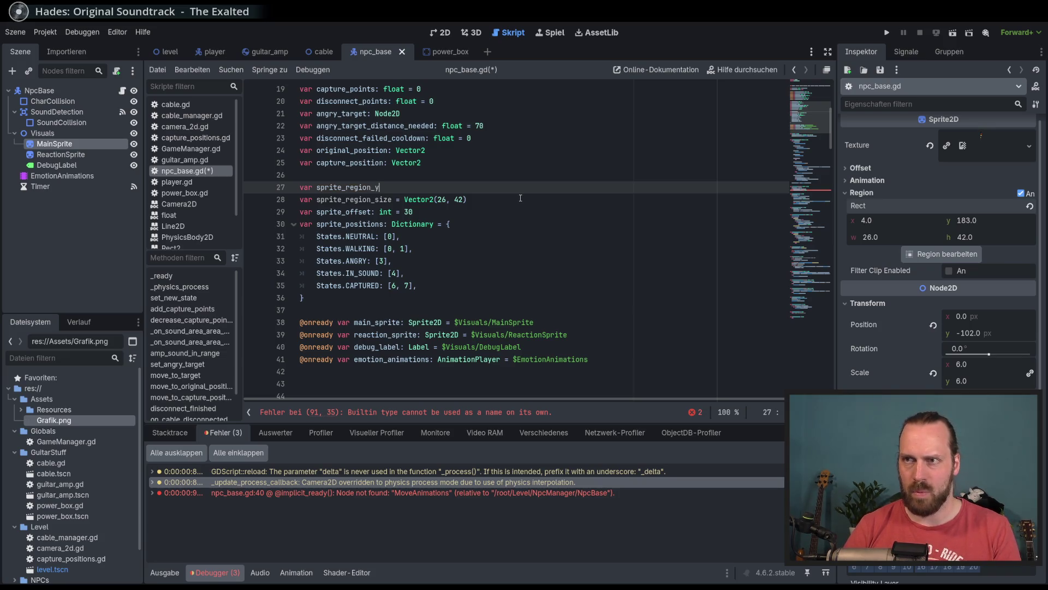
pyautogui.write(' = ')
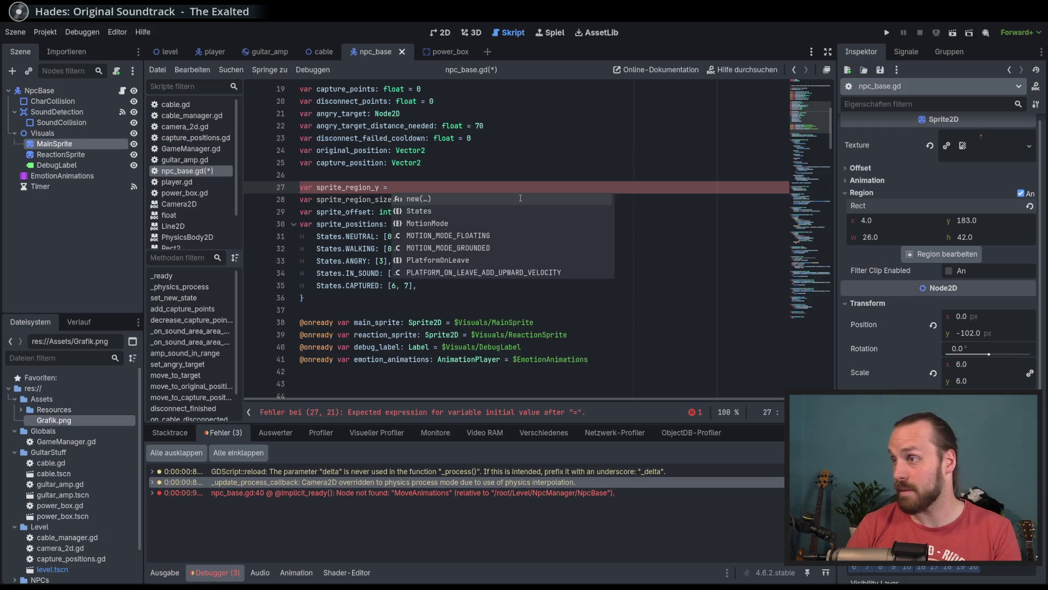
pyautogui.write('183')
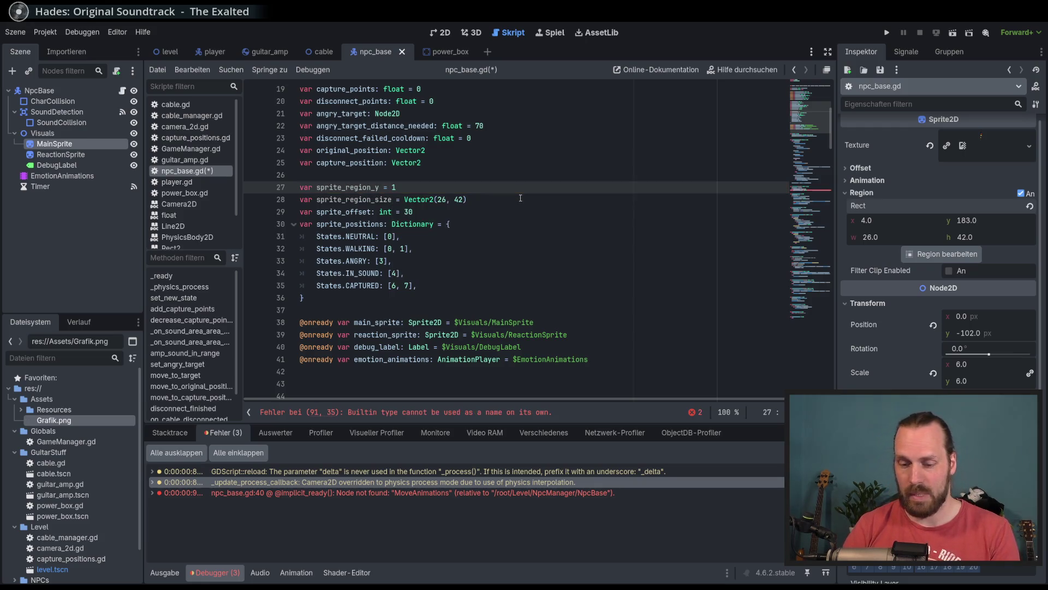
# Declare sprite_region_x = 4 above it, save, and jump to the line 92 error.
pyautogui.hotkey('ctrl', 'shift', 'Return')
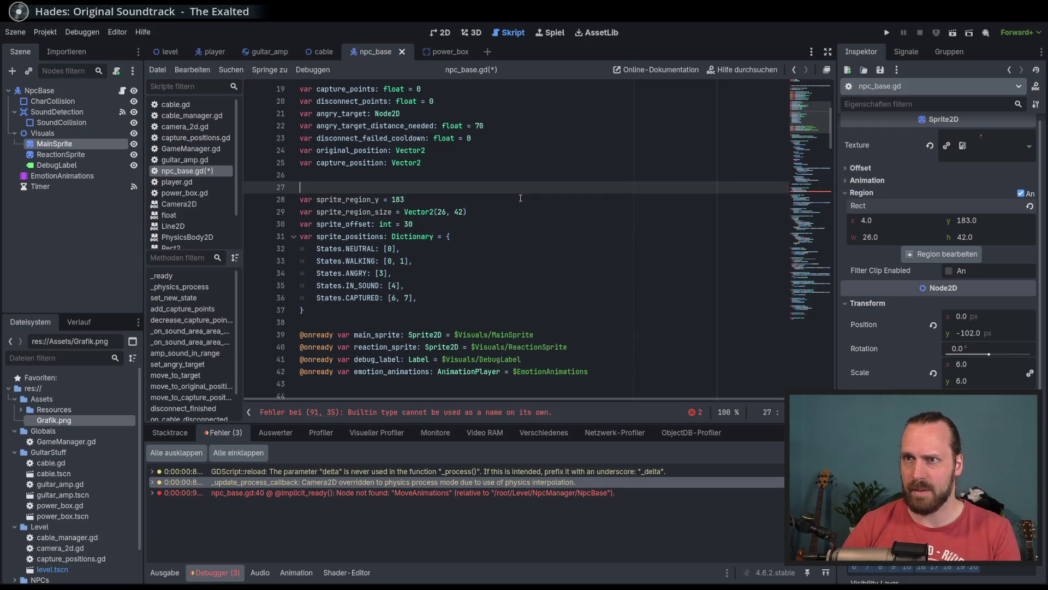
pyautogui.write('varsprite_regiu')
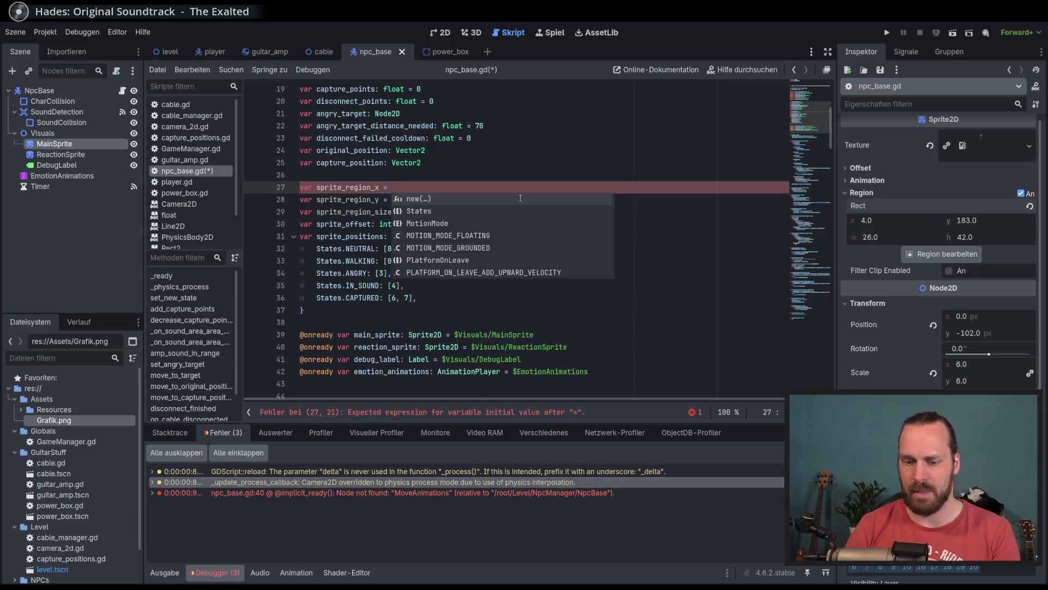
pyautogui.write('4')
pyautogui.hotkey('ctrl', 's')
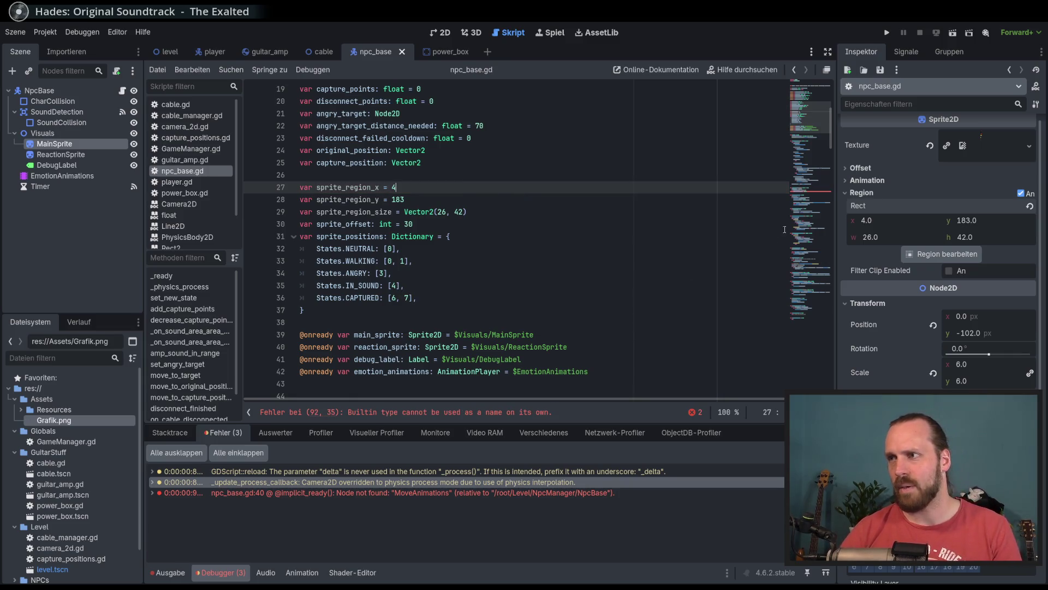
pyautogui.click(404, 412)
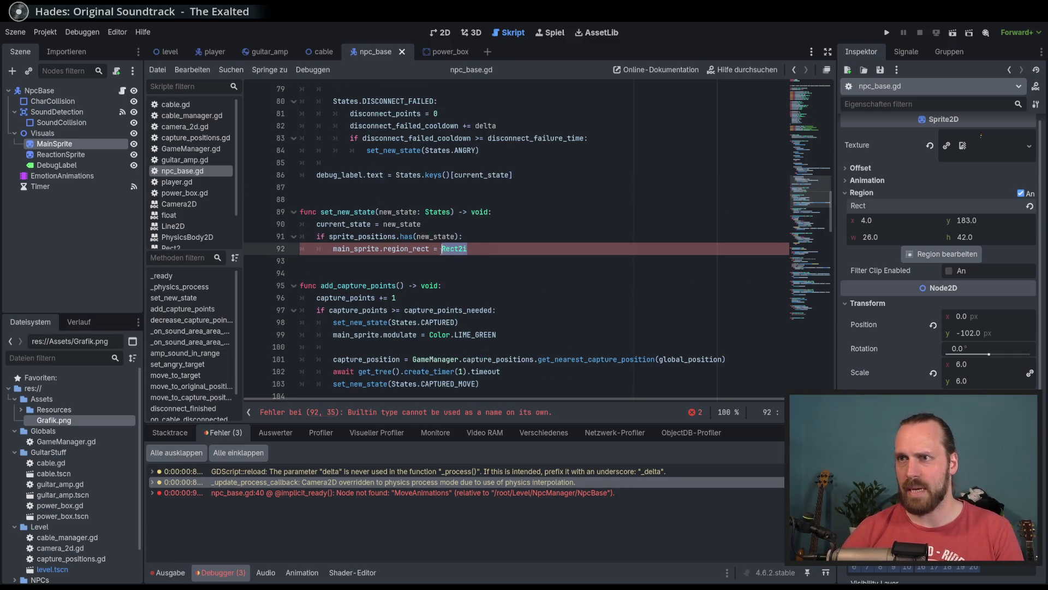
# Start line 92's Rect2 with sprite_region_x and sprite_region_y as its first arguments.
pyautogui.write('RE')
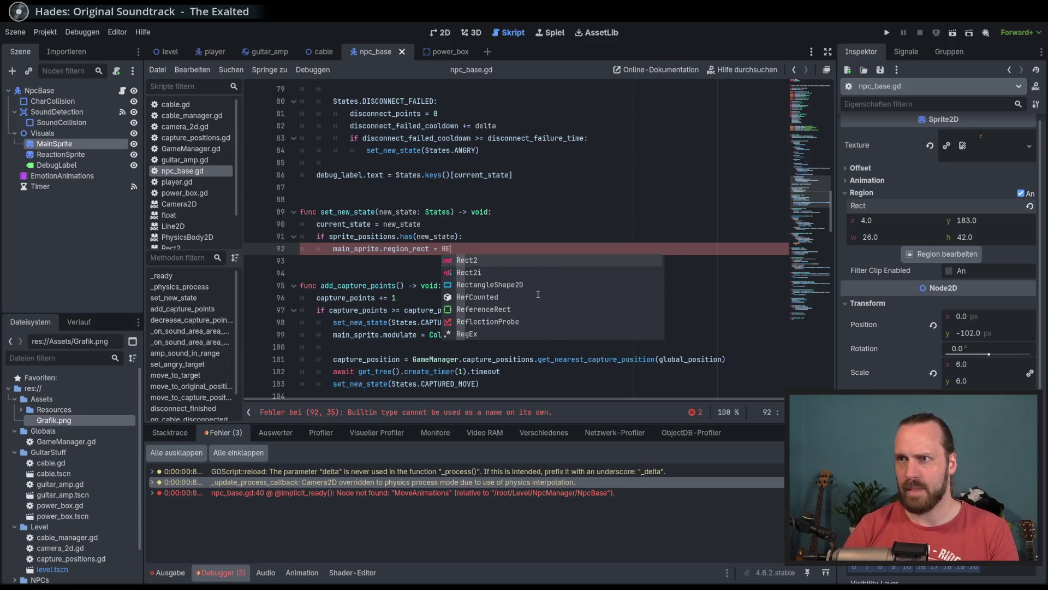
pyautogui.press('Return')
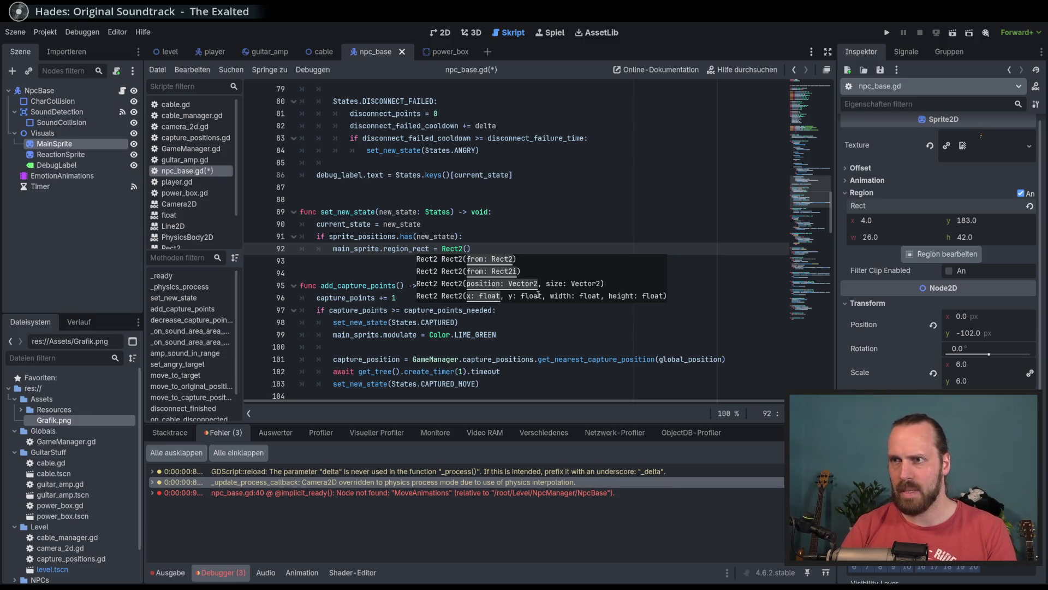
pyautogui.write('spri')
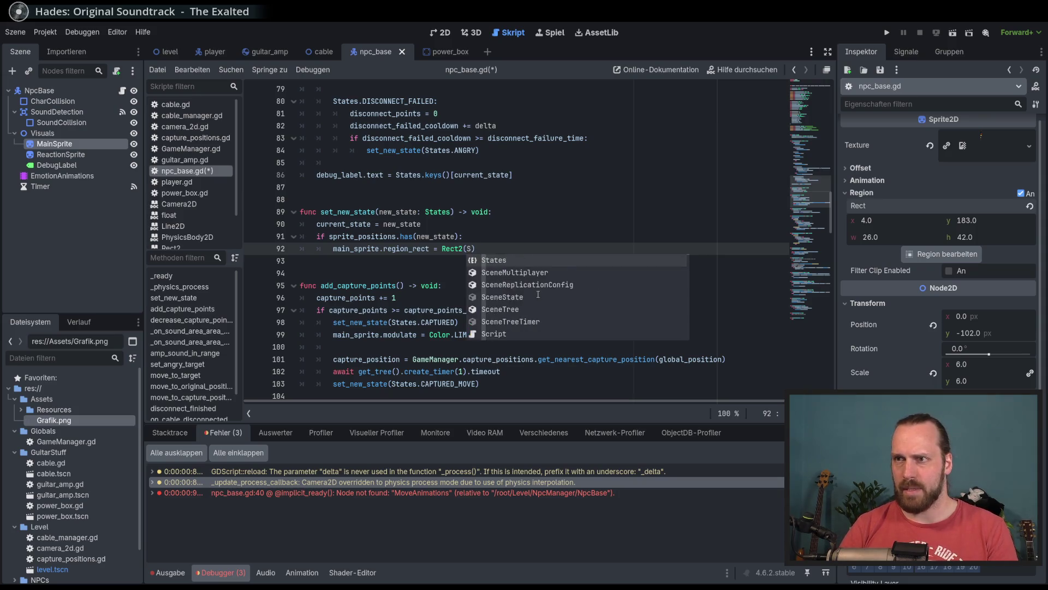
pyautogui.write('te')
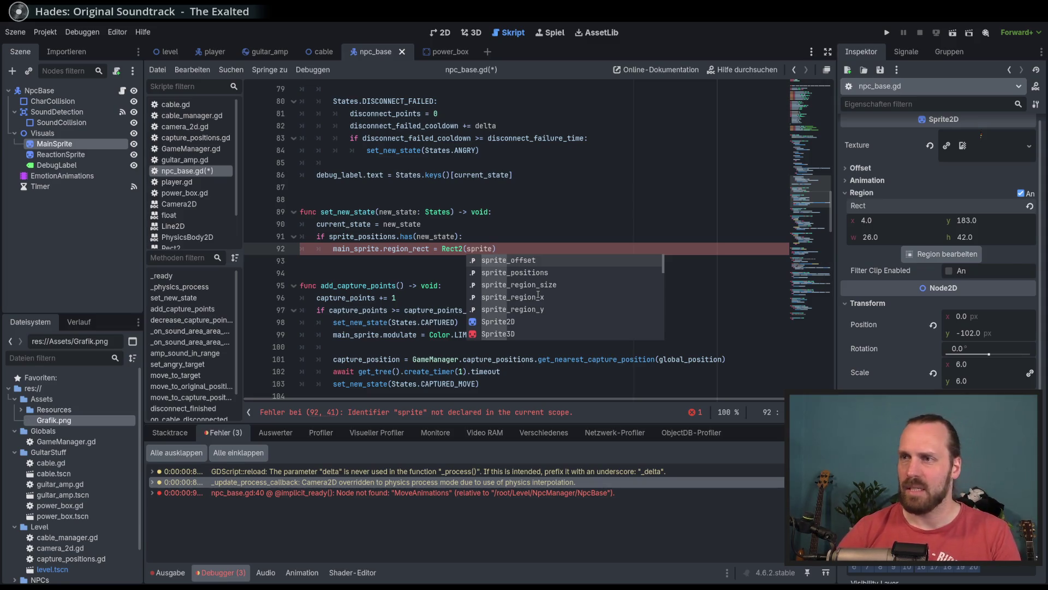
pyautogui.press('Down')
pyautogui.press('Down')
pyautogui.press('Down')
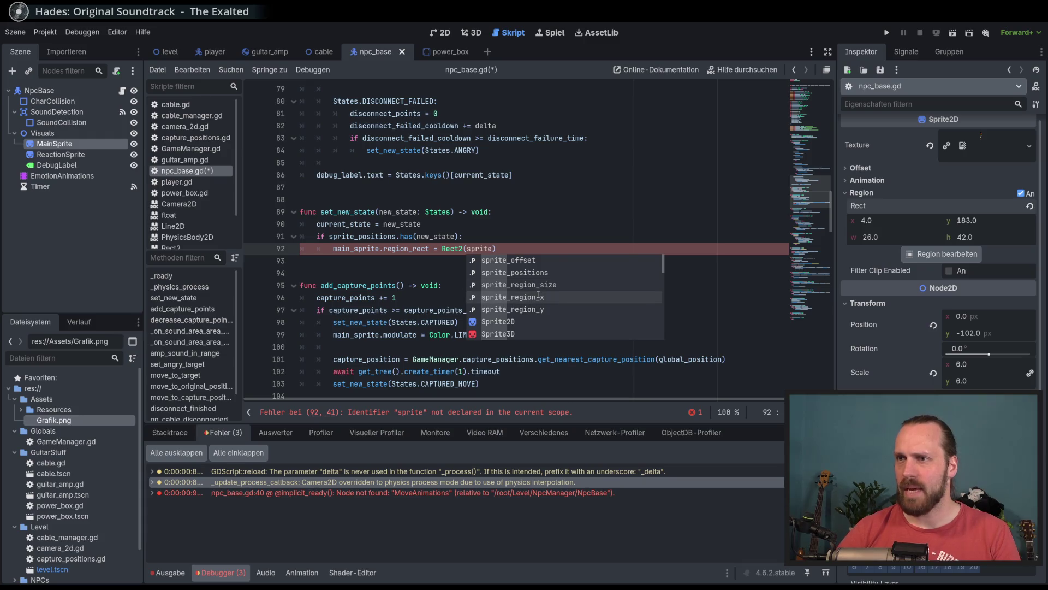
pyautogui.press('Return')
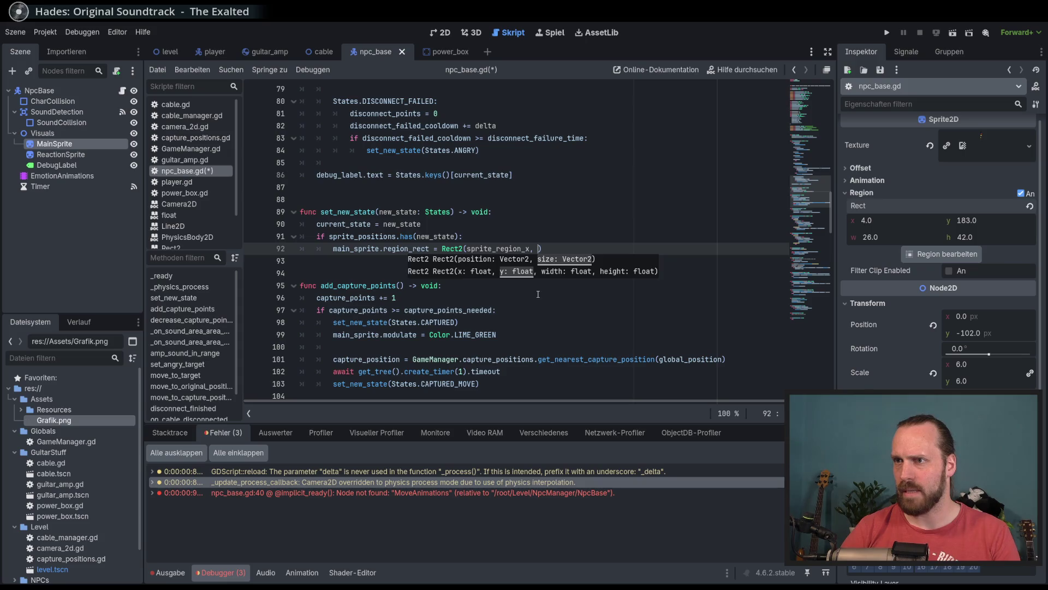
pyautogui.write('spr')
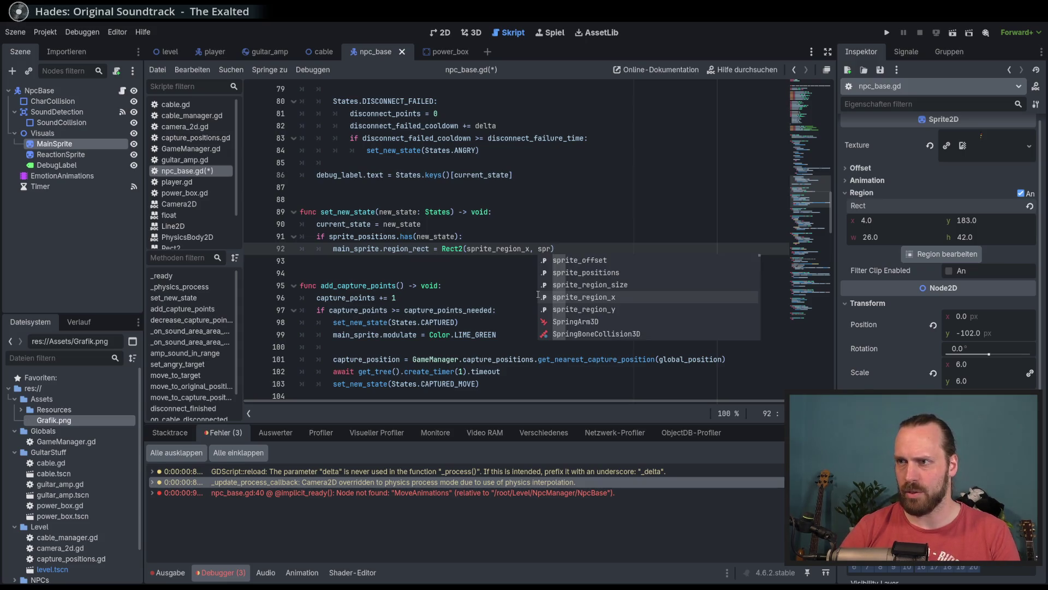
pyautogui.press('Down')
pyautogui.press('Return')
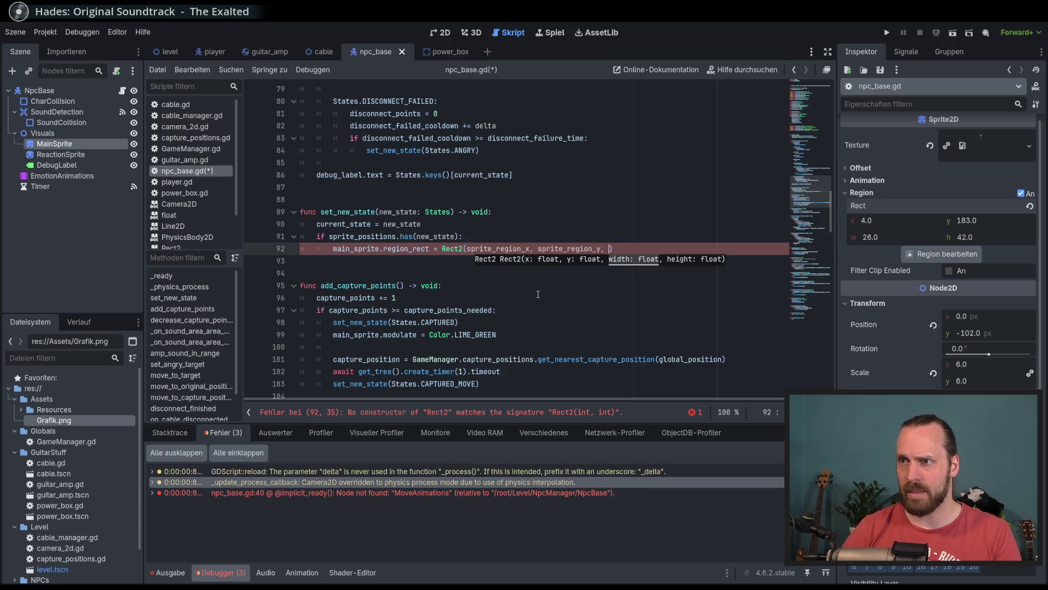
# Add sprite_region_size.x and sprite_region_size.y as width and height, then save.
pyautogui.write('sprite')
pyautogui.press('Up')
pyautogui.press('Up')
pyautogui.press('Return')
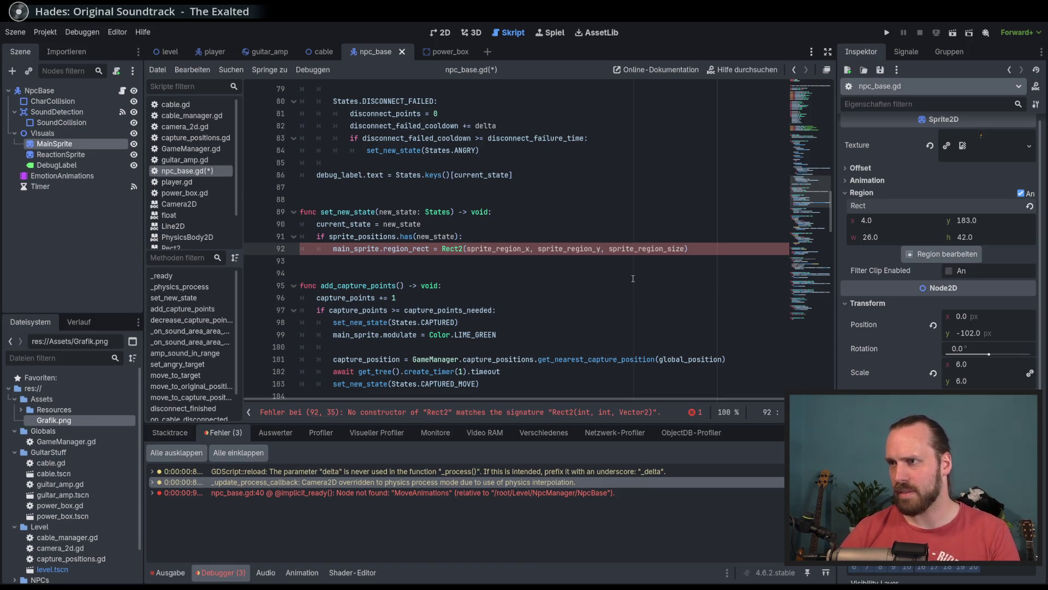
pyautogui.write('.x')
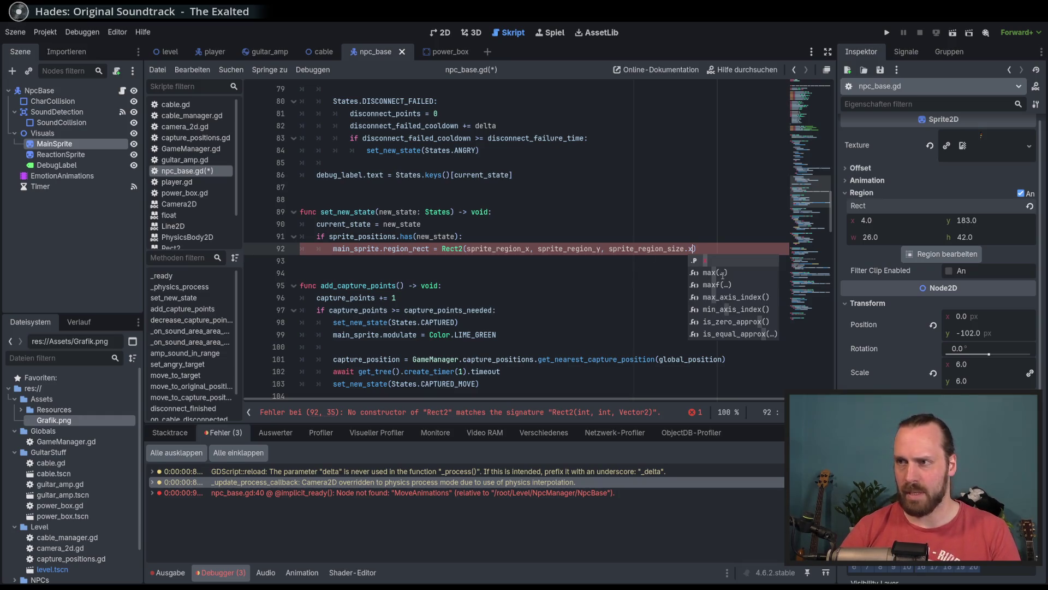
pyautogui.press('Escape')
pyautogui.write('sprite')
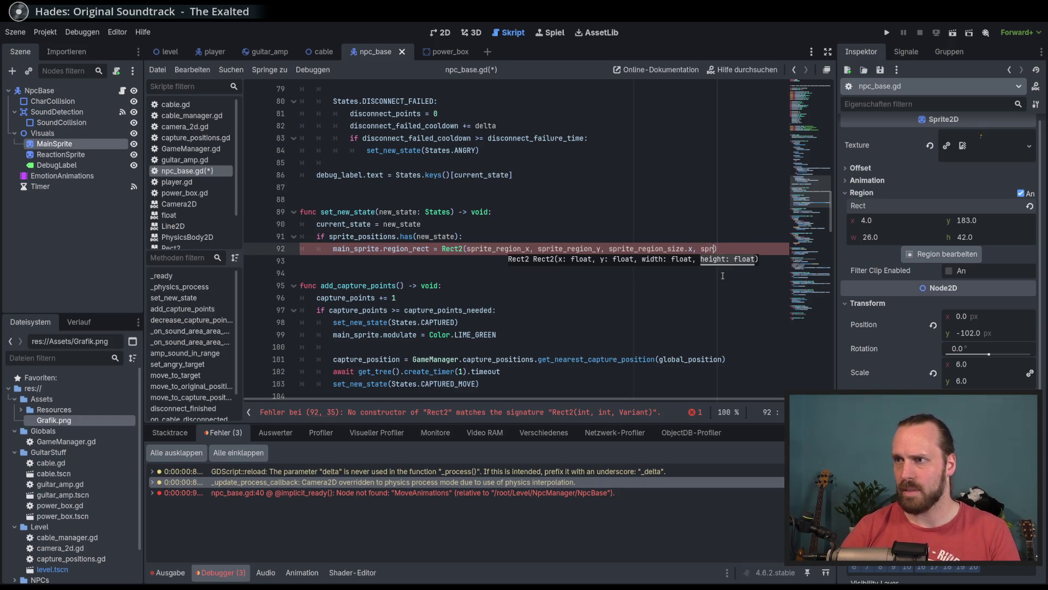
pyautogui.press('Return')
pyautogui.write('.y')
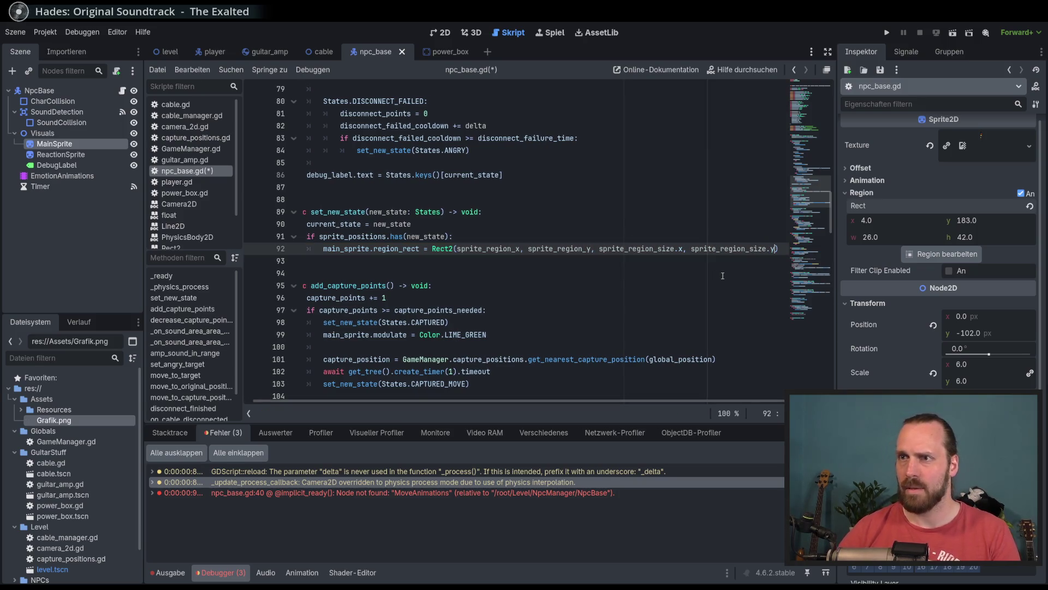
pyautogui.click(630, 297)
pyautogui.hotkey('ctrl', 's')
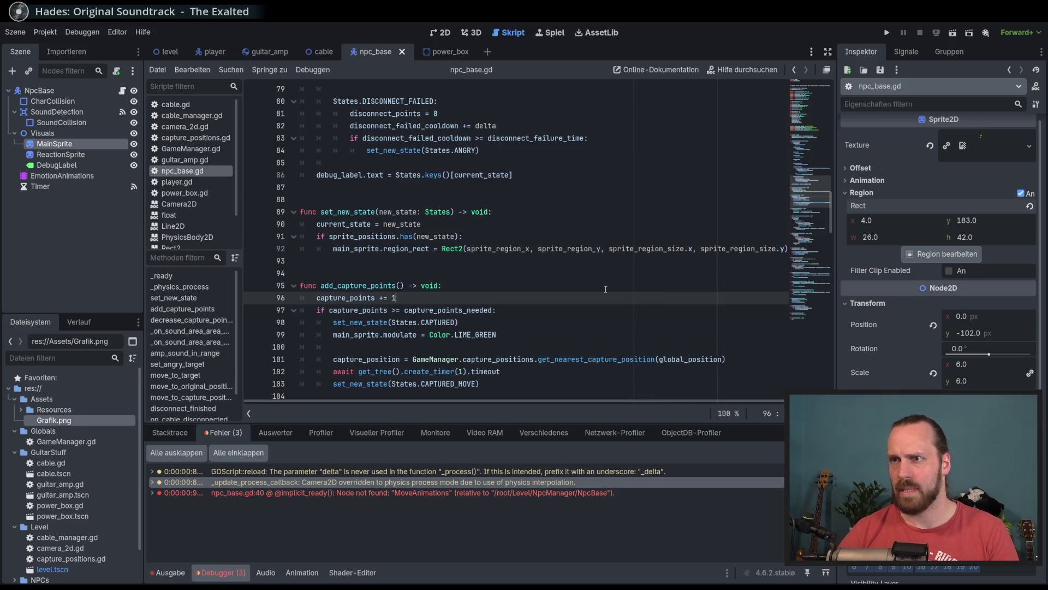
# Offset the x argument by + new_state * sprite_offset and run the game.
pyautogui.doubleClick(598, 248)
pyautogui.click(526, 261)
pyautogui.press('Up')
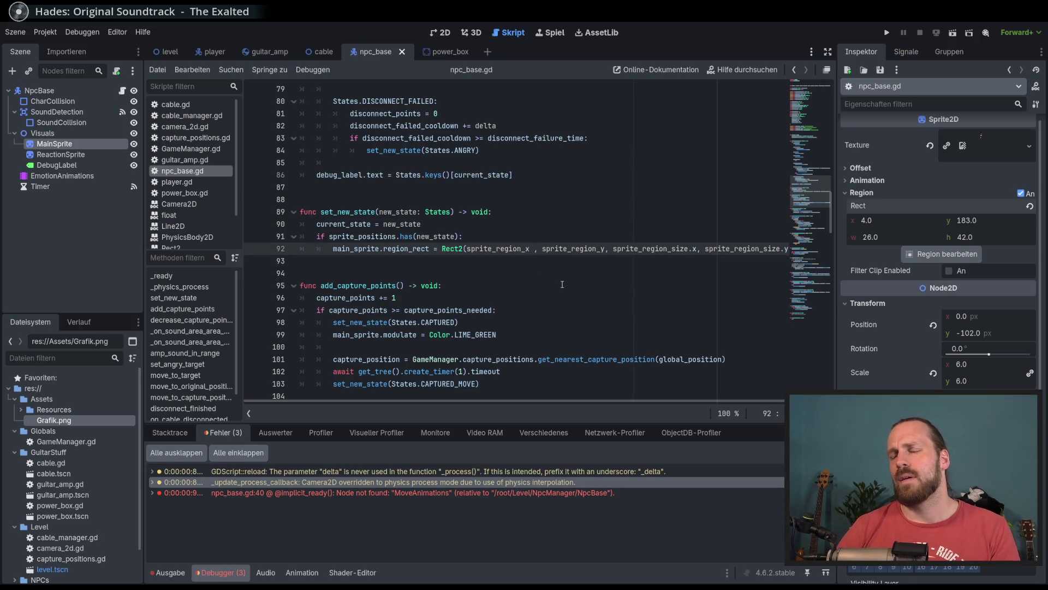
pyautogui.write('+ ')
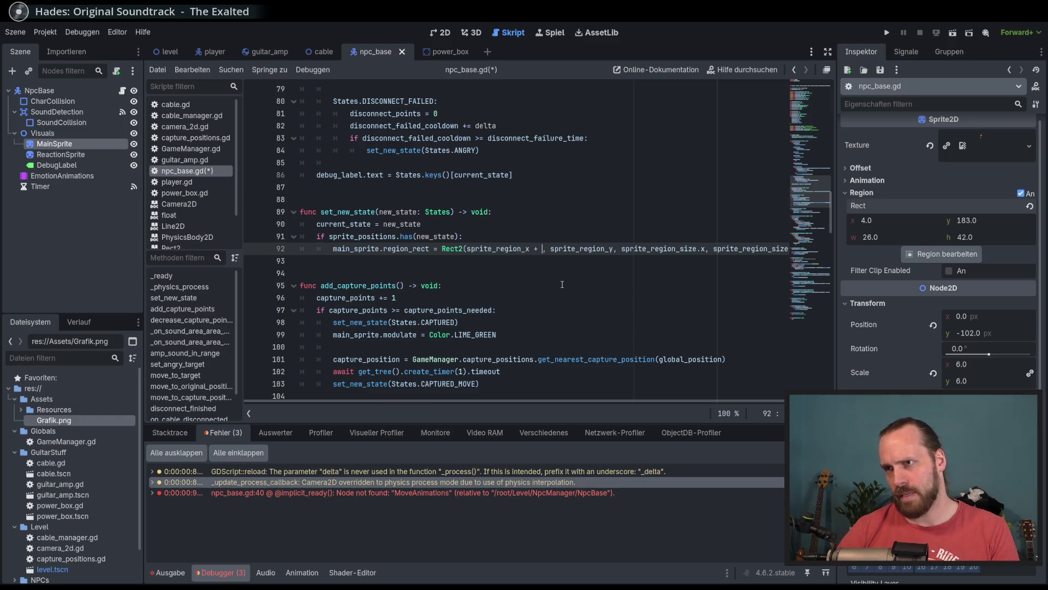
pyautogui.write('new_state')
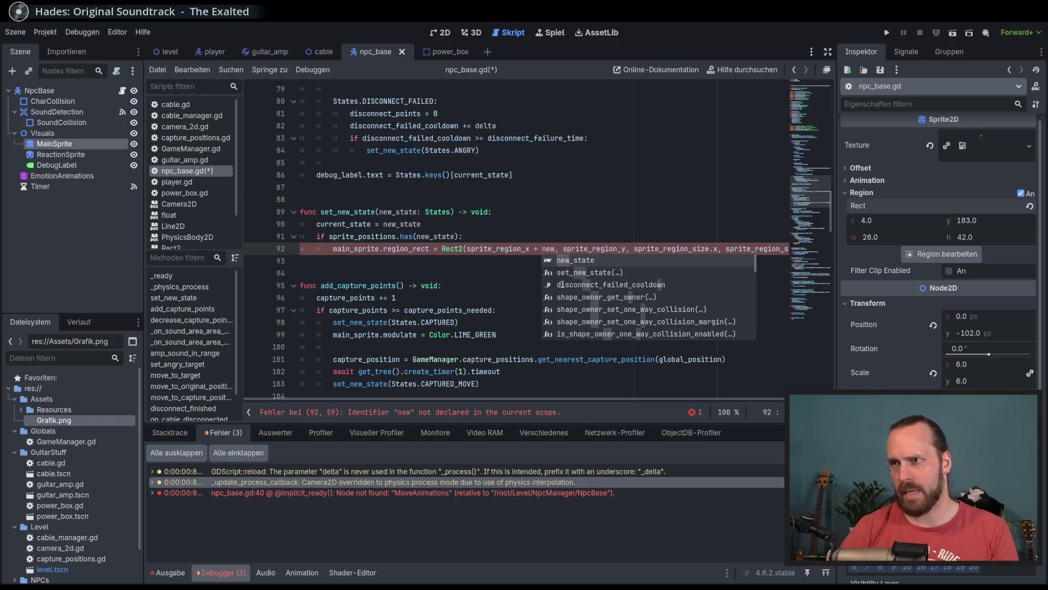
pyautogui.write(' * sprt')
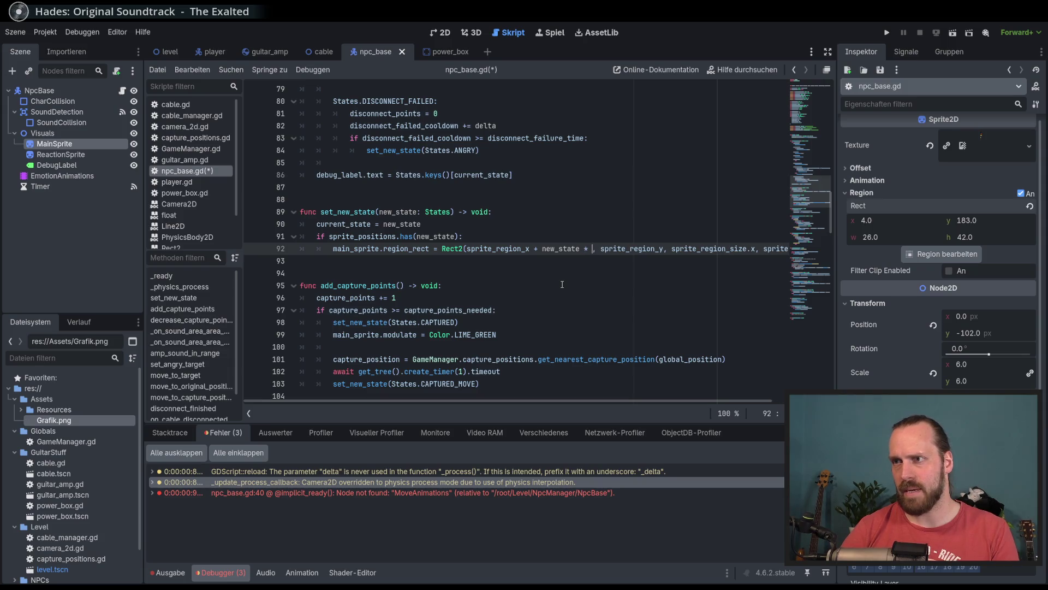
pyautogui.press('BackSpace')
pyautogui.press('BackSpace')
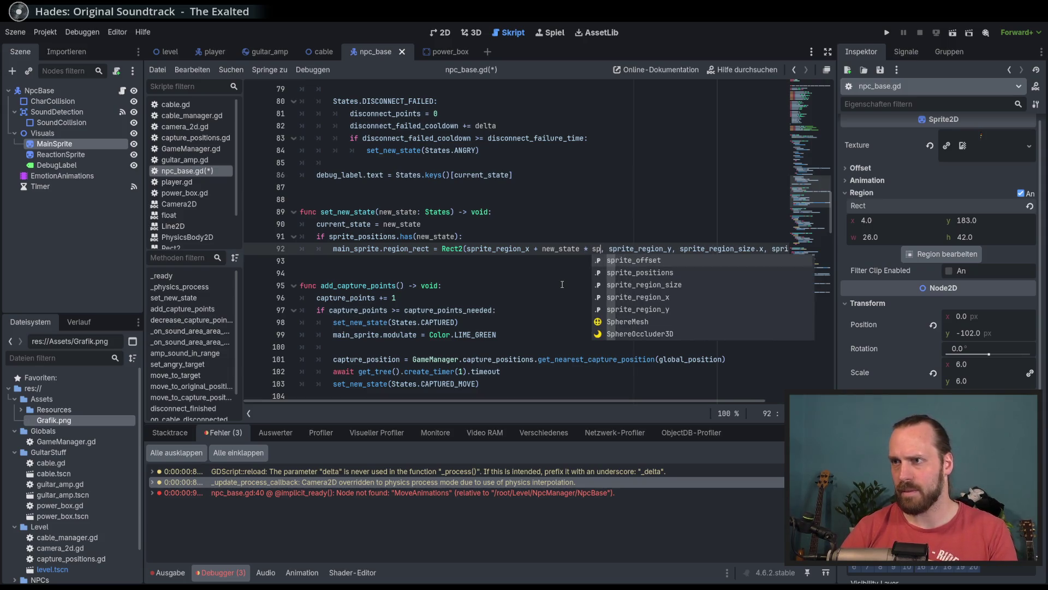
pyautogui.press('Return')
pyautogui.press('End')
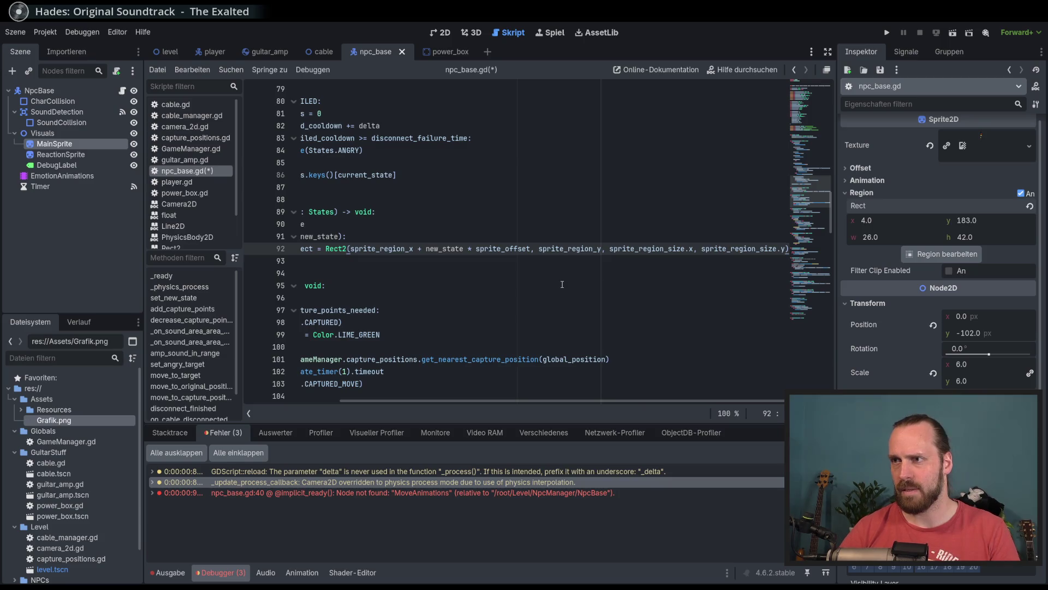
pyautogui.press('F5')
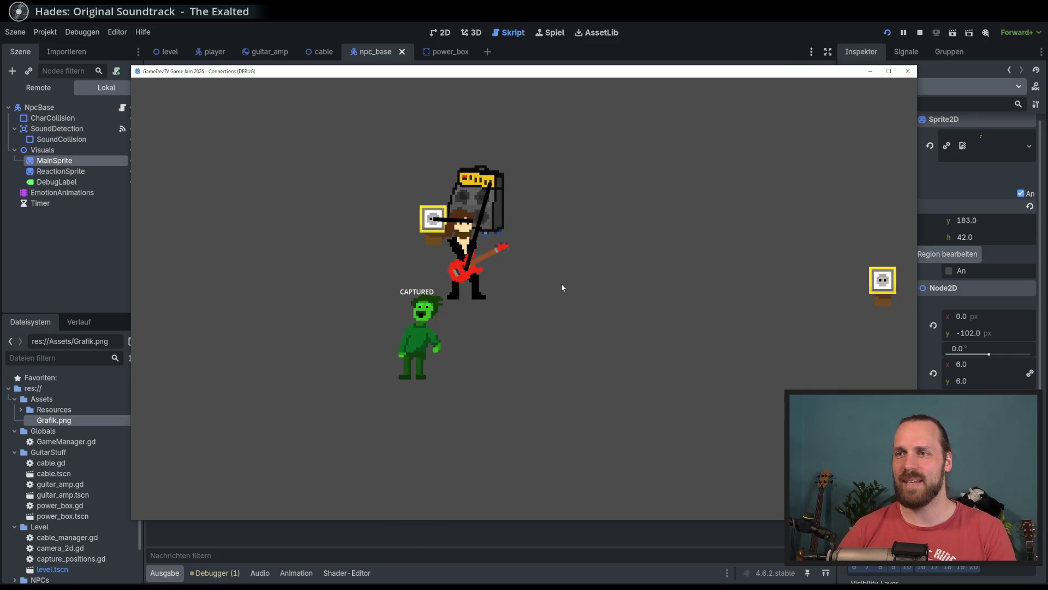
# Walk the guitarist past the amp toward the green NPC to trigger its state changes.
pyautogui.press('d')
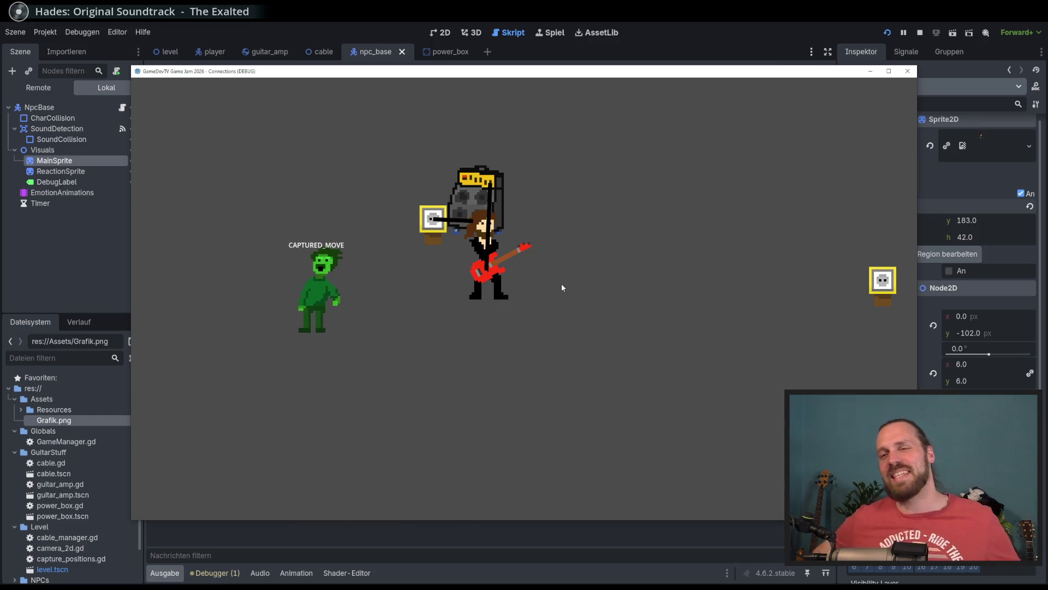
pyautogui.press('a')
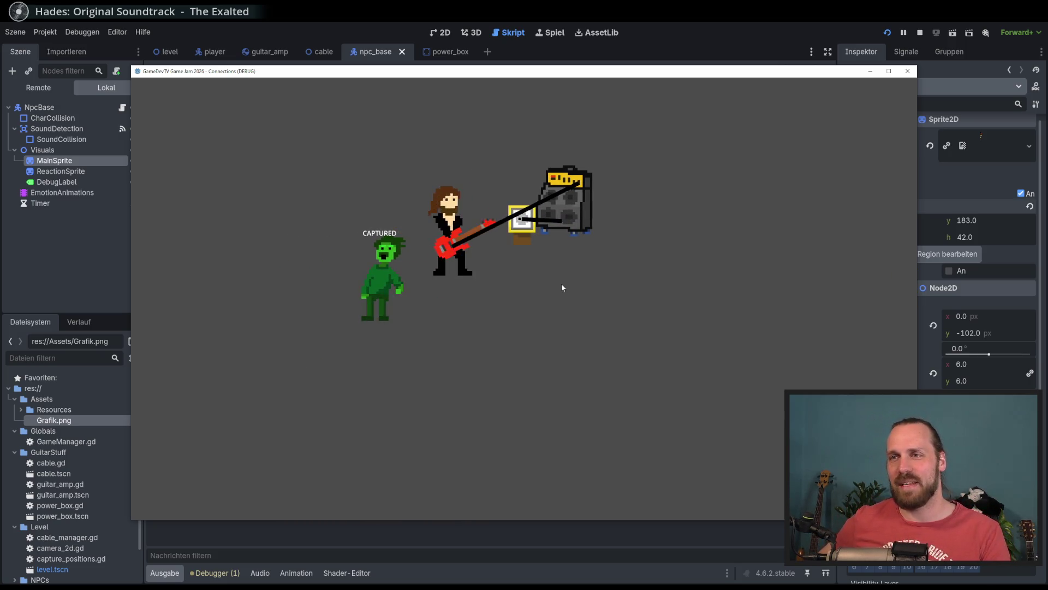
pyautogui.press('d')
pyautogui.press('s')
pyautogui.press('a')
pyautogui.press('w')
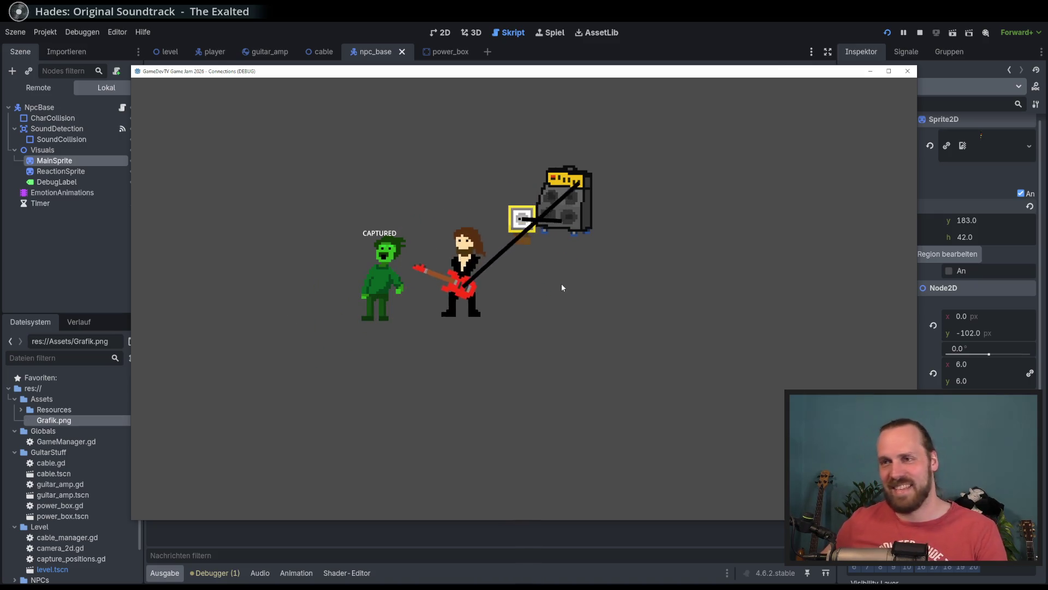
# Restart the game with F5 and approach the NEUTRAL NPC with the amp so it turns ANGRY.
pyautogui.press('F5')
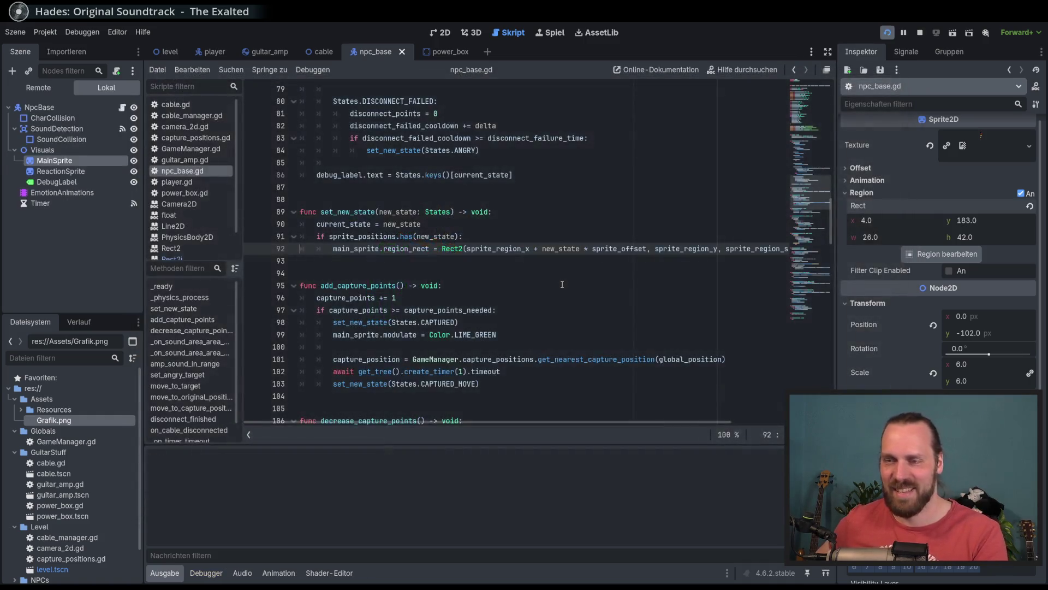
pyautogui.press('d')
pyautogui.press('a')
pyautogui.press('w')
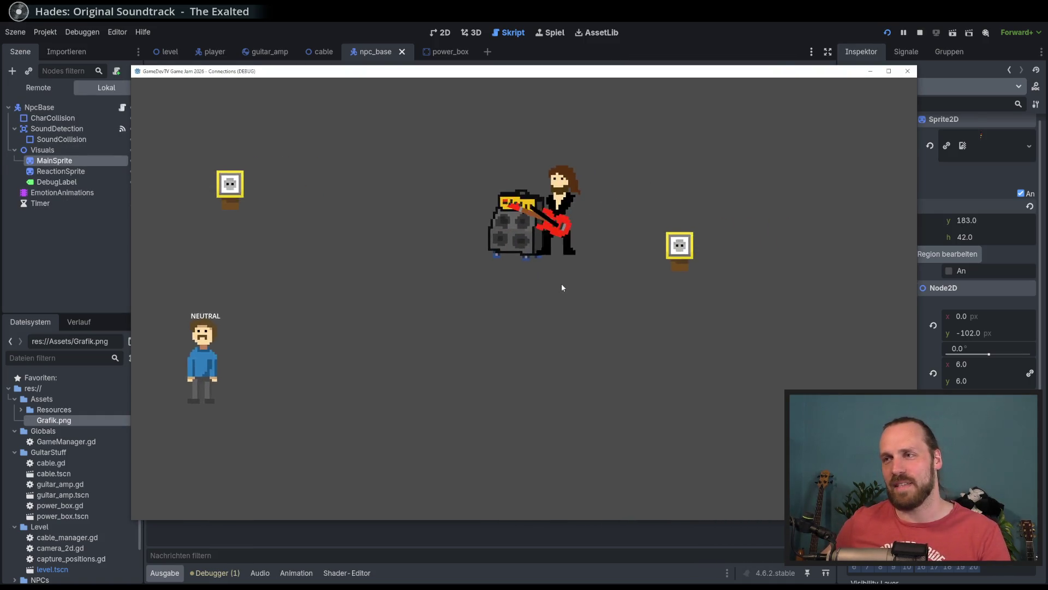
pyautogui.press('a')
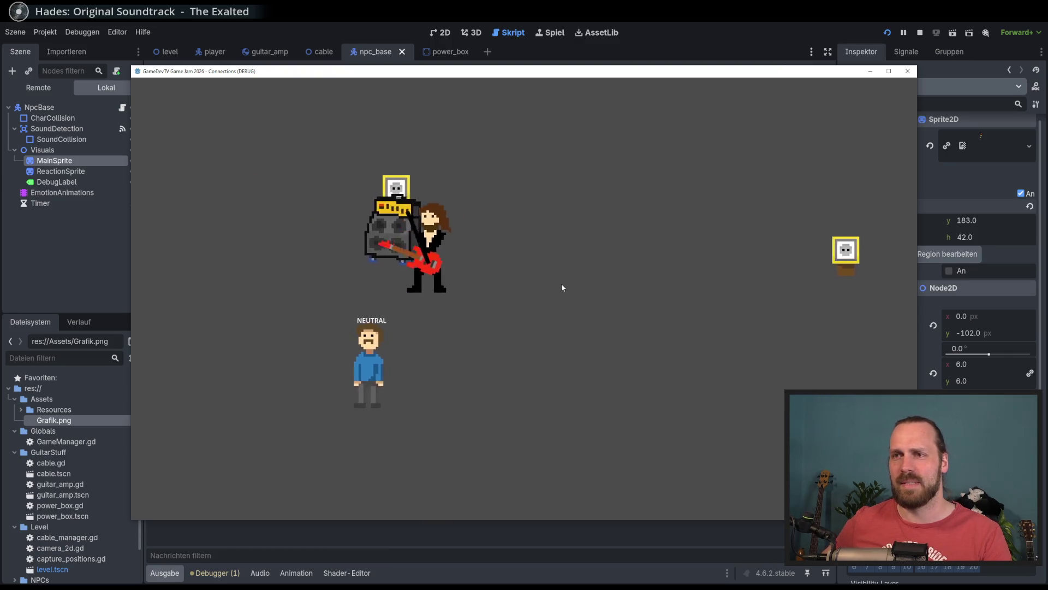
pyautogui.press('s')
# Drag the amp up-left, move down to capture the NPC, then stop the game with F8.
pyautogui.press('d')
pyautogui.press('a')
pyautogui.press('d')
pyautogui.press('a')
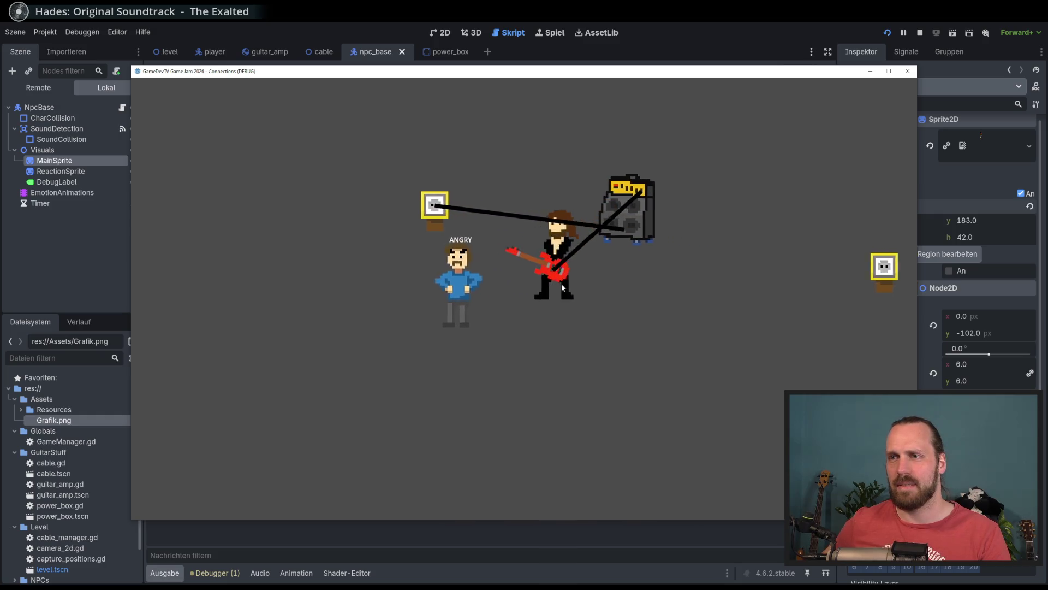
pyautogui.press('w')
pyautogui.press('w')
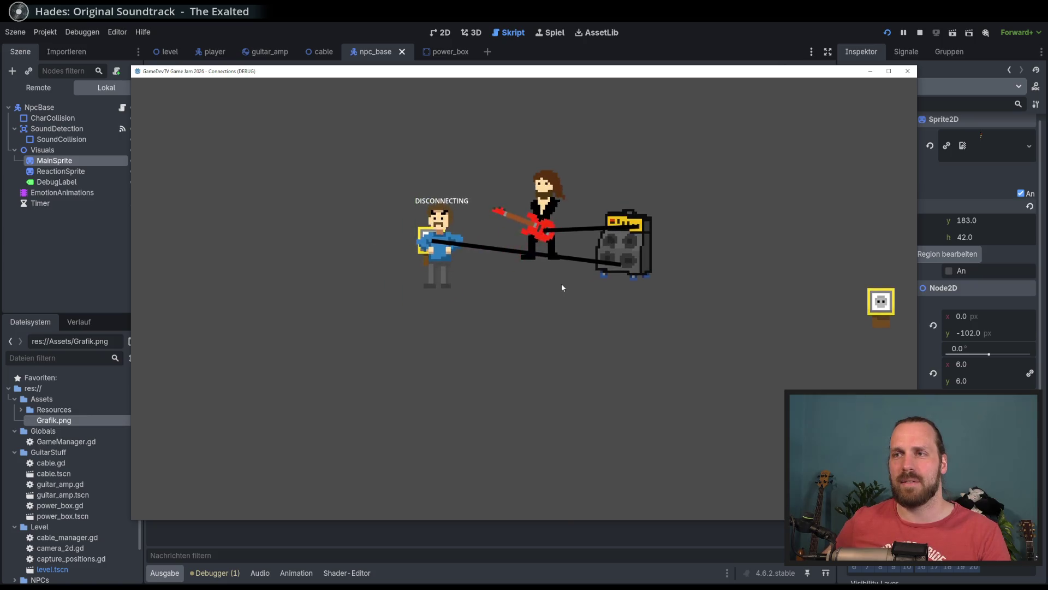
pyautogui.press('s')
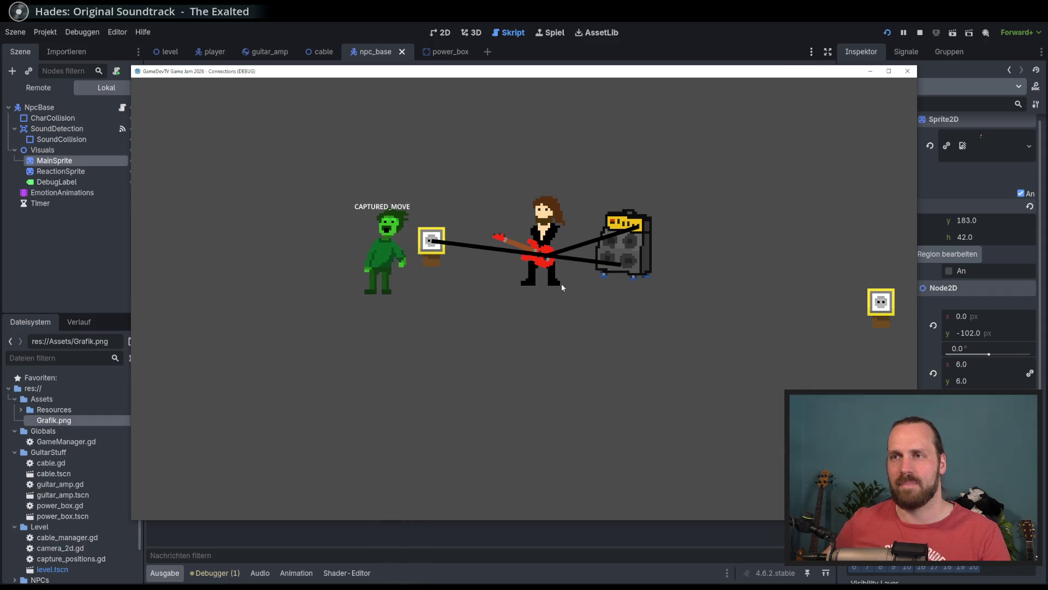
pyautogui.press('F8')
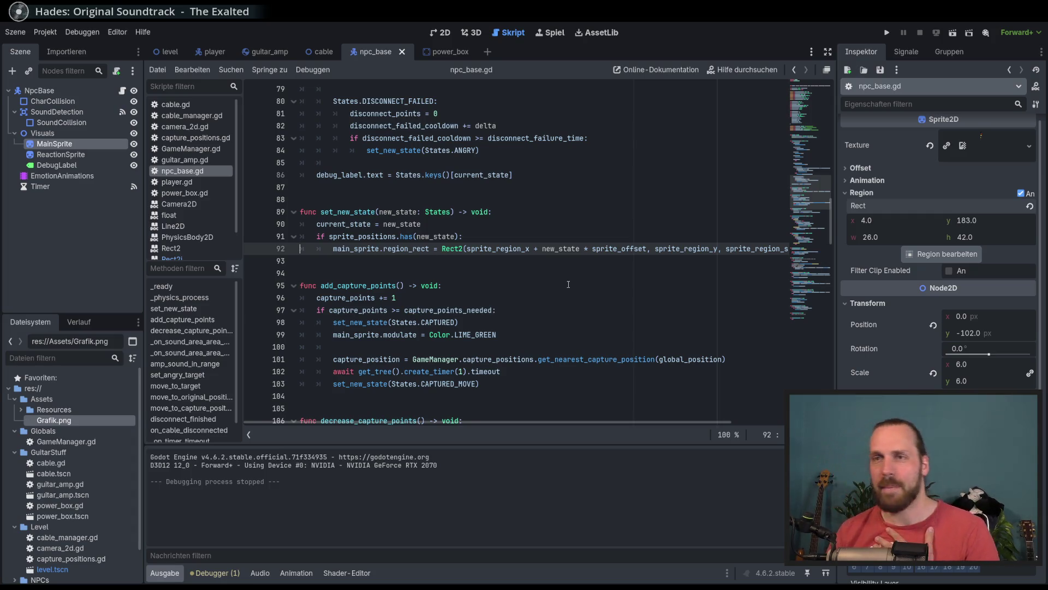
# Scroll npc_base.gd up to the sprite_positions dictionary and select CAPTURED on line 36.
pyautogui.moveTo(806, 192); pyautogui.dragTo(802, 118)
pyautogui.scroll(1, 802, 118)
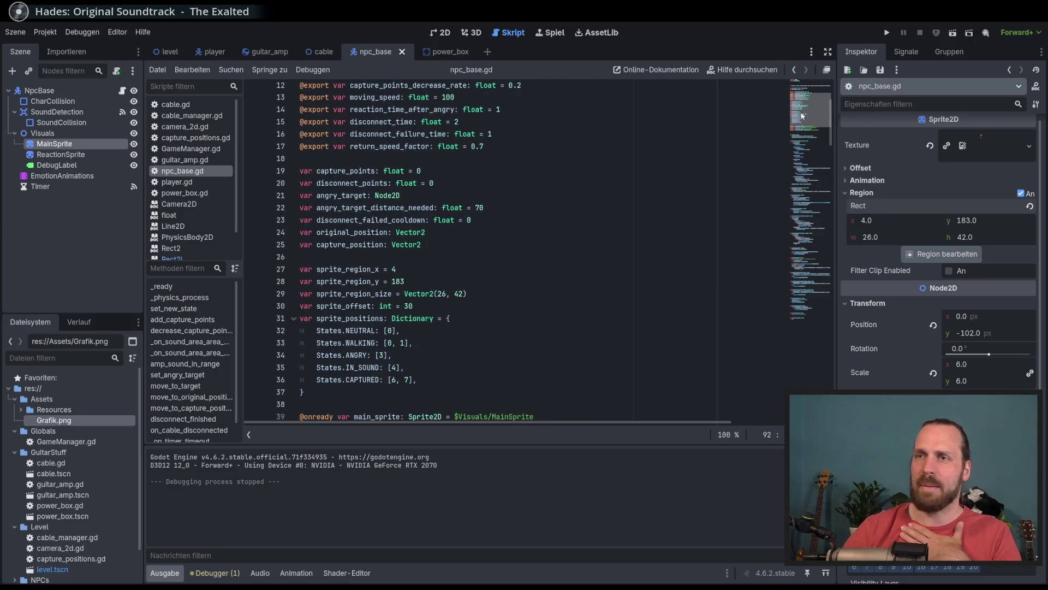
pyautogui.doubleClick(360, 388)
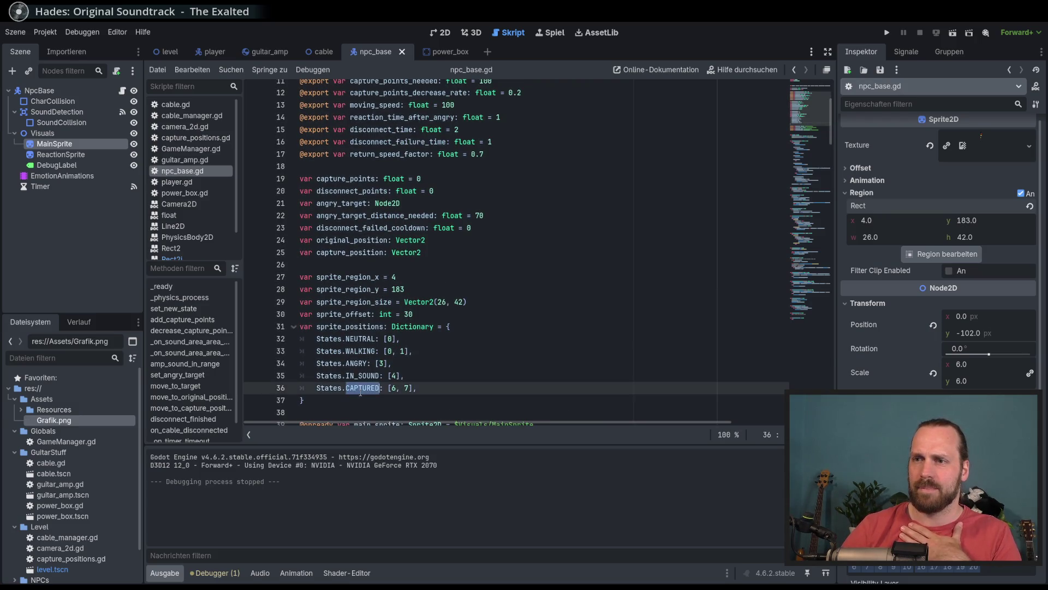
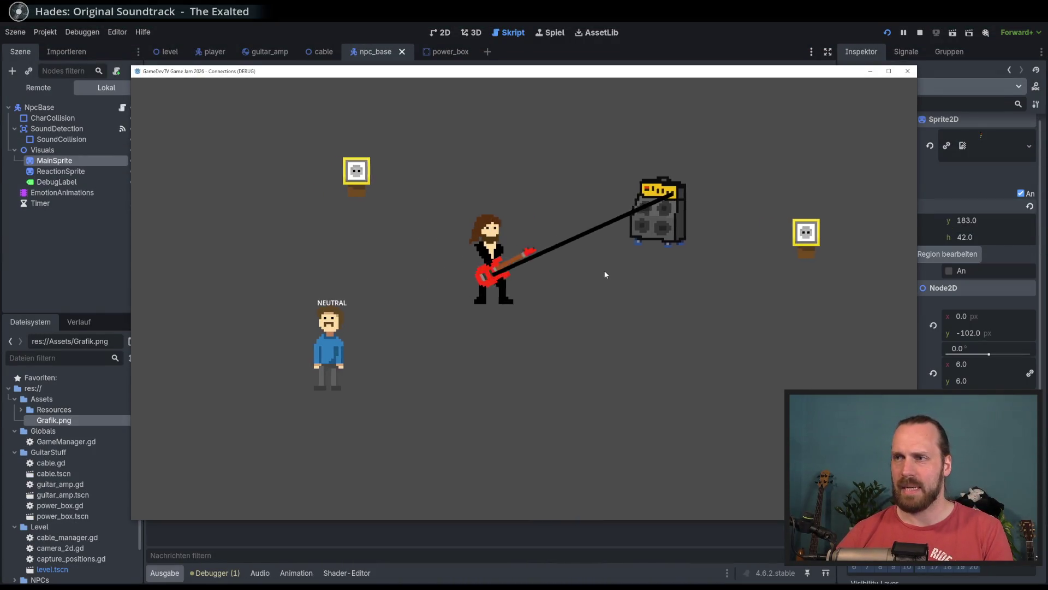
# Stop the game, return to the level scene and inspect the PowerBox2, NpcBase and CableManager nodes.
pyautogui.press('F8')
pyautogui.hotkey('ctrl', 'F1')
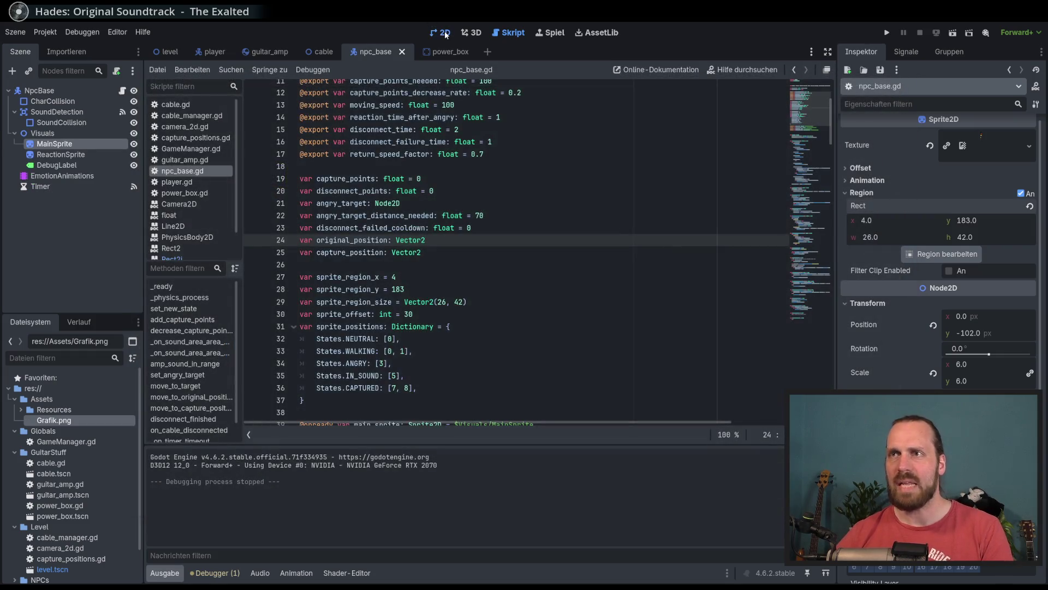
pyautogui.click(170, 51)
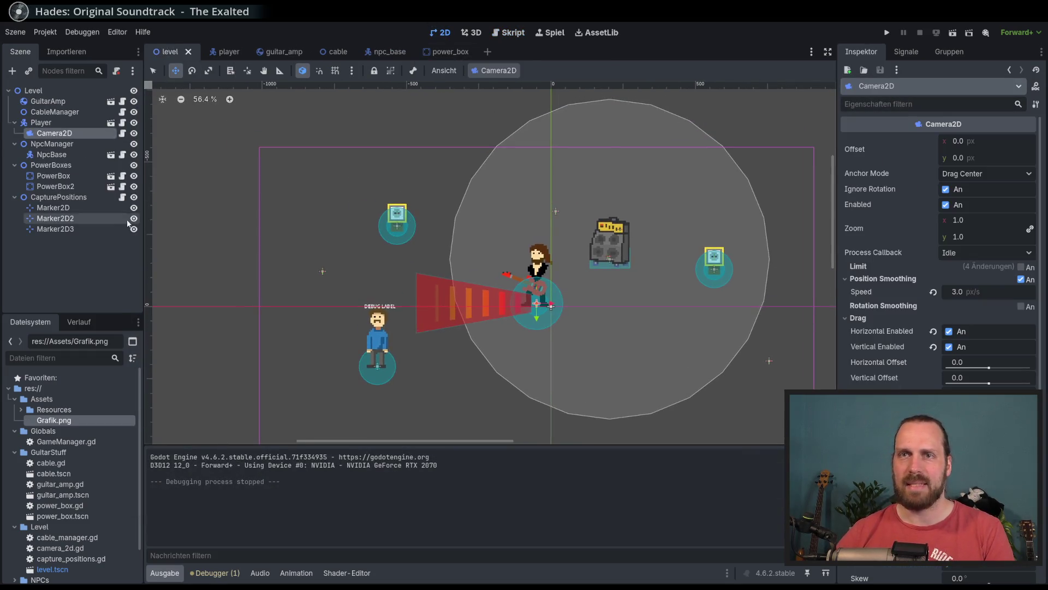
pyautogui.click(67, 219)
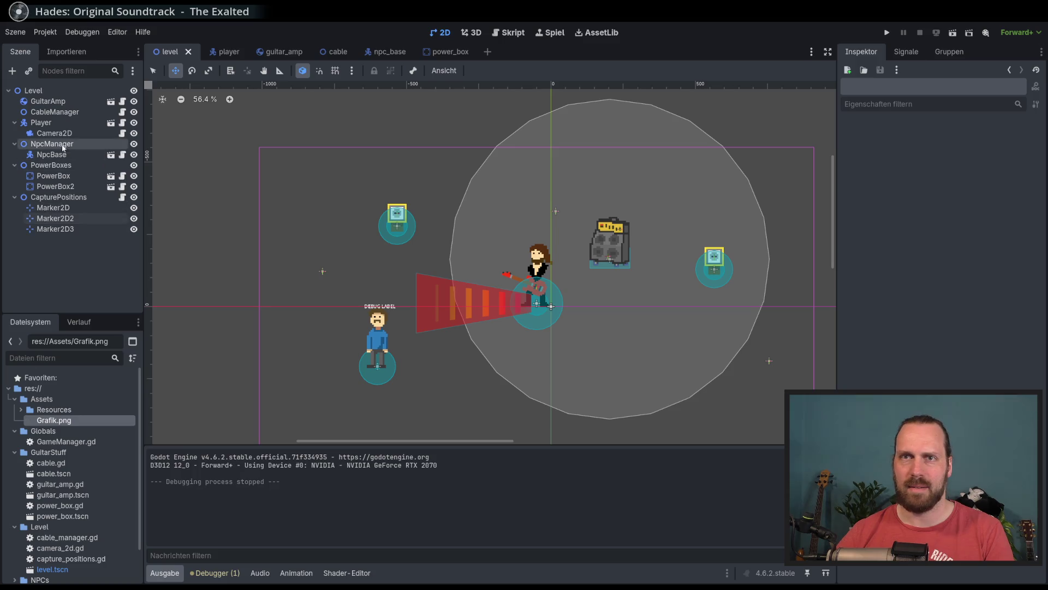
pyautogui.click(66, 186)
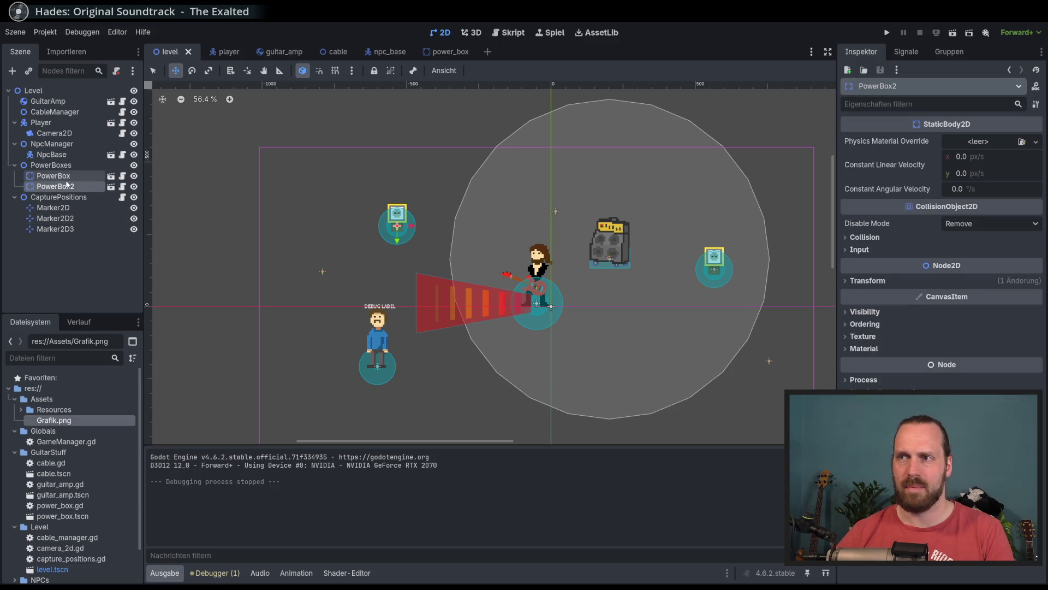
pyautogui.click(52, 155)
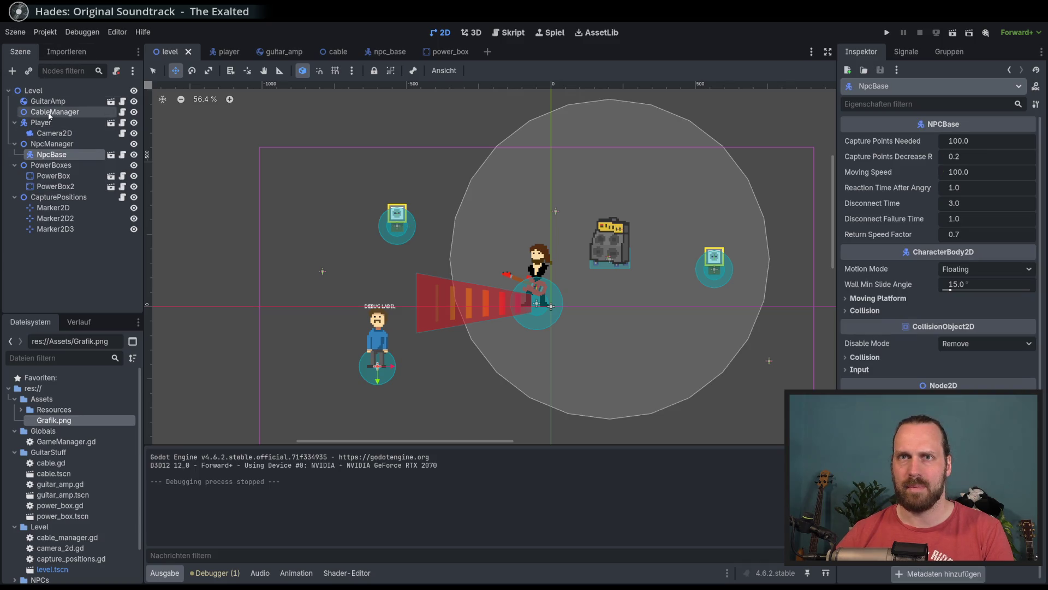
pyautogui.click(50, 112)
# Move GuitarAmp left to (-427, -191), put the Player beside it, then save and run.
pyautogui.click(48, 102)
pyautogui.moveTo(444, 192)
pyautogui.mouseDown()
pyautogui.moveTo(253, 182)
pyautogui.moveTo(258, 173)
pyautogui.moveTo(267, 180)
pyautogui.moveTo(255, 167)
pyautogui.moveTo(288, 202)
pyautogui.mouseUp()
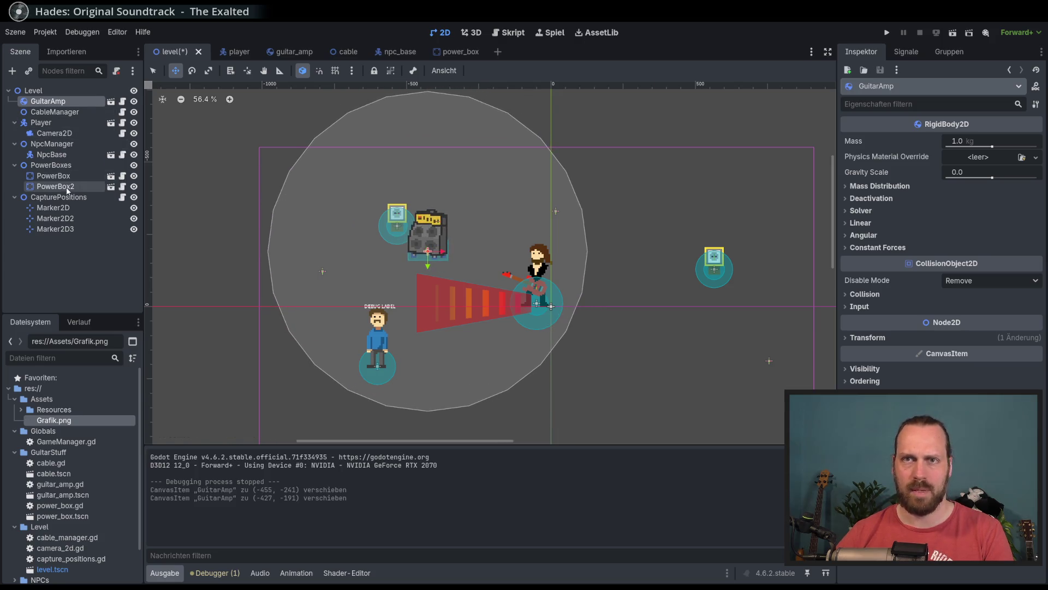
pyautogui.click(41, 122)
pyautogui.moveTo(432, 287); pyautogui.dragTo(359, 249)
pyautogui.press('F5')
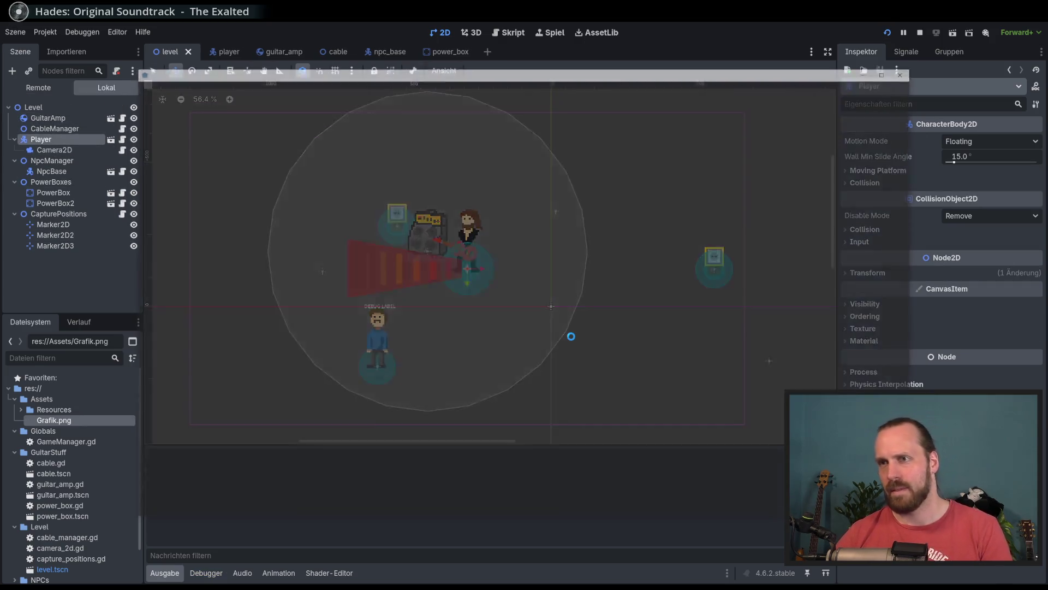
# Walk the guitarist around the amp and NPC in a first playtest, then stop the game.
pyautogui.press('a')
pyautogui.press('s')
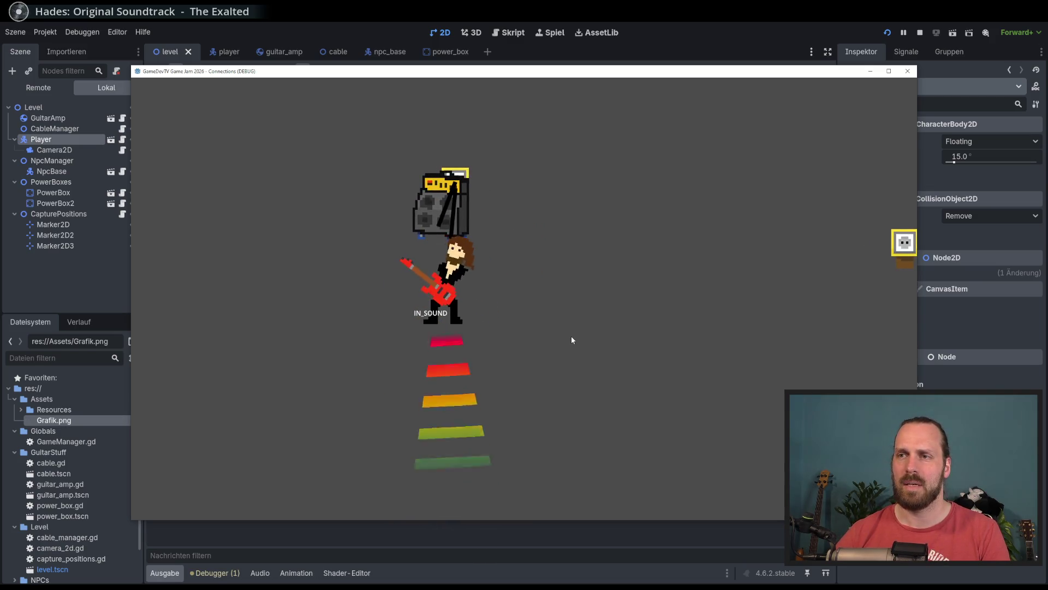
pyautogui.press('w')
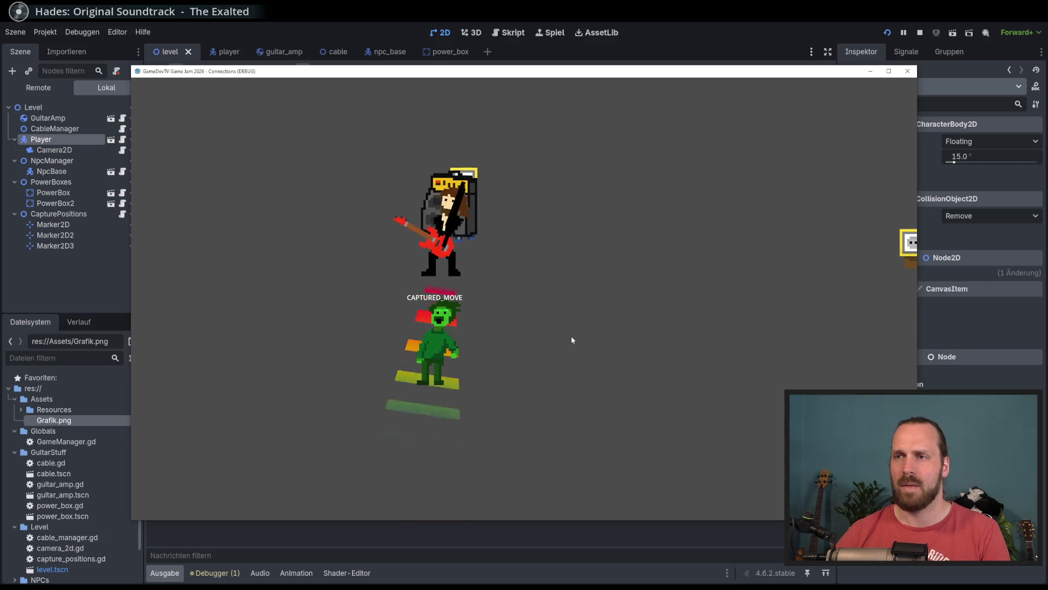
pyautogui.press('d')
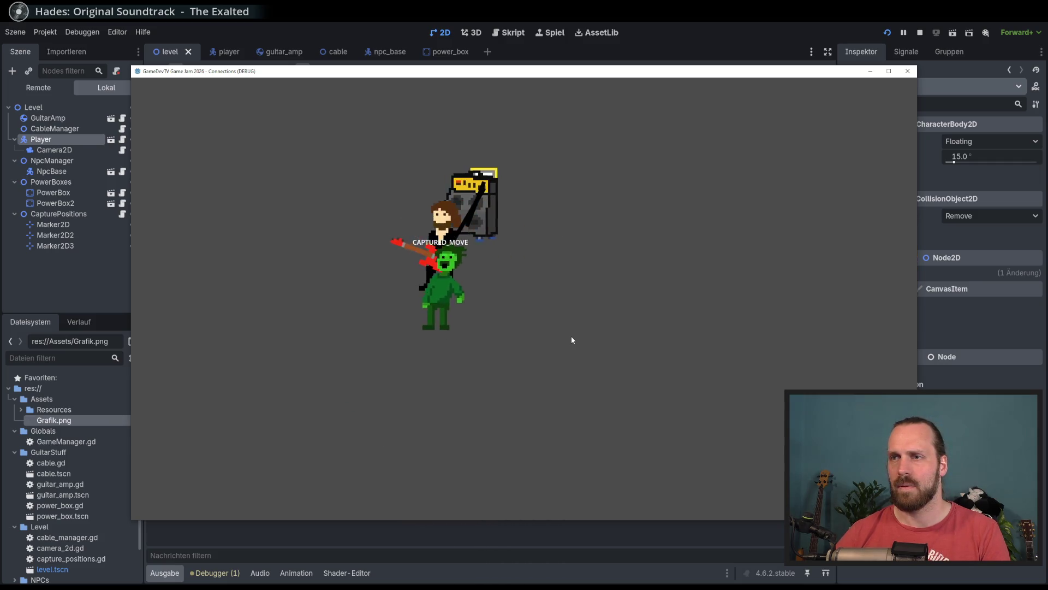
pyautogui.press('a')
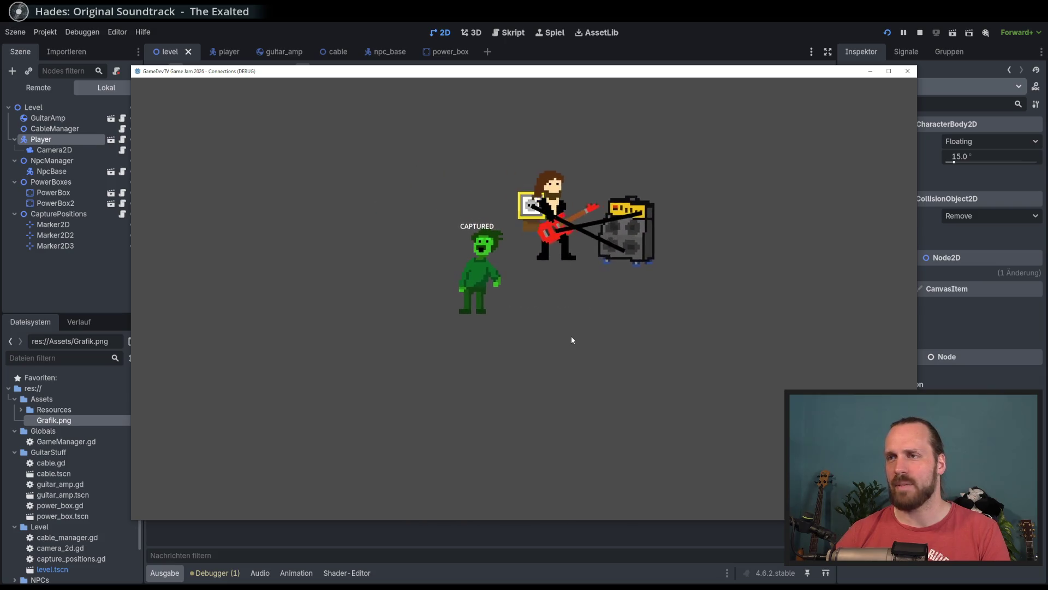
pyautogui.press('a')
pyautogui.press('s')
pyautogui.press('d')
pyautogui.press('w')
pyautogui.press('a')
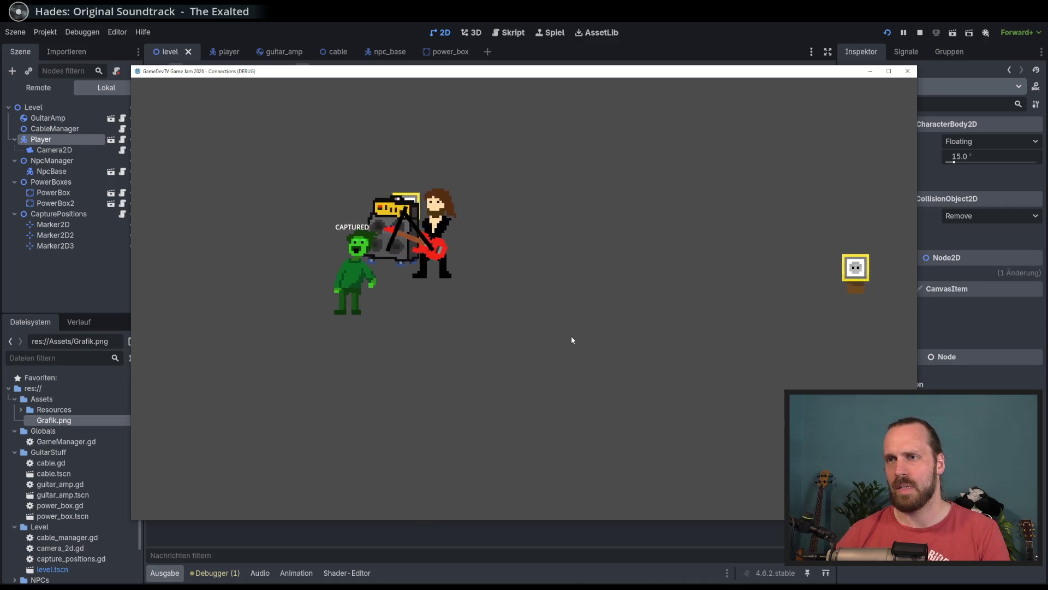
pyautogui.press('d')
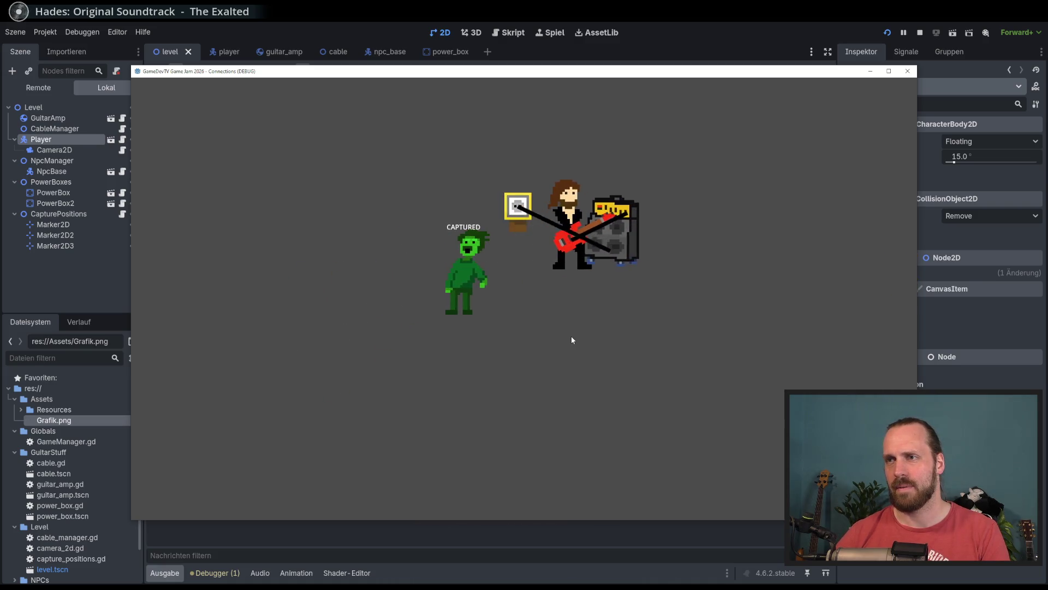
pyautogui.press('s')
pyautogui.press('w')
pyautogui.press('a')
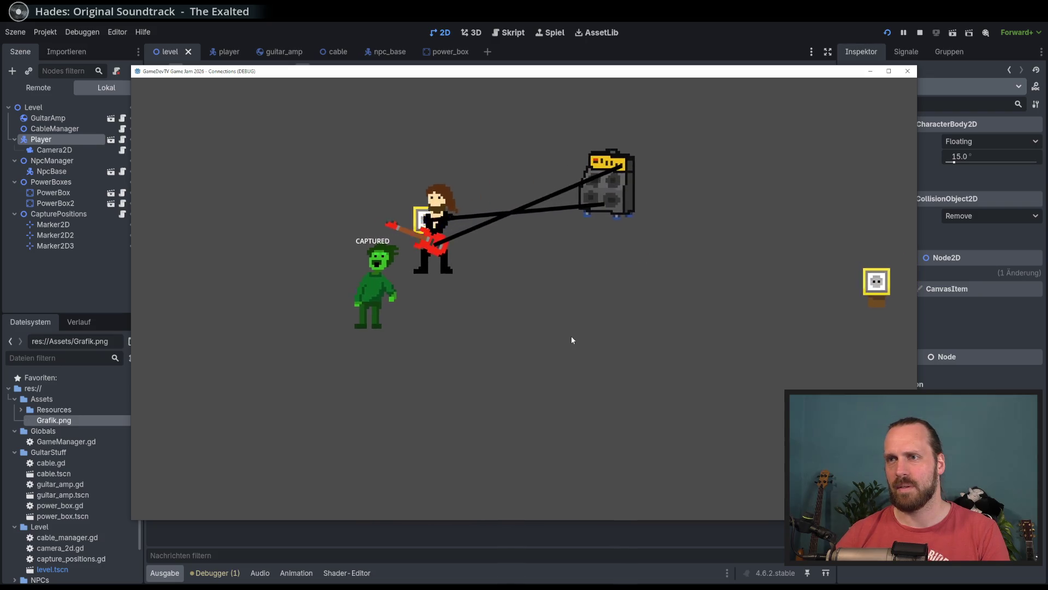
pyautogui.press('s')
pyautogui.press('d')
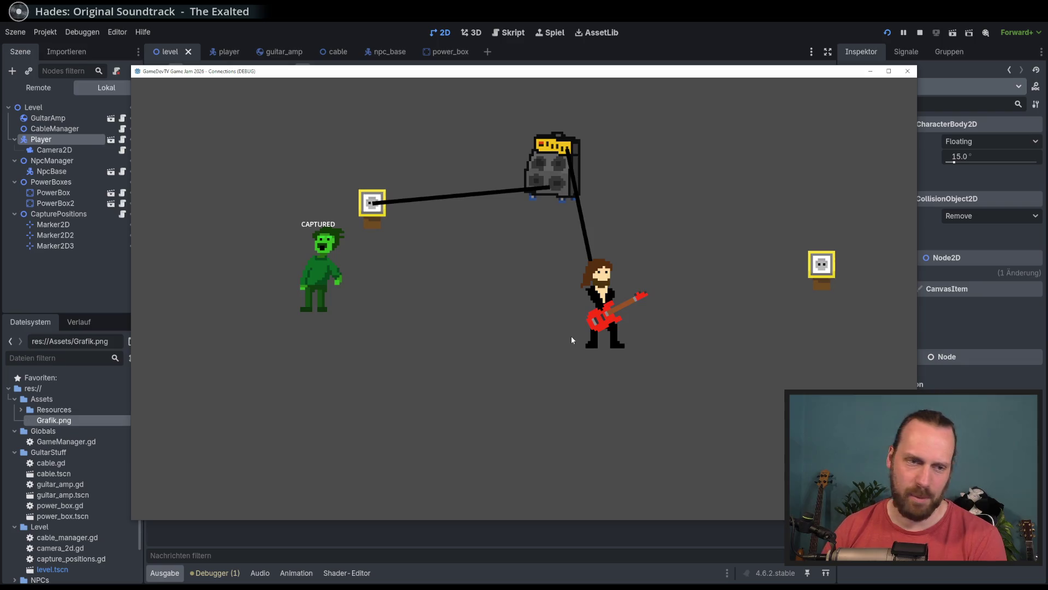
pyautogui.press('F8')
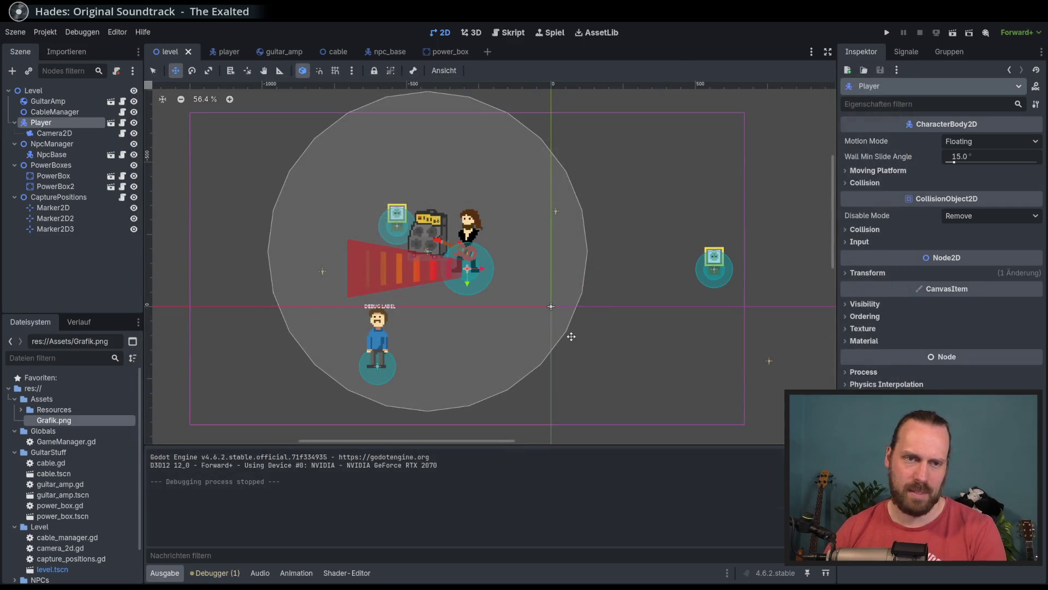
# Rerun the game, anger the NPC, capture it and lead it toward the amp, then stop.
pyautogui.press('F5')
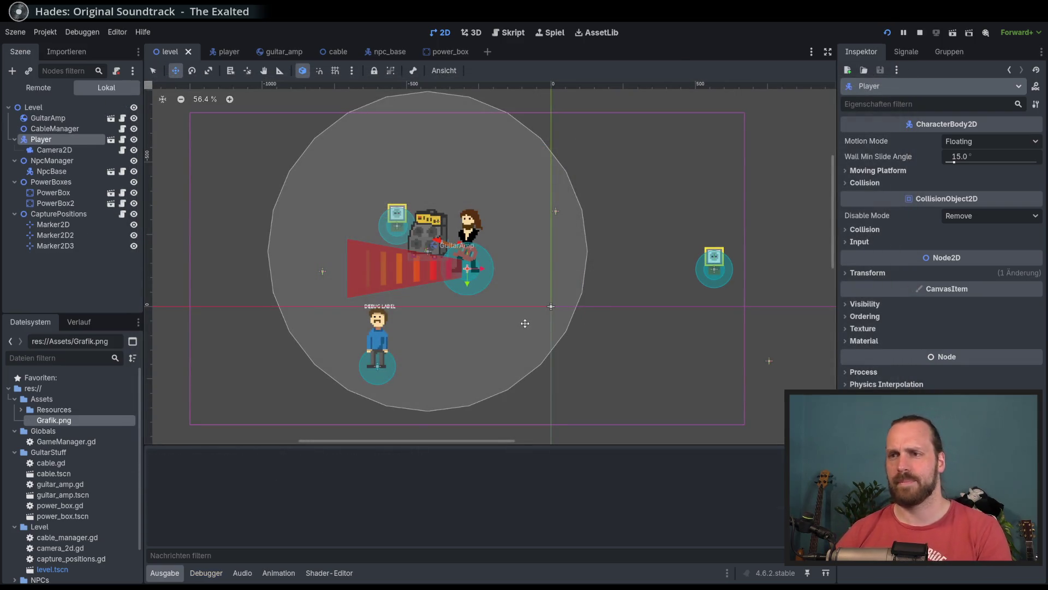
pyautogui.press('s')
pyautogui.press('a')
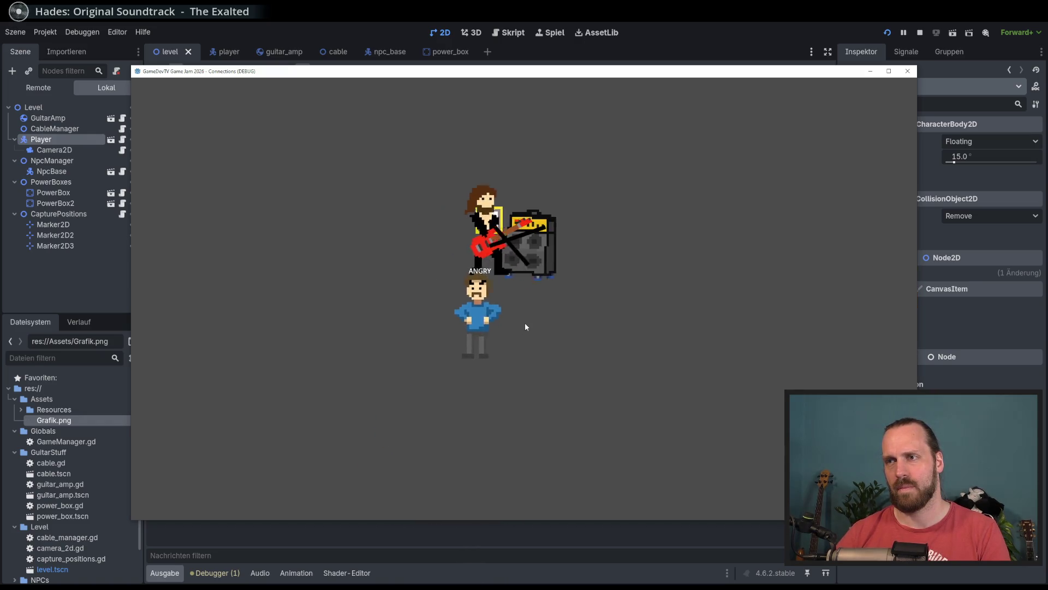
pyautogui.press('d')
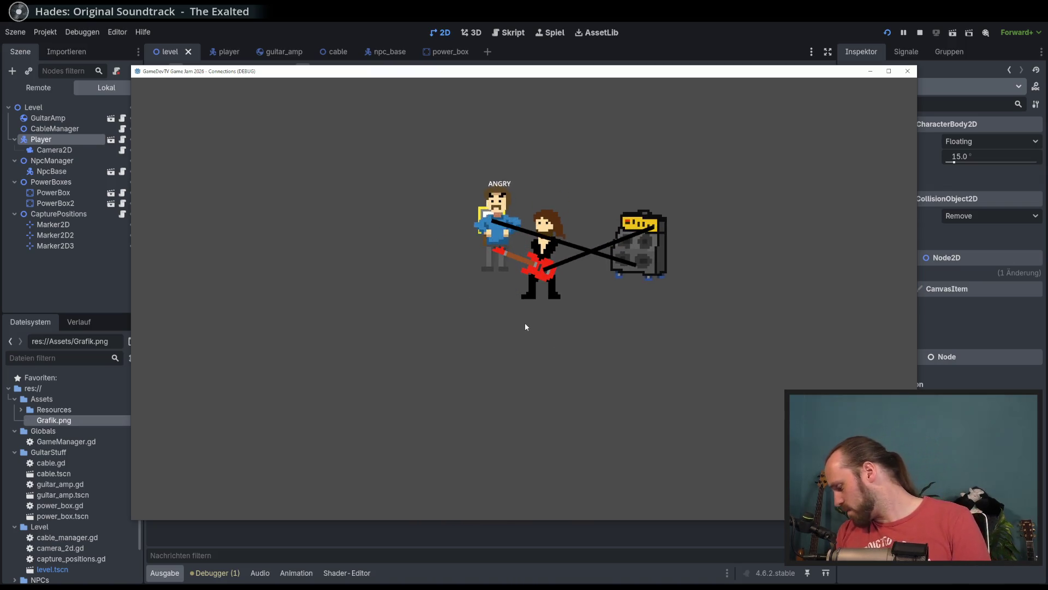
pyautogui.press('d')
pyautogui.press('a')
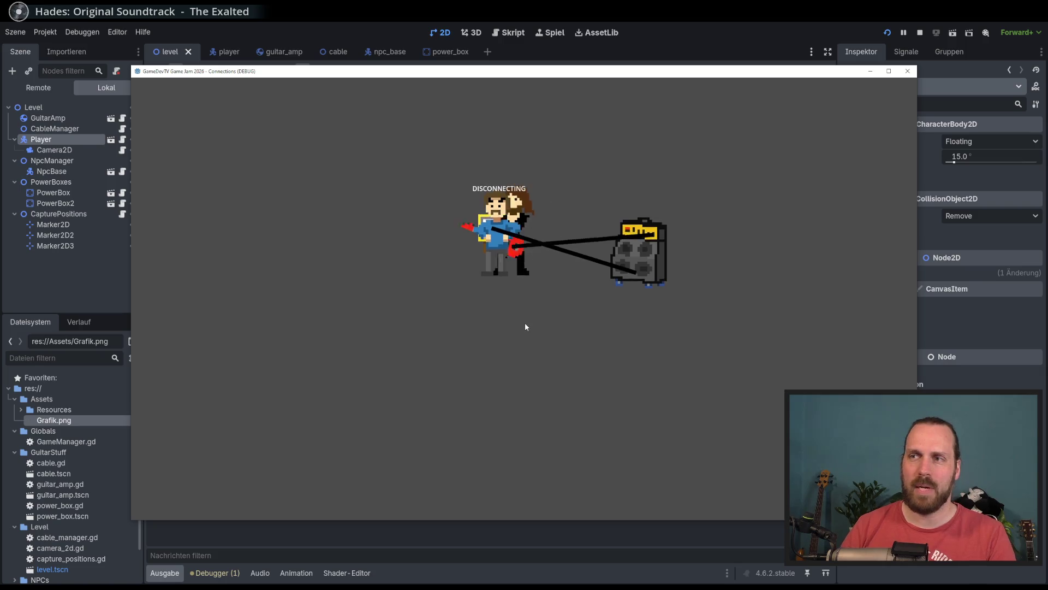
pyautogui.press('d')
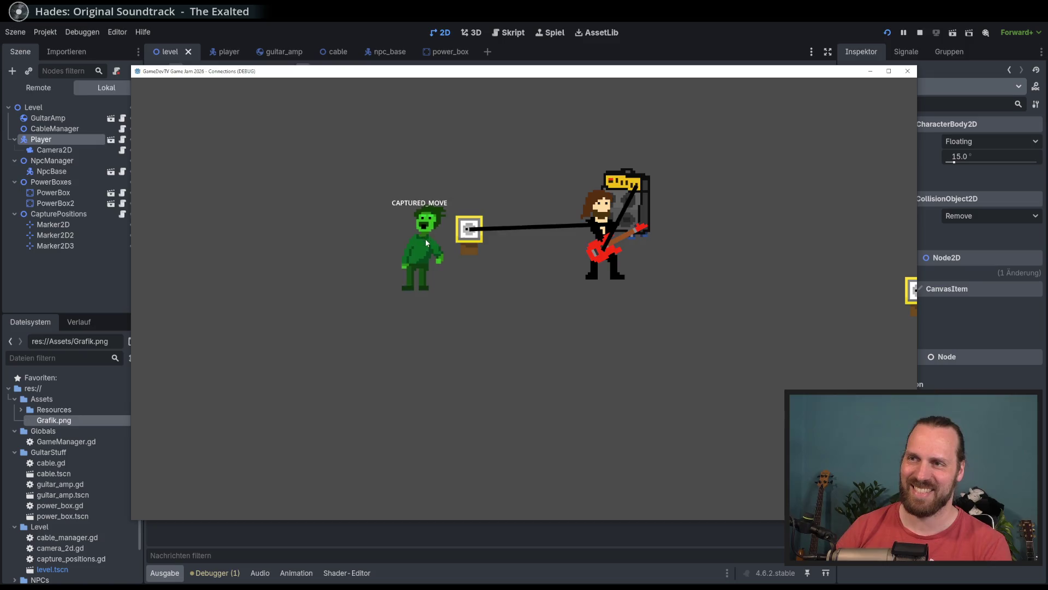
pyautogui.press('F8')
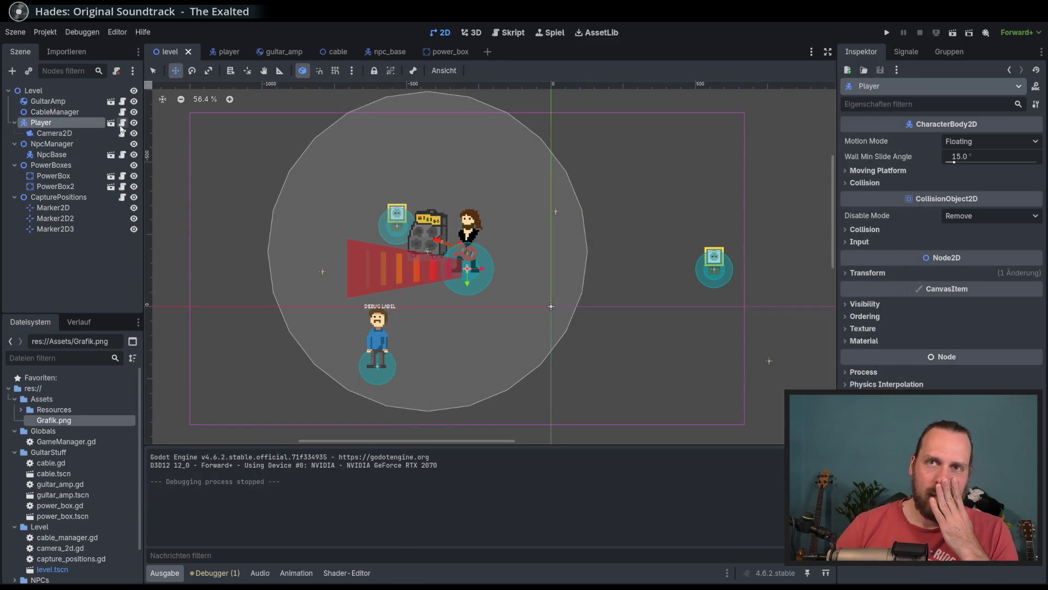
# In npc_base.gd, select the IN_SOUND state on line 35 and scroll to set_new_state.
pyautogui.click(519, 34)
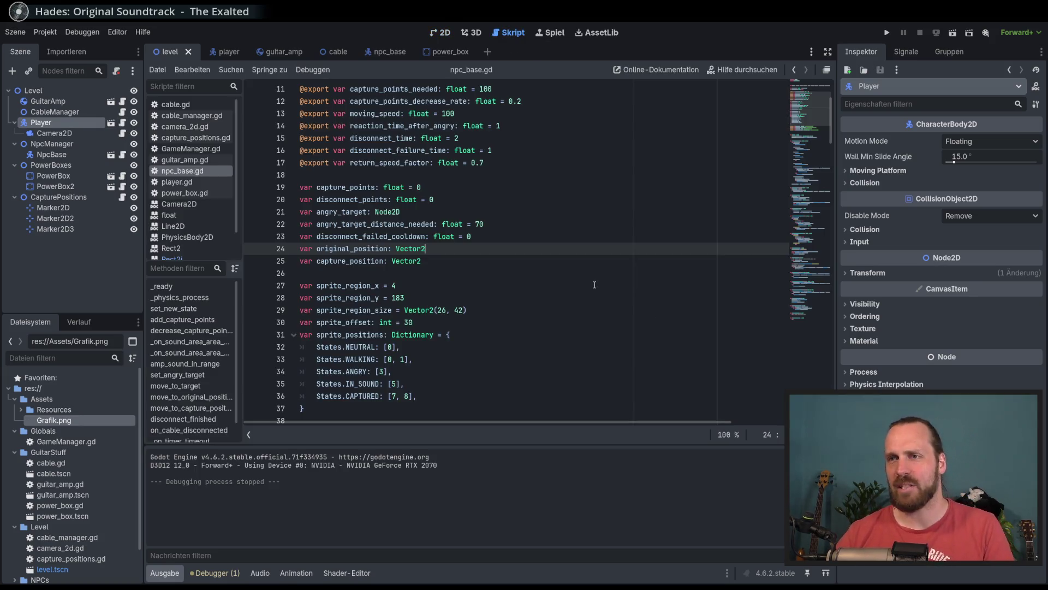
pyautogui.scroll(-3, 594, 285)
pyautogui.doubleClick(369, 285)
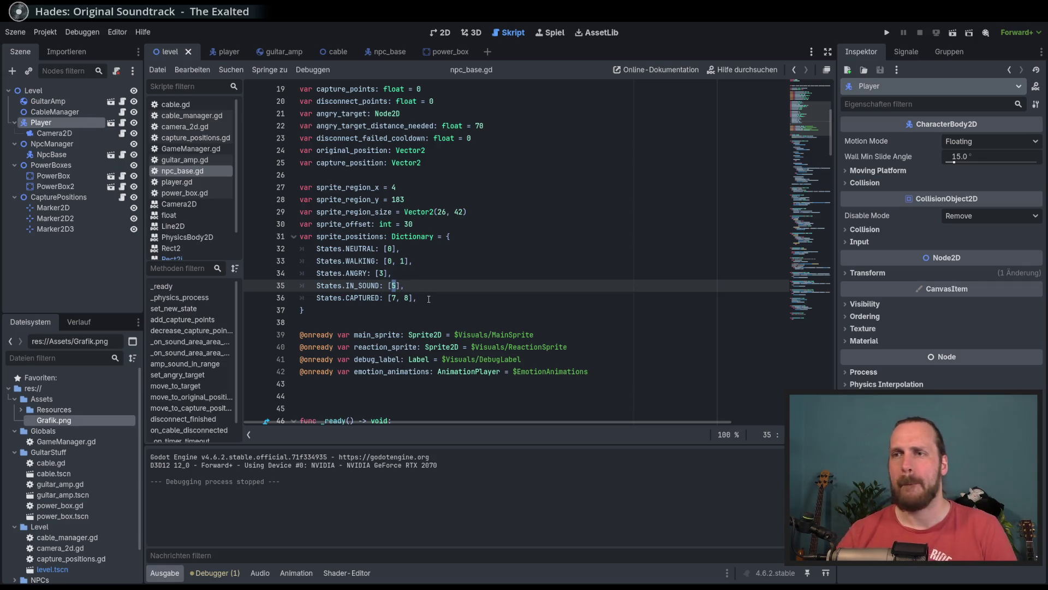
pyautogui.scroll(-20, 428, 298)
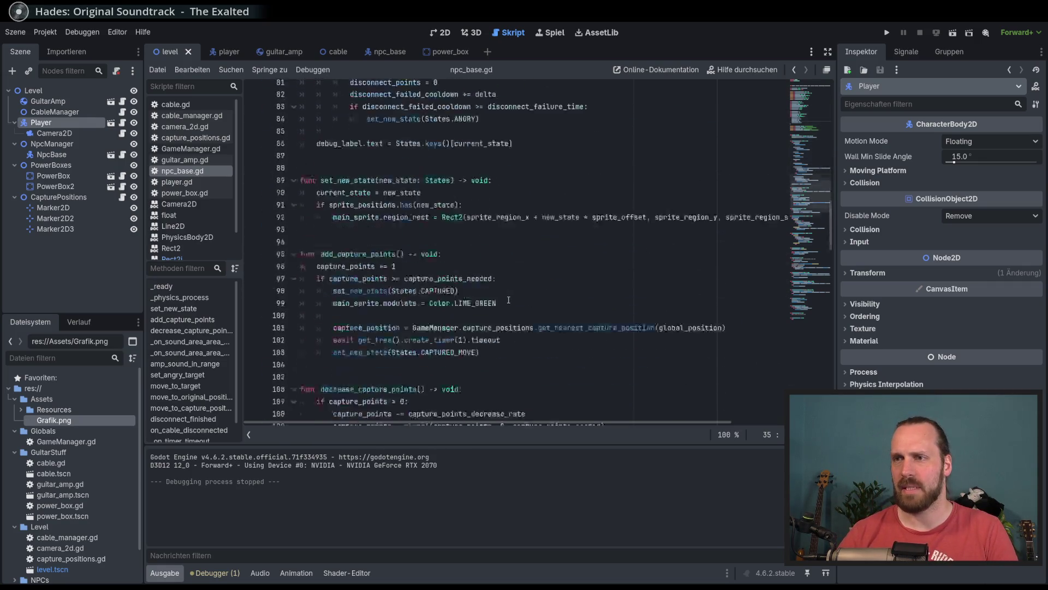
pyautogui.scroll(-11, 508, 300)
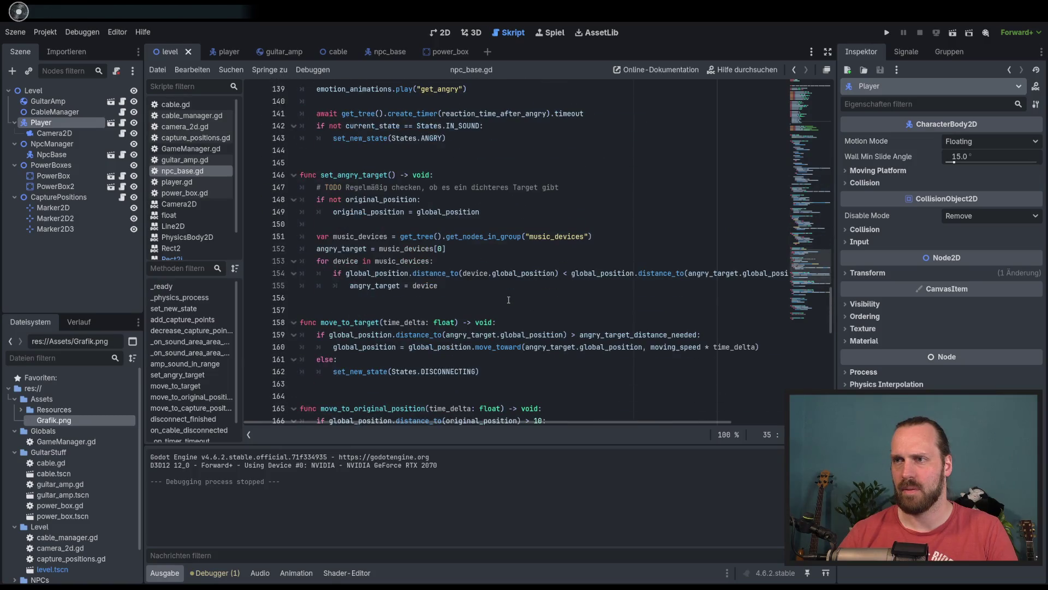
pyautogui.scroll(-10, 509, 300)
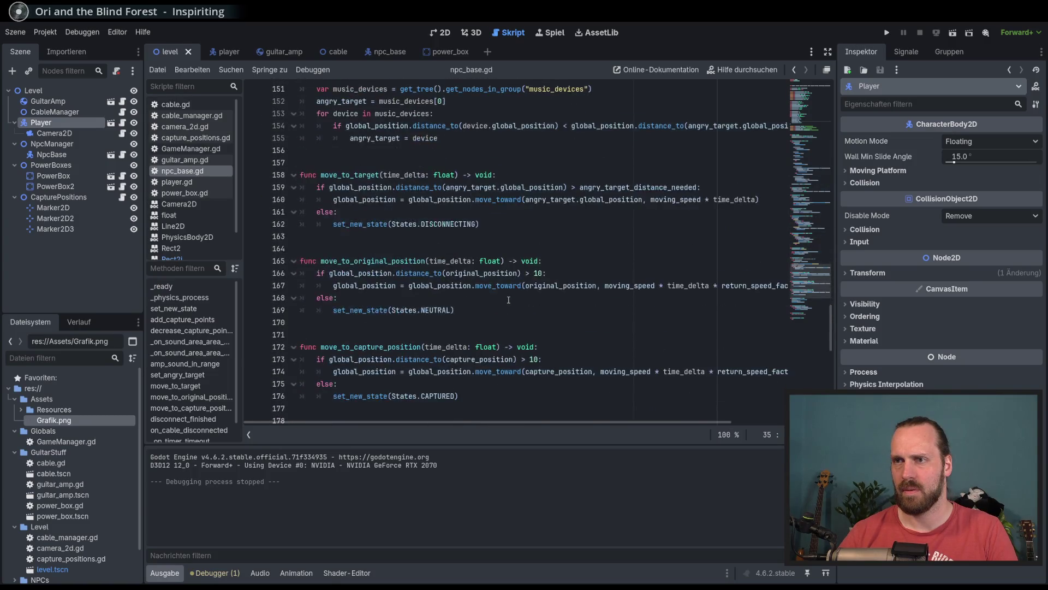
pyautogui.scroll(-5, 508, 300)
pyautogui.scroll(19, 508, 300)
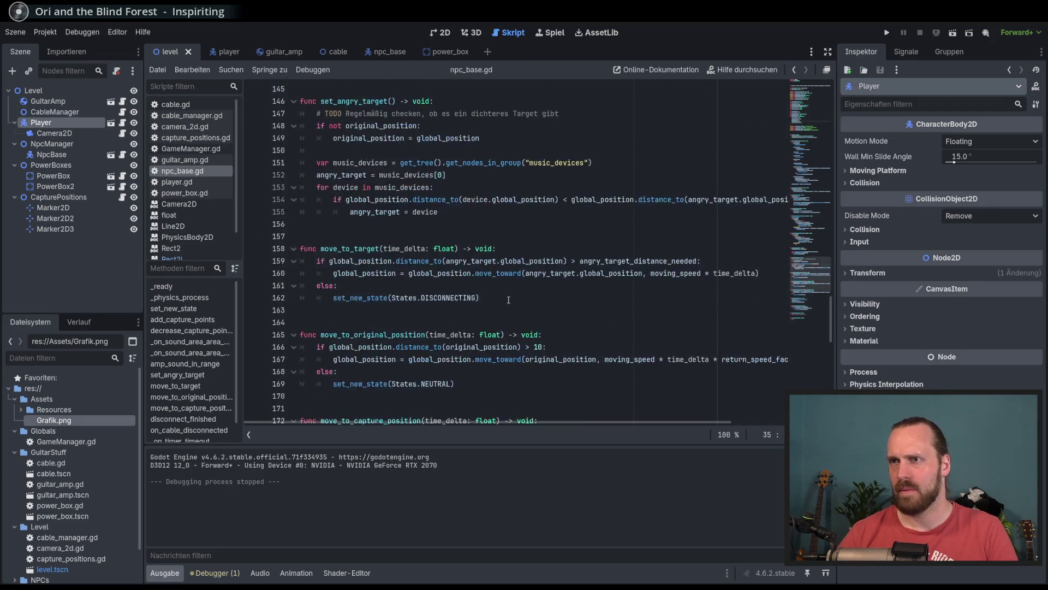
pyautogui.scroll(15, 508, 300)
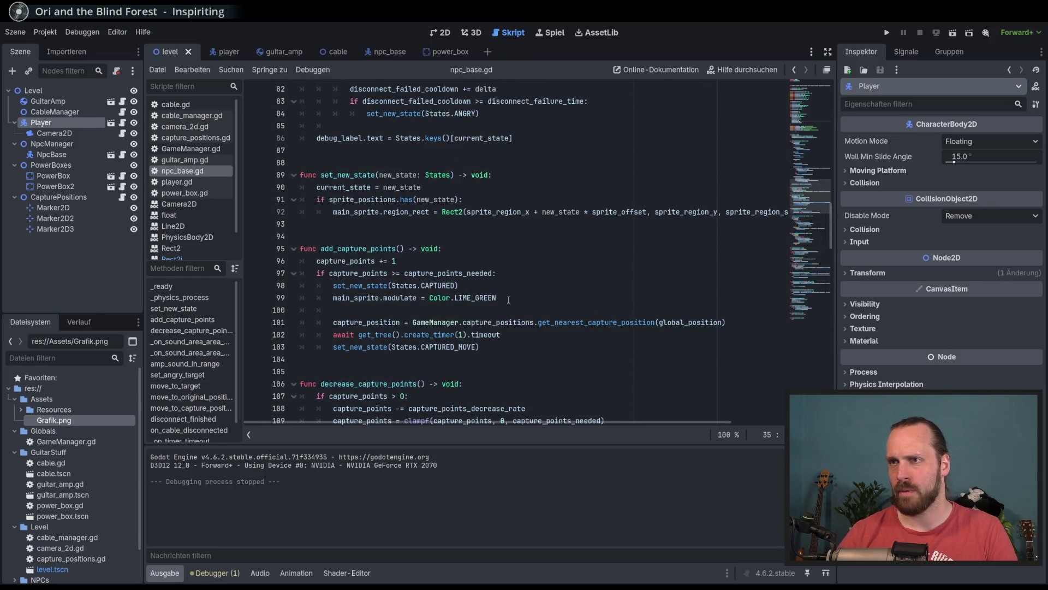
pyautogui.scroll(2, 508, 300)
# Inspect sprite_positions and each new_state use around lines 90–91, then launch the game.
pyautogui.moveTo(511, 284)
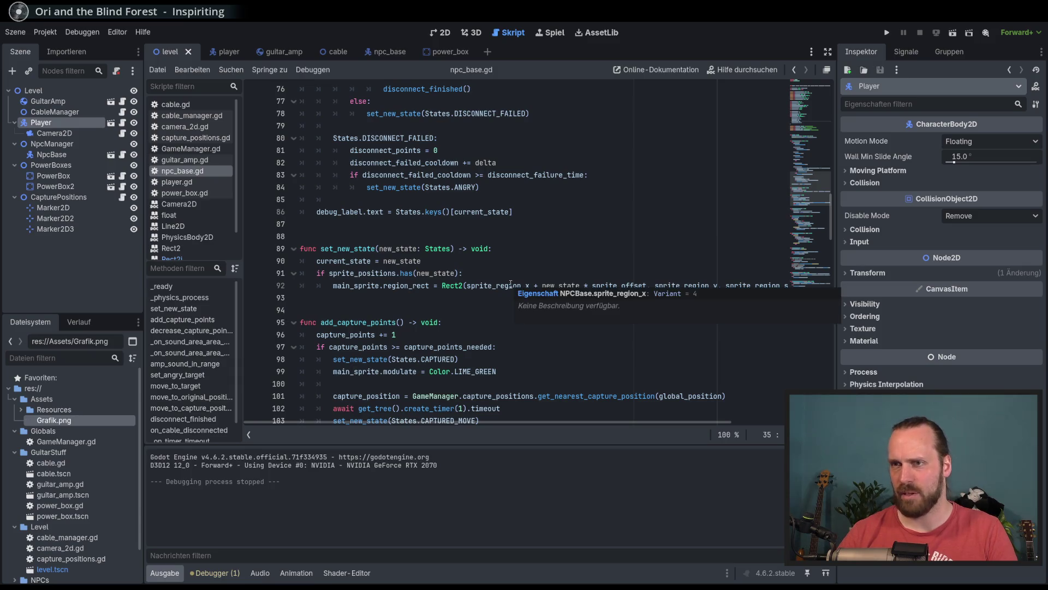
pyautogui.click(452, 263)
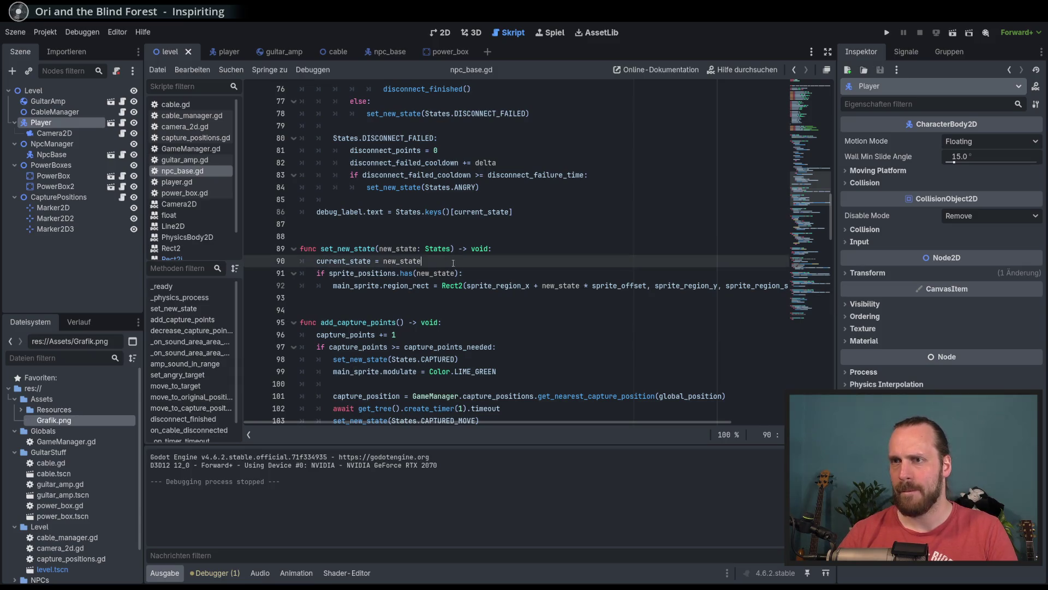
pyautogui.doubleClick(369, 273)
pyautogui.doubleClick(433, 273)
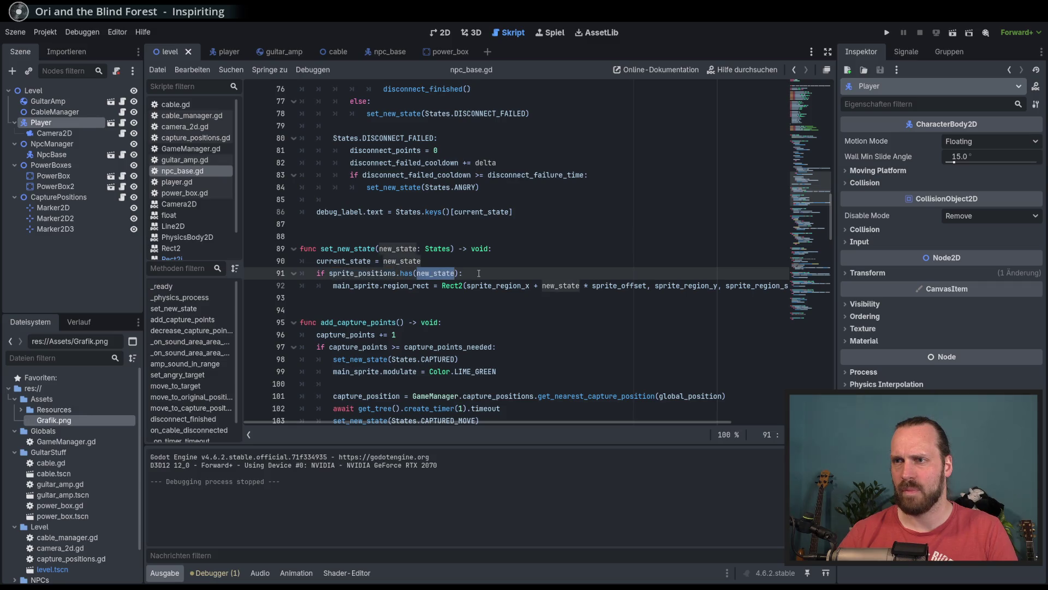
pyautogui.doubleClick(398, 261)
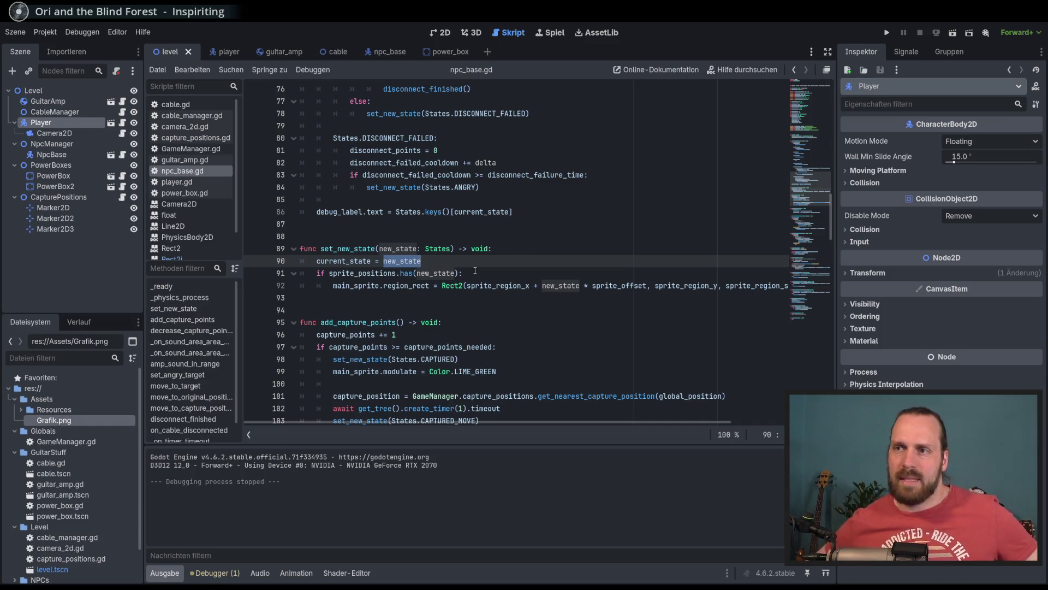
pyautogui.doubleClick(558, 286)
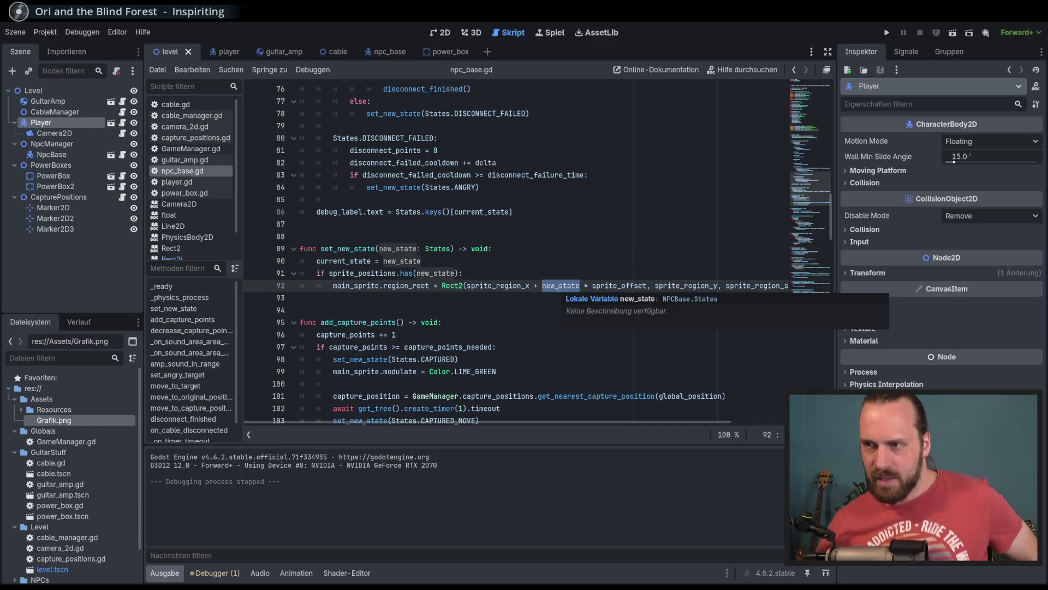
pyautogui.press('F5')
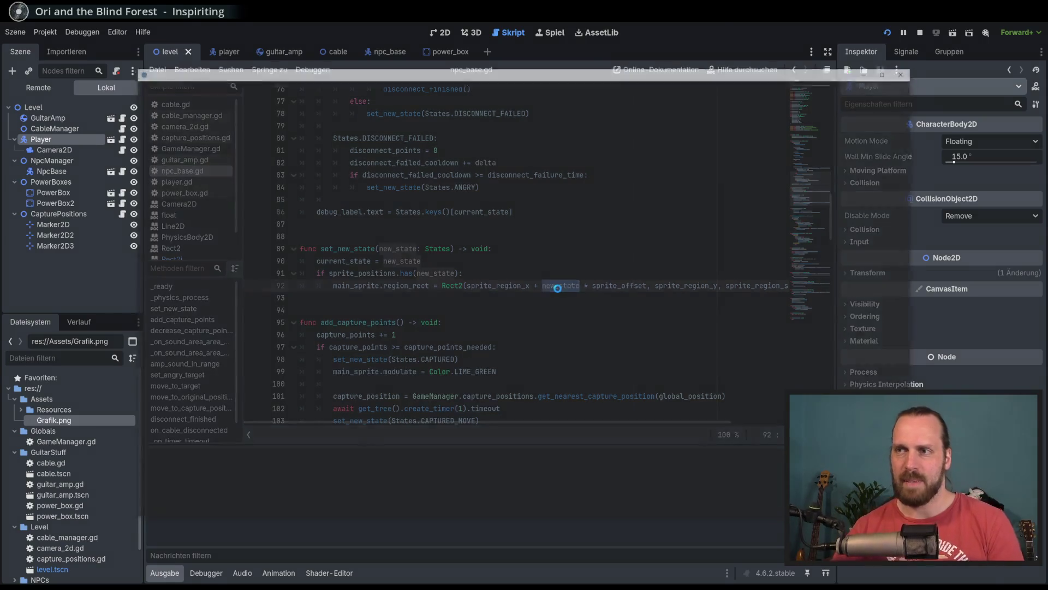
# Walk the guitarist between the NPC and the amp, stretching the cable until the NPC turns ANGRY.
pyautogui.press('Left')
pyautogui.press('Down')
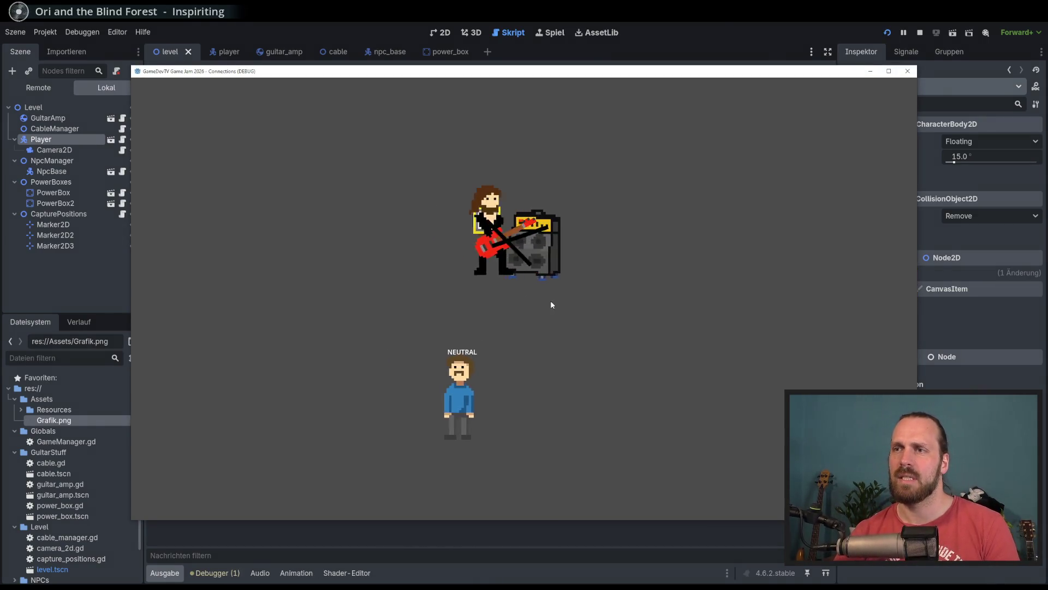
pyautogui.press('Up')
pyautogui.press('Right')
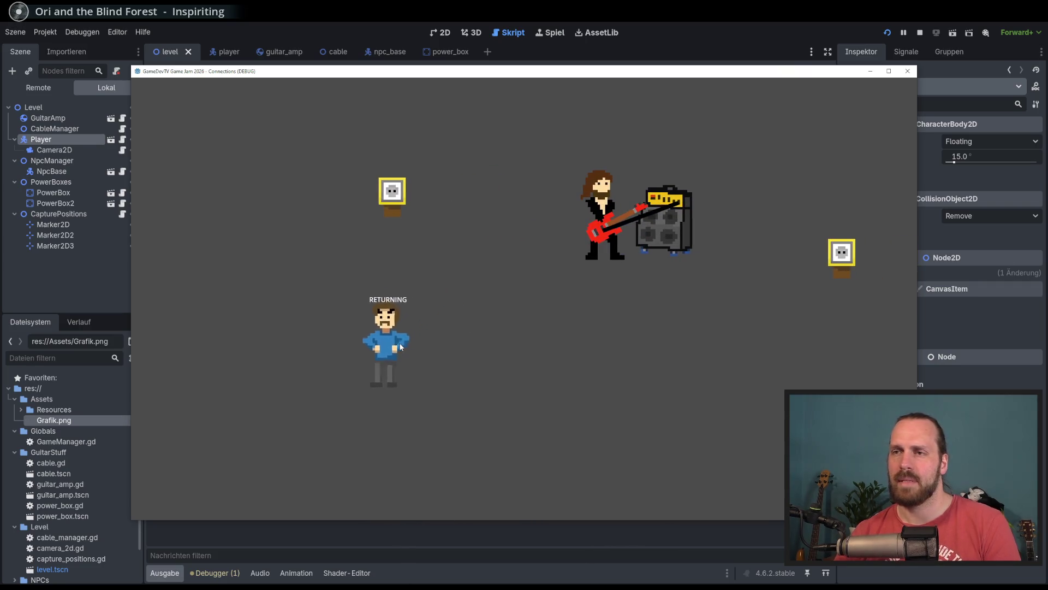
pyautogui.press('Left')
pyautogui.press('Down')
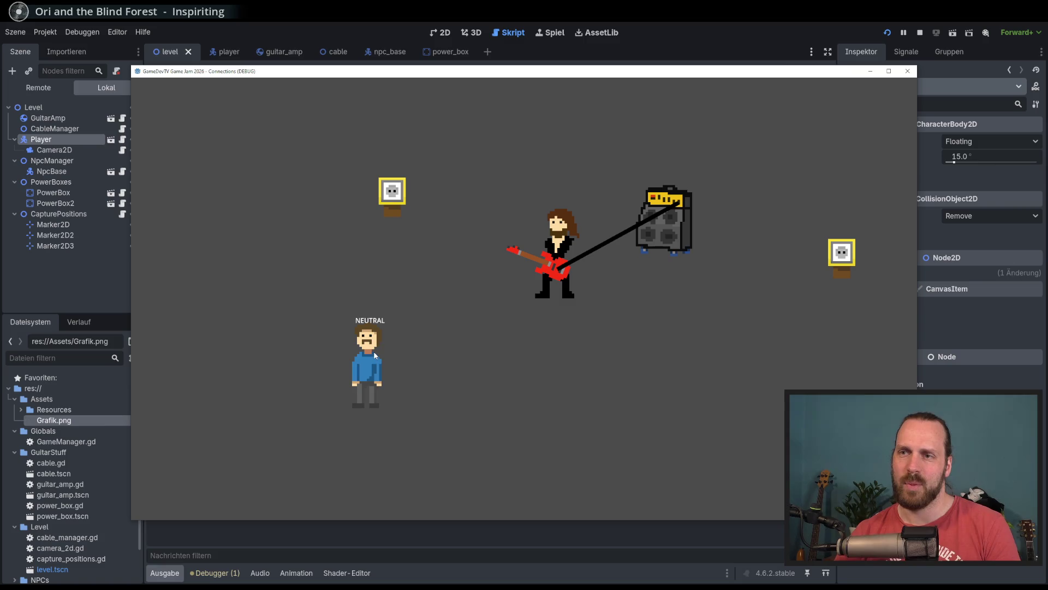
pyautogui.press('Right')
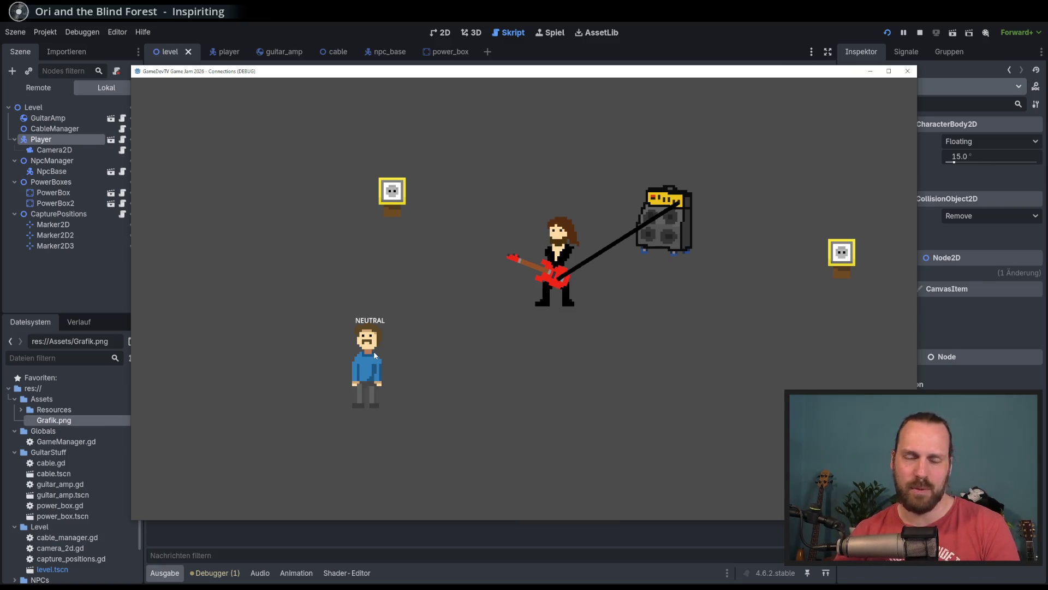
pyautogui.press('Down')
pyautogui.press('Up')
# Carry the amp toward the NPC, play guitar to capture it green, then stop the game.
pyautogui.press('Left')
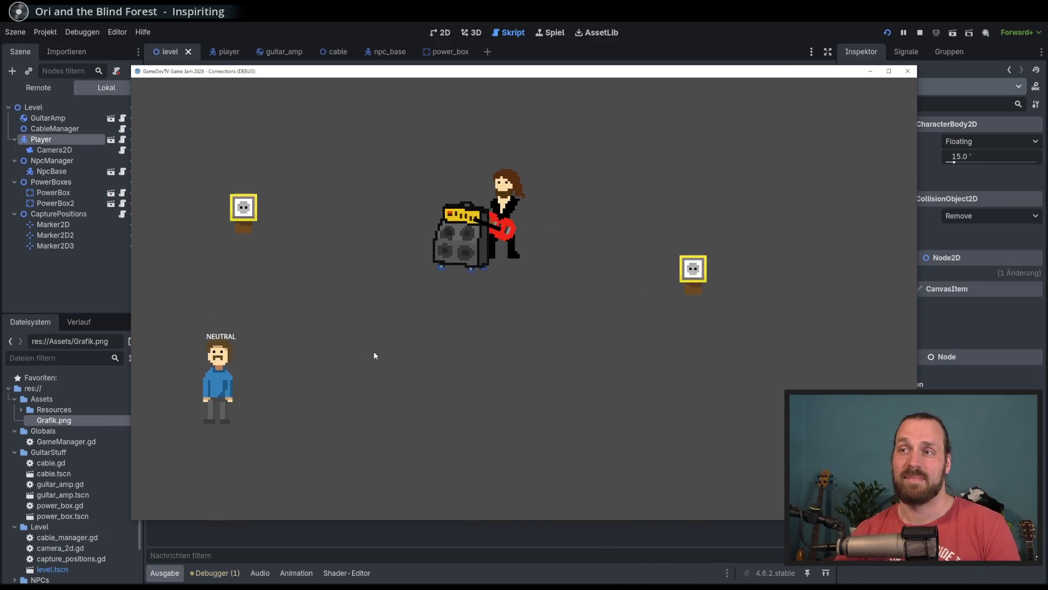
pyautogui.press('Down')
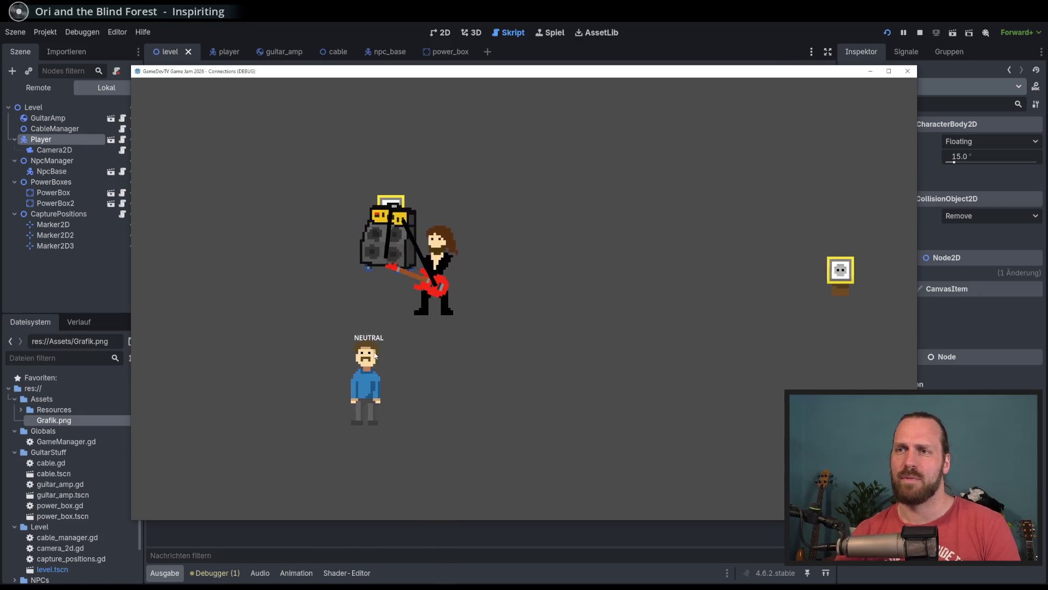
pyautogui.press('Right')
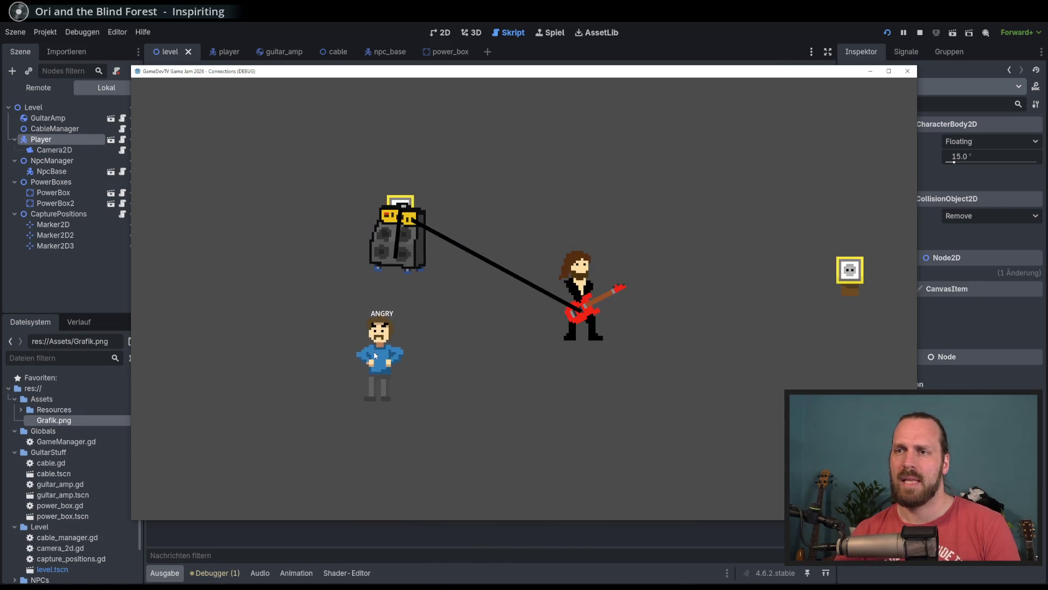
pyautogui.press('Left')
pyautogui.press('Right')
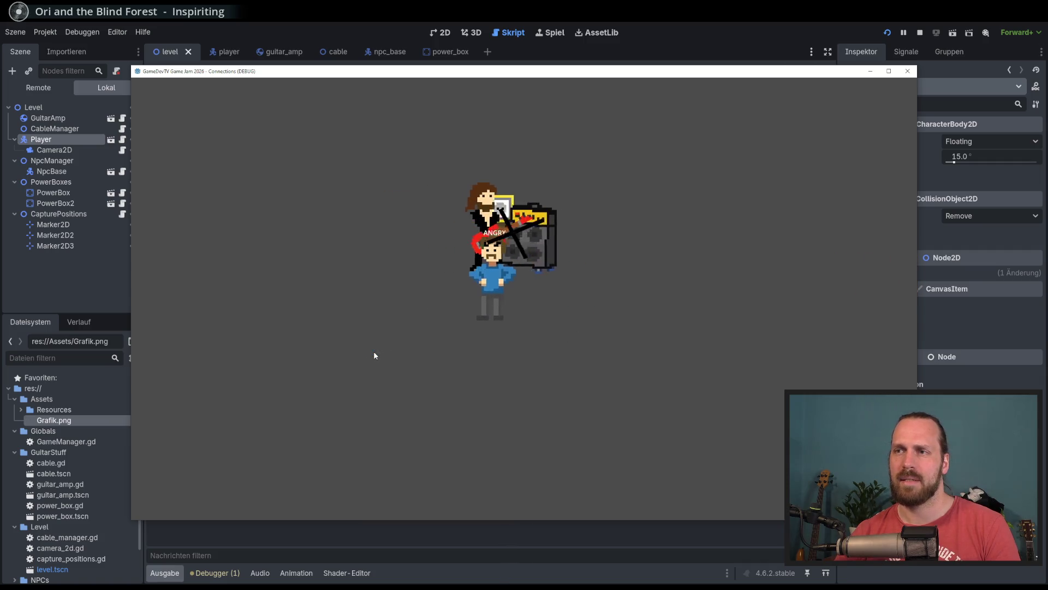
pyautogui.press('space')
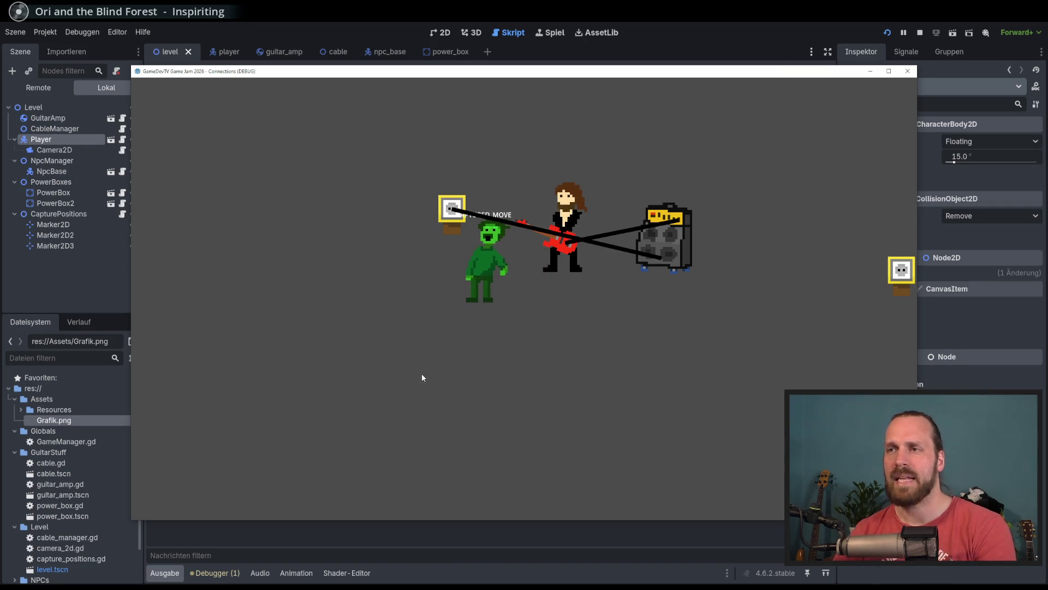
pyautogui.press('F8')
pyautogui.scroll(-1, 625, 319)
# Add a new line after line 90 that prints new_state.
pyautogui.click(587, 249)
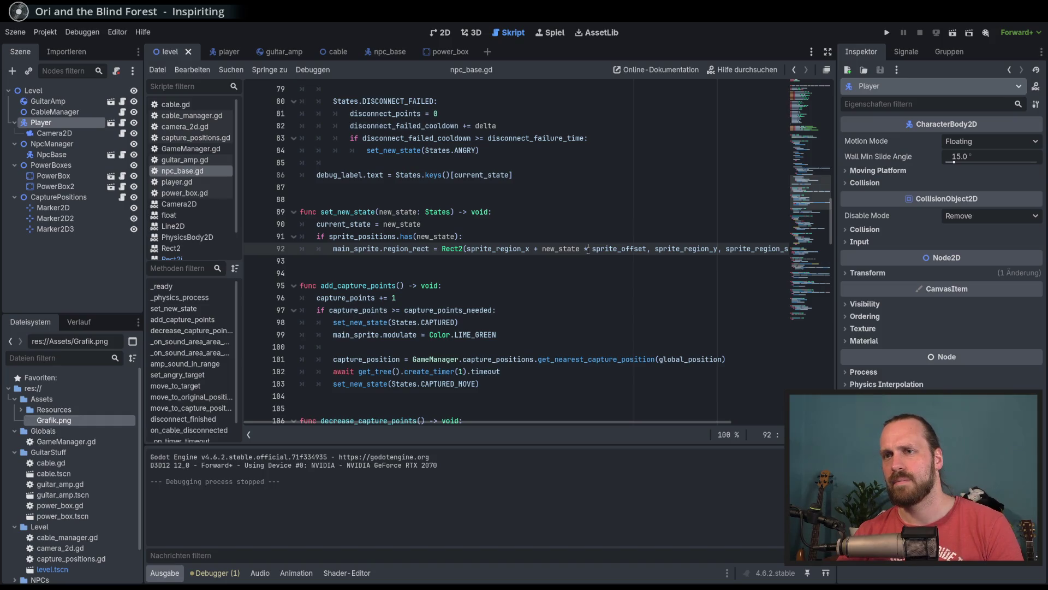
pyautogui.click(516, 239)
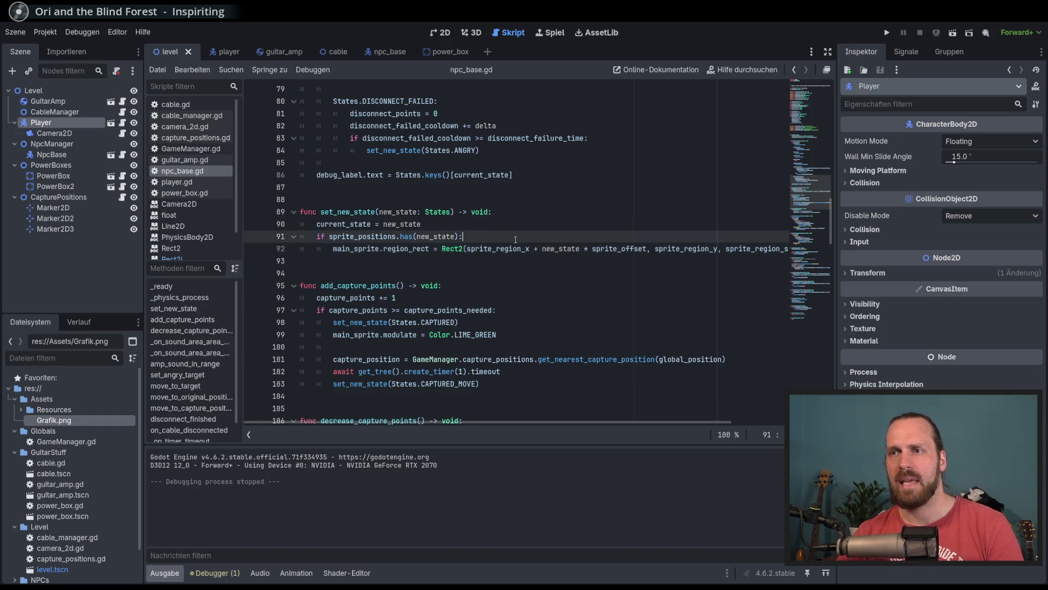
pyautogui.click(446, 224)
pyautogui.press('Return')
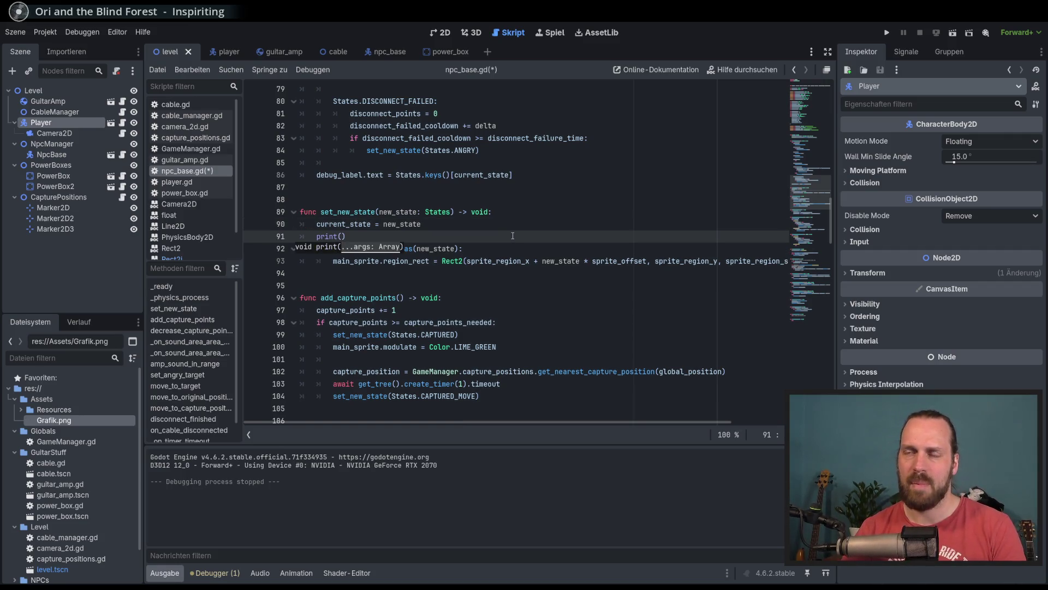
pyautogui.write('e')
pyautogui.press('Return')
# Run the game, play guitar near the NPC and walk left, then stop.
pyautogui.press('F5')
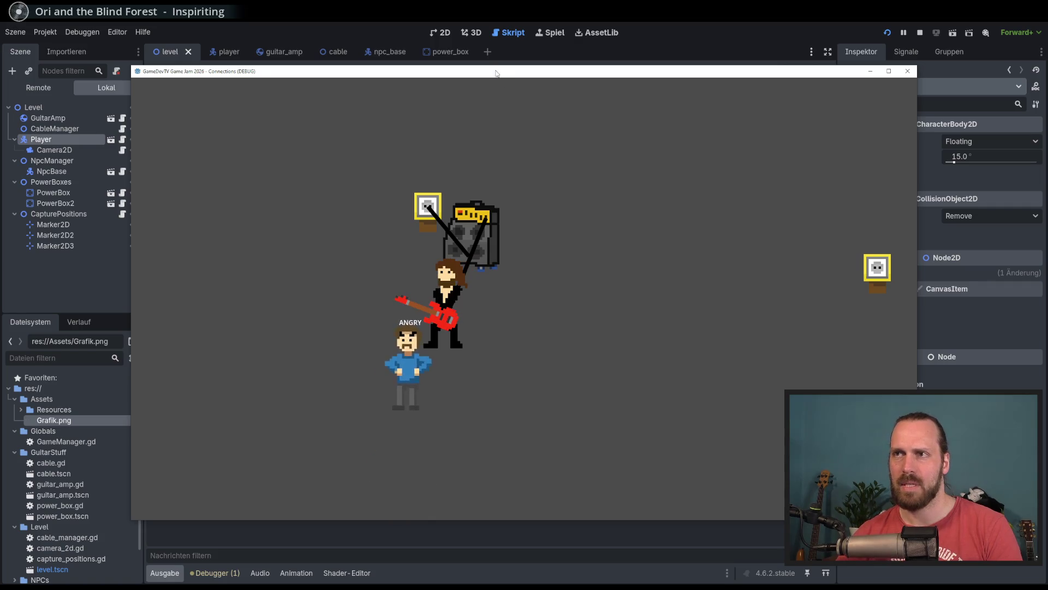
pyautogui.moveTo(517, 72); pyautogui.dragTo(601, 31)
pyautogui.press('space')
pyautogui.press('w')
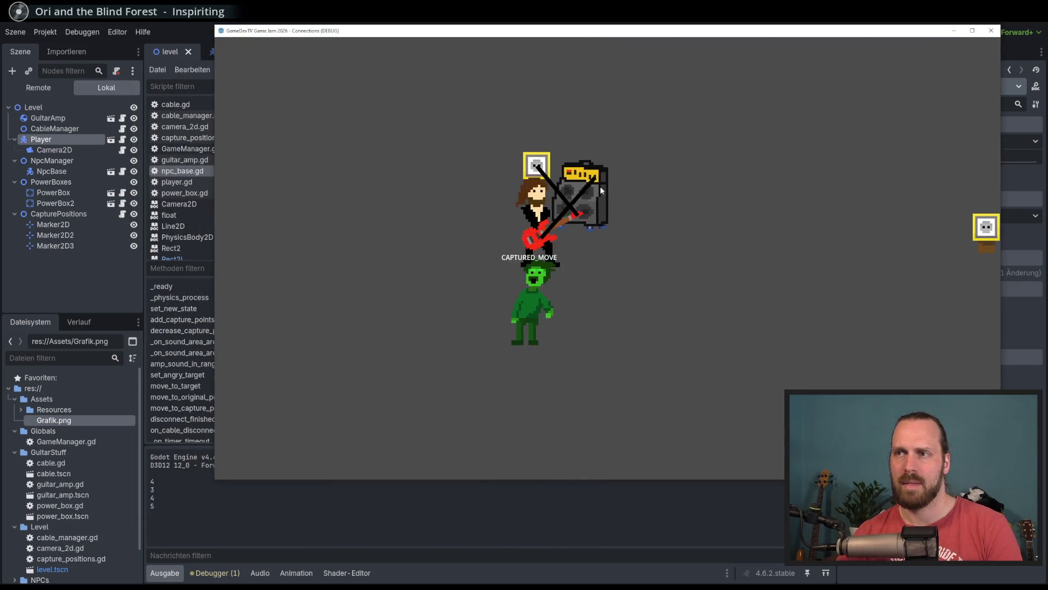
pyautogui.press('a')
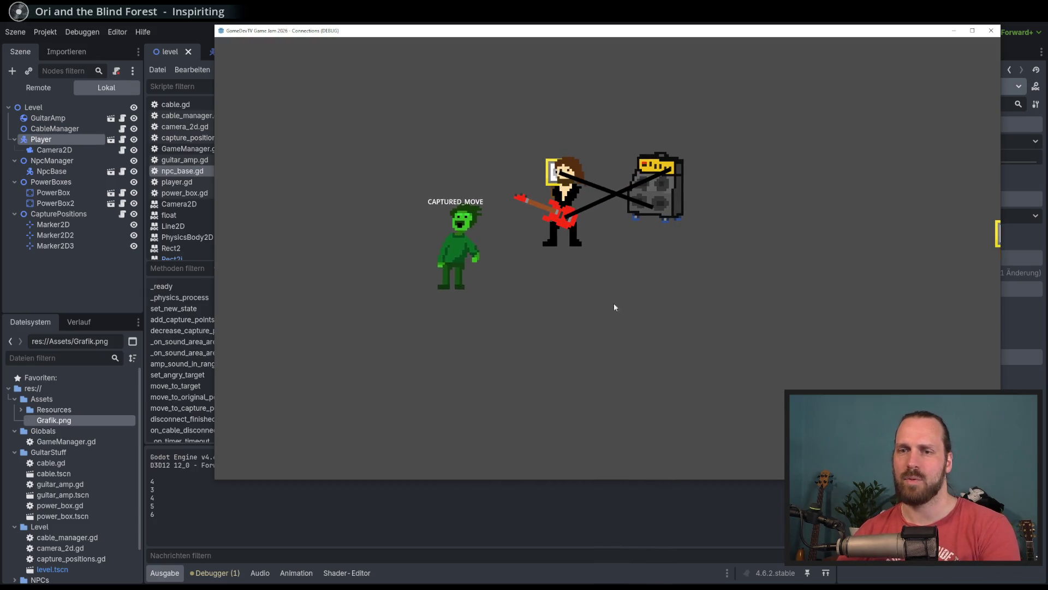
pyautogui.press('F8')
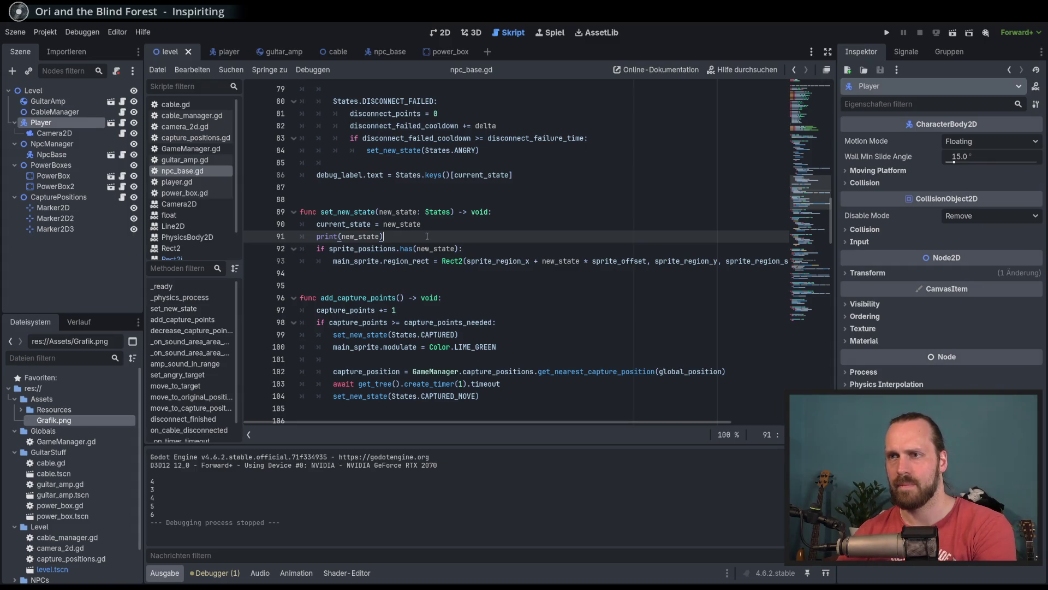
# Change the line to print(States.keys()[new_state]) so state names are logged.
pyautogui.doubleClick(371, 237)
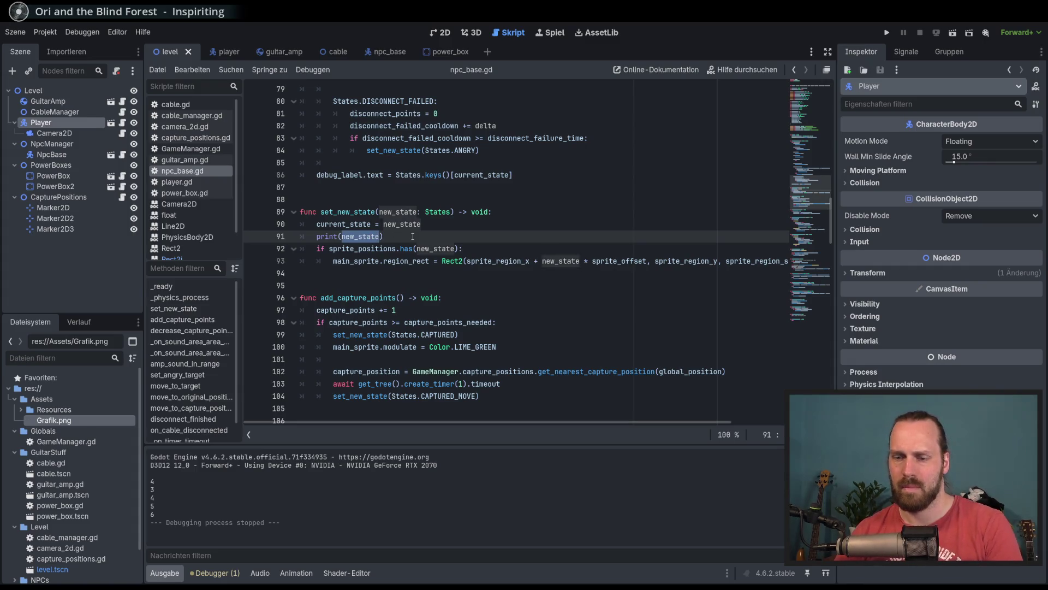
pyautogui.write('States.key')
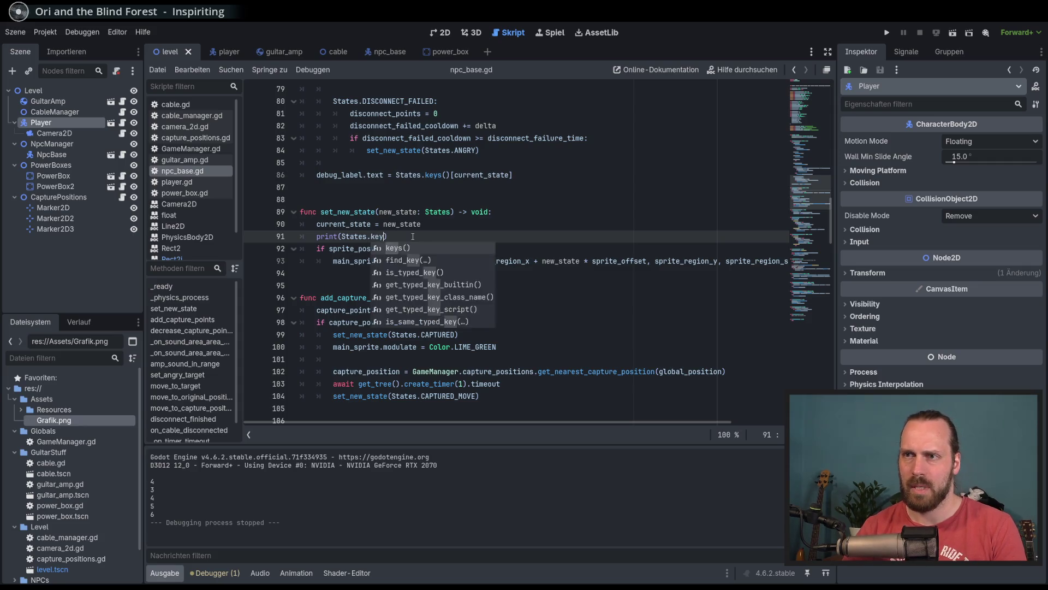
pyautogui.press('Return')
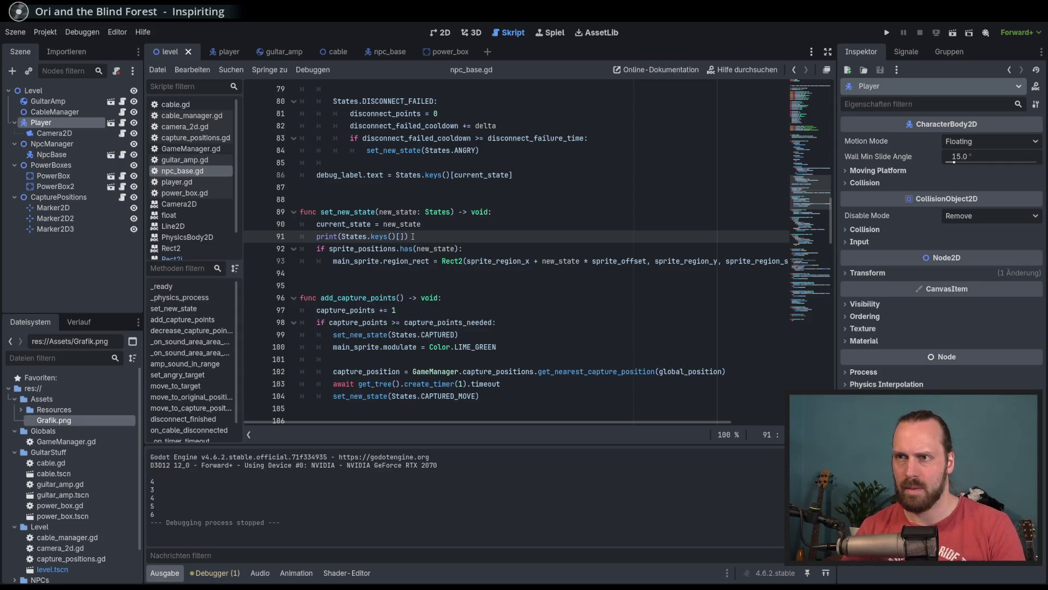
pyautogui.write('new')
pyautogui.press('Return')
# Playtest carrying the amp around until IN_SOUND, ANGRY and RETURNING are logged, then stop.
pyautogui.press('F5')
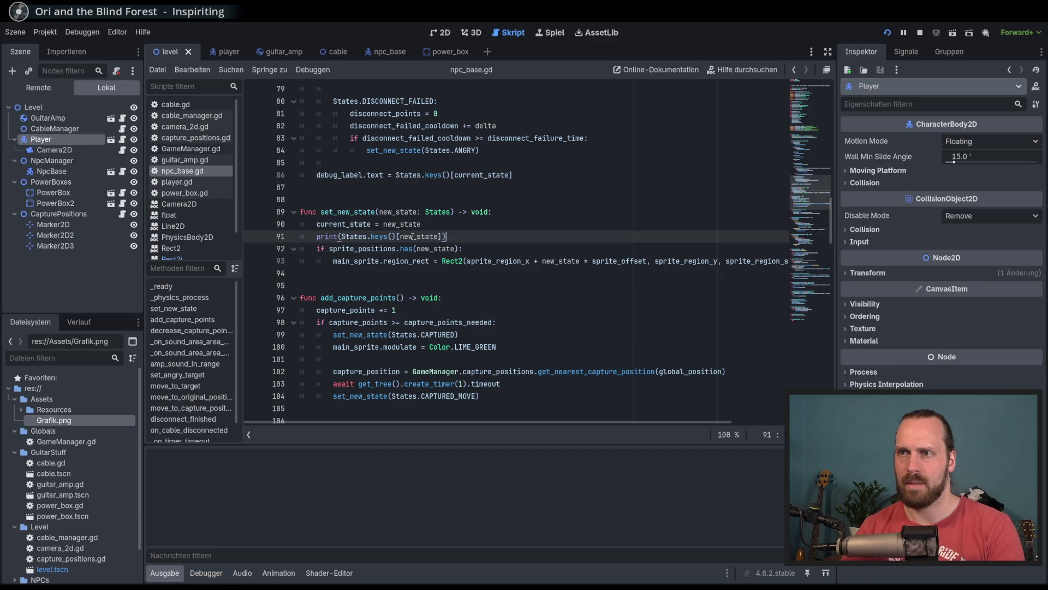
pyautogui.press('Left')
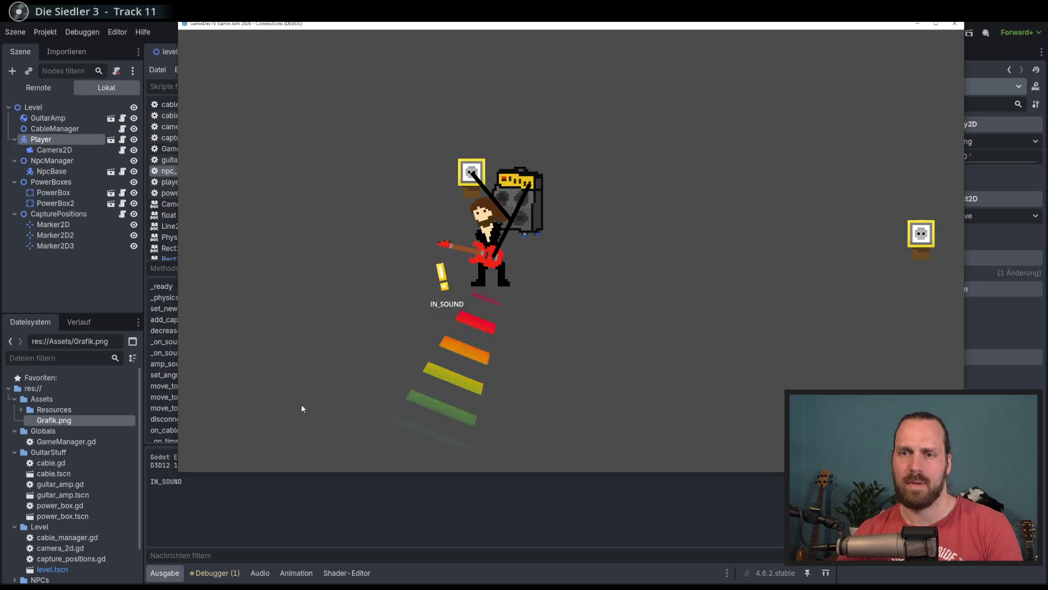
pyautogui.press('Right')
pyautogui.press('Left')
pyautogui.press('Right')
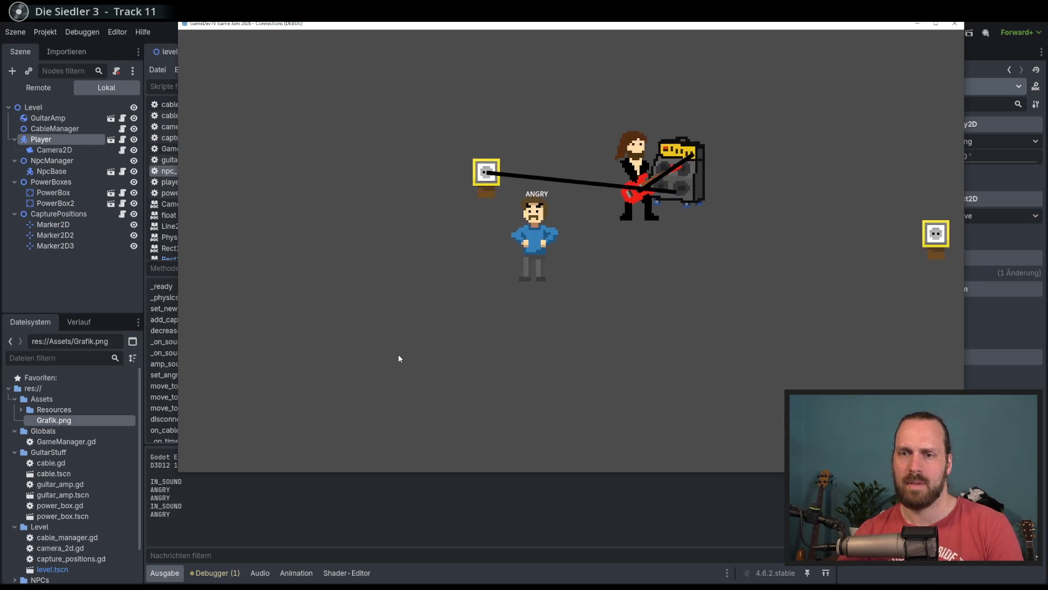
pyautogui.press('Down')
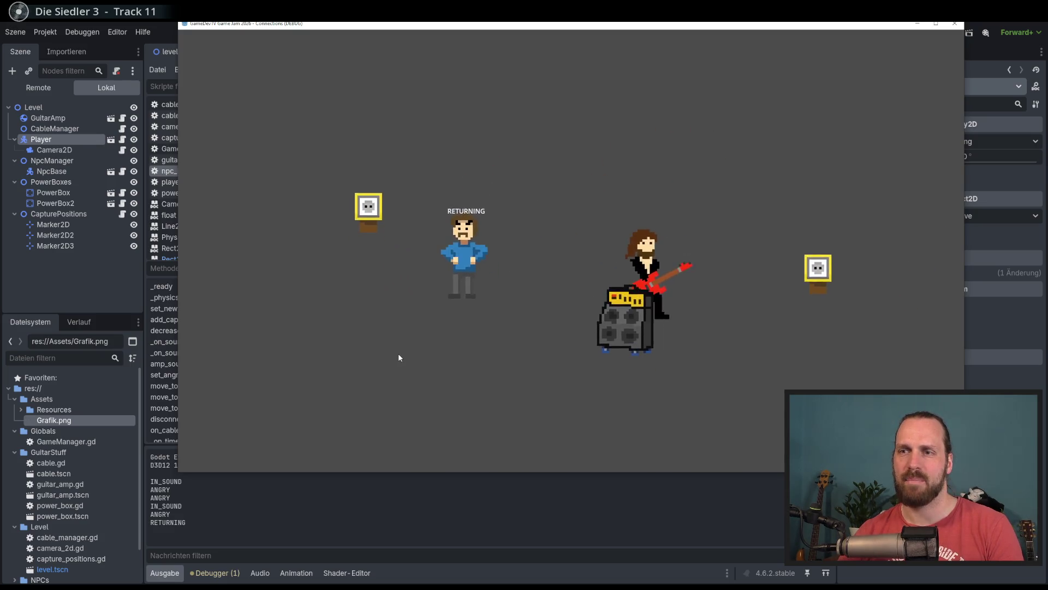
pyautogui.press('Left')
pyautogui.press('Right')
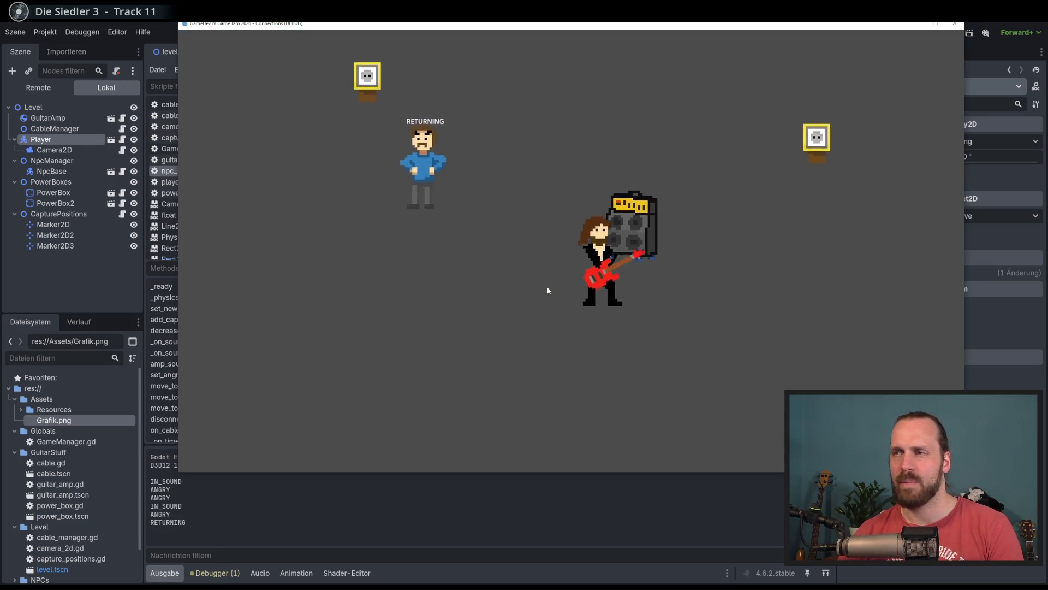
pyautogui.press('Up')
pyautogui.press('Left')
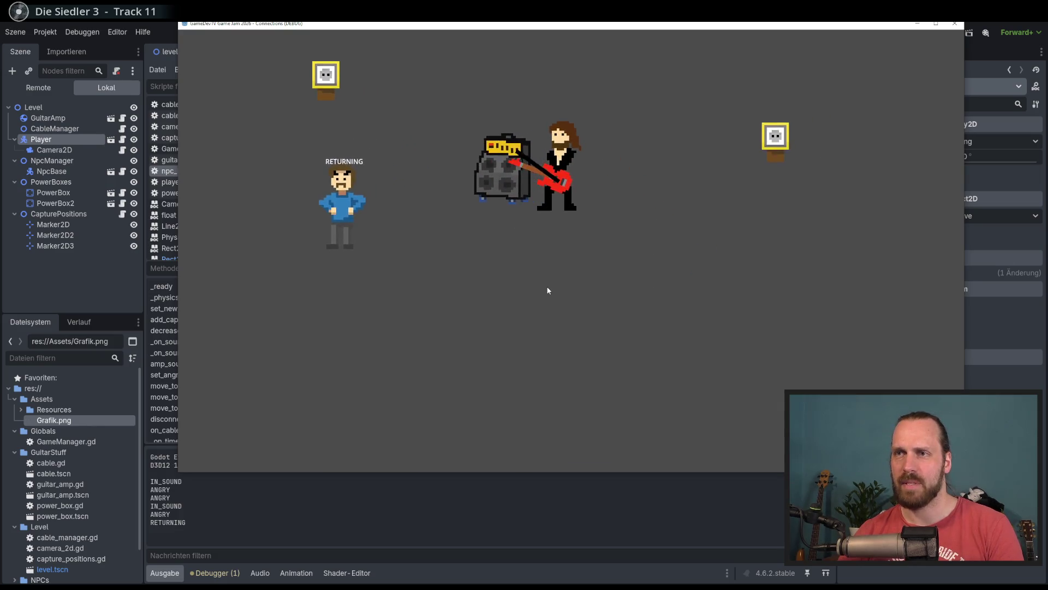
pyautogui.press('F8')
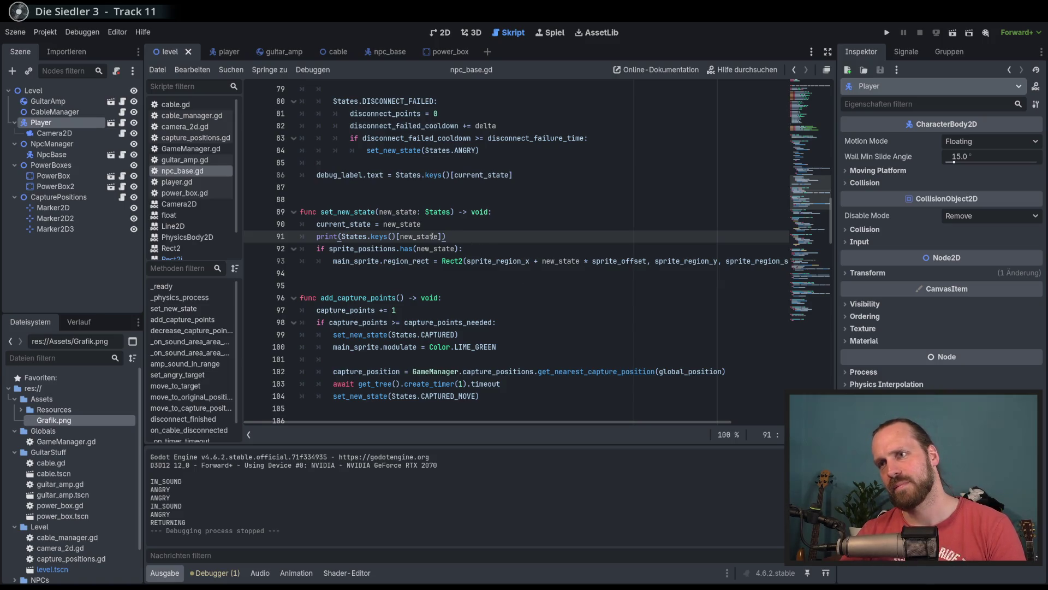
pyautogui.doubleClick(410, 223)
pyautogui.click(409, 250)
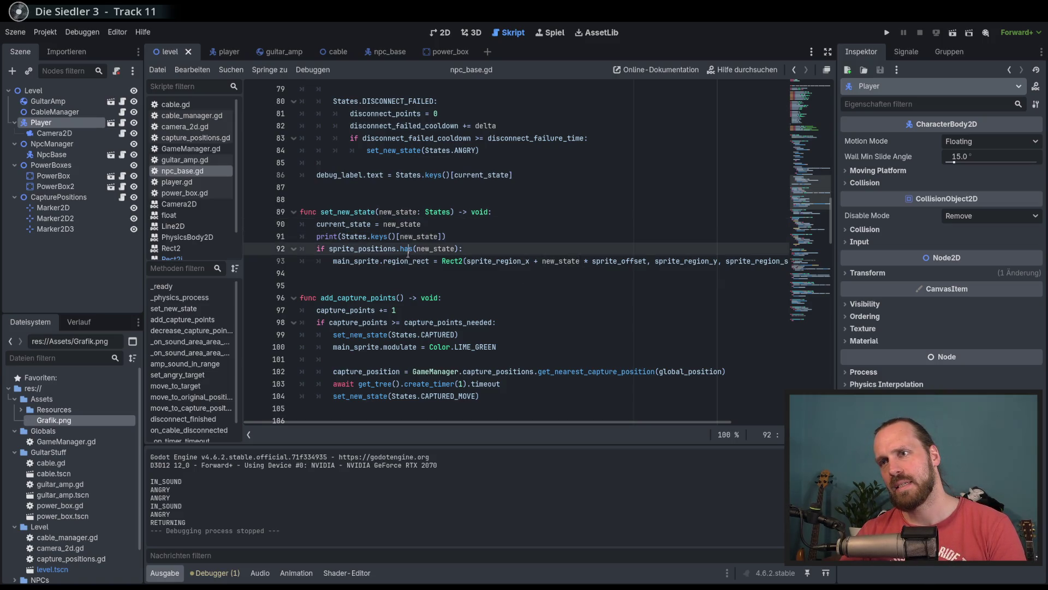
pyautogui.click(442, 262)
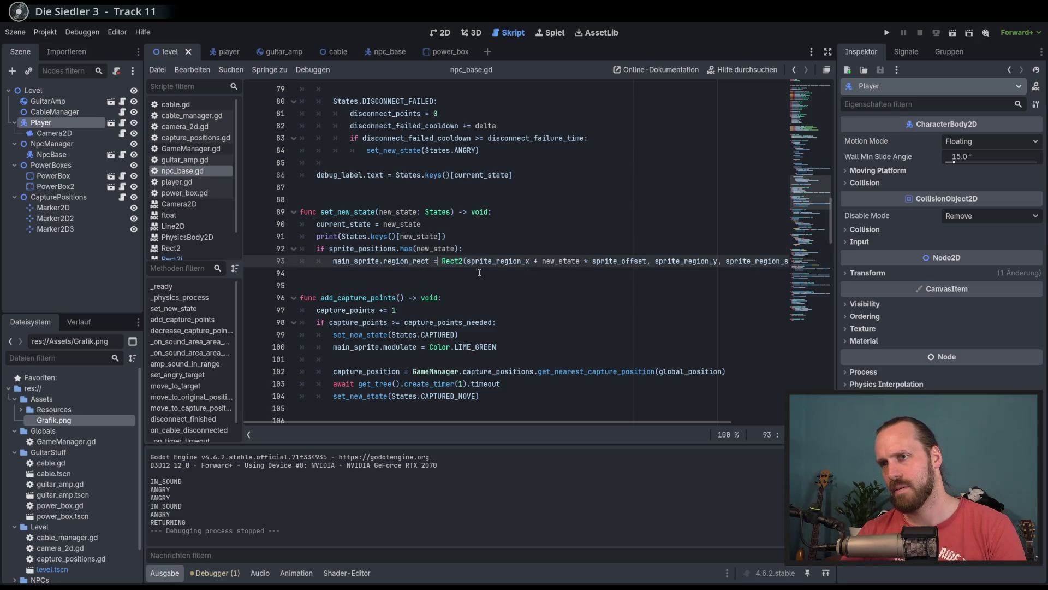
pyautogui.doubleClick(485, 261)
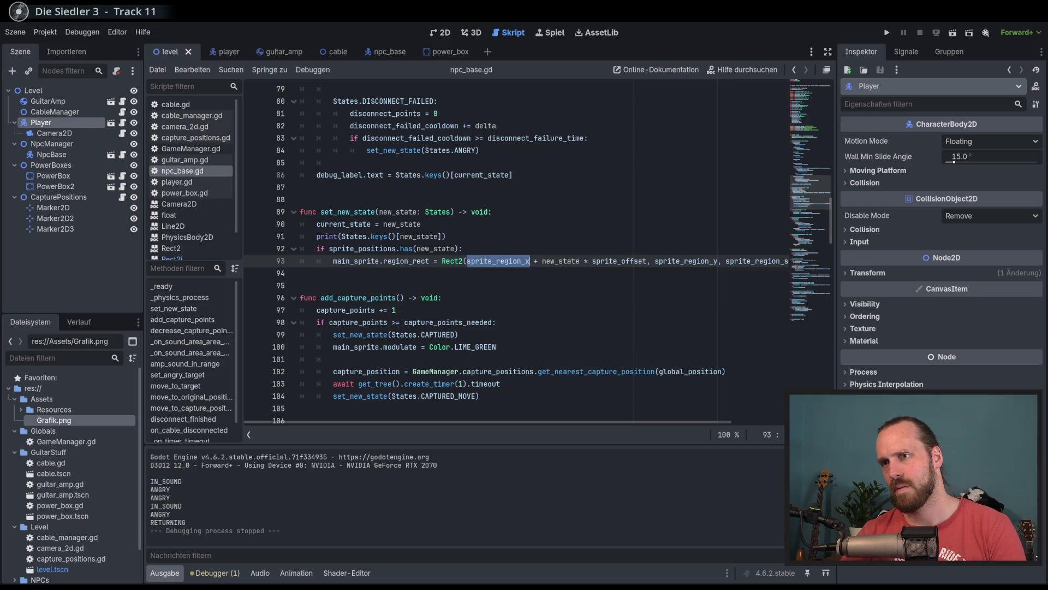
pyautogui.click(475, 276)
pyautogui.doubleClick(436, 248)
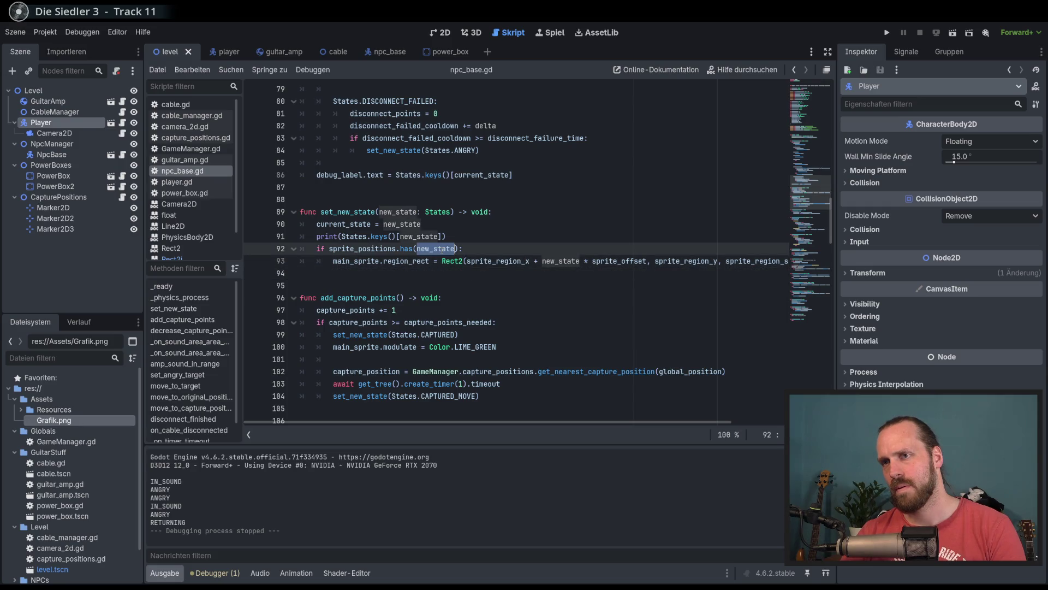
pyautogui.moveTo(449, 259)
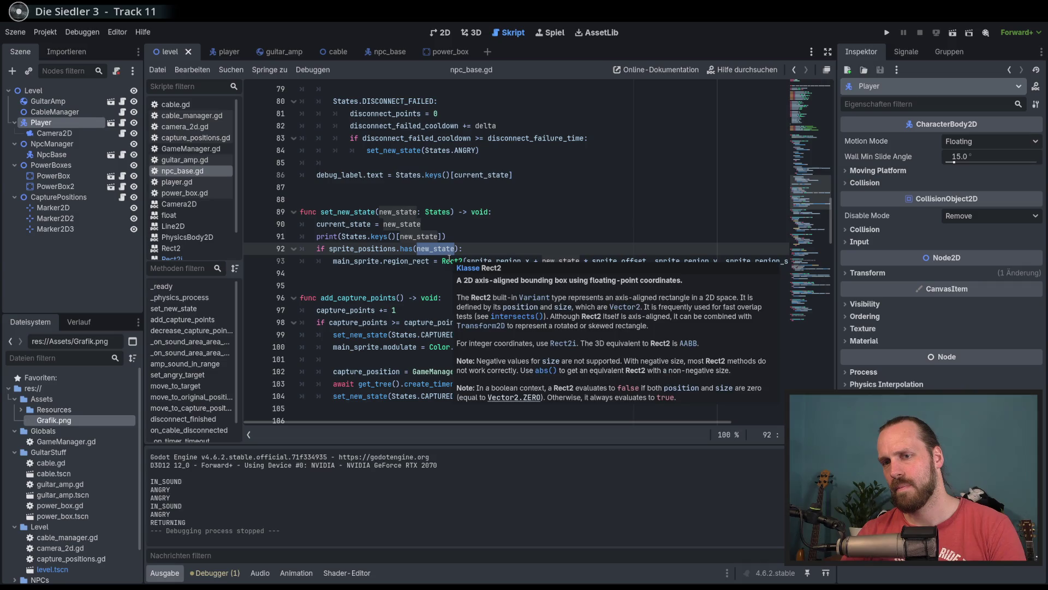
pyautogui.click(482, 250)
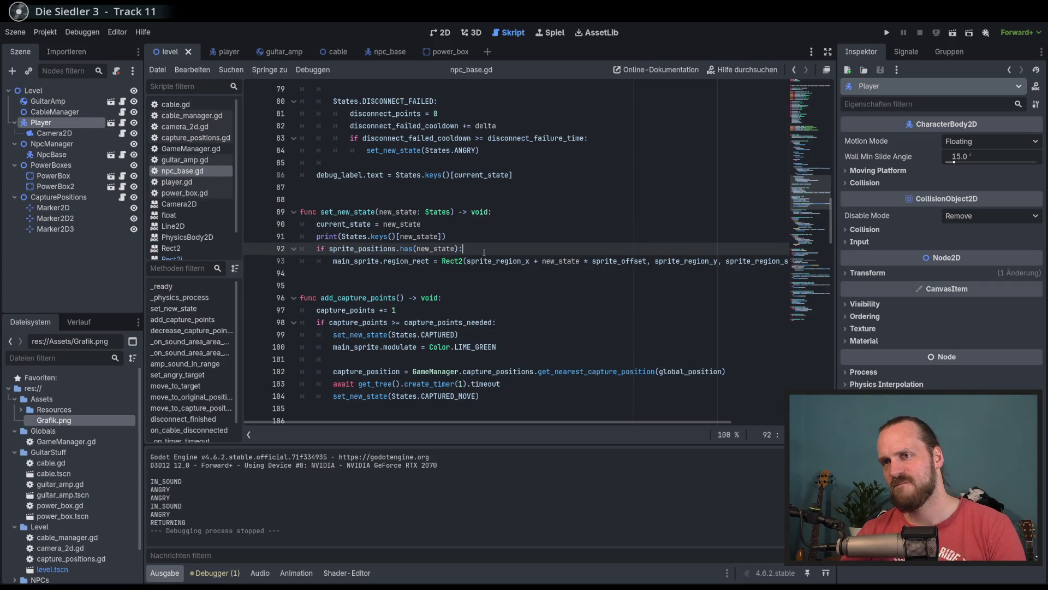
pyautogui.hscroll(3, 555, 421)
pyautogui.hscroll(-3, 555, 421)
pyautogui.click(485, 236)
pyautogui.press('Down')
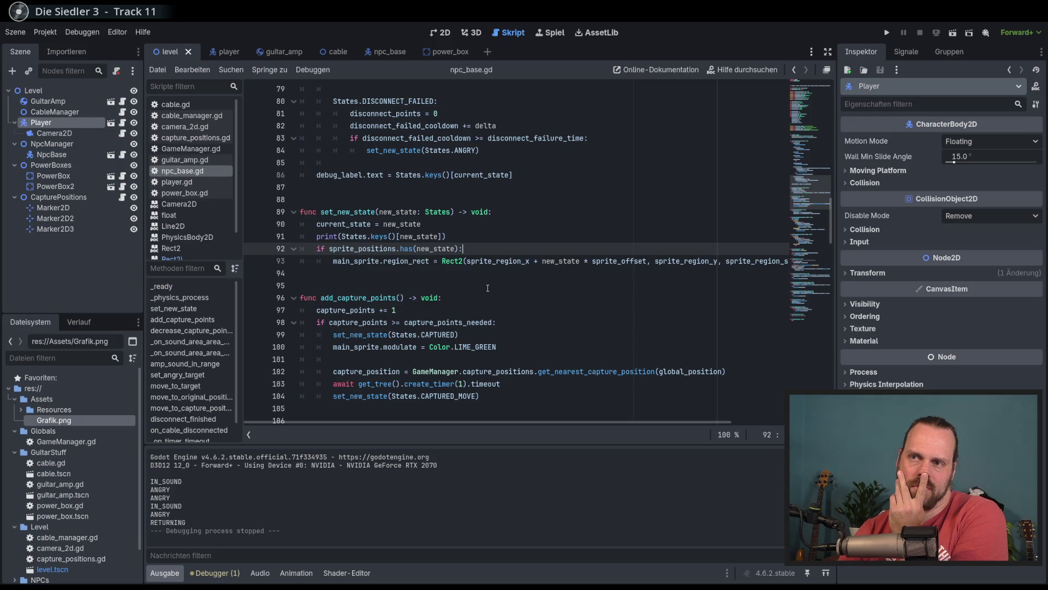
pyautogui.press('Down')
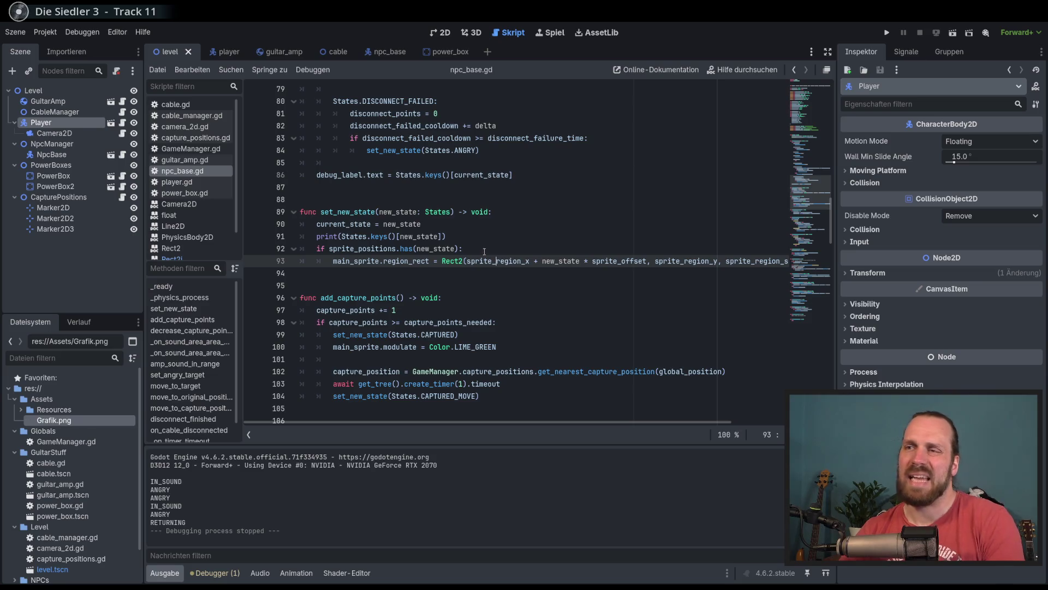
pyautogui.press('Up')
pyautogui.moveTo(810, 90); pyautogui.dragTo(811, 186)
pyautogui.scroll(-2, 568, 284)
pyautogui.scroll(3, 569, 284)
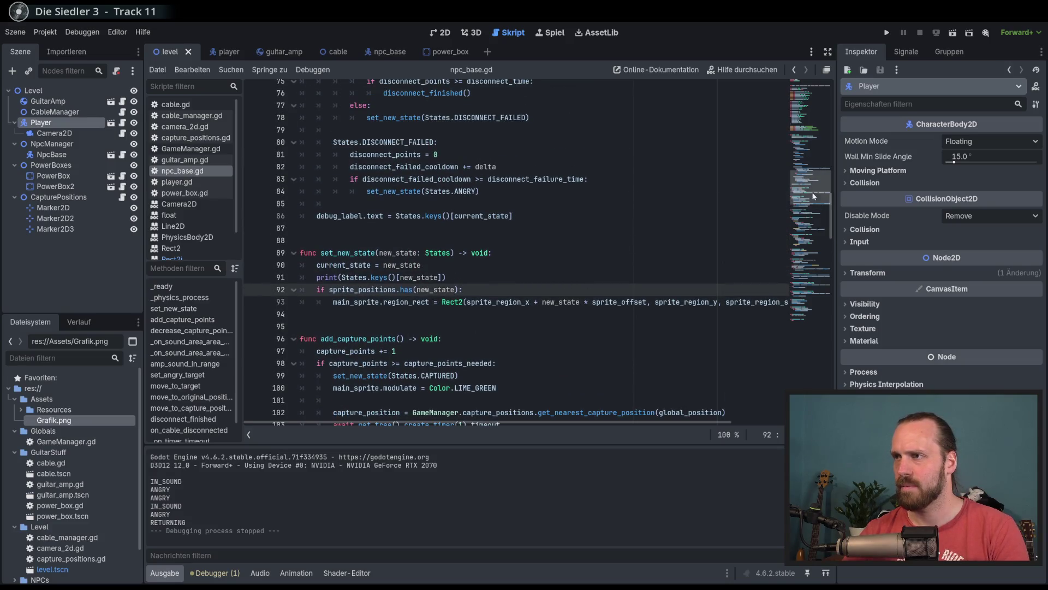
pyautogui.moveTo(814, 194); pyautogui.dragTo(805, 133)
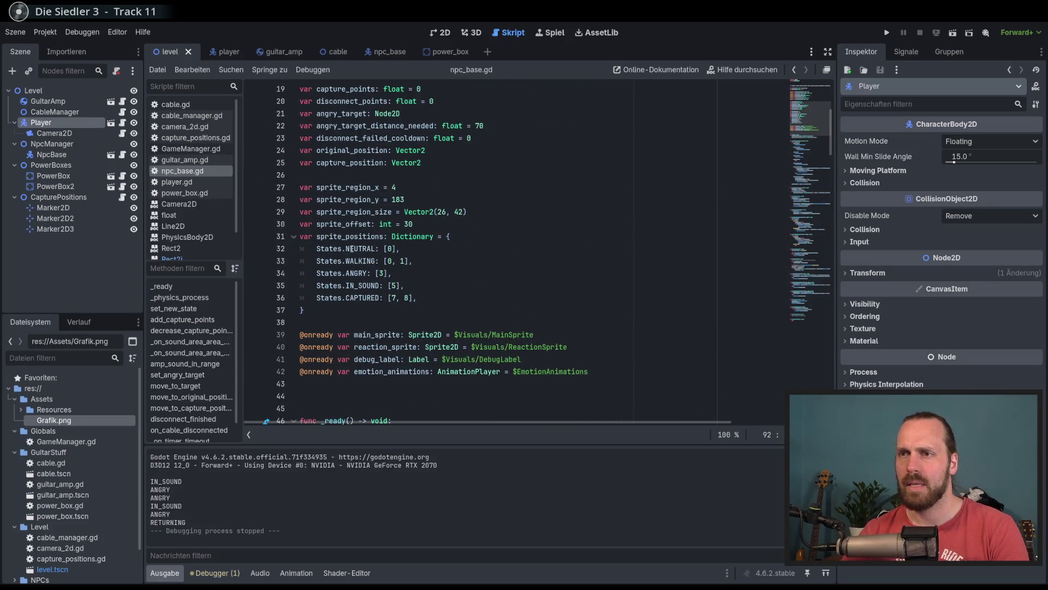
pyautogui.click(352, 249)
pyautogui.click(375, 261)
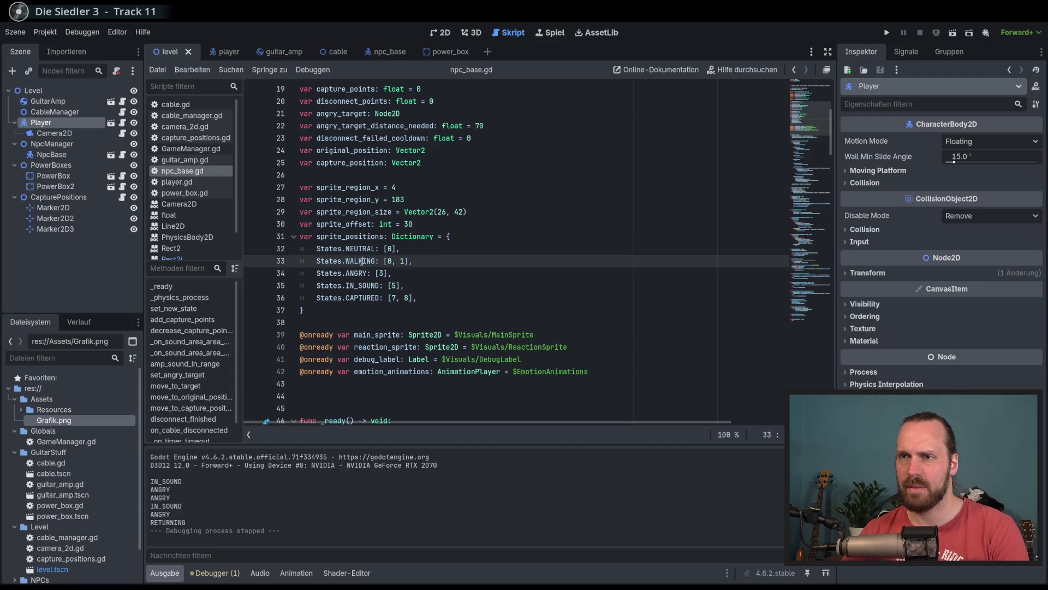
pyautogui.click(417, 267)
pyautogui.click(420, 267)
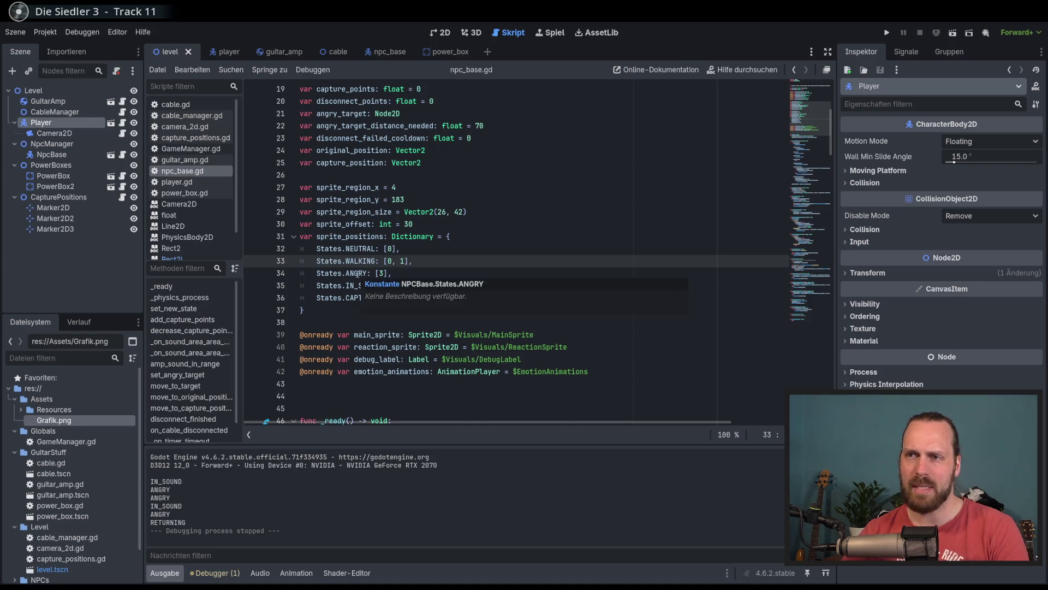
pyautogui.doubleClick(359, 274)
pyautogui.scroll(6, 454, 285)
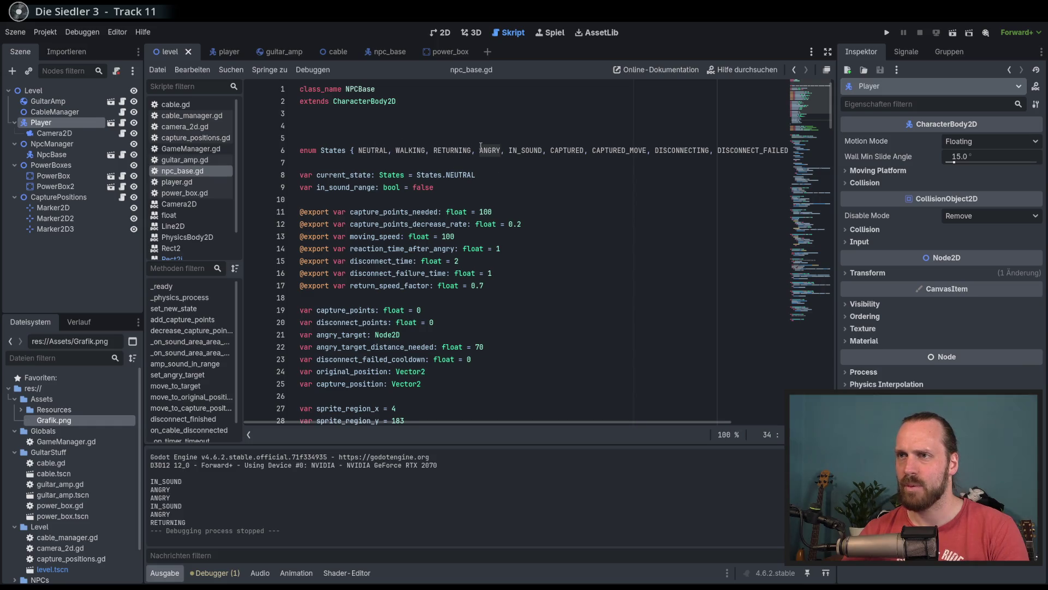
pyautogui.scroll(-12, 478, 146)
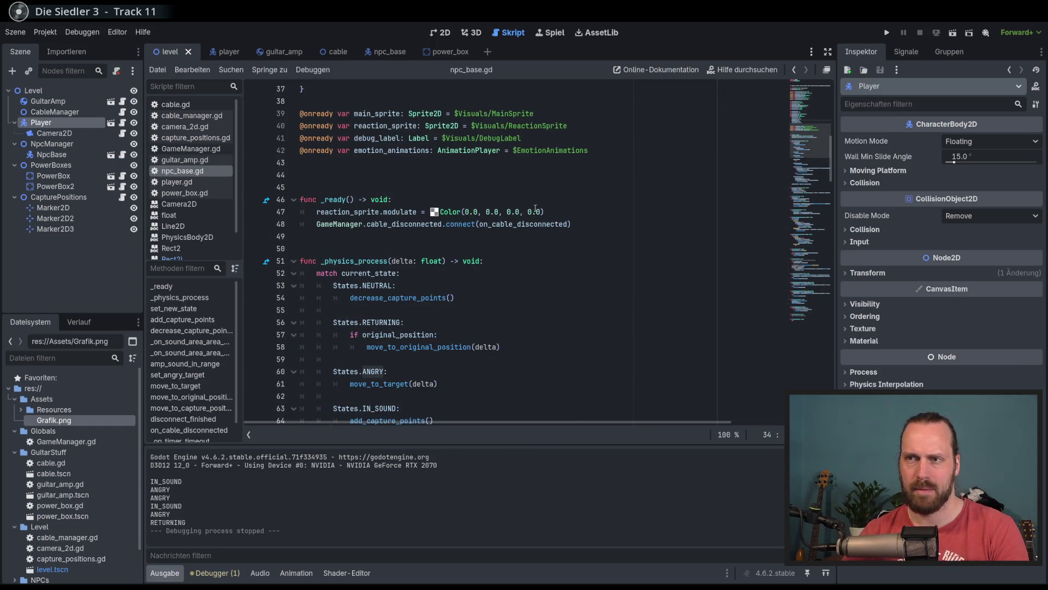
pyautogui.scroll(-11, 518, 224)
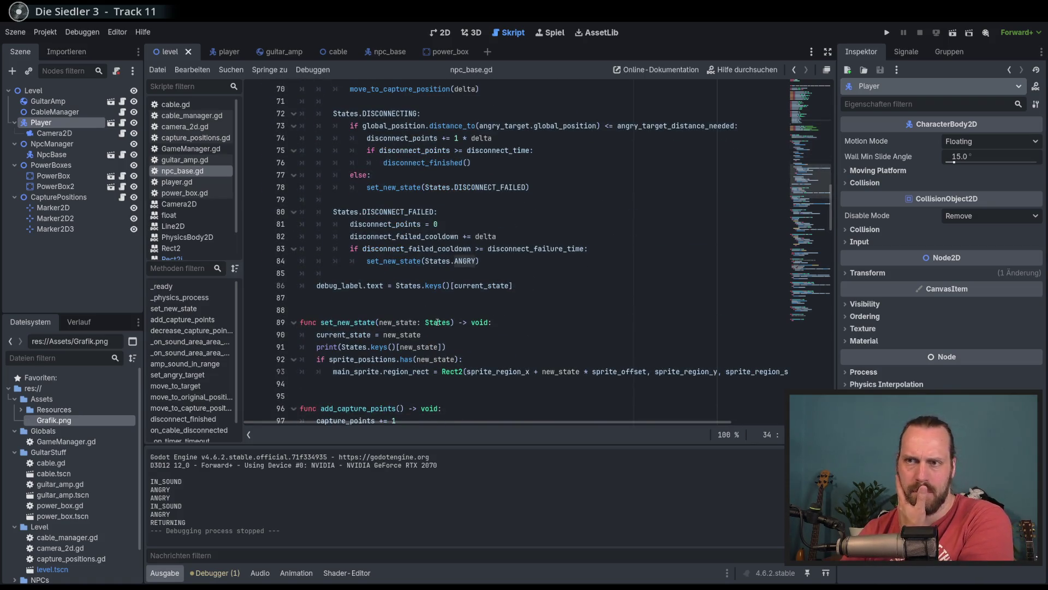
pyautogui.scroll(-1, 429, 323)
pyautogui.scroll(-2, 429, 323)
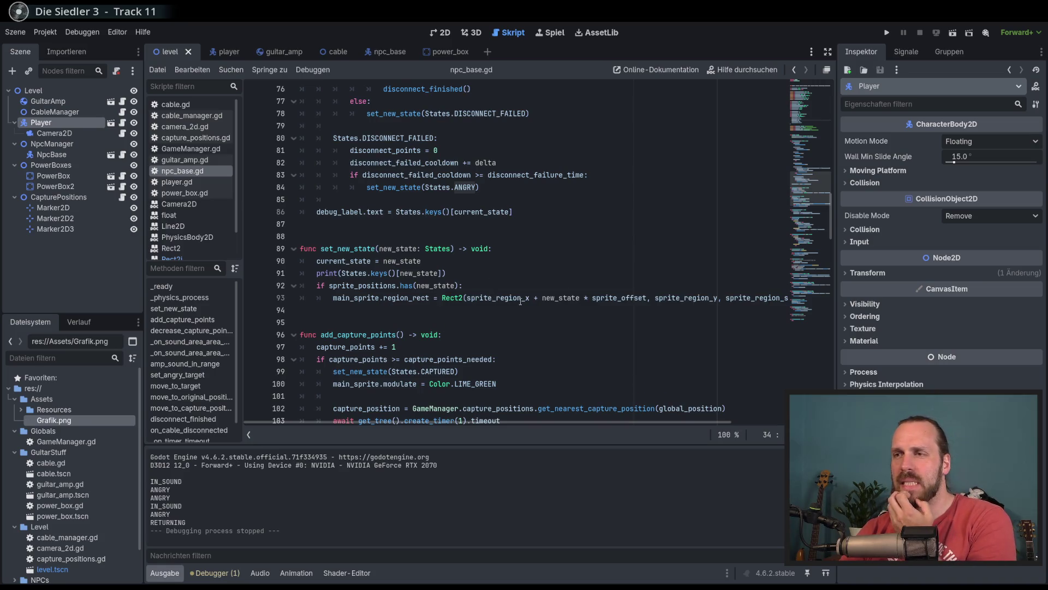
pyautogui.moveTo(801, 229); pyautogui.dragTo(804, 124)
pyautogui.click(381, 187)
pyautogui.click(417, 198)
pyautogui.click(381, 187)
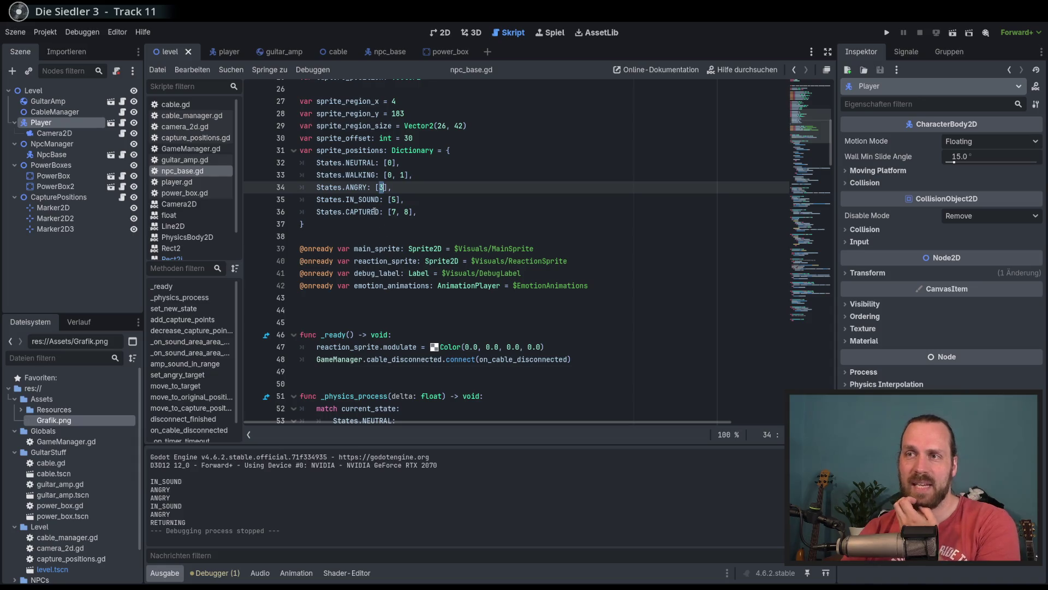
pyautogui.doubleClick(365, 200)
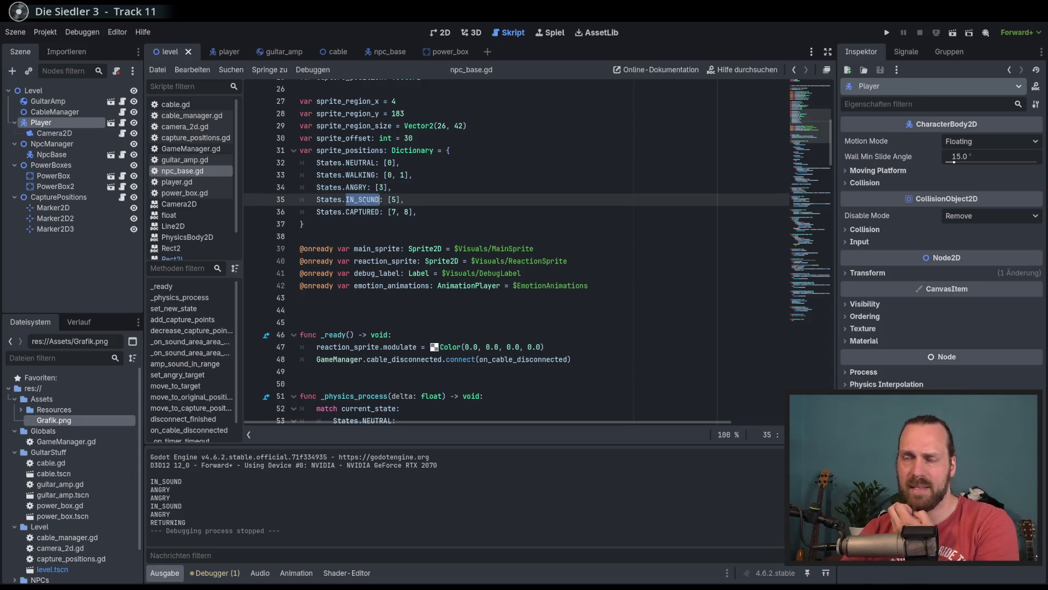